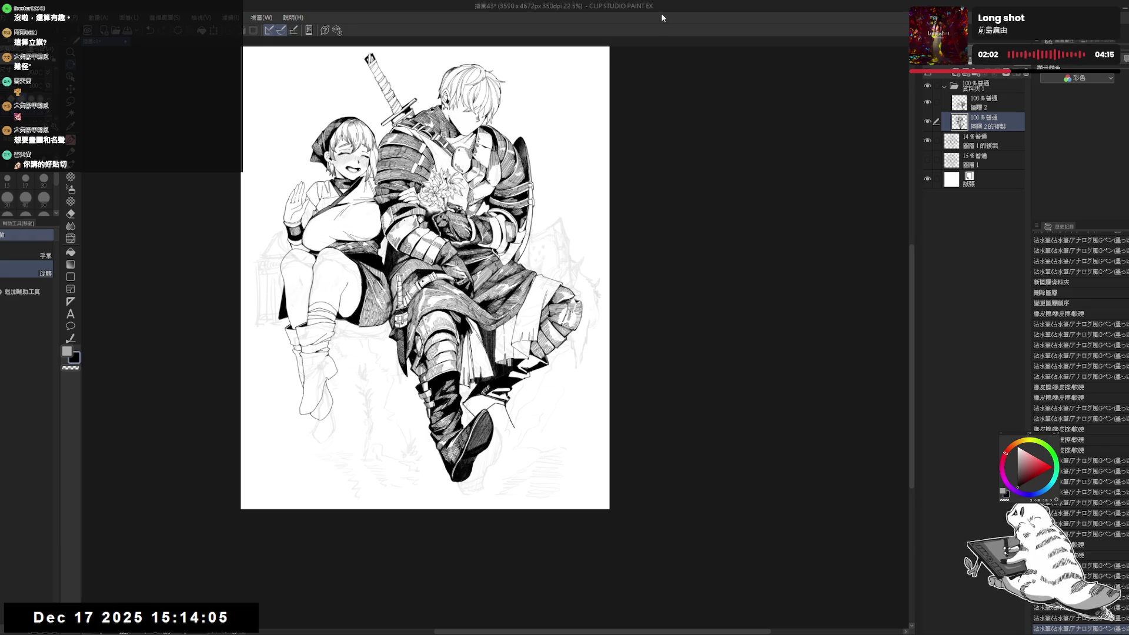
# - Zoom and tilt onto the knight's lower legs and fill a small enclosed area with black ink
pyautogui.moveTo(501, 366); pyautogui.dragTo(521, 345)
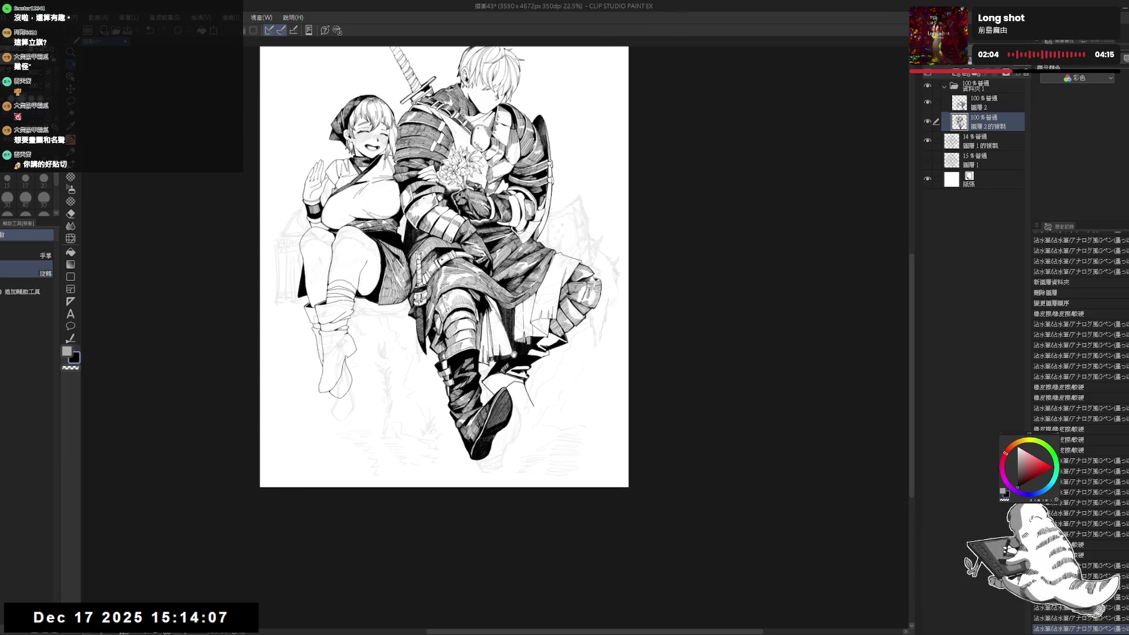
pyautogui.moveTo(513, 390)
pyautogui.mouseDown()
pyautogui.moveTo(503, 373)
pyautogui.moveTo(540, 397)
pyautogui.mouseUp()
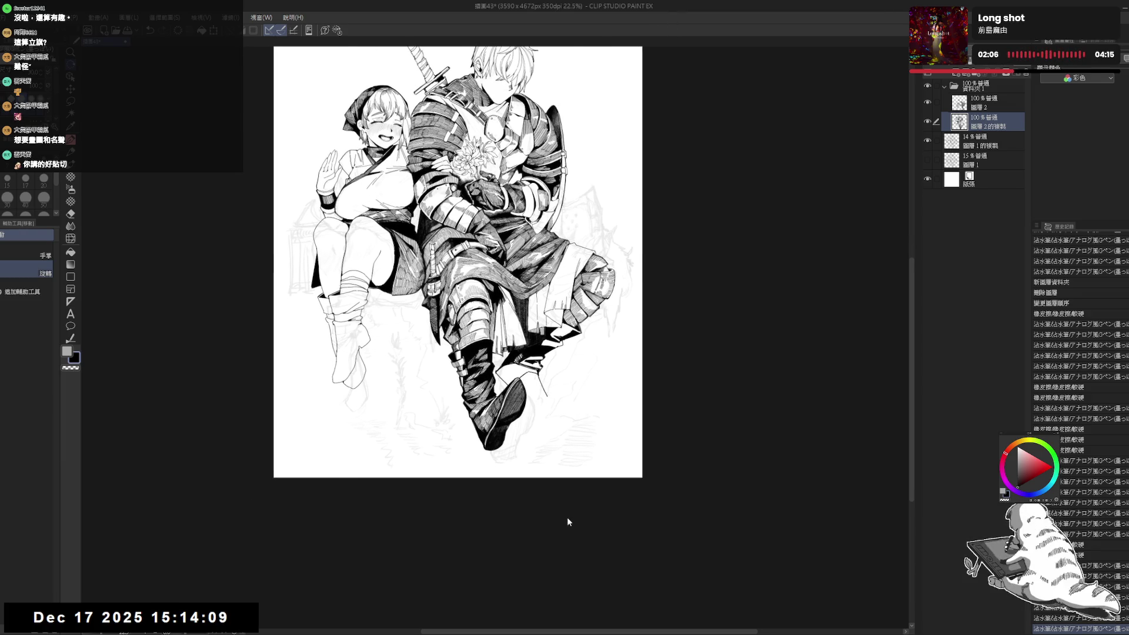
pyautogui.press('h')
pyautogui.press('h')
pyautogui.scroll(3, 512, 374)
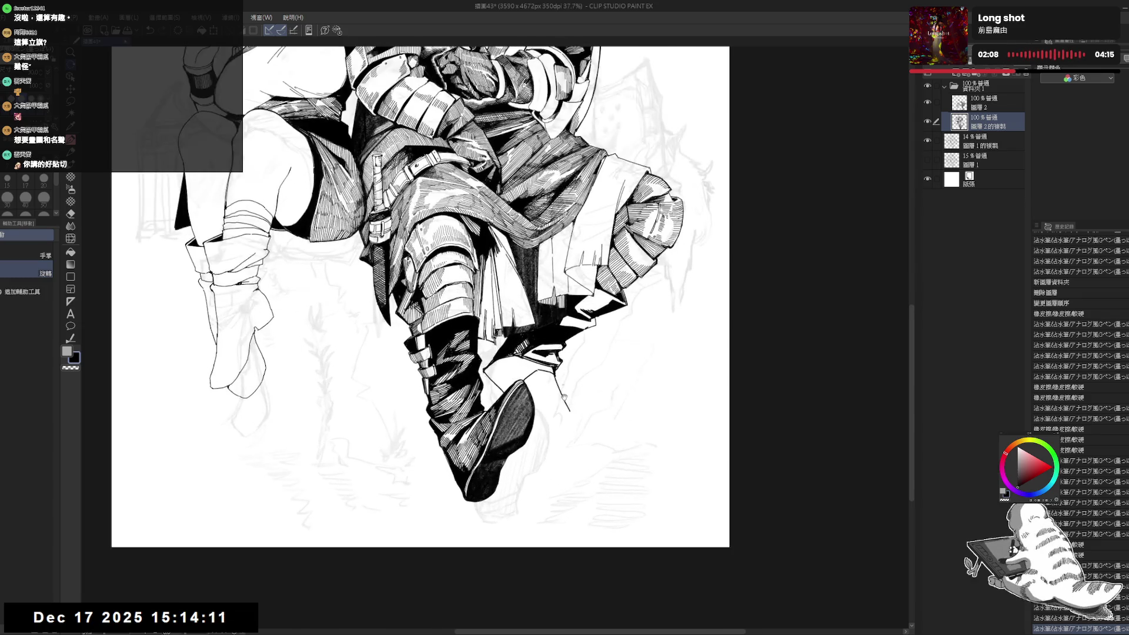
pyautogui.moveTo(513, 374); pyautogui.dragTo(544, 378)
pyautogui.press('p')
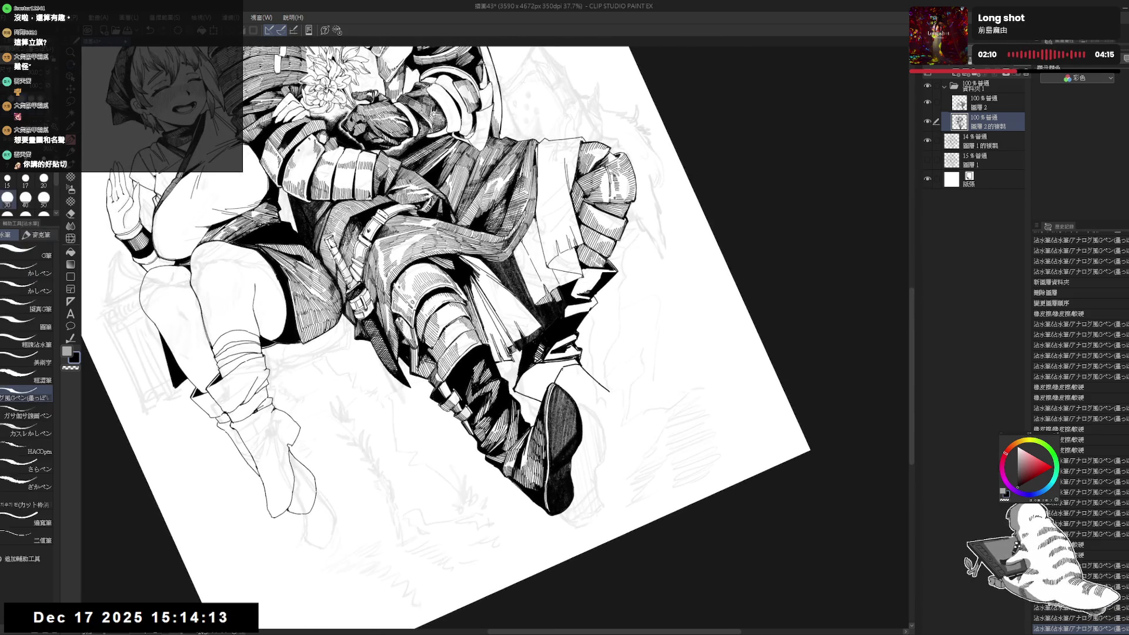
pyautogui.press('g')
pyautogui.click(535, 382)
# - Erase a small stray ink spot near the knight's boot
pyautogui.hotkey('ctrl', '@')
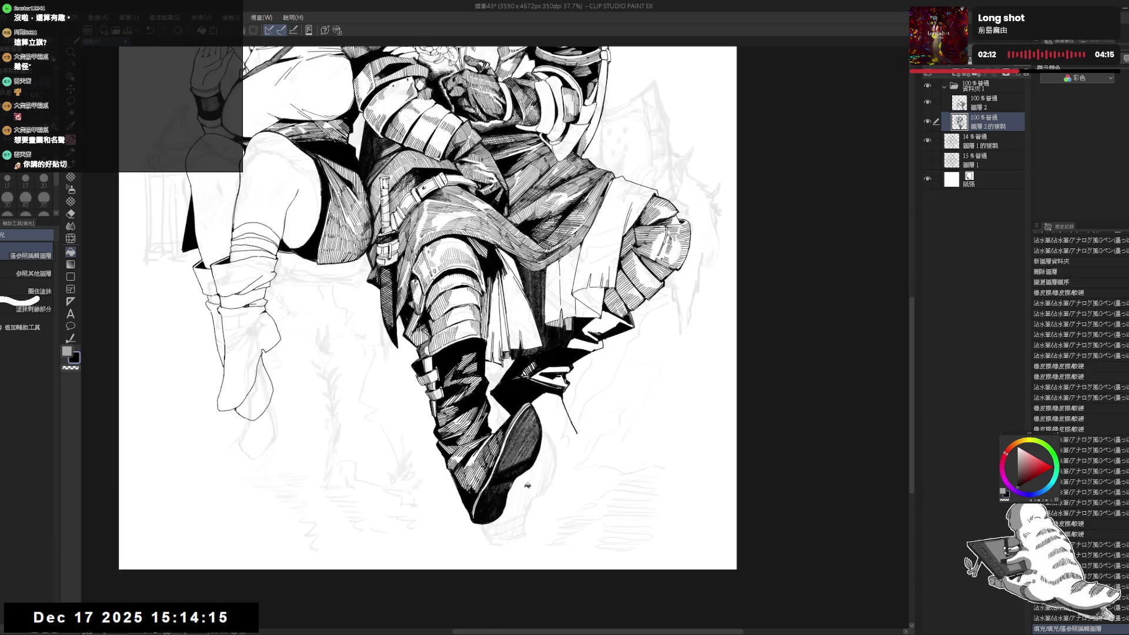
pyautogui.press('p')
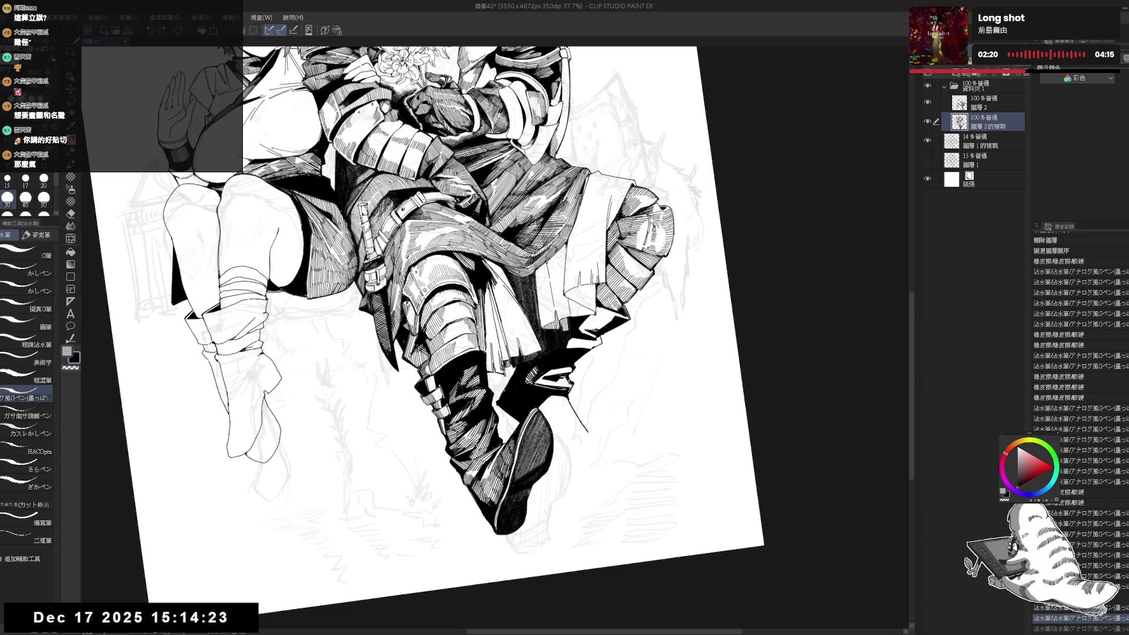
pyautogui.press('e')
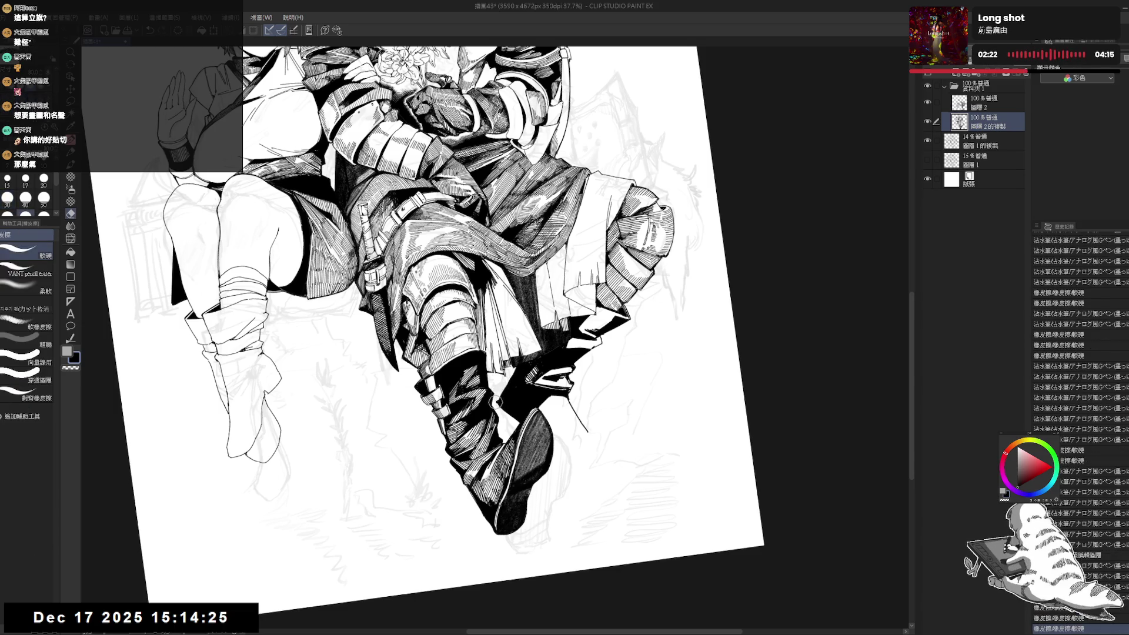
pyautogui.moveTo(501, 400); pyautogui.dragTo(497, 401)
# - Straighten the canvas, zoom out and mirror the view to check the whole illustration
pyautogui.press('p')
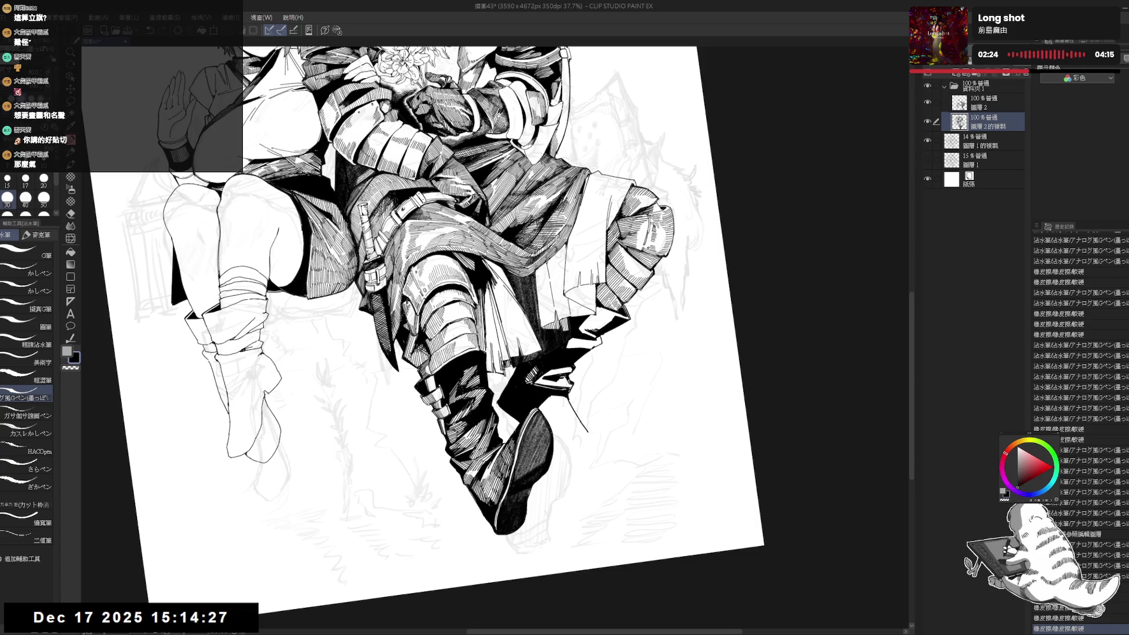
pyautogui.hotkey('ctrl', '@')
pyautogui.hotkey('ctrl', '-')
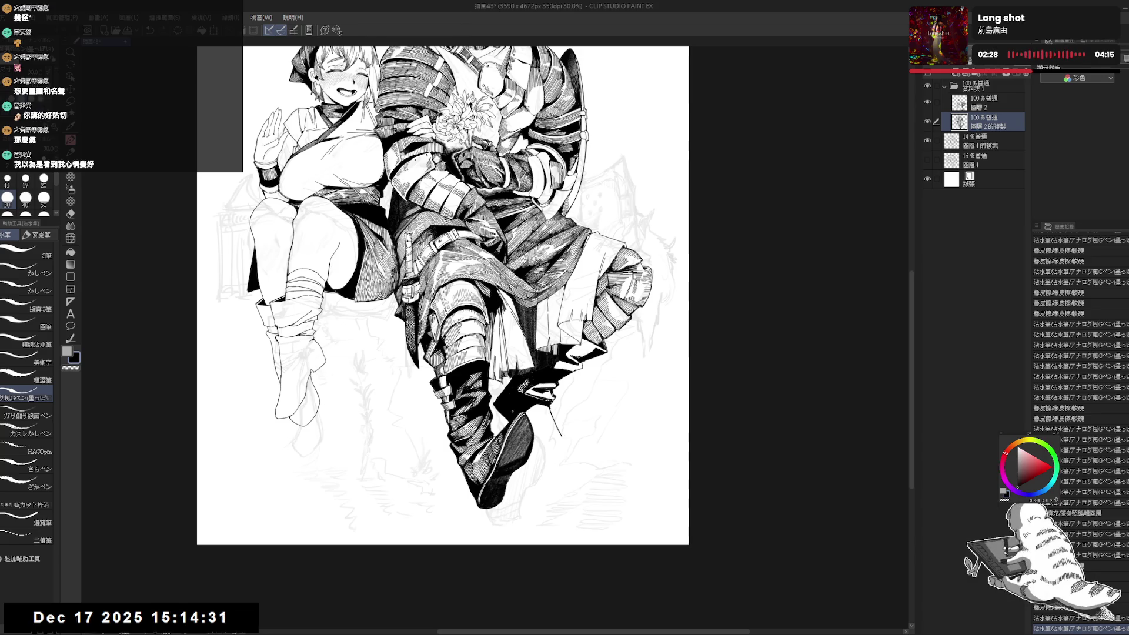
pyautogui.press('h')
pyautogui.press('h')
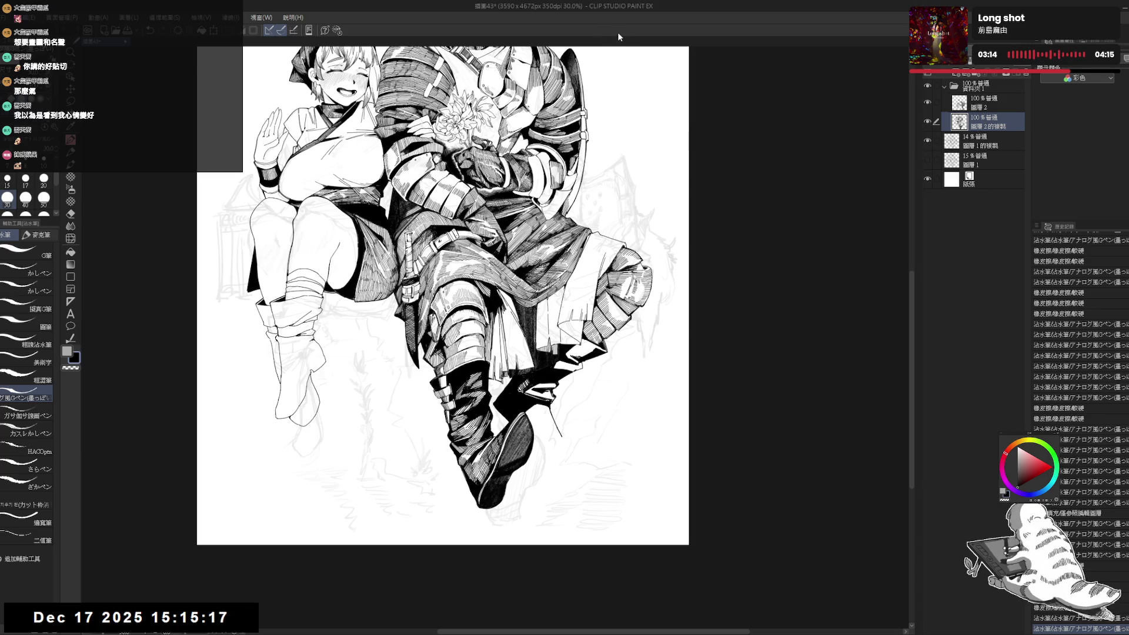
# - Erase a tiny mark and ink a short stroke at the knight's boot tip
pyautogui.moveTo(575, 438); pyautogui.dragTo(587, 429)
pyautogui.press('e')
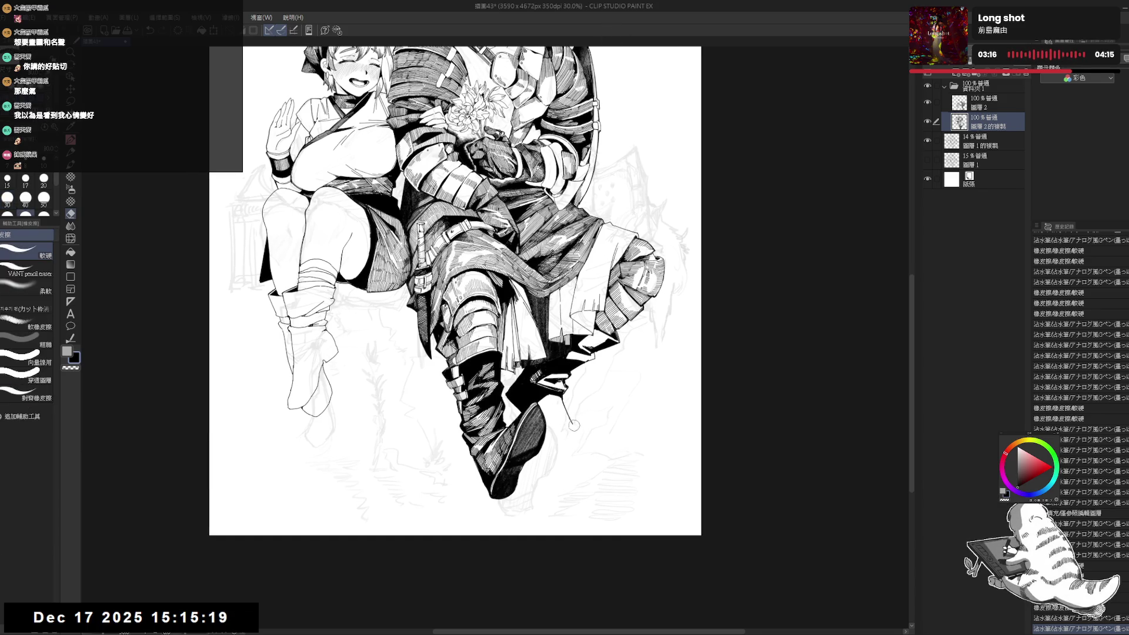
pyautogui.click(570, 421)
pyautogui.press('p')
pyautogui.moveTo(551, 430); pyautogui.dragTo(568, 421)
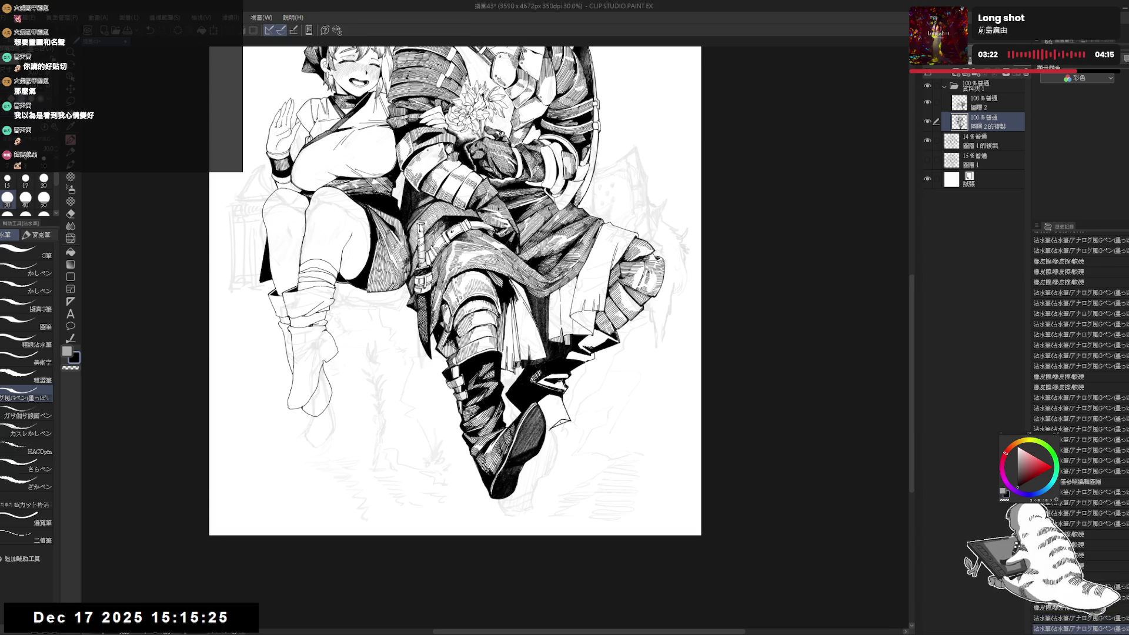
# - Fill a small enclosed area with ink and erase the small mark at the boot tip
pyautogui.press('g')
pyautogui.click(533, 525)
pyautogui.press('h')
pyautogui.press('h')
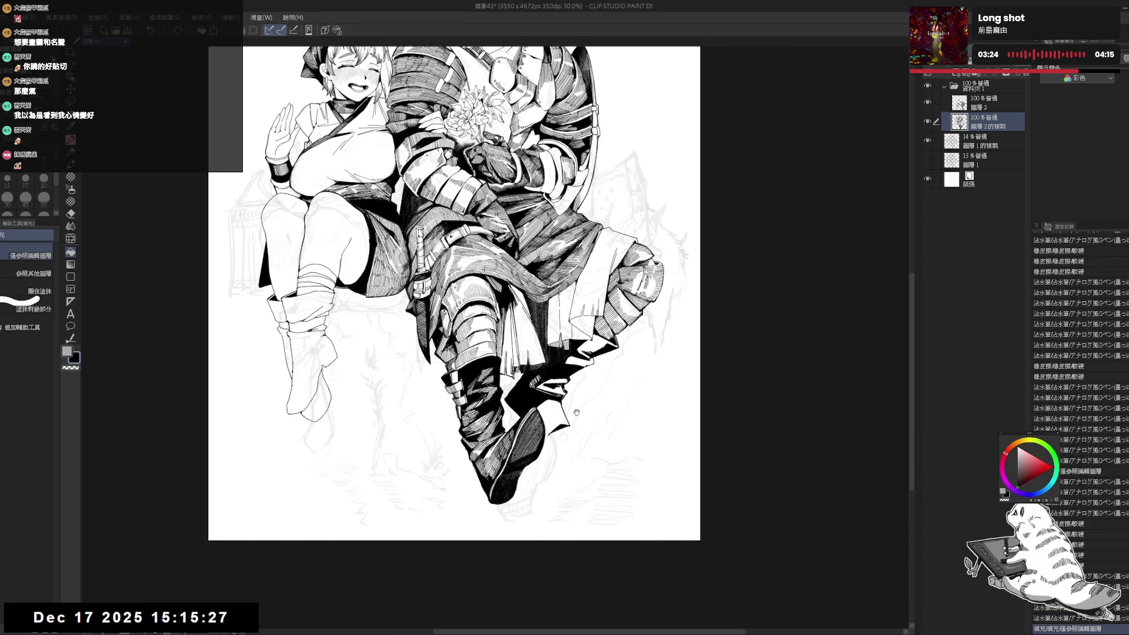
pyautogui.press('e')
pyautogui.moveTo(563, 421); pyautogui.dragTo(574, 427)
pyautogui.press('p')
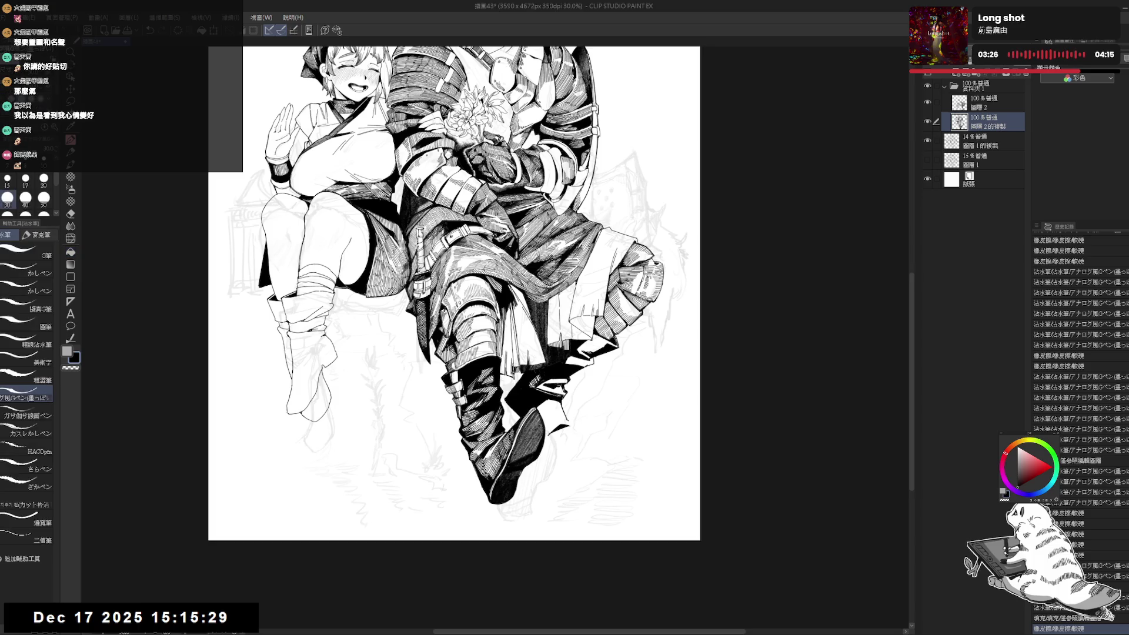
# - Rotate the canvas counter-clockwise for a better angle and undo and redo recent strokes
pyautogui.press('-')
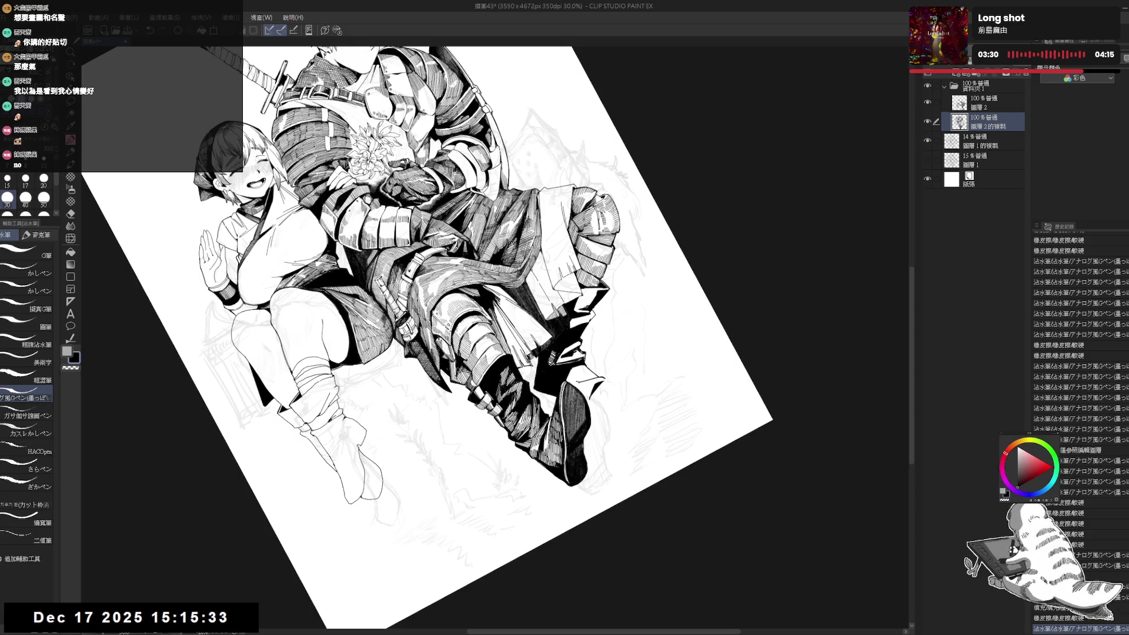
pyautogui.hotkey('ctrl', 'z')
pyautogui.moveTo(530, 177)
pyautogui.mouseDown()
pyautogui.moveTo(617, 235)
pyautogui.moveTo(676, 323)
pyautogui.mouseUp()
pyautogui.press('p')
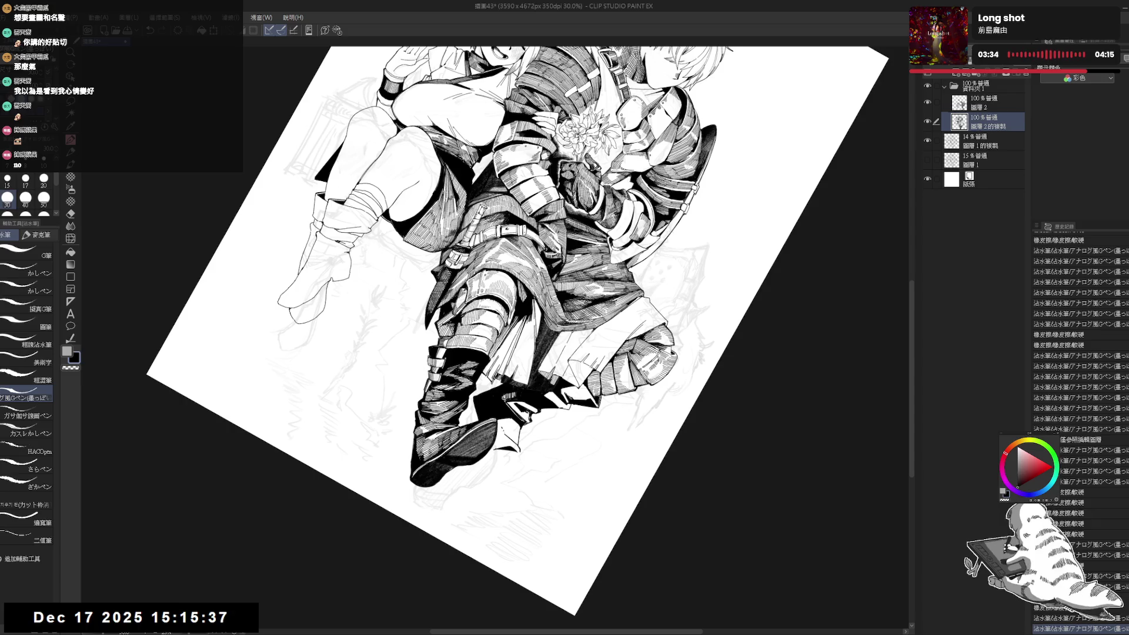
pyautogui.hotkey('ctrl', 'y')
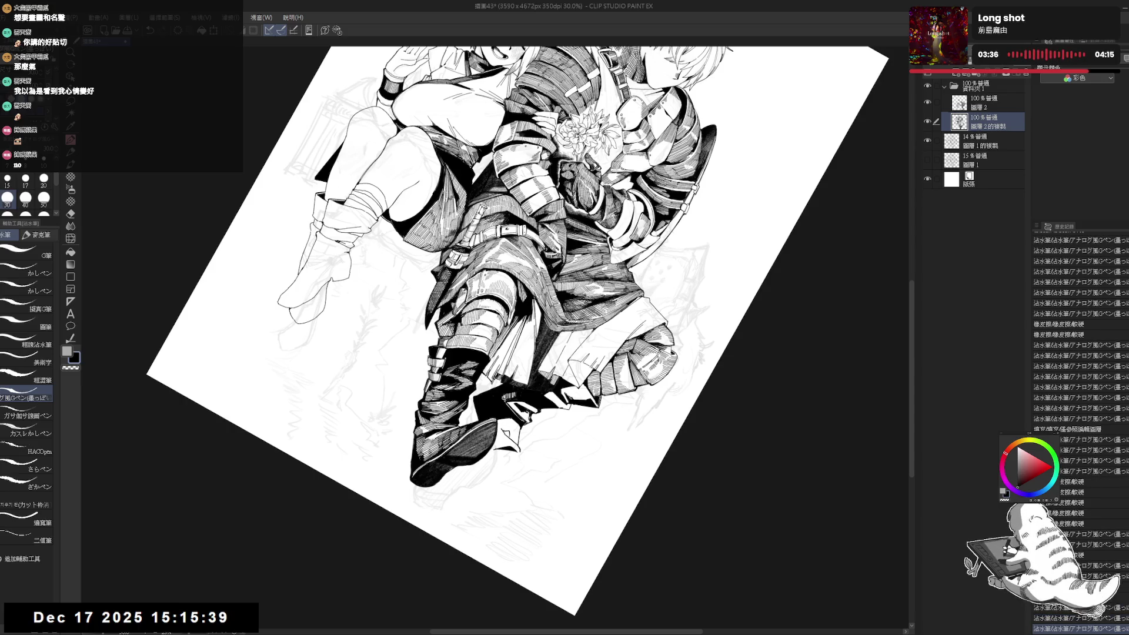
# - Fill another small enclosed area and add short ink strokes near the boot
pyautogui.press('g')
pyautogui.click(517, 444)
pyautogui.press('p')
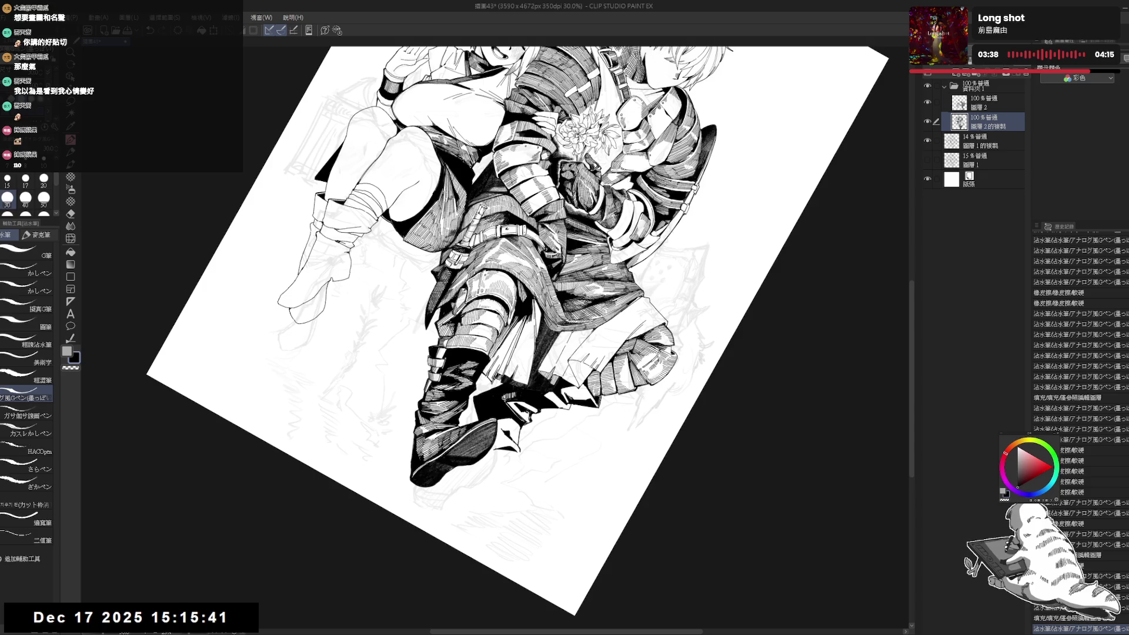
pyautogui.moveTo(517, 329); pyautogui.dragTo(506, 347)
pyautogui.moveTo(507, 428); pyautogui.dragTo(515, 440)
# - Straighten the canvas upright and nudge the view slightly around the boot
pyautogui.press('e')
pyautogui.press('p')
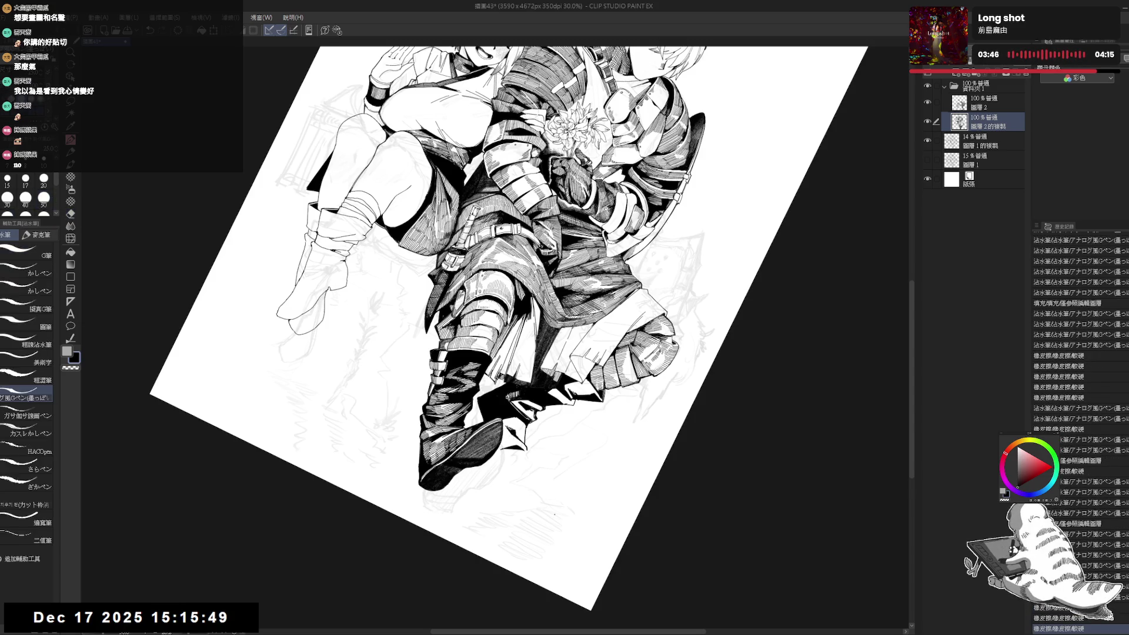
pyautogui.hotkey('ctrl', '@')
pyautogui.moveTo(609, 515); pyautogui.dragTo(610, 504)
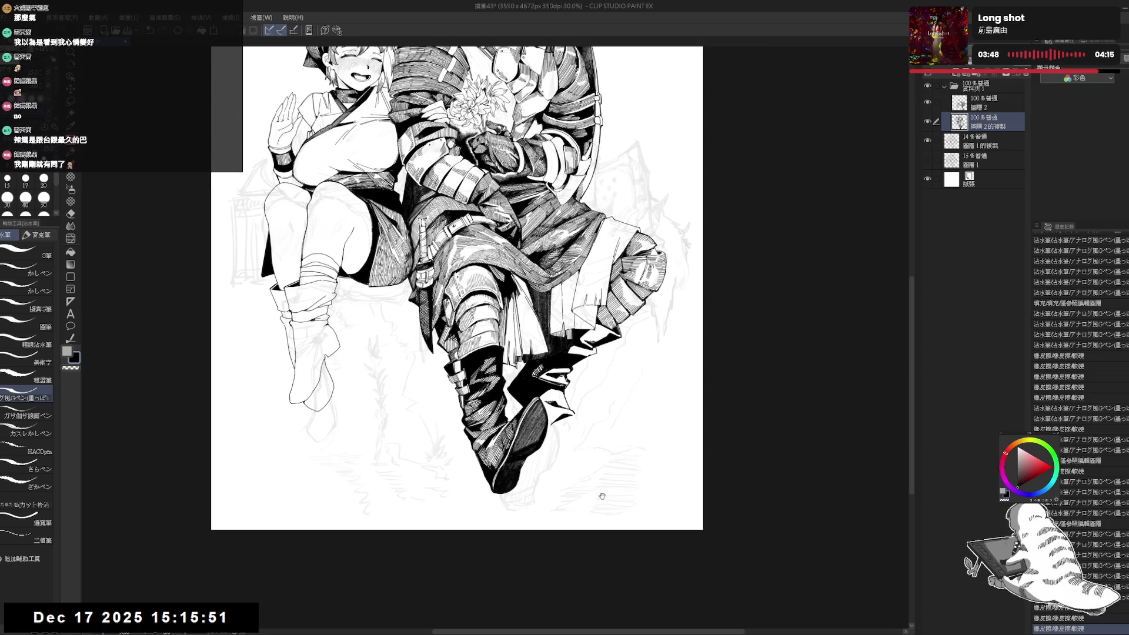
pyautogui.moveTo(566, 454); pyautogui.dragTo(576, 464)
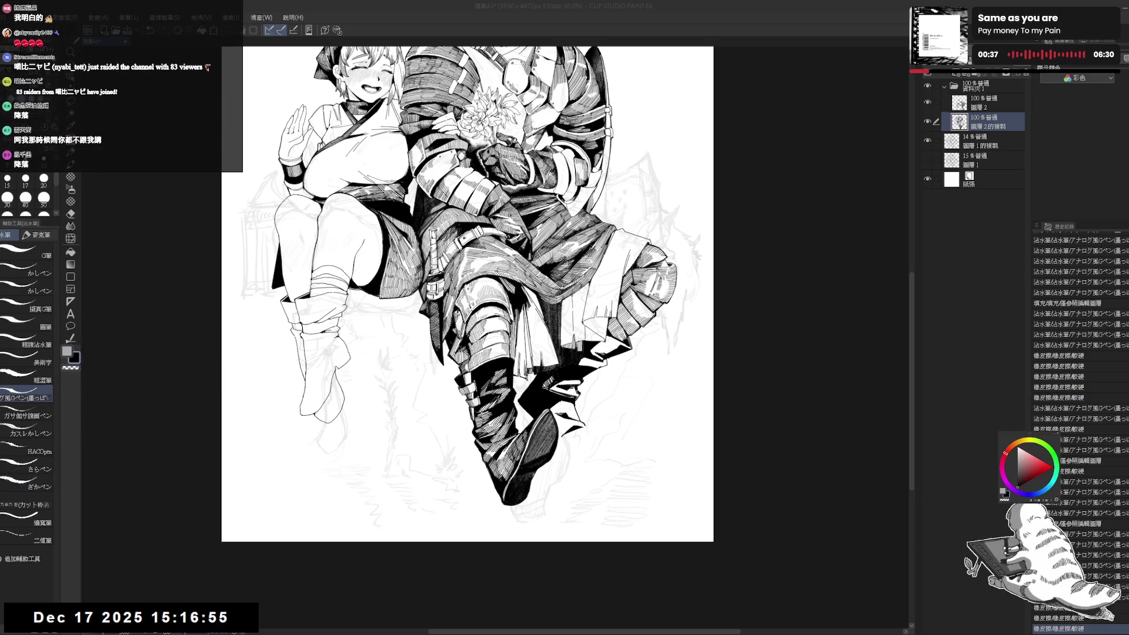
pyautogui.click(638, 379)
pyautogui.moveTo(565, 357); pyautogui.dragTo(606, 382)
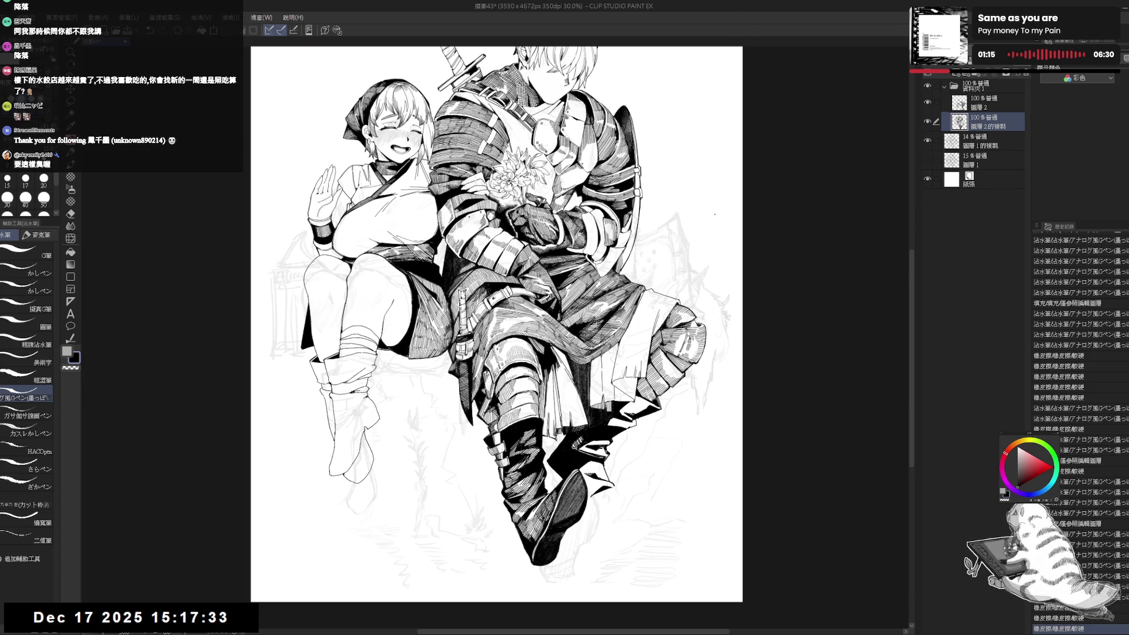
# - Rotate the canvas clockwise and add a small ink stroke on the knight's armor
pyautogui.scroll(-1, 653, 278)
pyautogui.scroll(-2, 653, 278)
pyautogui.scroll(3, 650, 273)
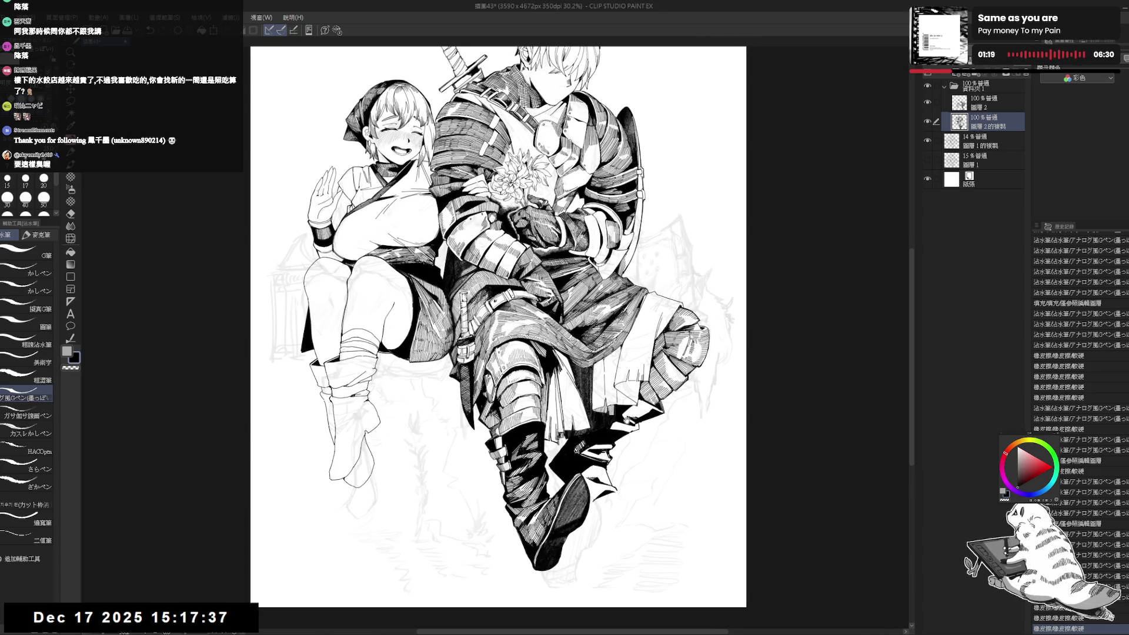
pyautogui.moveTo(617, 417); pyautogui.dragTo(588, 450)
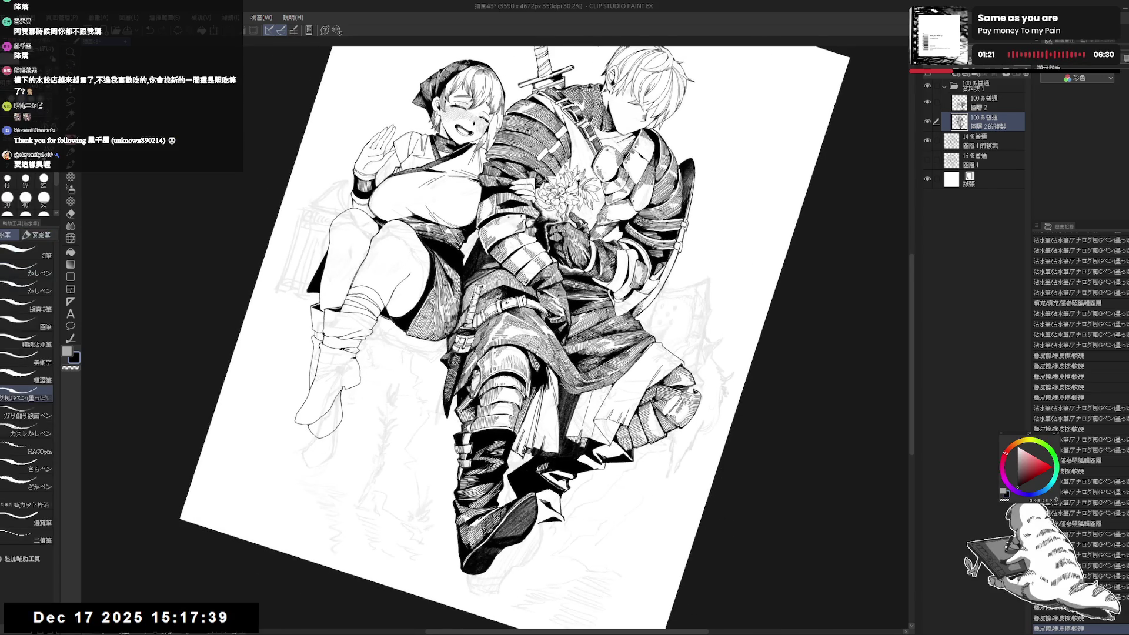
pyautogui.click(562, 399)
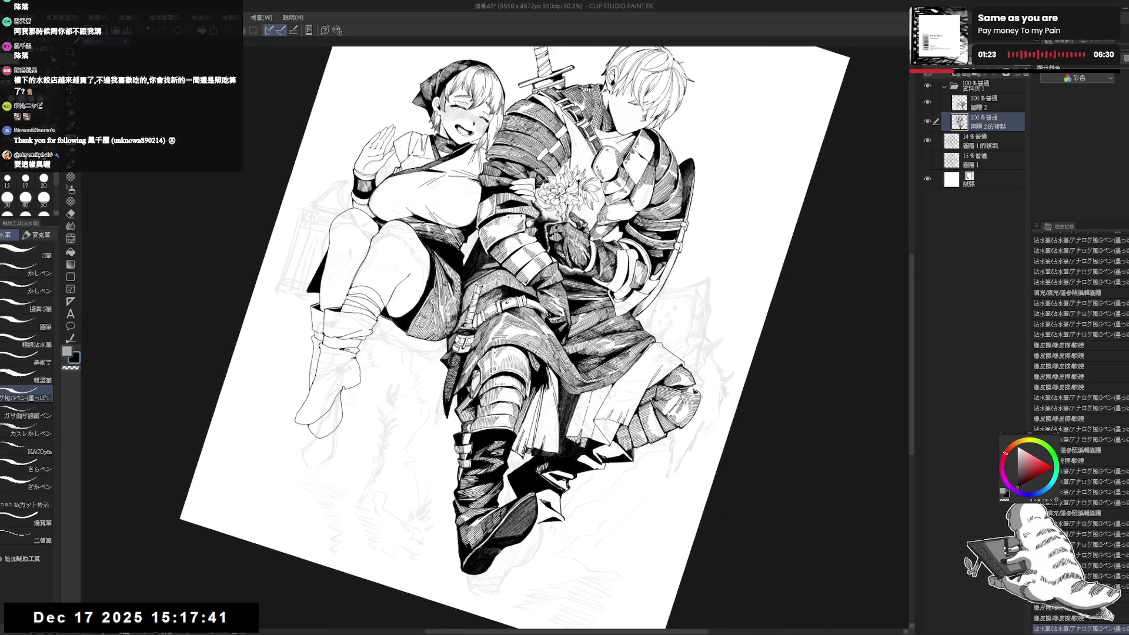
pyautogui.hotkey('ctrl', '@')
# - Paint small white corrections on the leg armor, then undo the faint stroke
pyautogui.moveTo(588, 412); pyautogui.dragTo(559, 447)
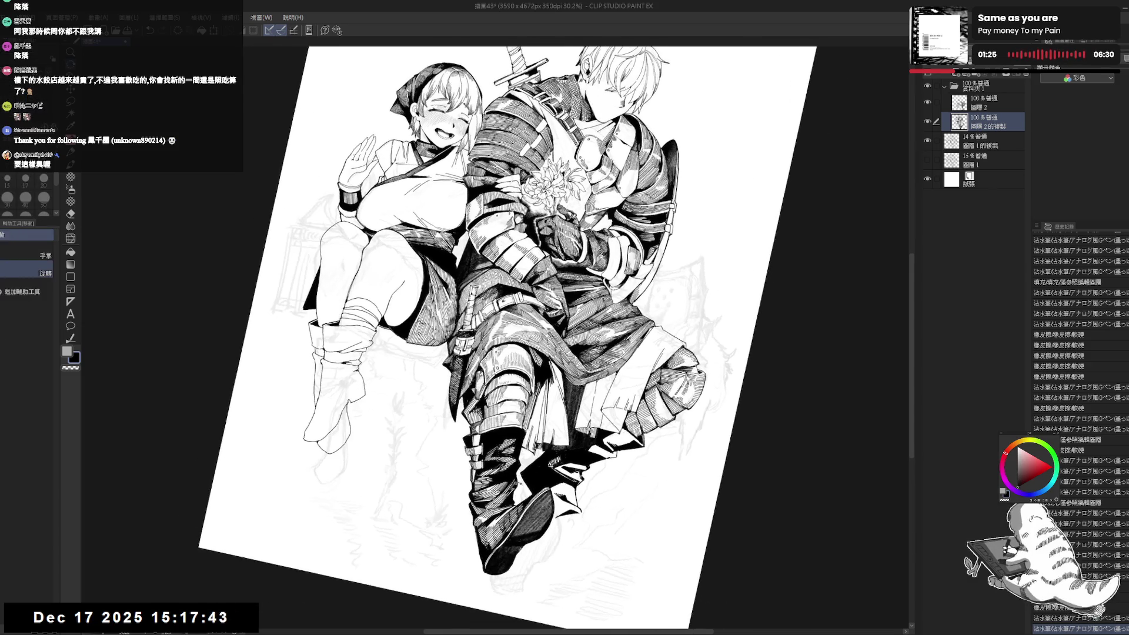
pyautogui.scroll(2, 500, 323)
pyautogui.moveTo(576, 398); pyautogui.dragTo(580, 427)
pyautogui.hotkey('ctrl', 'z')
pyautogui.hotkey('ctrl', 'z')
pyautogui.hotkey('ctrl', 'y')
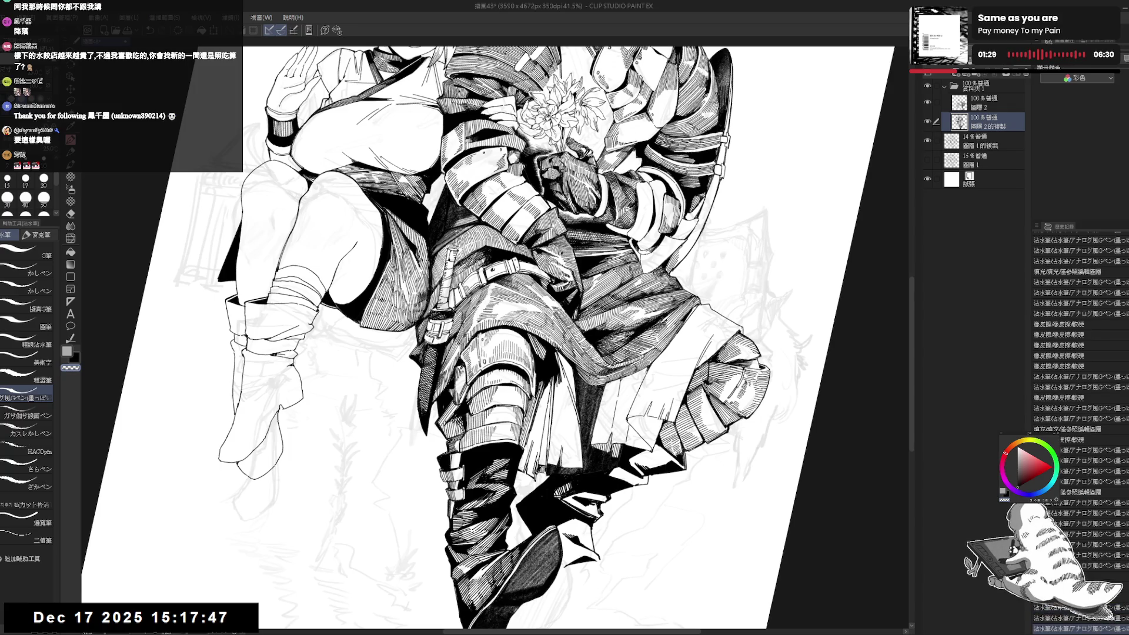
pyautogui.press('x')
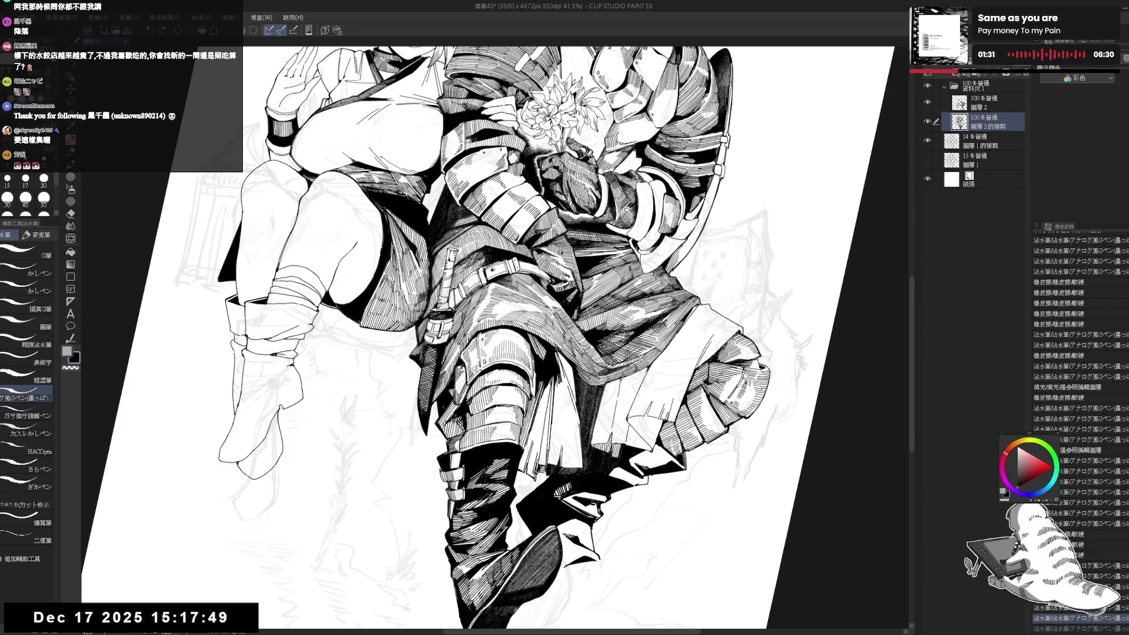
pyautogui.hotkey('ctrl', 'z')
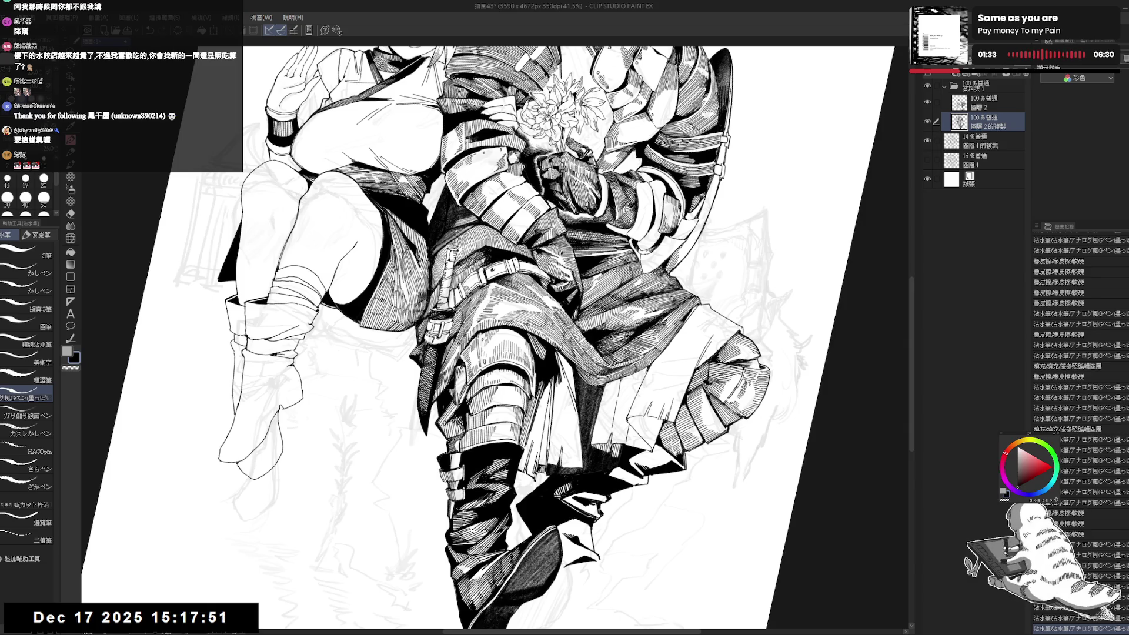
# - Erase faint marks along the knight's leg and straighten the canvas
pyautogui.press('e')
pyautogui.moveTo(566, 386); pyautogui.dragTo(577, 435)
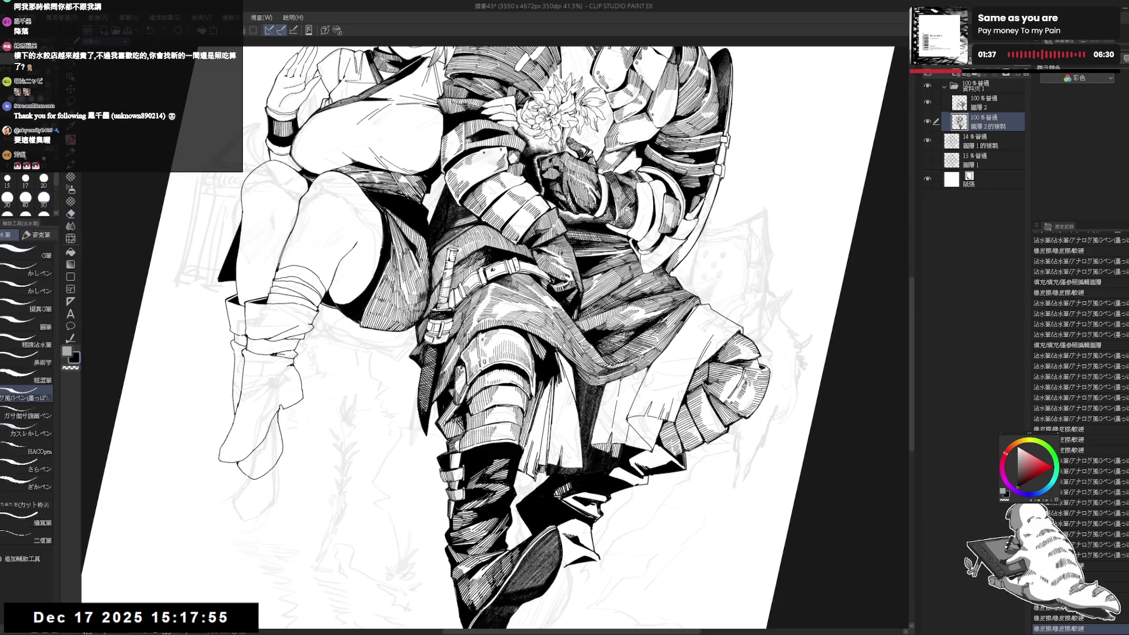
pyautogui.moveTo(570, 479); pyautogui.dragTo(547, 494)
pyautogui.press('p')
pyautogui.hotkey('ctrl', '@')
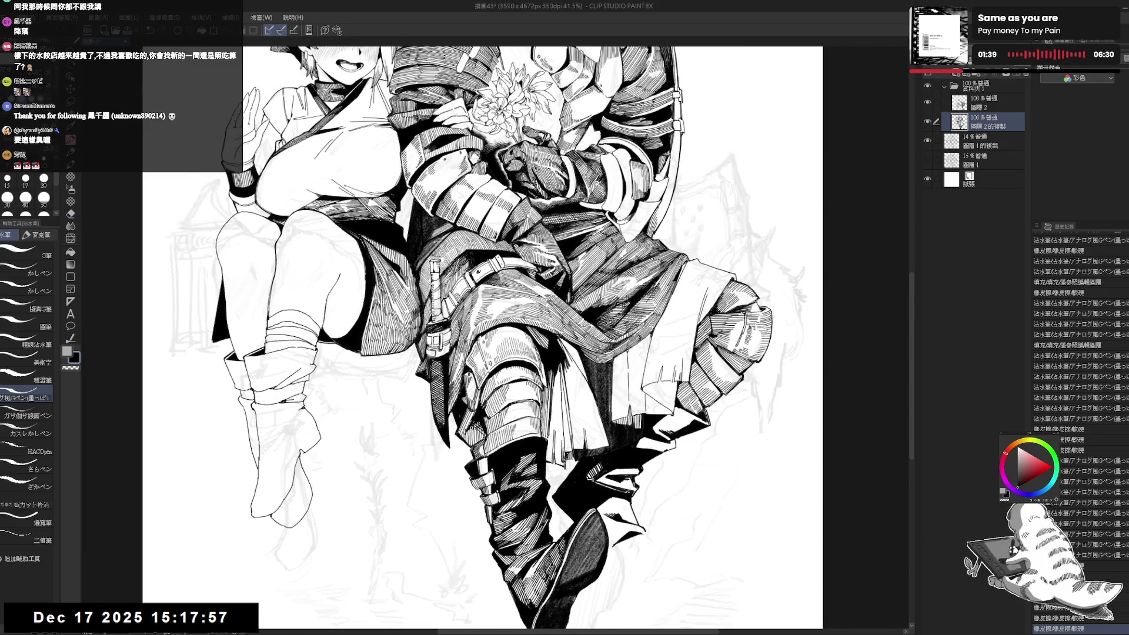
# - Erase a stray ink mark on the armor with the canvas tilted clockwise
pyautogui.press('e')
pyautogui.press('^')
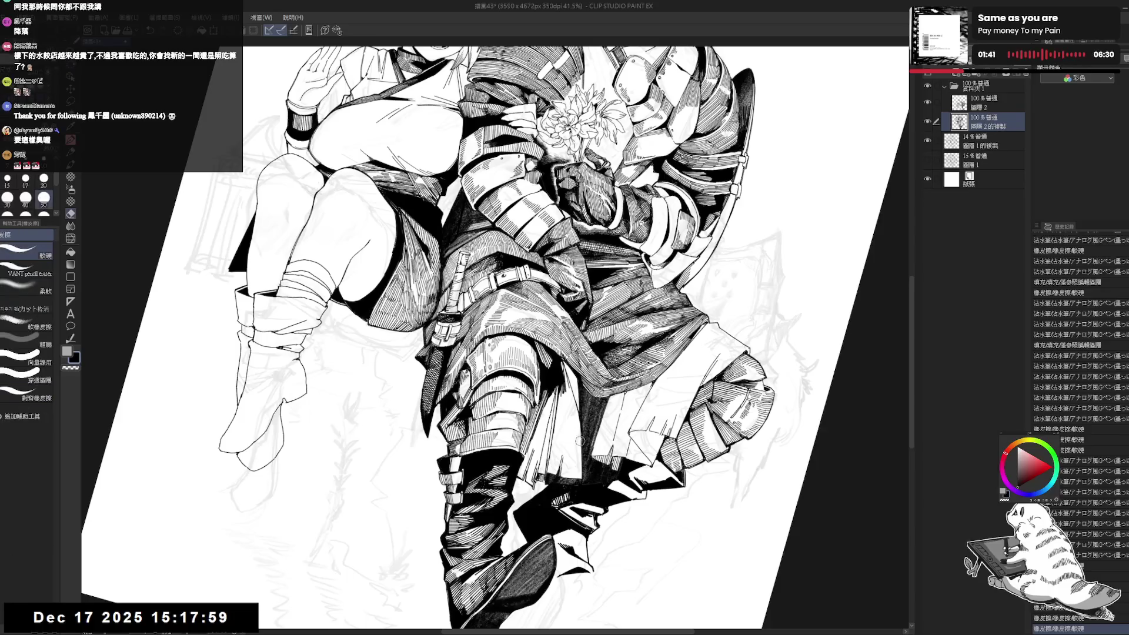
pyautogui.click(580, 438)
pyautogui.press('p')
pyautogui.hotkey('ctrl', '@')
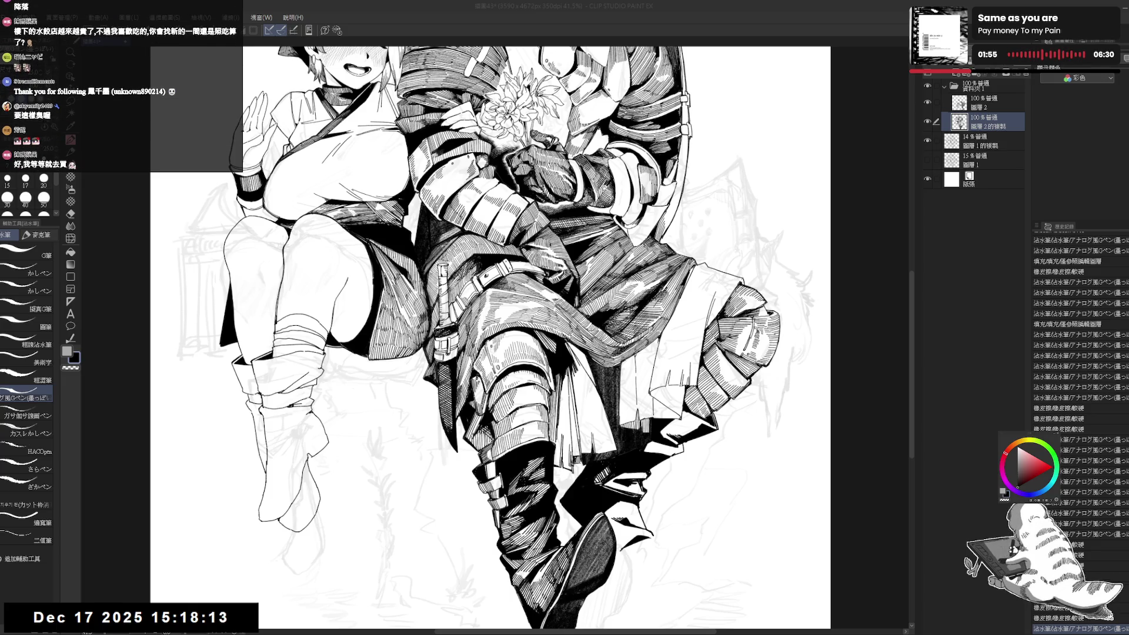
# - Zoom in on the two figures and add short hatching strokes to the knight's legs with a thinner pen
pyautogui.hotkey('ctrl', '-')
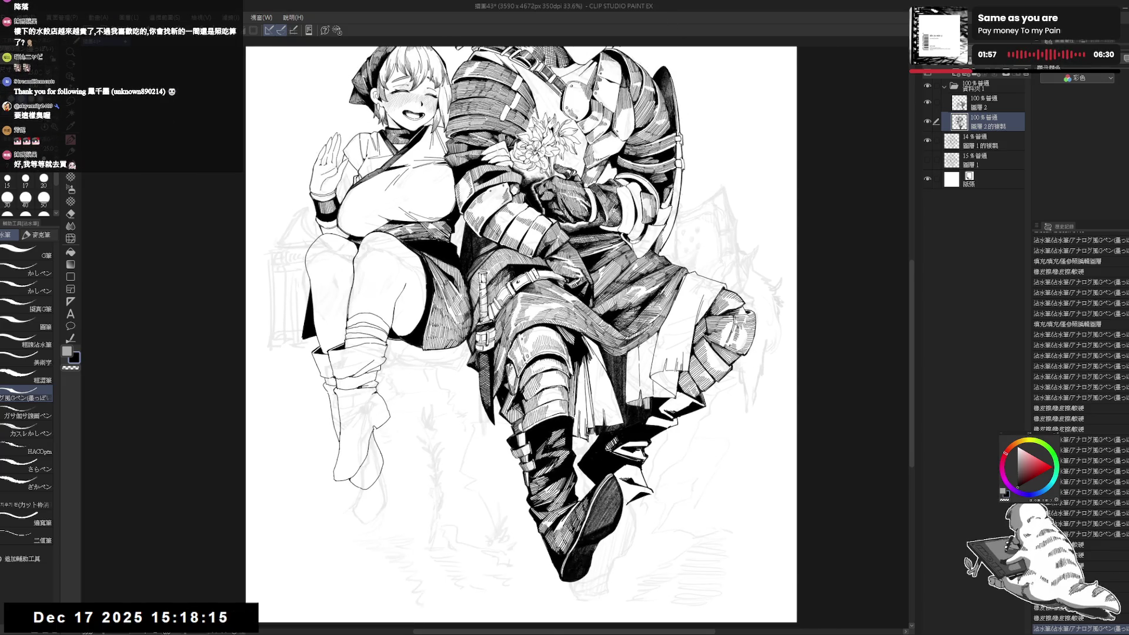
pyautogui.hotkey('ctrl', '-')
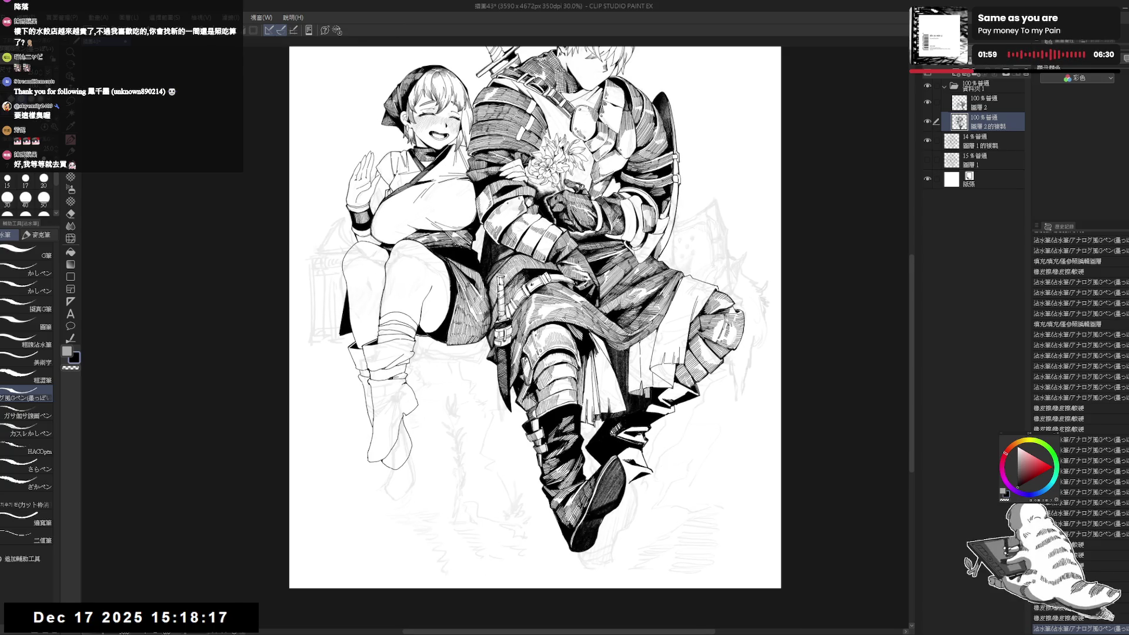
pyautogui.hotkey('ctrl', '+')
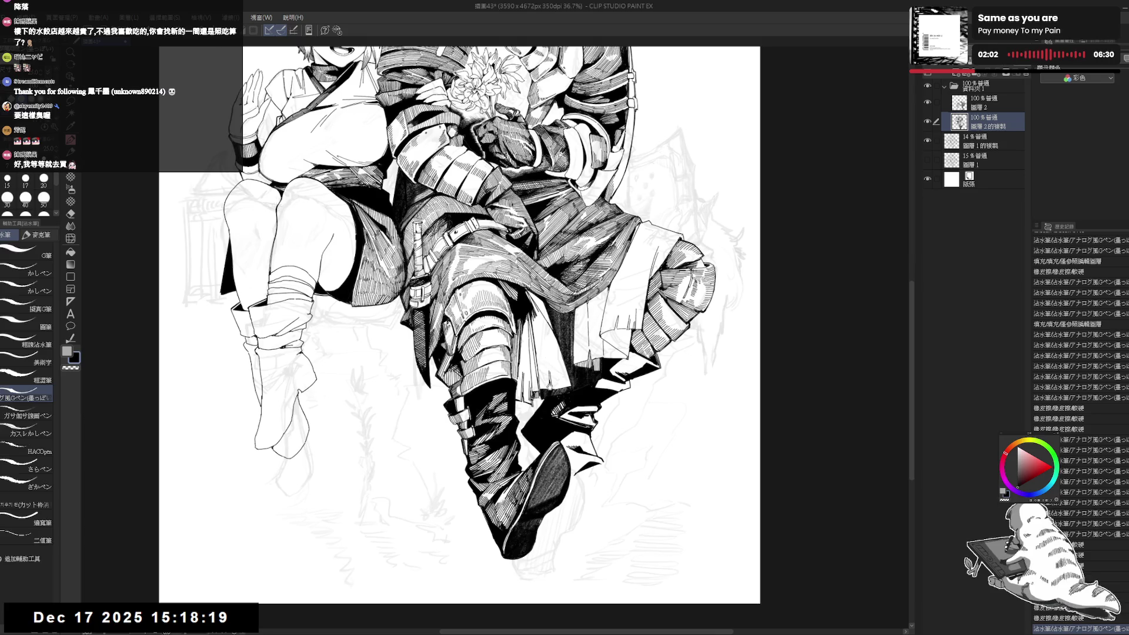
pyautogui.press('^')
pyautogui.moveTo(528, 458); pyautogui.dragTo(541, 473)
pyautogui.press('[')
pyautogui.moveTo(535, 467); pyautogui.dragTo(542, 474)
pyautogui.moveTo(536, 469); pyautogui.dragTo(545, 478)
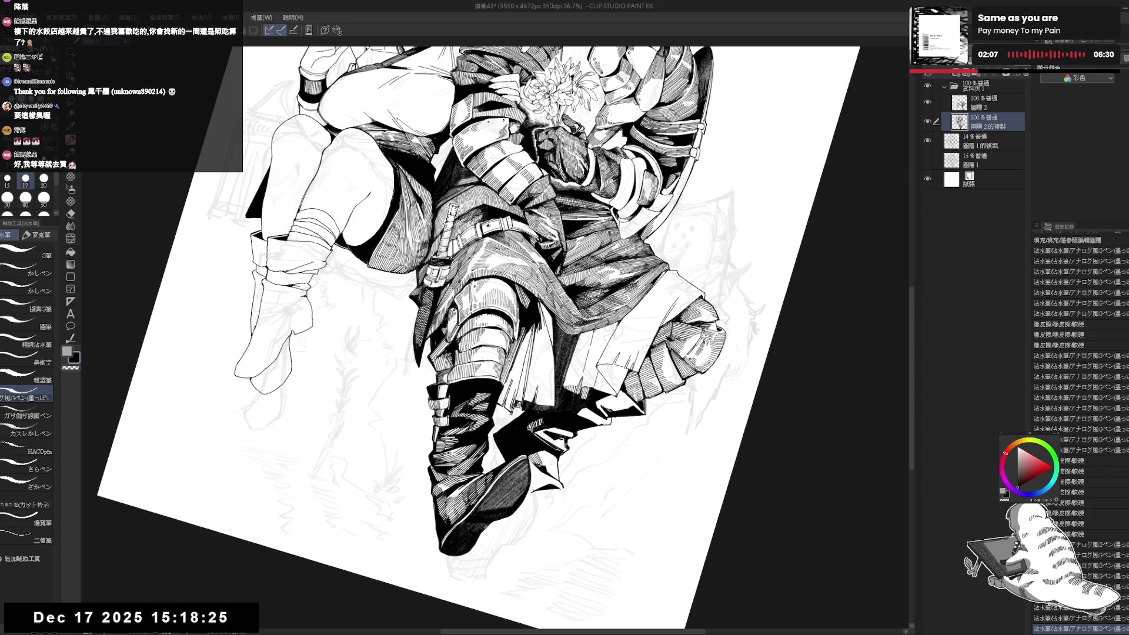
# - Return to the thicker pen and darken the boot heel with small strokes
pyautogui.moveTo(500, 353); pyautogui.dragTo(488, 329)
pyautogui.press(']')
pyautogui.moveTo(545, 450); pyautogui.dragTo(551, 460)
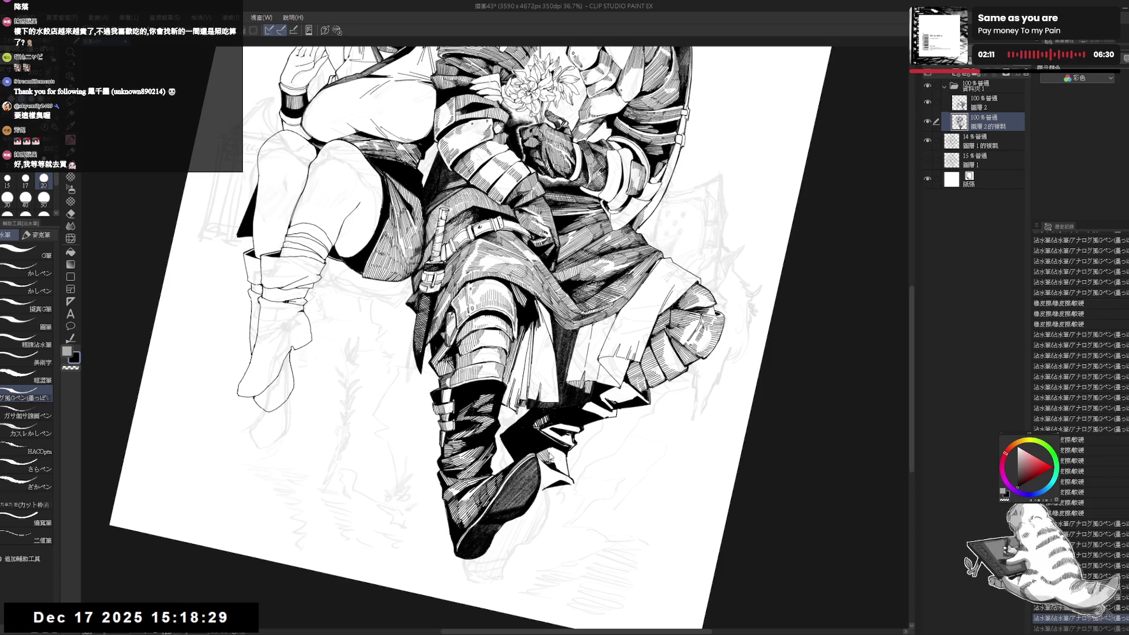
pyautogui.press('x')
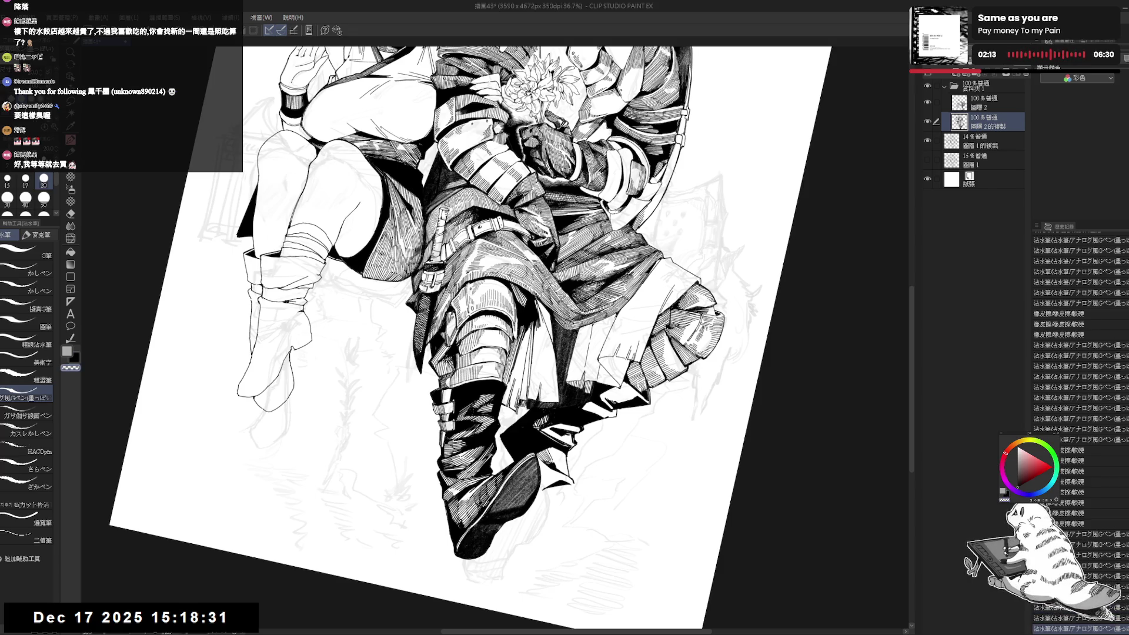
pyautogui.moveTo(547, 447); pyautogui.dragTo(569, 474)
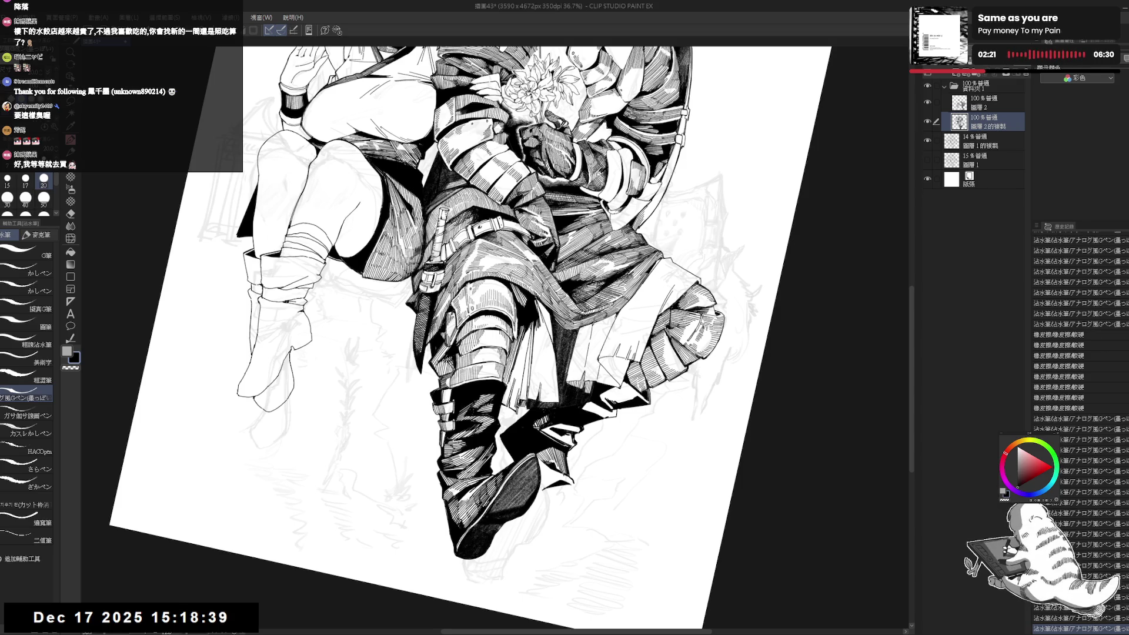
# - Erase a stray mark near the boot heel and refit the whole page
pyautogui.press('e')
pyautogui.moveTo(561, 474); pyautogui.dragTo(568, 483)
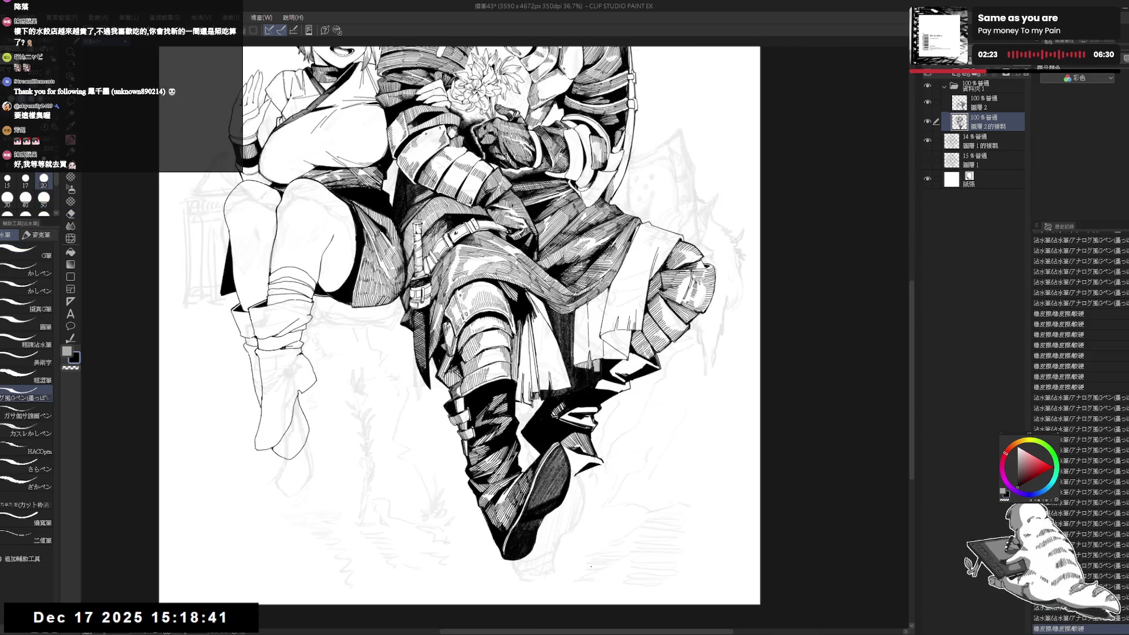
pyautogui.hotkey('ctrl', '0')
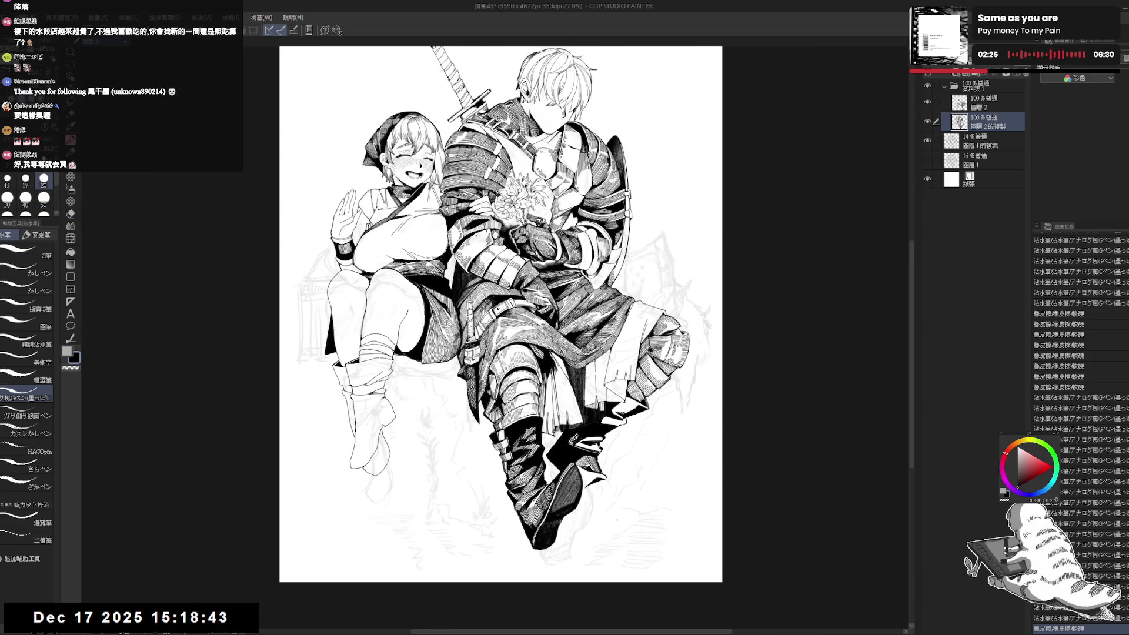
pyautogui.scroll(1, 616, 523)
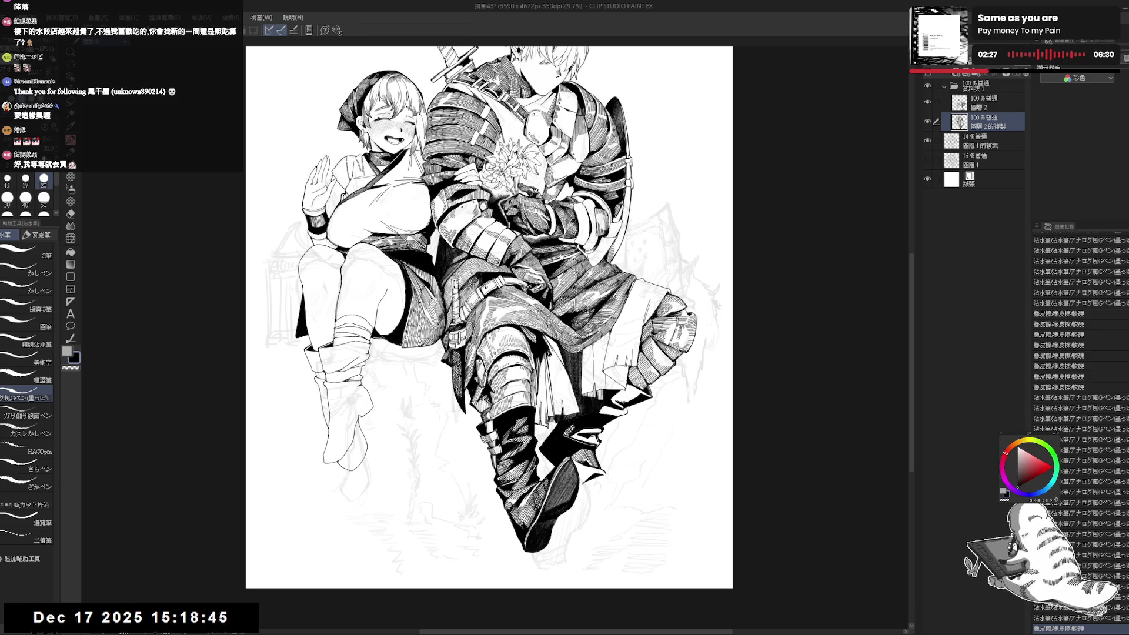
pyautogui.moveTo(523, 401)
pyautogui.mouseDown()
pyautogui.moveTo(517, 355)
pyautogui.moveTo(565, 467)
pyautogui.moveTo(600, 450)
pyautogui.moveTo(544, 432)
pyautogui.moveTo(518, 441)
pyautogui.mouseUp()
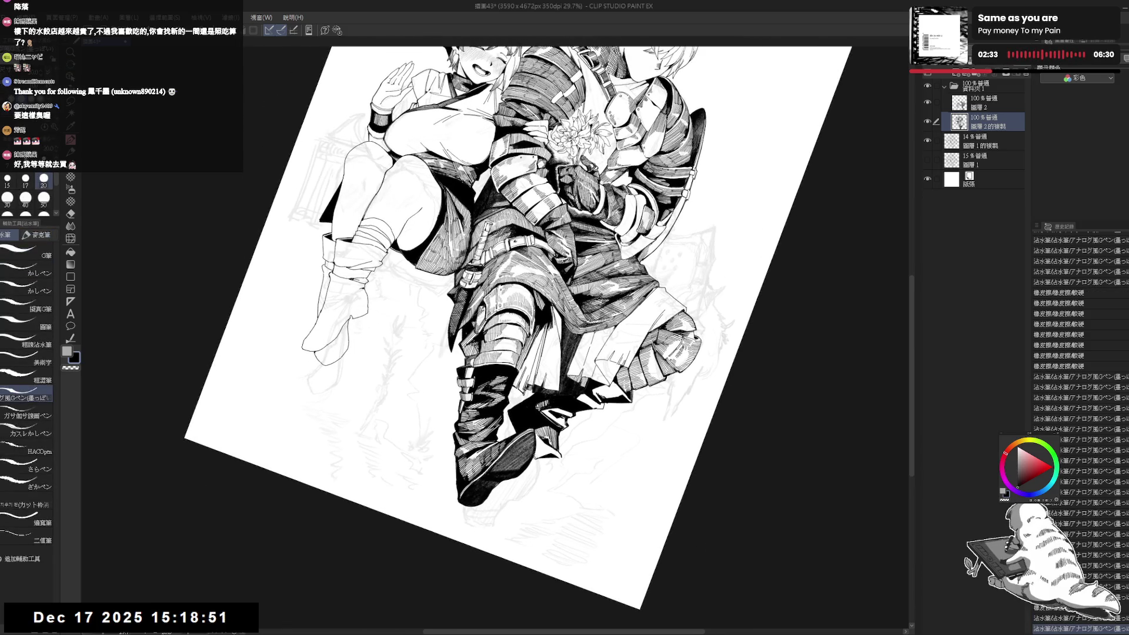
# - Add repeated fine hatching strokes across the knight's boot and armor
pyautogui.moveTo(535, 437)
pyautogui.mouseDown()
pyautogui.moveTo(546, 451)
pyautogui.moveTo(395, 364)
pyautogui.moveTo(388, 376)
pyautogui.moveTo(523, 492)
pyautogui.mouseUp()
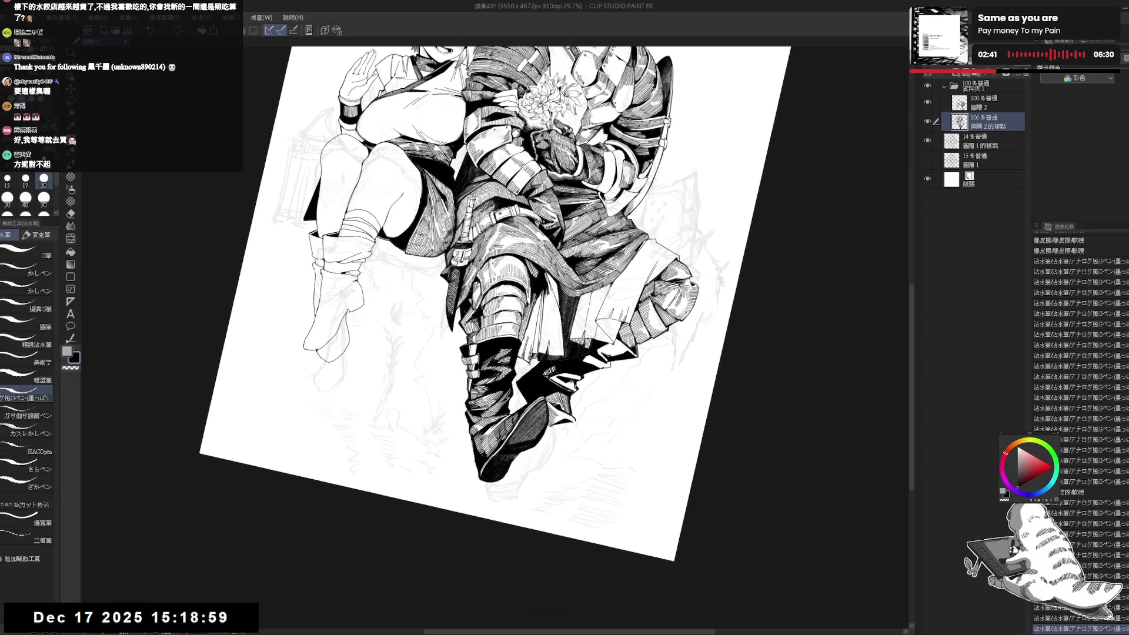
pyautogui.moveTo(535, 437); pyautogui.dragTo(542, 451)
pyautogui.moveTo(535, 438); pyautogui.dragTo(542, 450)
pyautogui.moveTo(535, 438); pyautogui.dragTo(543, 451)
pyautogui.moveTo(535, 437); pyautogui.dragTo(542, 450)
pyautogui.moveTo(535, 437); pyautogui.dragTo(542, 450)
pyautogui.press('^')
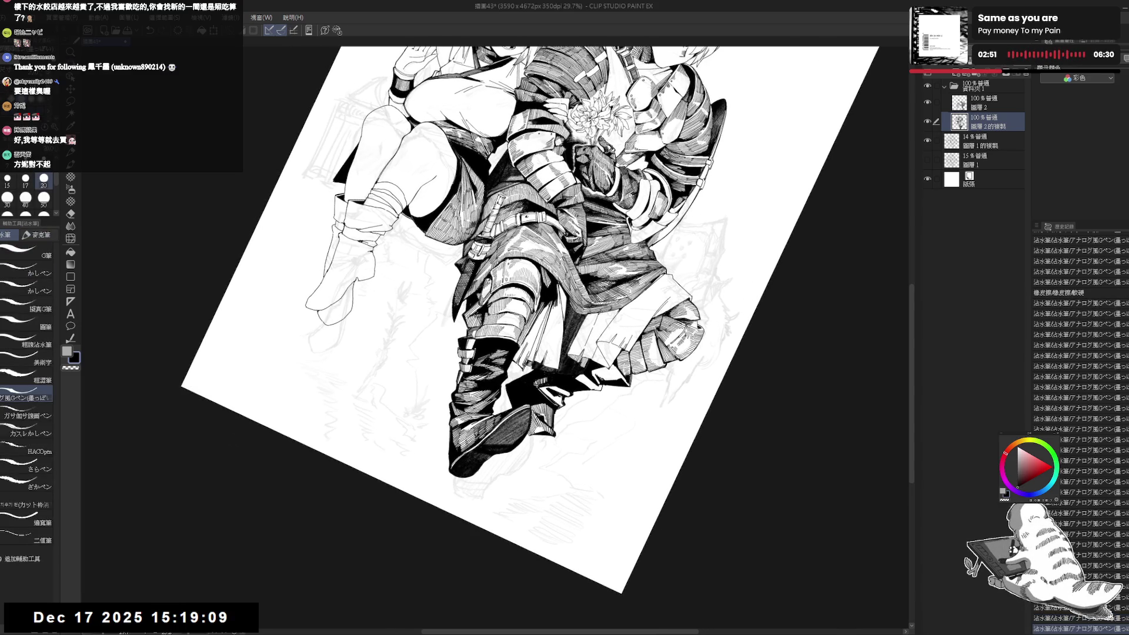
pyautogui.moveTo(535, 437); pyautogui.dragTo(542, 450)
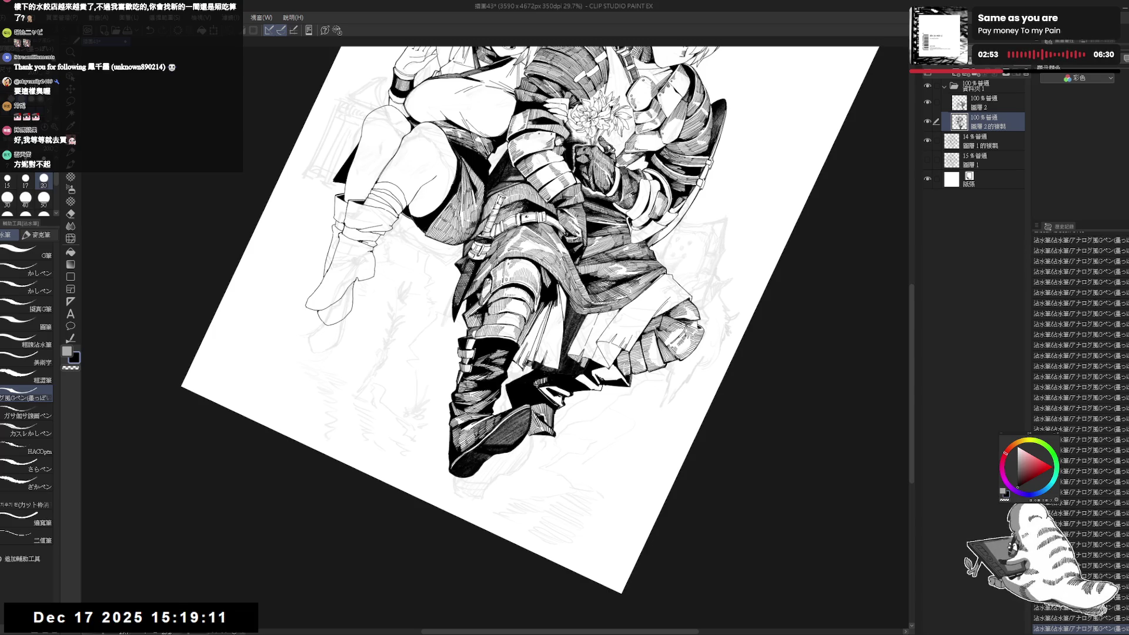
# - Straighten and fit the page, mirroring the view to check the drawing's balance
pyautogui.press('@')
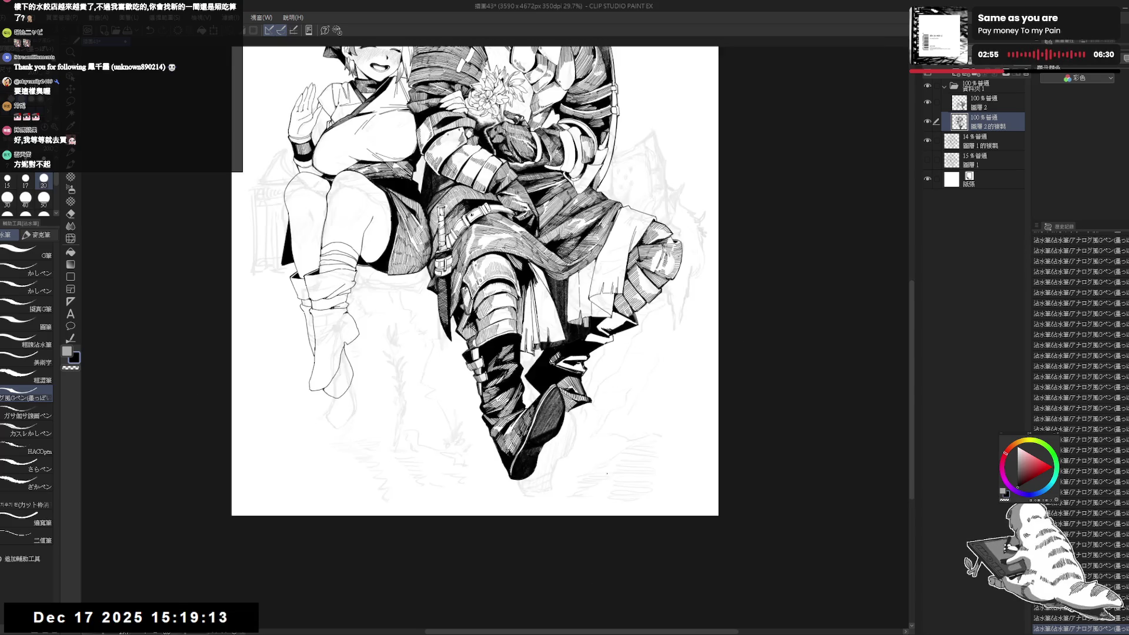
pyautogui.hotkey('ctrl', '0')
pyautogui.press('h')
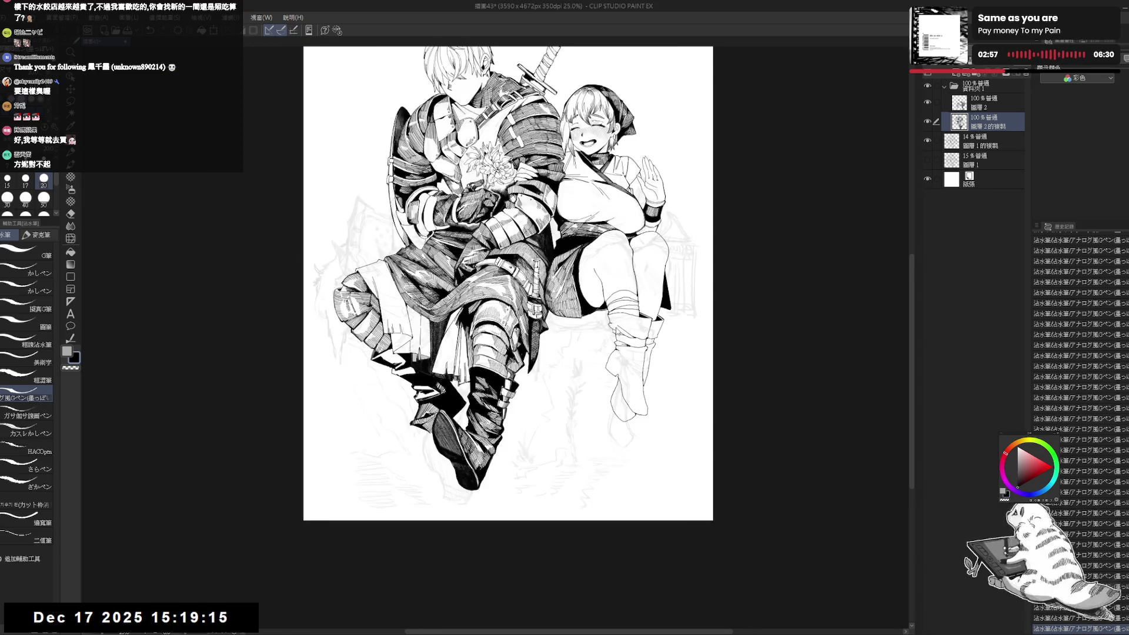
pyautogui.press('h')
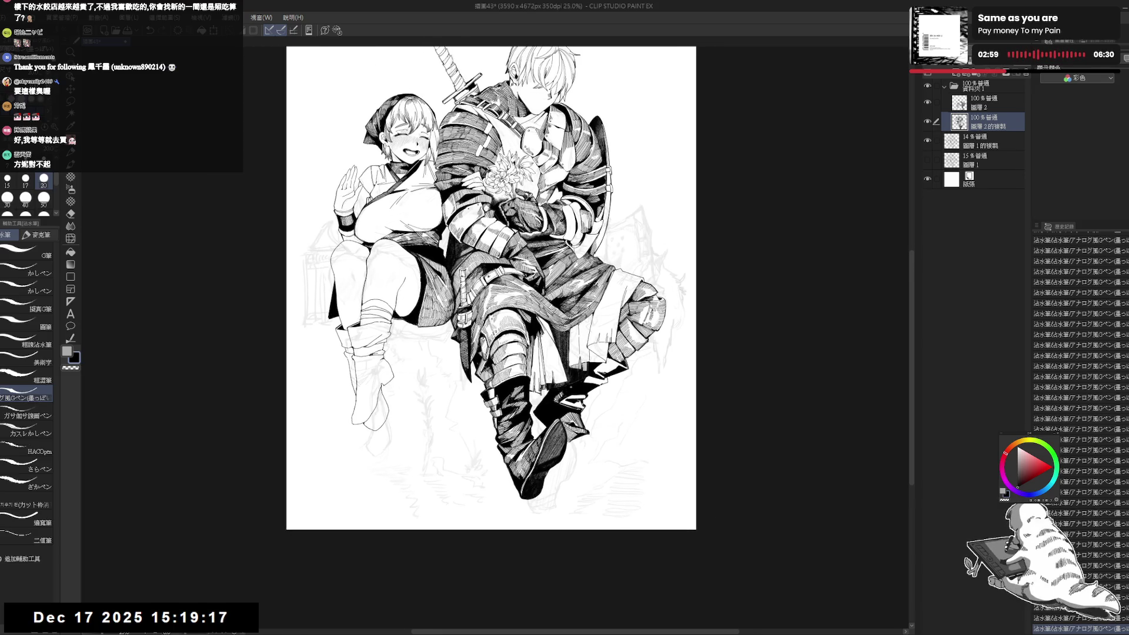
pyautogui.scroll(1, 565, 411)
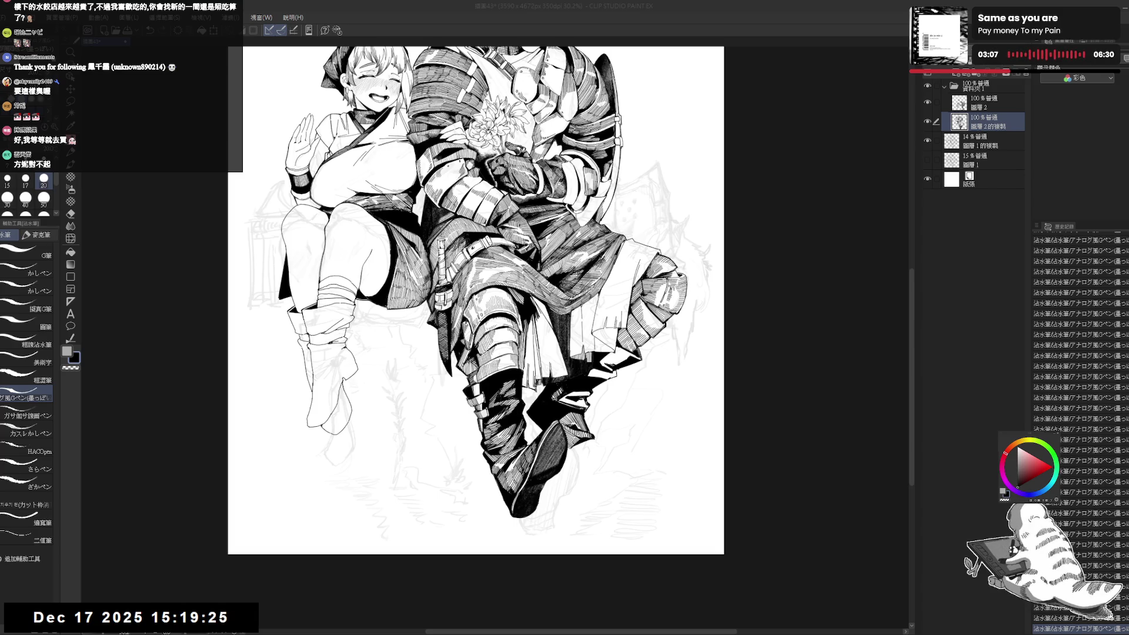
pyautogui.scroll(2, 586, 341)
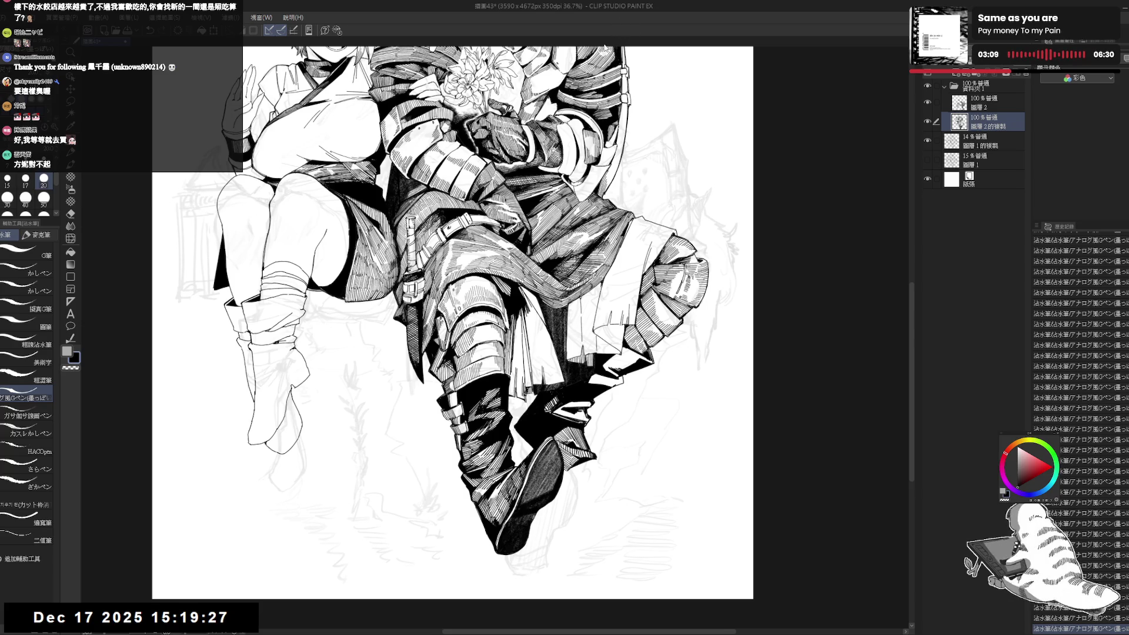
# - Ink thin strokes on the top of the boot, then undo them
pyautogui.moveTo(453, 329); pyautogui.dragTo(405, 247)
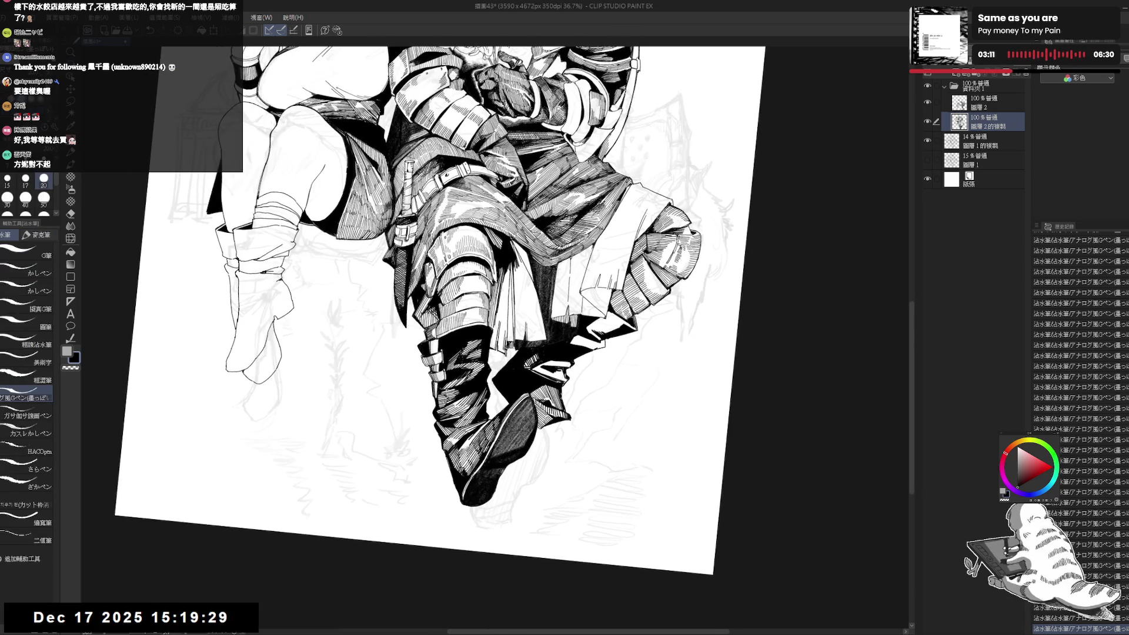
pyautogui.press('-')
pyautogui.press('[')
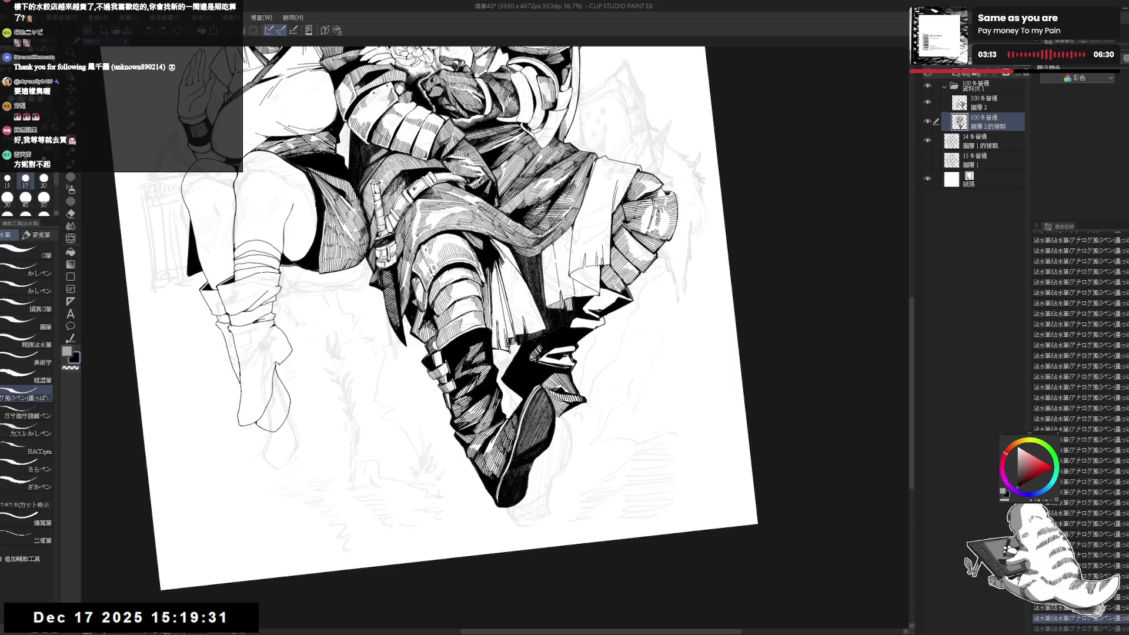
pyautogui.moveTo(531, 358); pyautogui.dragTo(550, 352)
pyautogui.press(']')
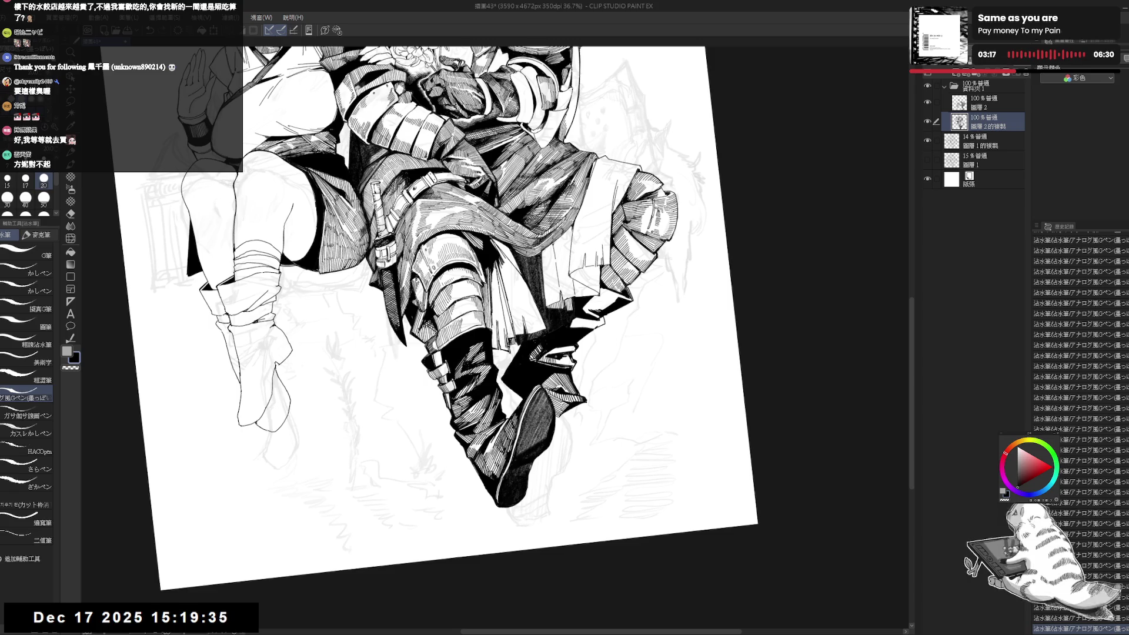
pyautogui.press('^')
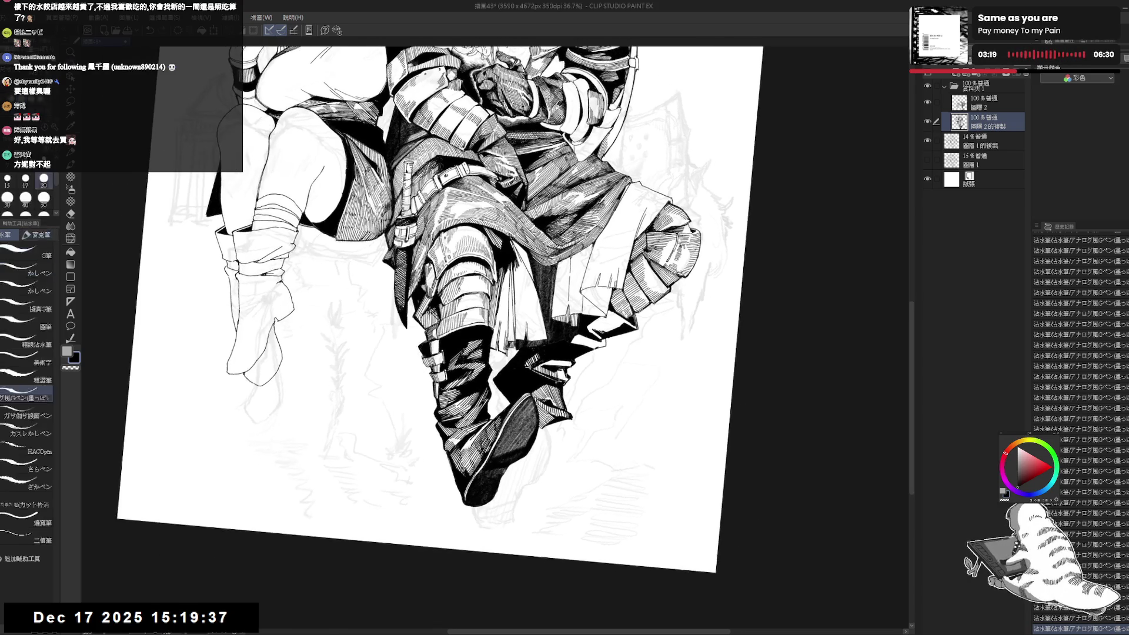
pyautogui.hotkey('ctrl', 'z')
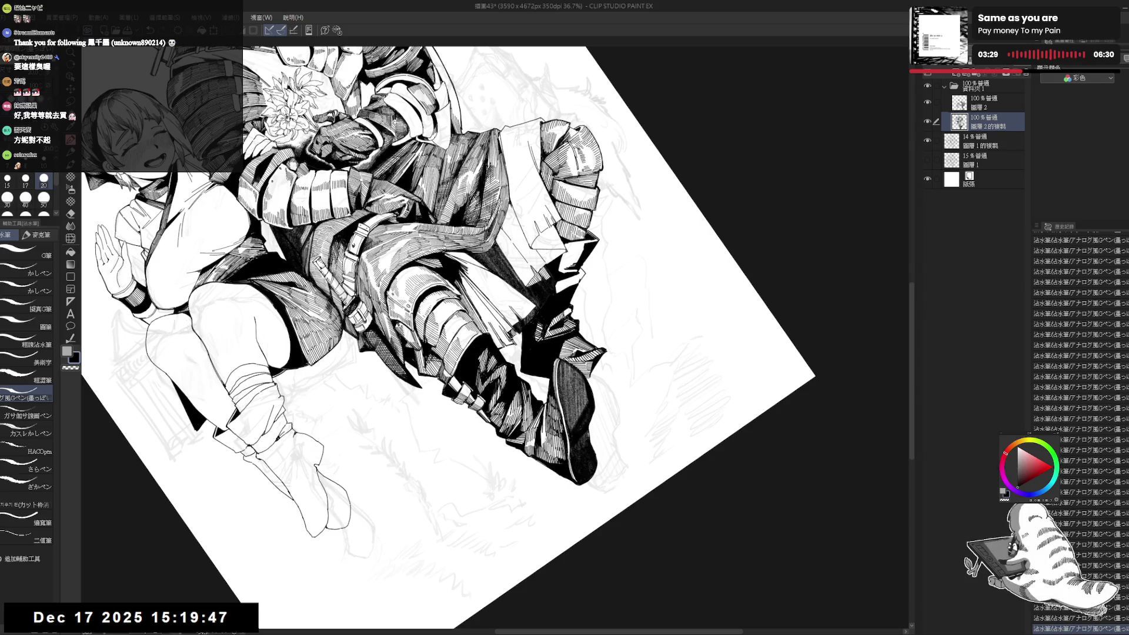
pyautogui.hotkey('ctrl', 'z')
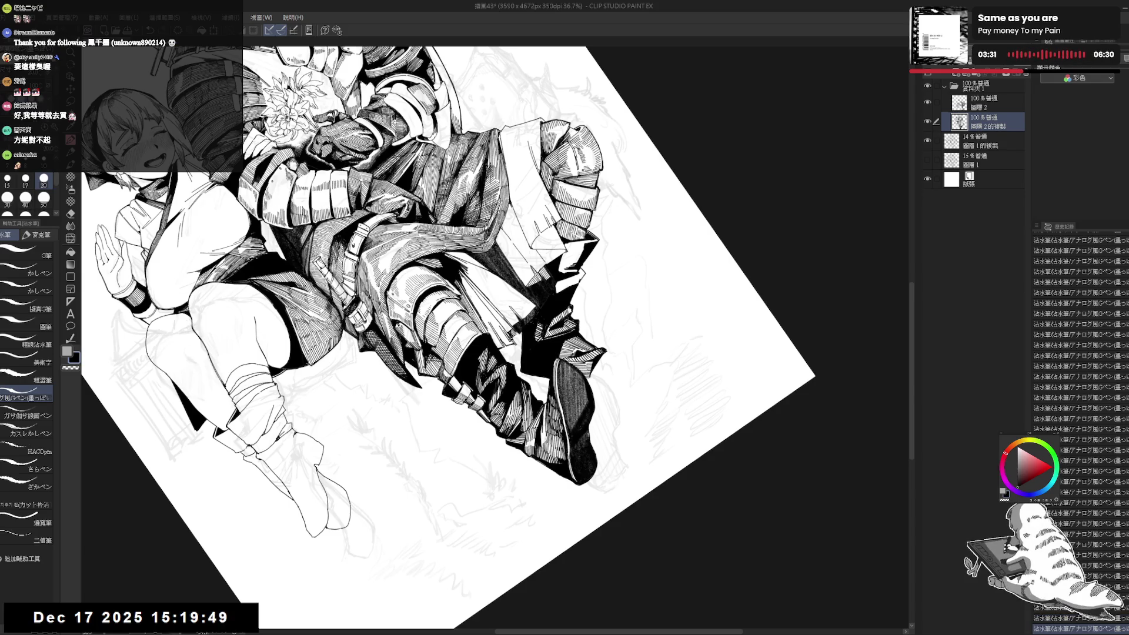
# - Re-tilt the canvas and erase a stray mark near the boot tip
pyautogui.hotkey('ctrl', '@')
pyautogui.hotkey('ctrl', '-')
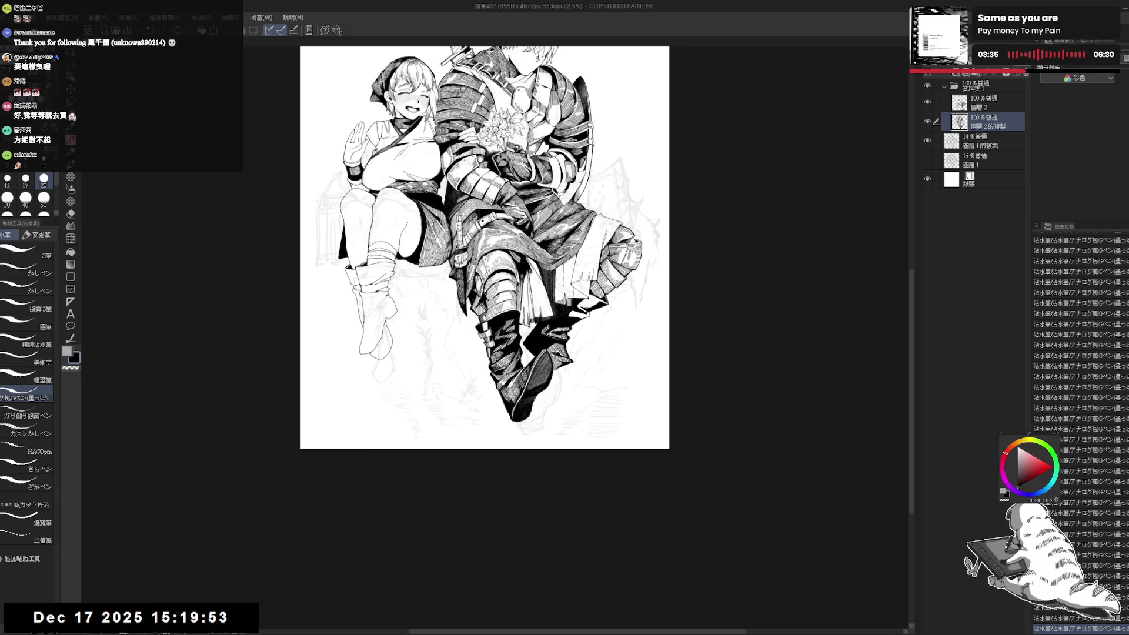
pyautogui.scroll(1, 552, 284)
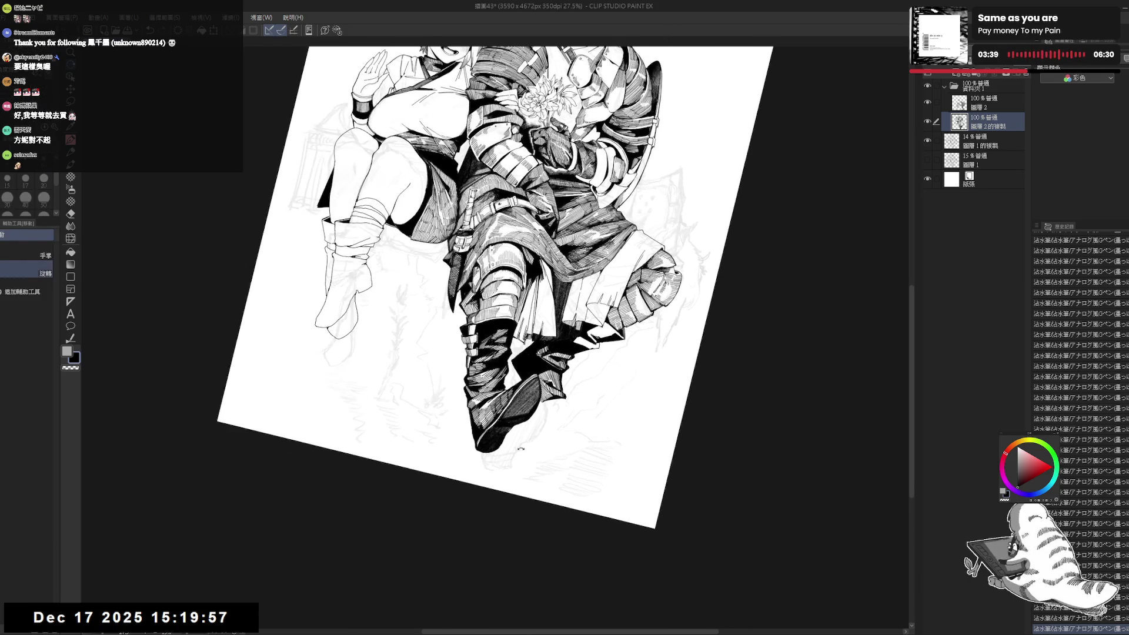
pyautogui.press('^')
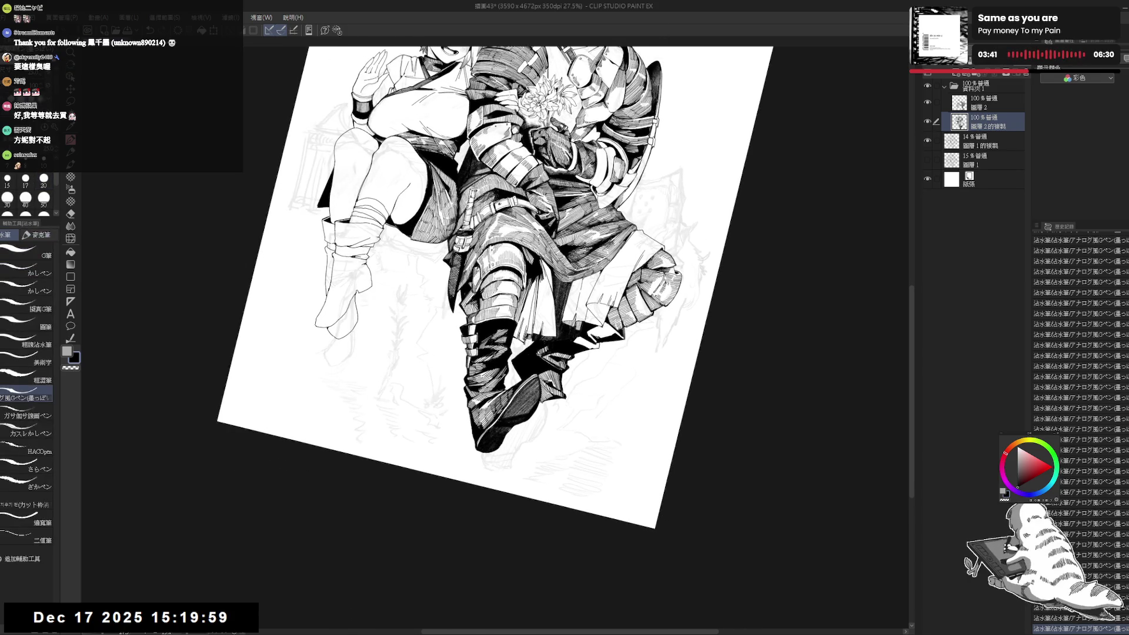
pyautogui.moveTo(564, 353)
pyautogui.mouseDown()
pyautogui.moveTo(579, 400)
pyautogui.moveTo(566, 420)
pyautogui.mouseUp()
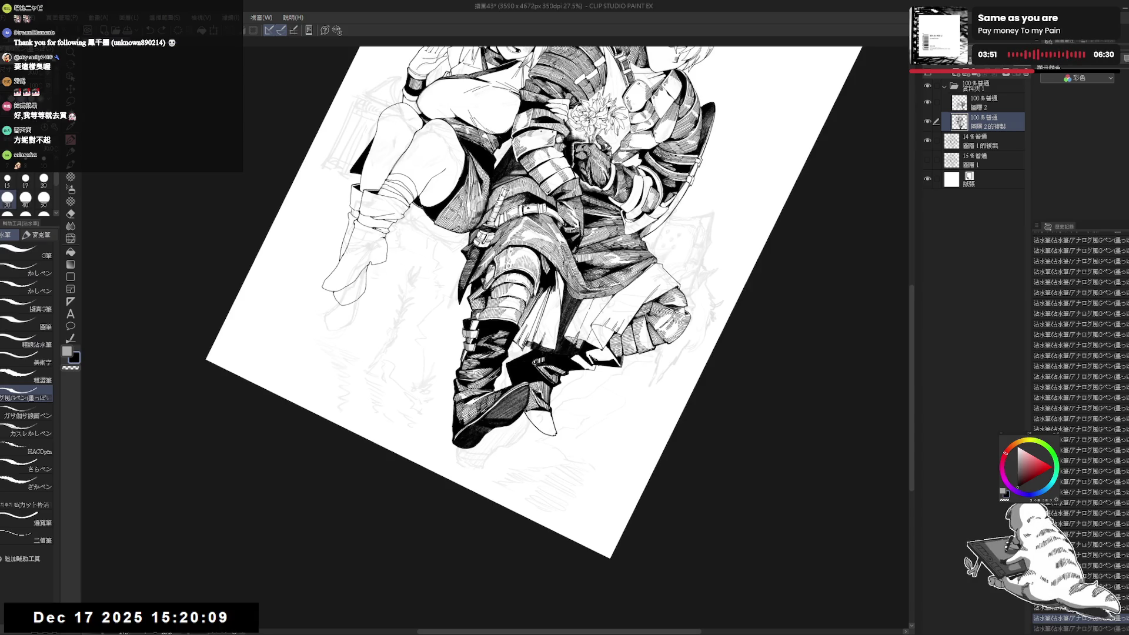
pyautogui.moveTo(529, 410); pyautogui.dragTo(530, 417)
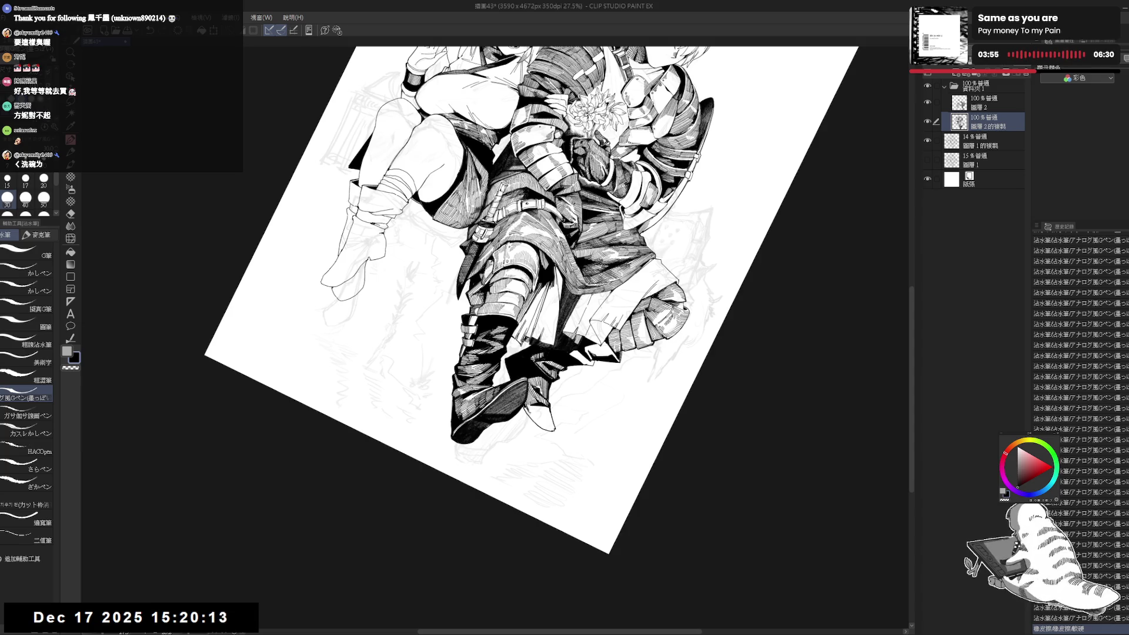
pyautogui.press('e')
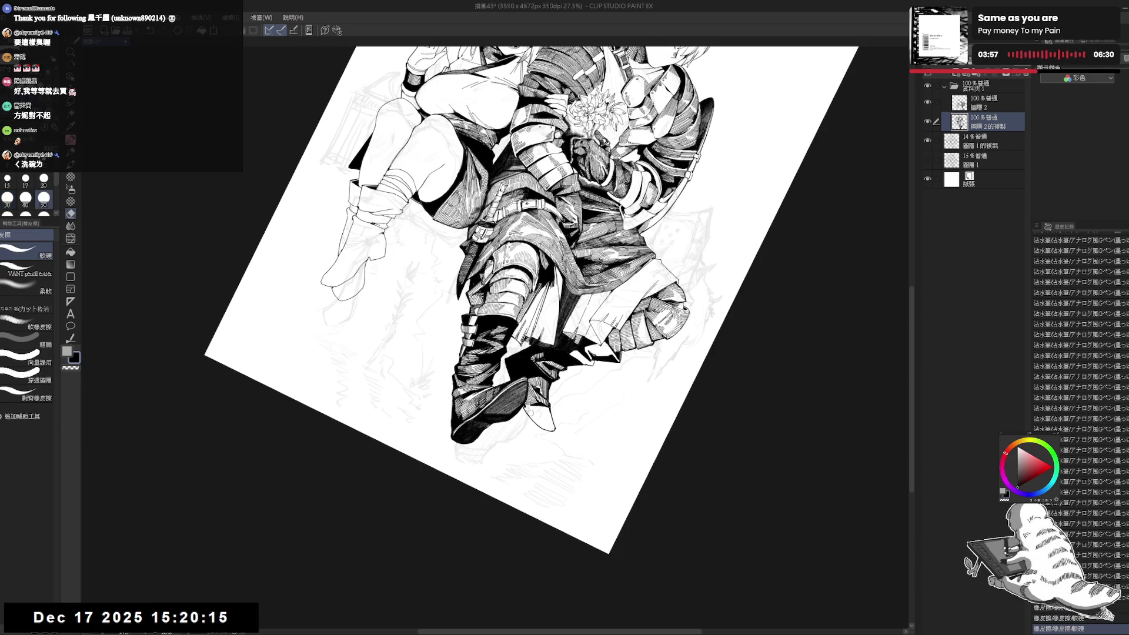
# - Set the G-pen to size 20 and ink small strokes on the knight's boot
pyautogui.press('p')
pyautogui.press('e')
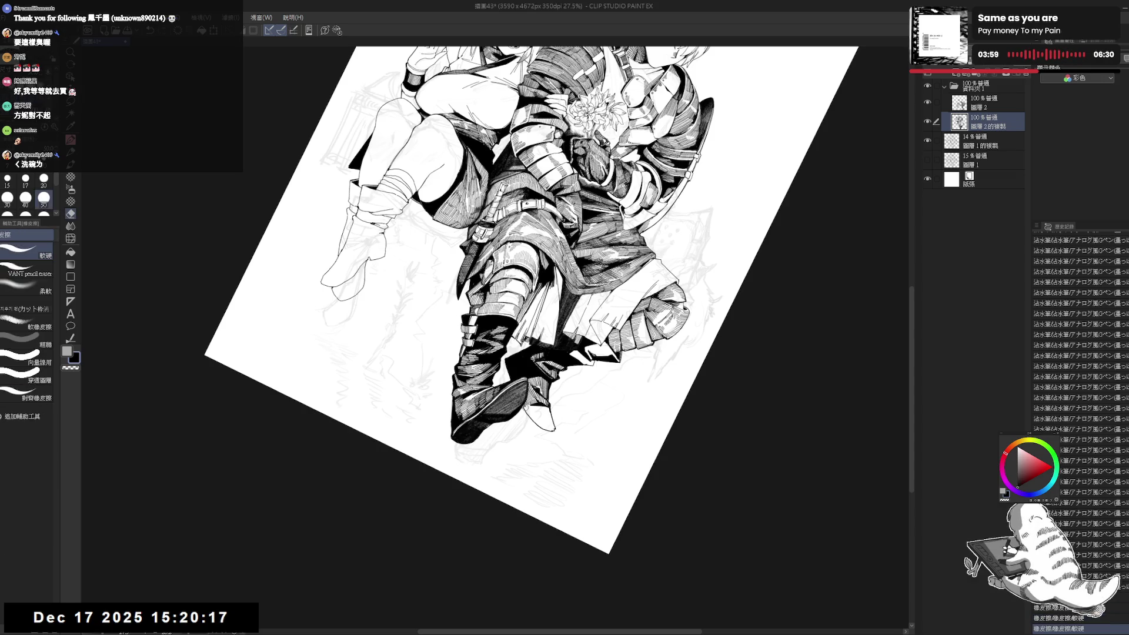
pyautogui.press('p')
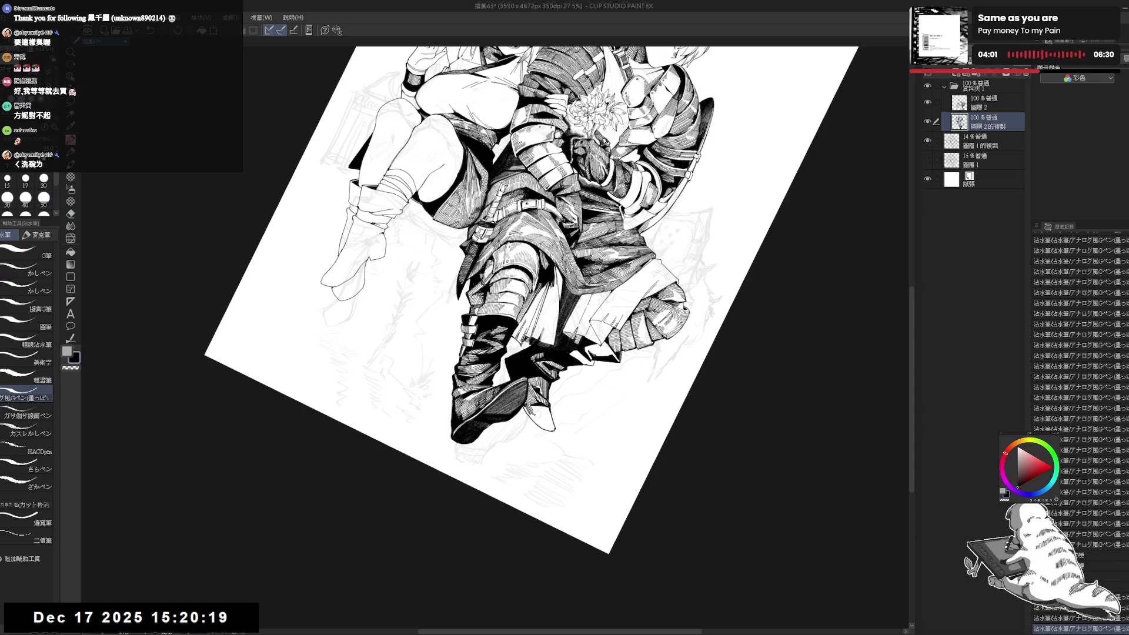
pyautogui.press(']')
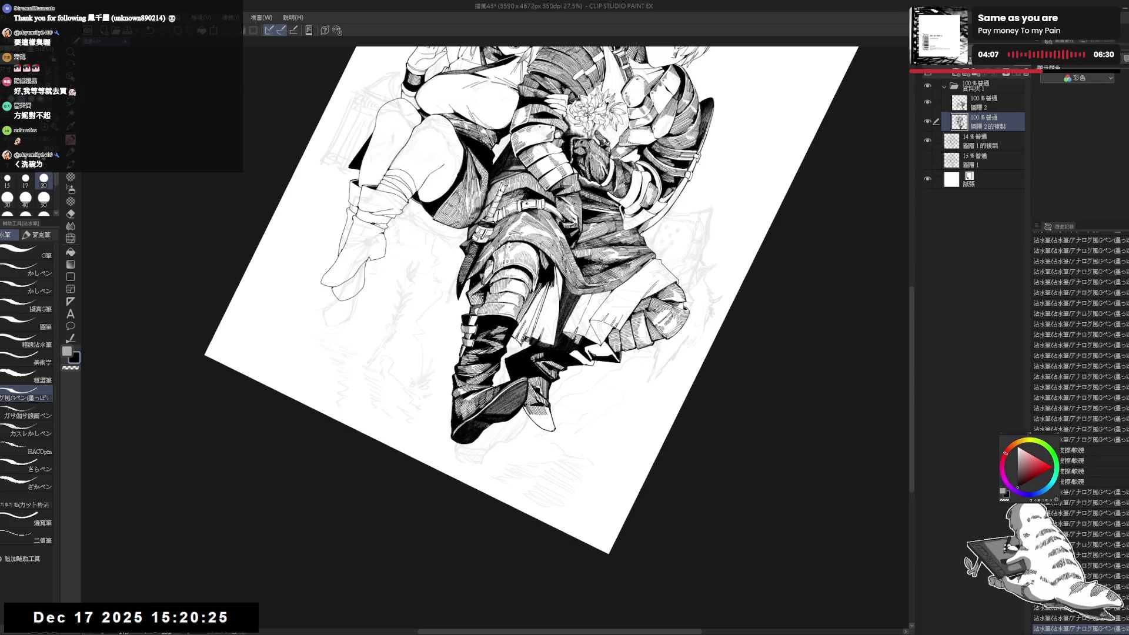
pyautogui.moveTo(547, 408); pyautogui.dragTo(553, 419)
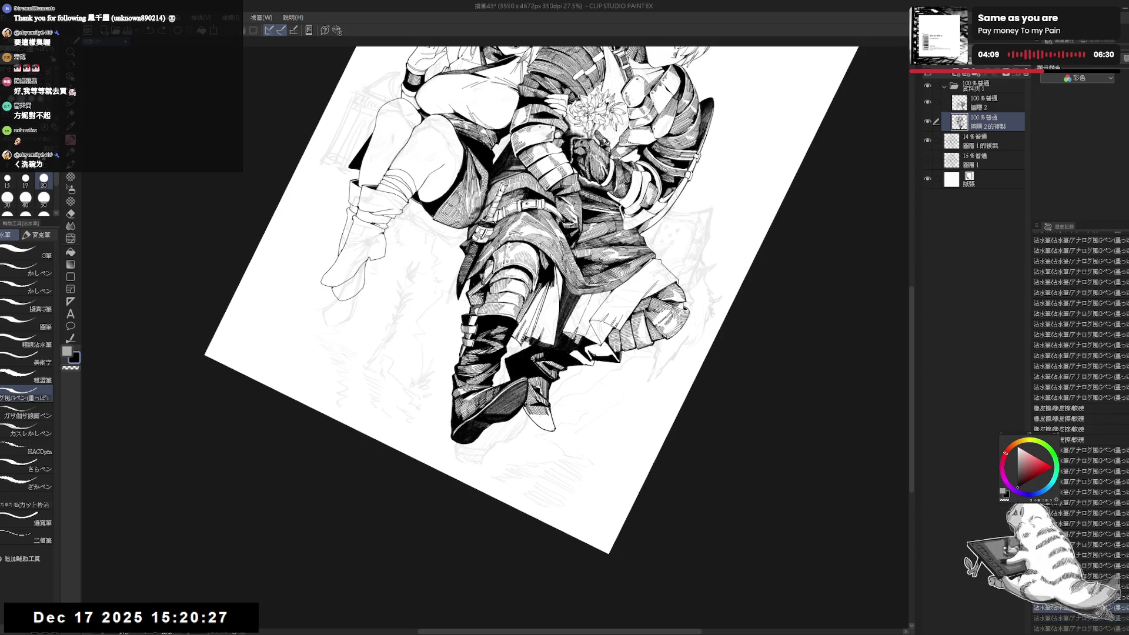
# - Mirror and tilt the view, then erase small marks on the boot
pyautogui.hotkey('ctrl', '@')
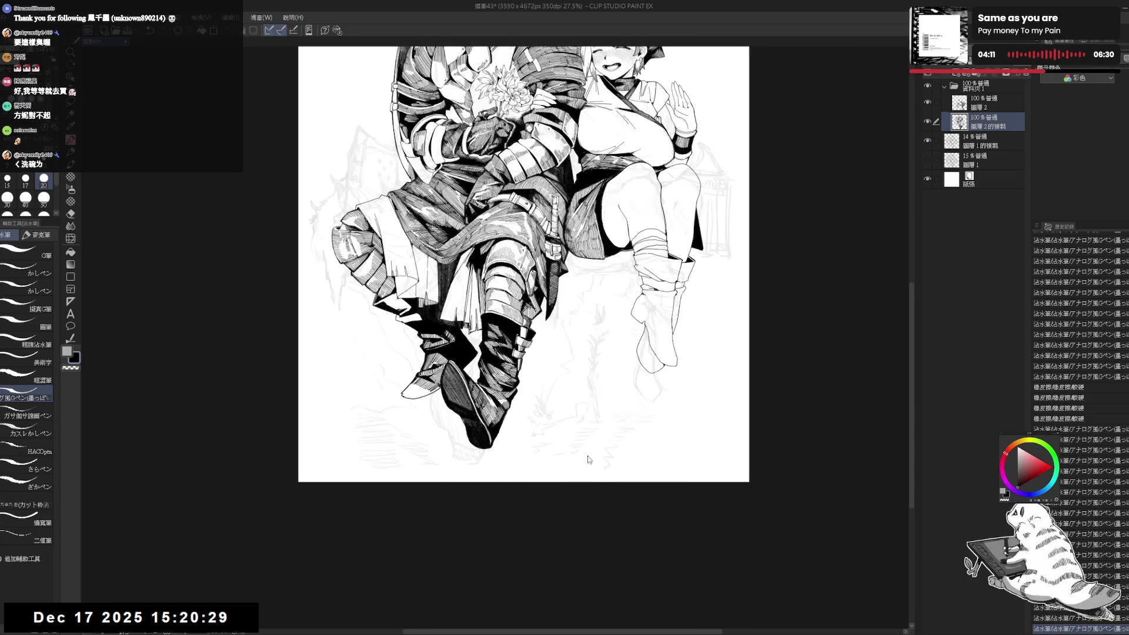
pyautogui.press('h')
pyautogui.moveTo(529, 412); pyautogui.dragTo(429, 448)
pyautogui.scroll(3, 428, 448)
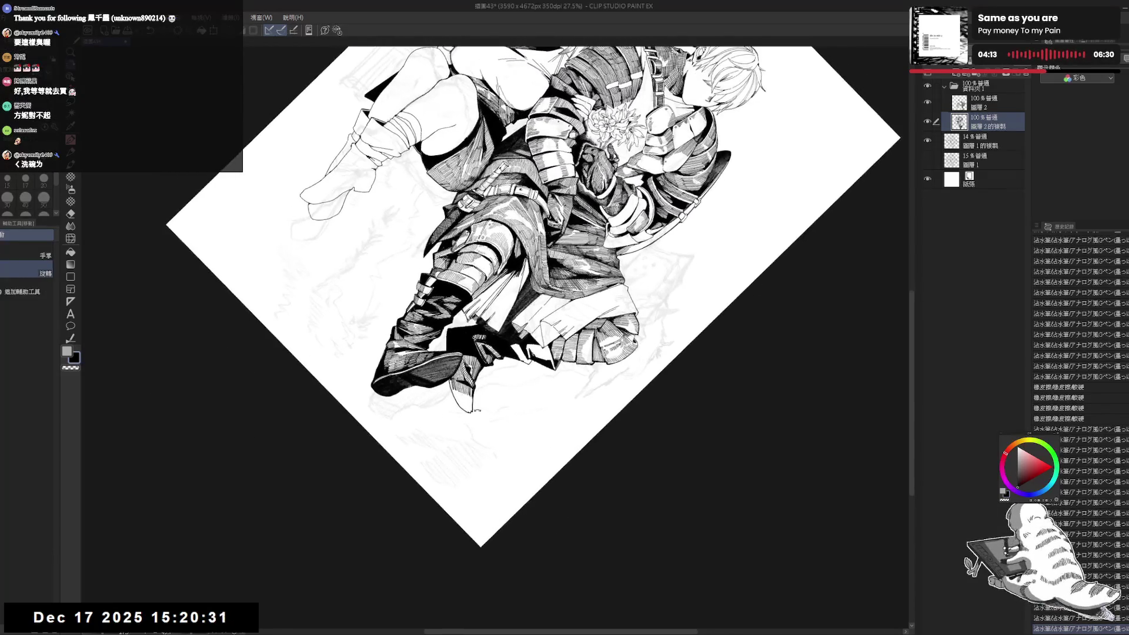
pyautogui.press('e')
pyautogui.moveTo(479, 393)
pyautogui.mouseDown()
pyautogui.moveTo(481, 408)
pyautogui.moveTo(461, 411)
pyautogui.mouseUp()
# - Re-ink the boot details with three short G-pen strokes
pyautogui.press('p')
pyautogui.moveTo(464, 400); pyautogui.dragTo(460, 411)
pyautogui.moveTo(465, 401)
pyautogui.mouseDown()
pyautogui.moveTo(460, 412)
pyautogui.moveTo(478, 416)
pyautogui.mouseUp()
pyautogui.moveTo(479, 404); pyautogui.dragTo(484, 418)
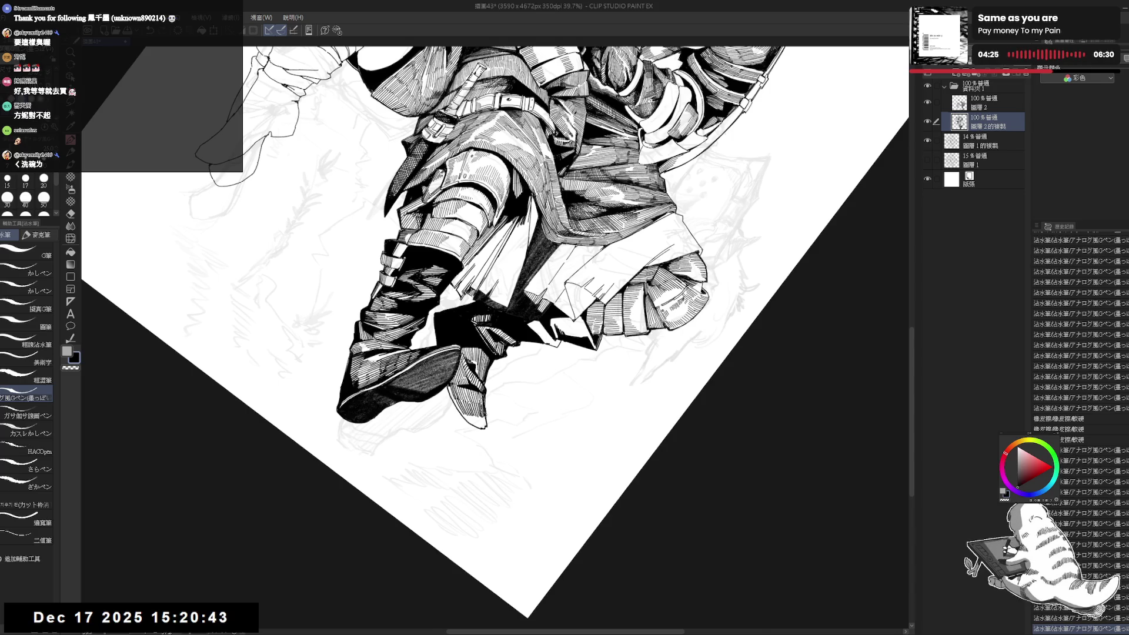
# - Rotate the canvas clockwise toward the boots and set the pen size to 20
pyautogui.press('@')
pyautogui.hotkey('ctrl', '-')
pyautogui.hotkey('ctrl', '-')
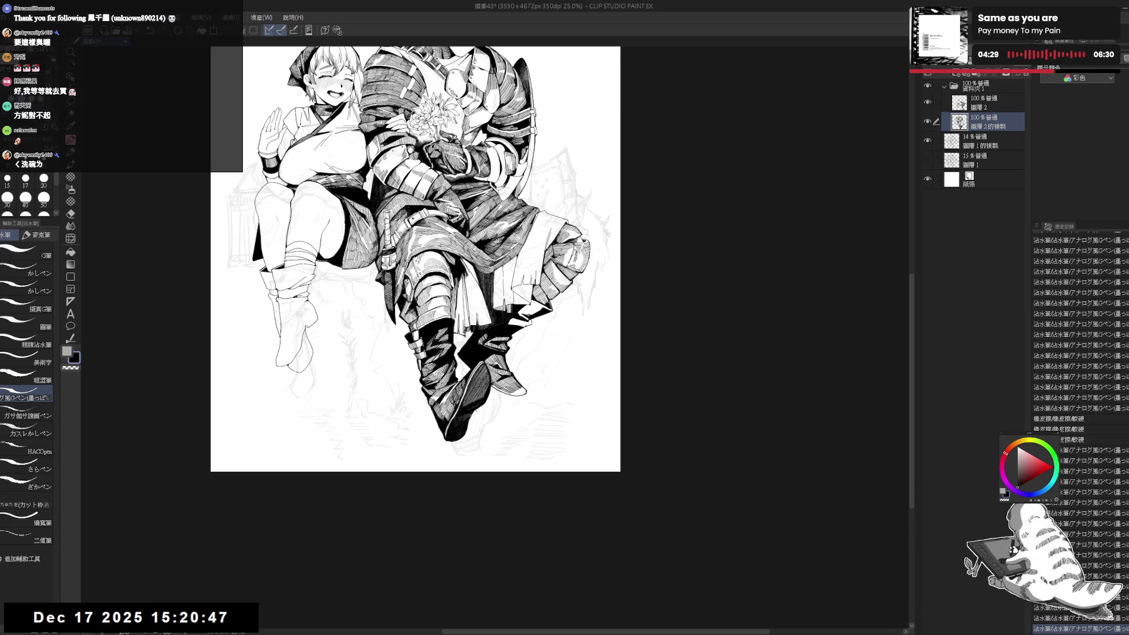
pyautogui.scroll(3, 427, 321)
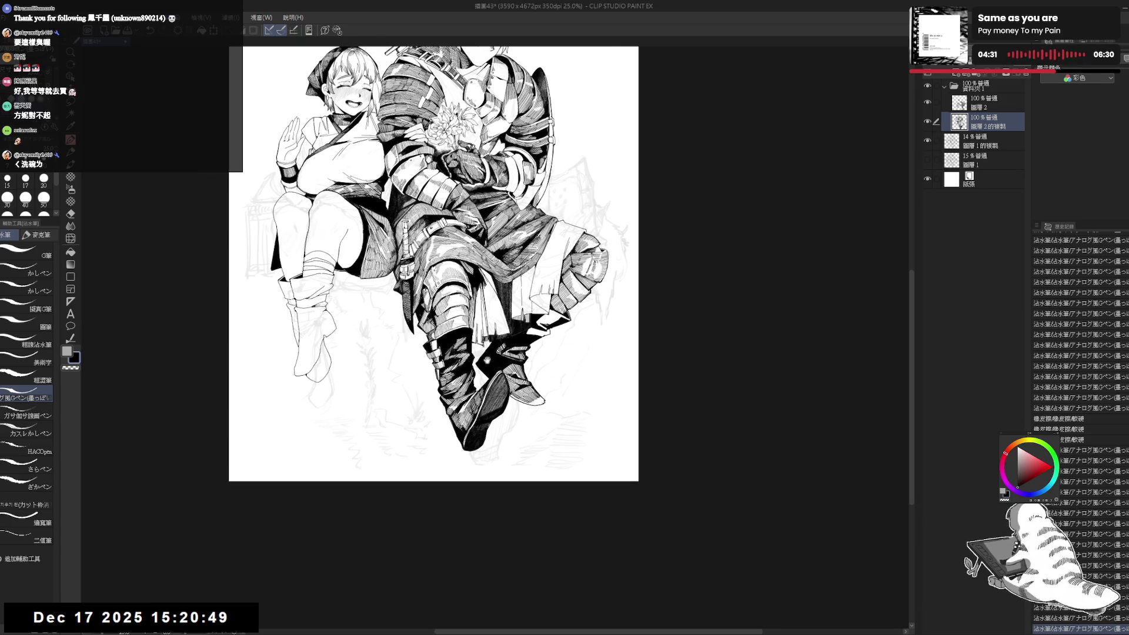
pyautogui.moveTo(530, 412)
pyautogui.mouseDown()
pyautogui.moveTo(483, 423)
pyautogui.moveTo(382, 394)
pyautogui.mouseUp()
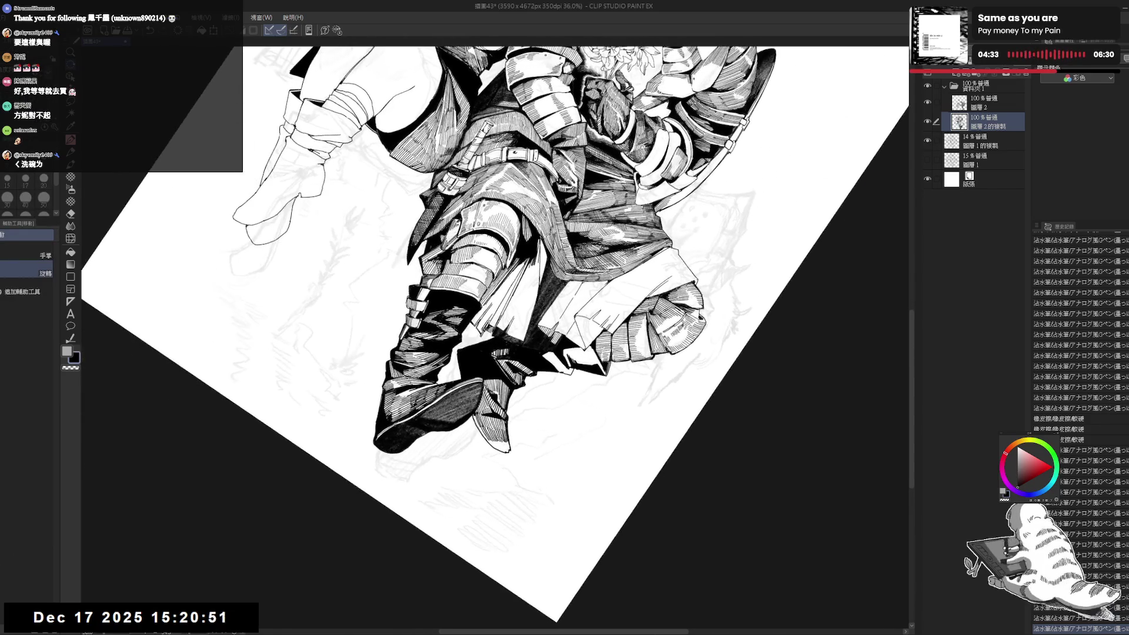
pyautogui.press('p')
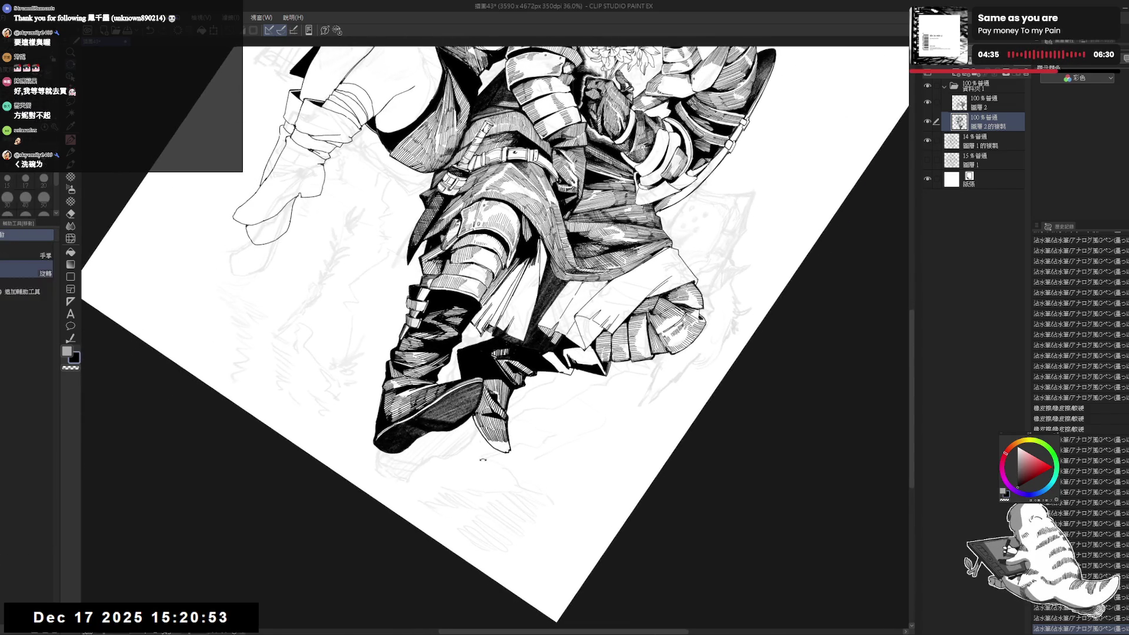
pyautogui.press('^')
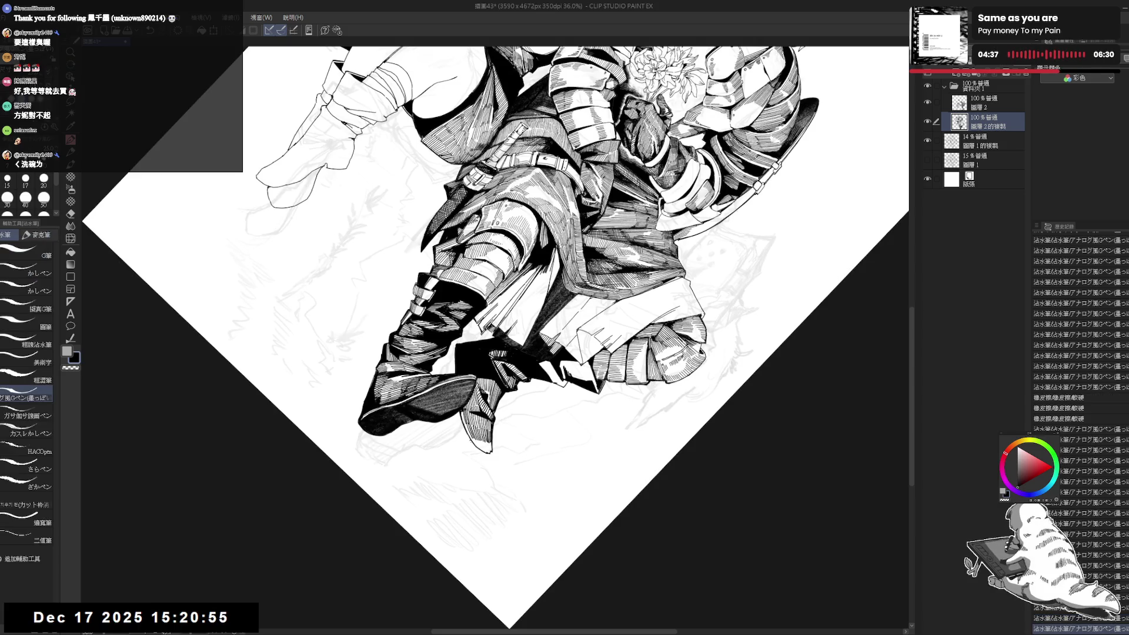
pyautogui.click(44, 181)
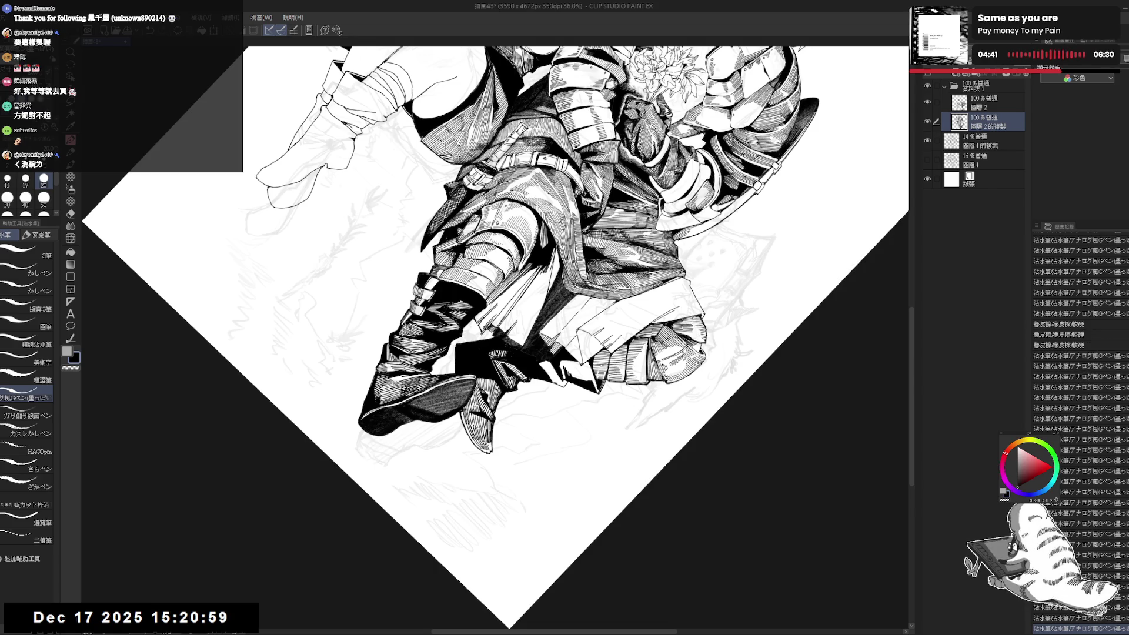
# - Erase a small spot on the boot, set pen size 30, and fit the upright drawing
pyautogui.press('e')
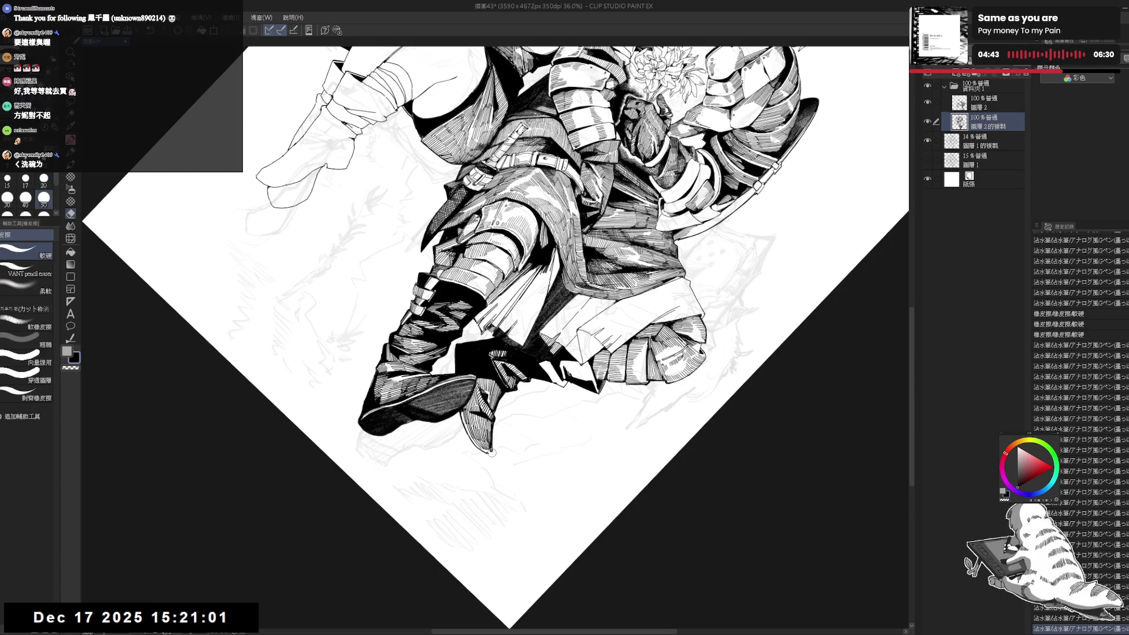
pyautogui.click(488, 453)
pyautogui.press('p')
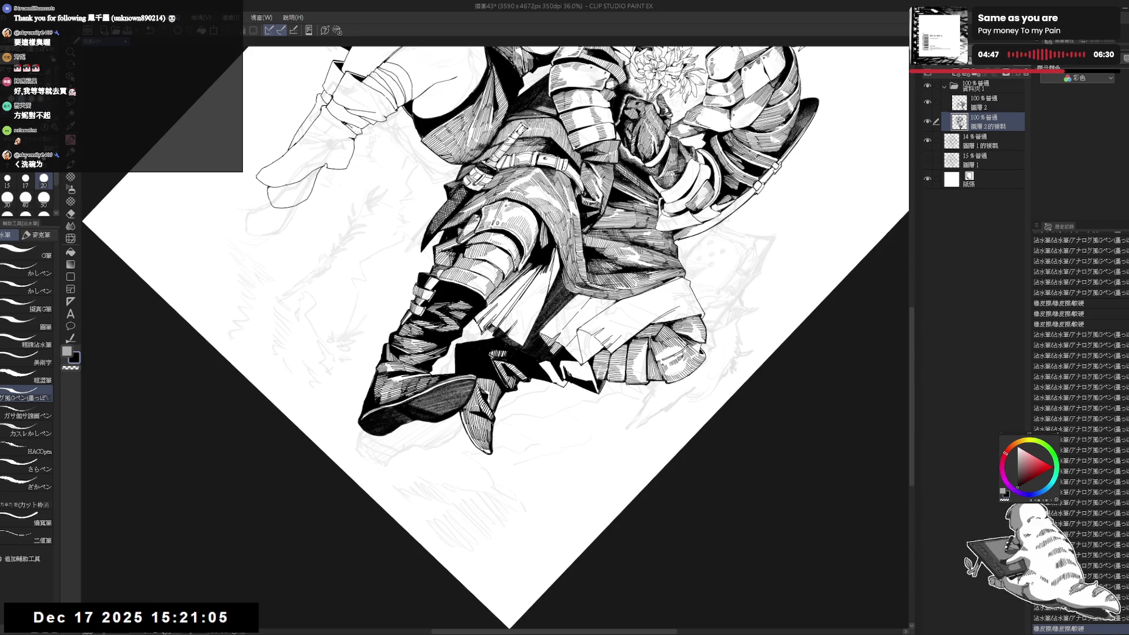
pyautogui.press('^')
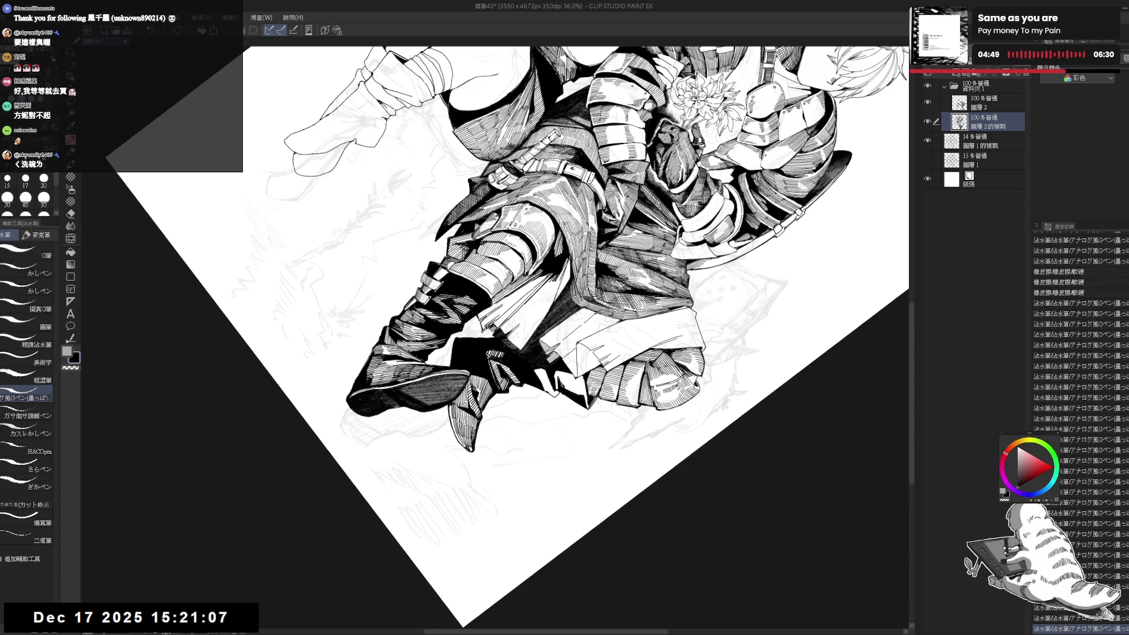
pyautogui.click(7, 198)
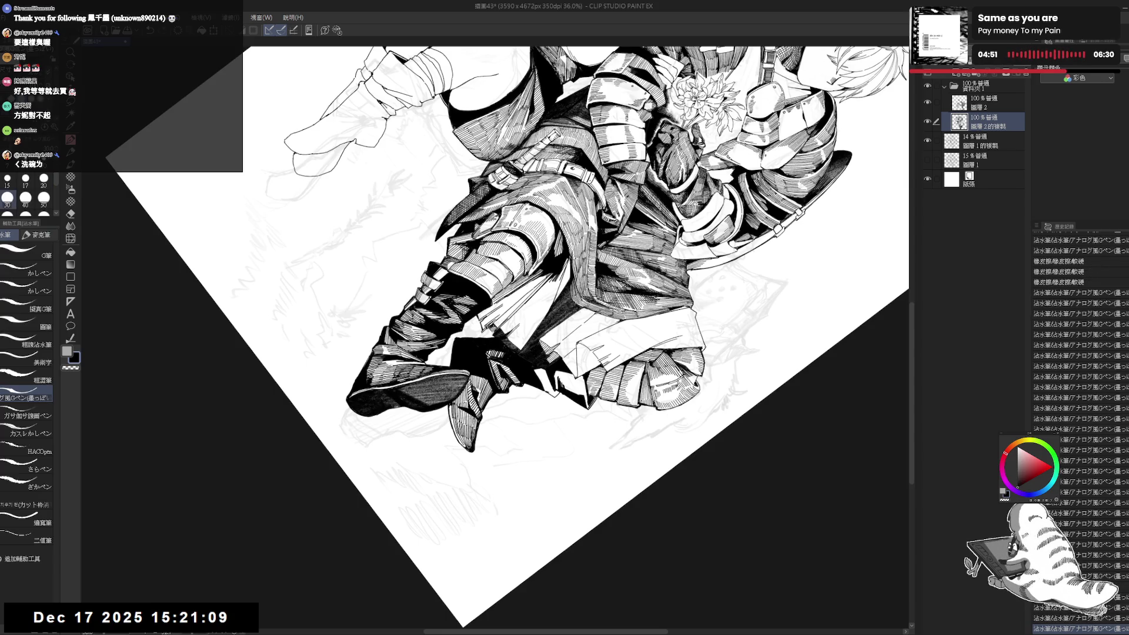
pyautogui.hotkey('ctrl', '0')
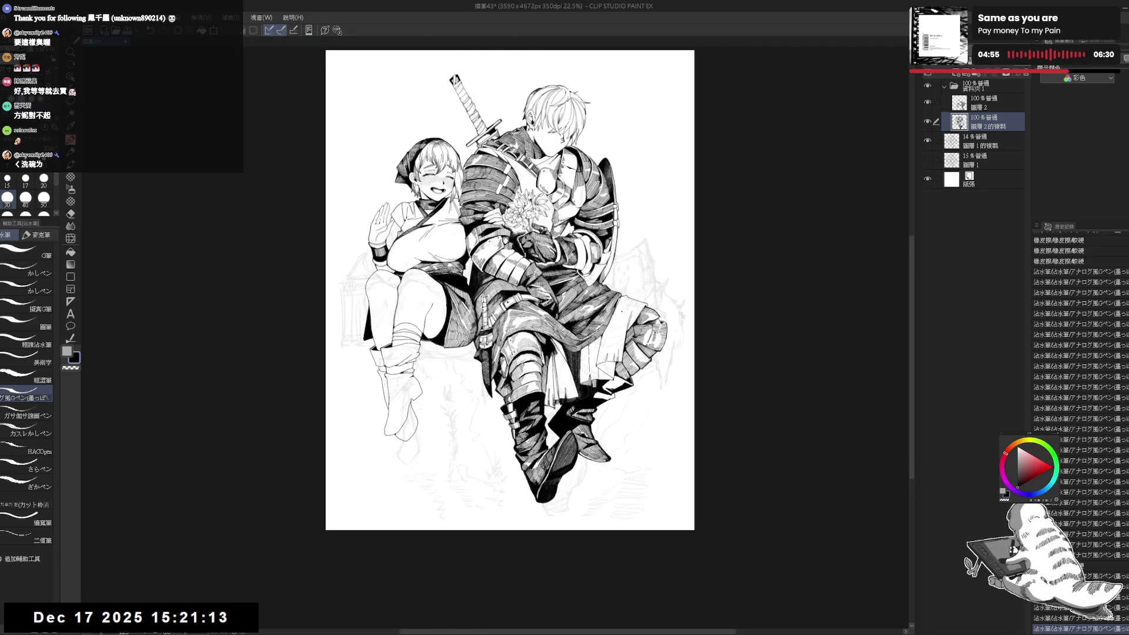
pyautogui.scroll(2, 564, 312)
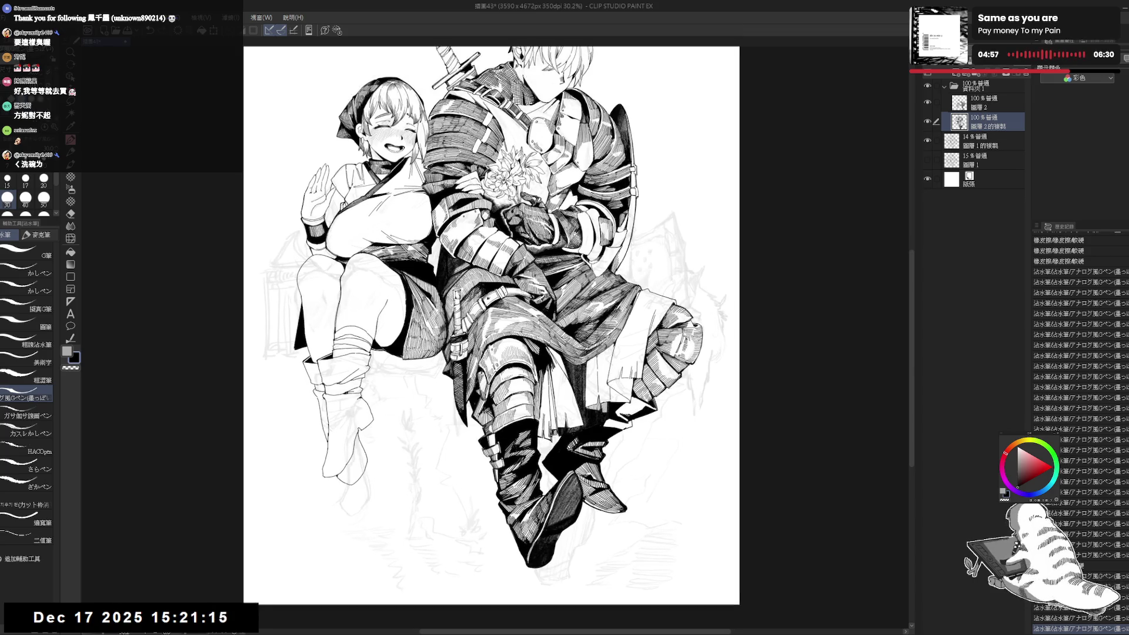
pyautogui.moveTo(530, 294); pyautogui.dragTo(571, 353)
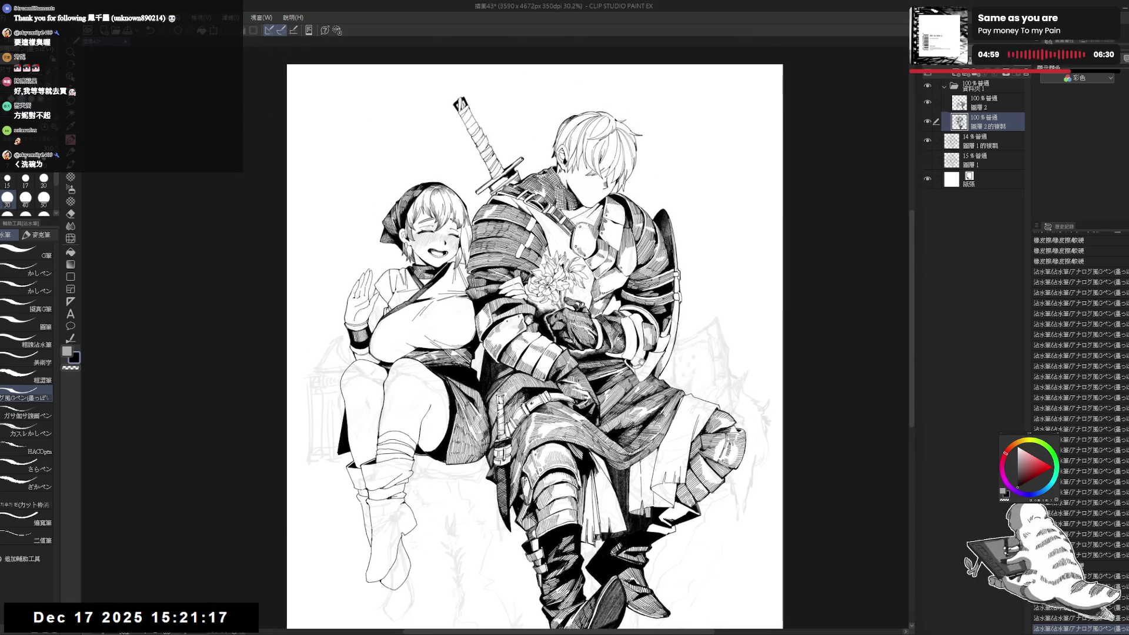
pyautogui.moveTo(665, 398); pyautogui.dragTo(658, 381)
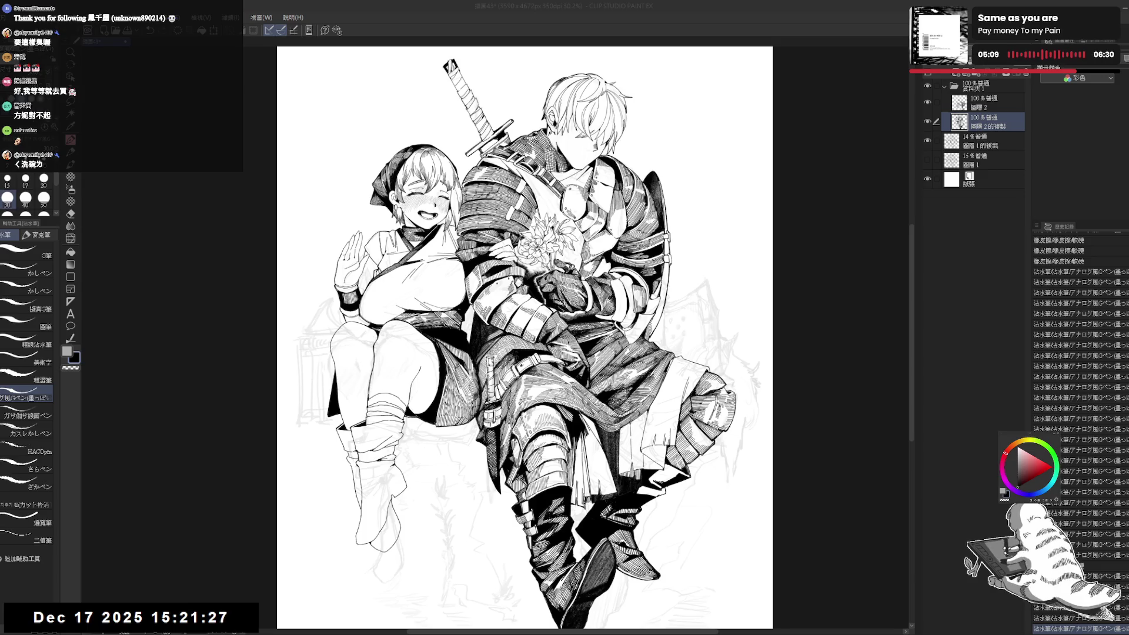
pyautogui.press('r')
pyautogui.moveTo(447, 529); pyautogui.dragTo(530, 474)
pyautogui.press('p')
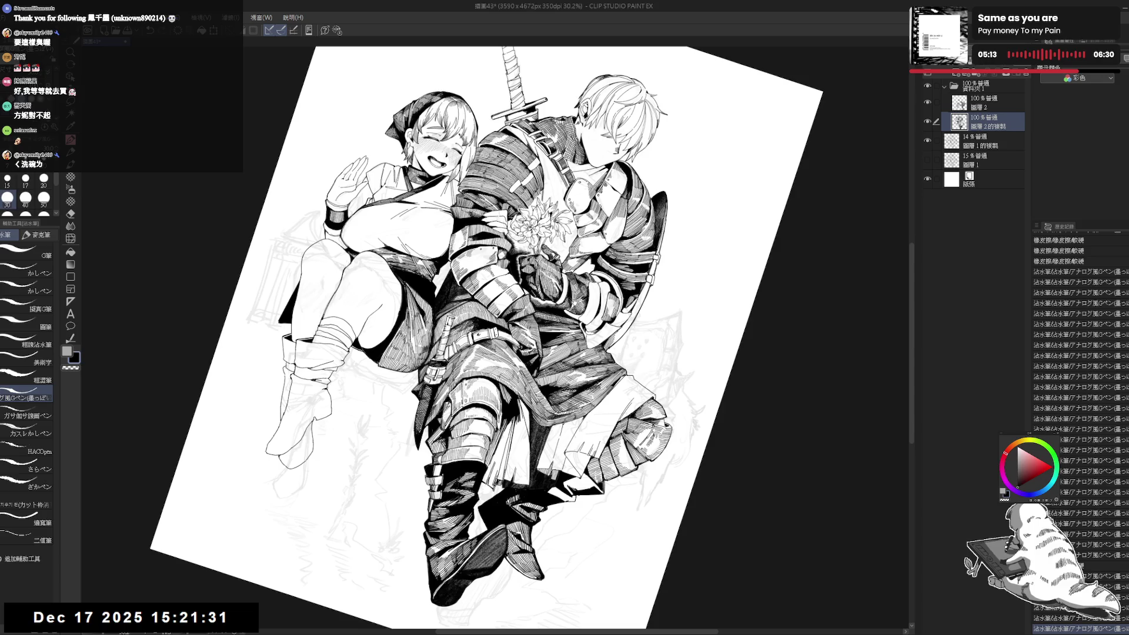
pyautogui.scroll(3, 511, 479)
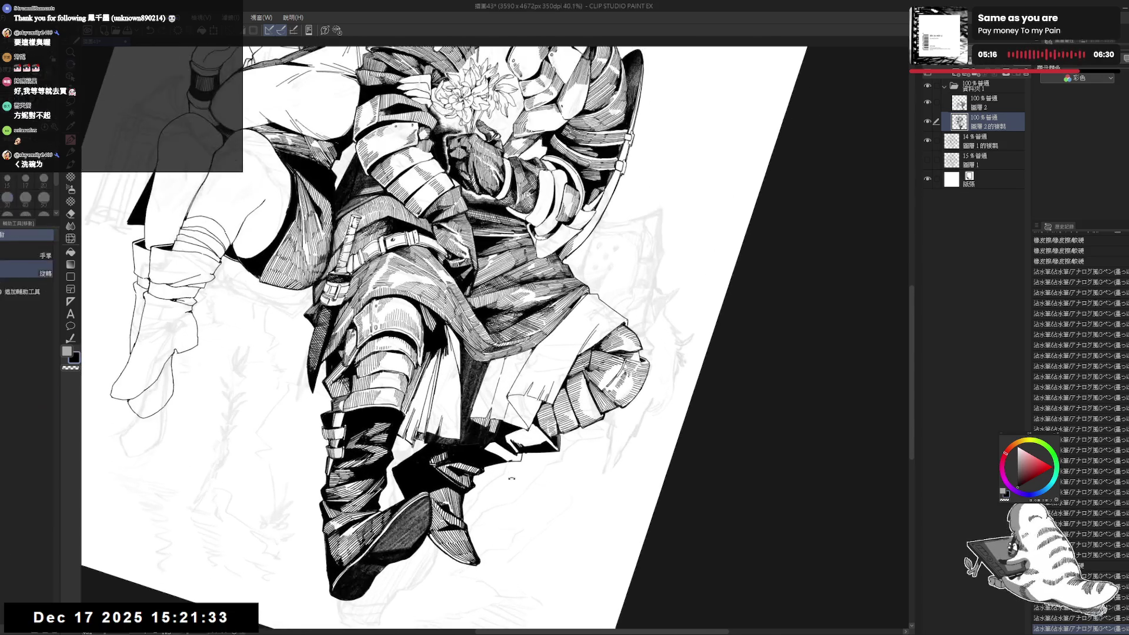
pyautogui.moveTo(512, 479)
pyautogui.mouseDown()
pyautogui.moveTo(471, 453)
pyautogui.moveTo(501, 462)
pyautogui.moveTo(494, 449)
pyautogui.mouseUp()
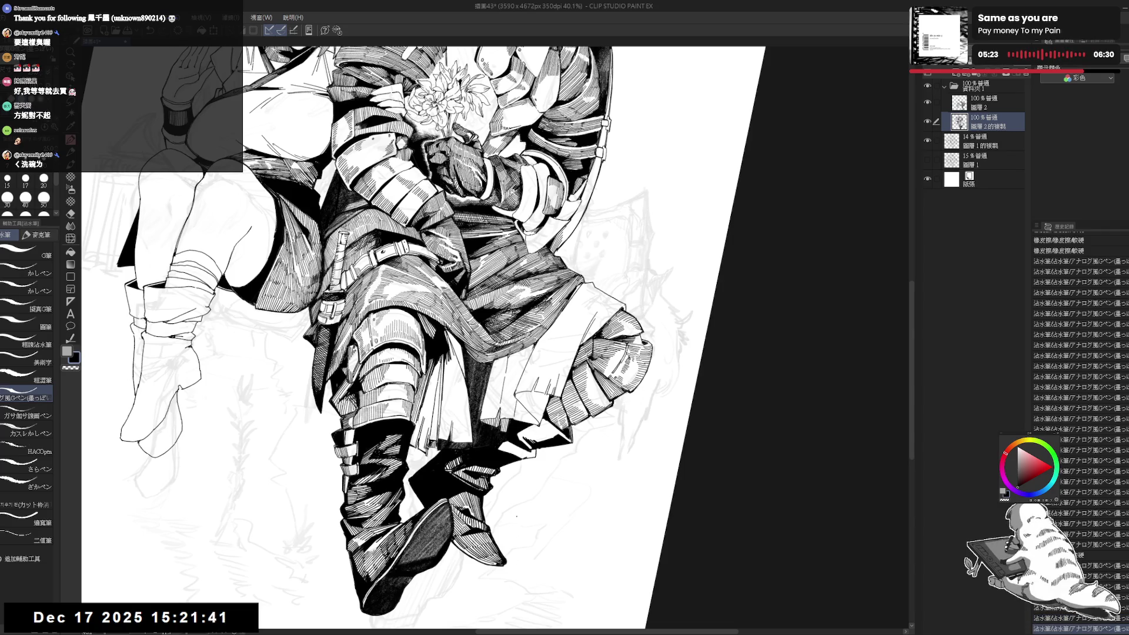
# - Draw two short vertical hatching strokes on the knight's armor with the G pen on 圖層 2
pyautogui.press('m')
pyautogui.moveTo(445, 467)
pyautogui.mouseDown()
pyautogui.moveTo(495, 477)
pyautogui.moveTo(500, 410)
pyautogui.mouseUp()
pyautogui.scroll(-1, 500, 410)
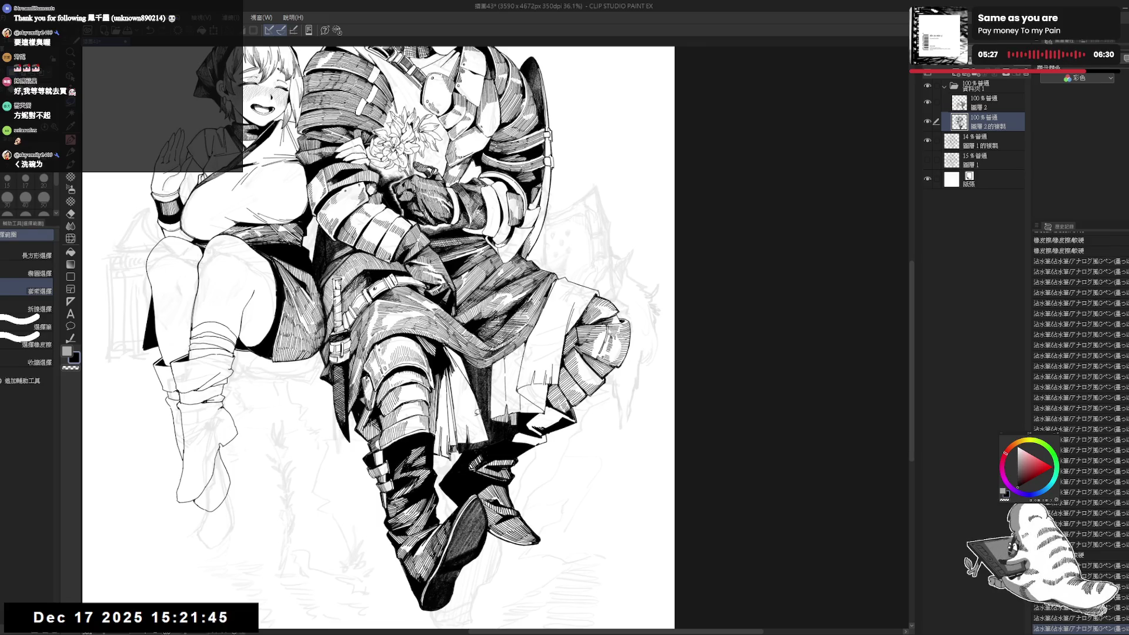
pyautogui.press('p')
pyautogui.hotkey('alt', ']')
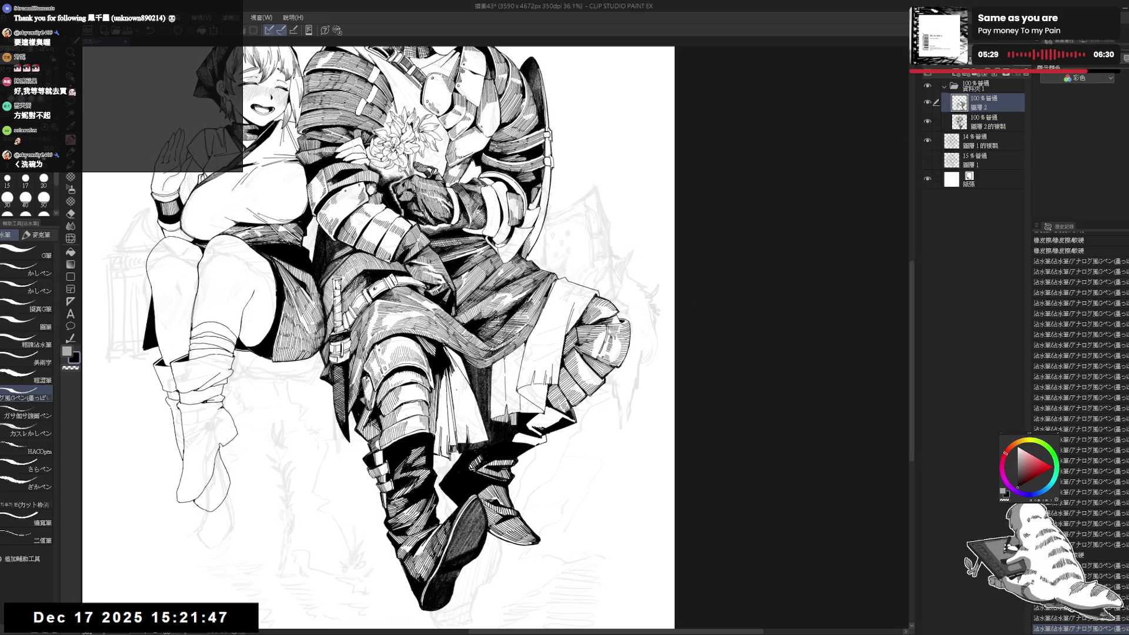
pyautogui.moveTo(480, 378)
pyautogui.mouseDown()
pyautogui.moveTo(472, 411)
pyautogui.moveTo(469, 396)
pyautogui.moveTo(487, 408)
pyautogui.moveTo(486, 434)
pyautogui.mouseUp()
pyautogui.moveTo(492, 378); pyautogui.dragTo(487, 444)
# - Select 圖層 2 的複製 together with 圖層 2 and merge them into one layer
pyautogui.hotkey('ctrl', '-')
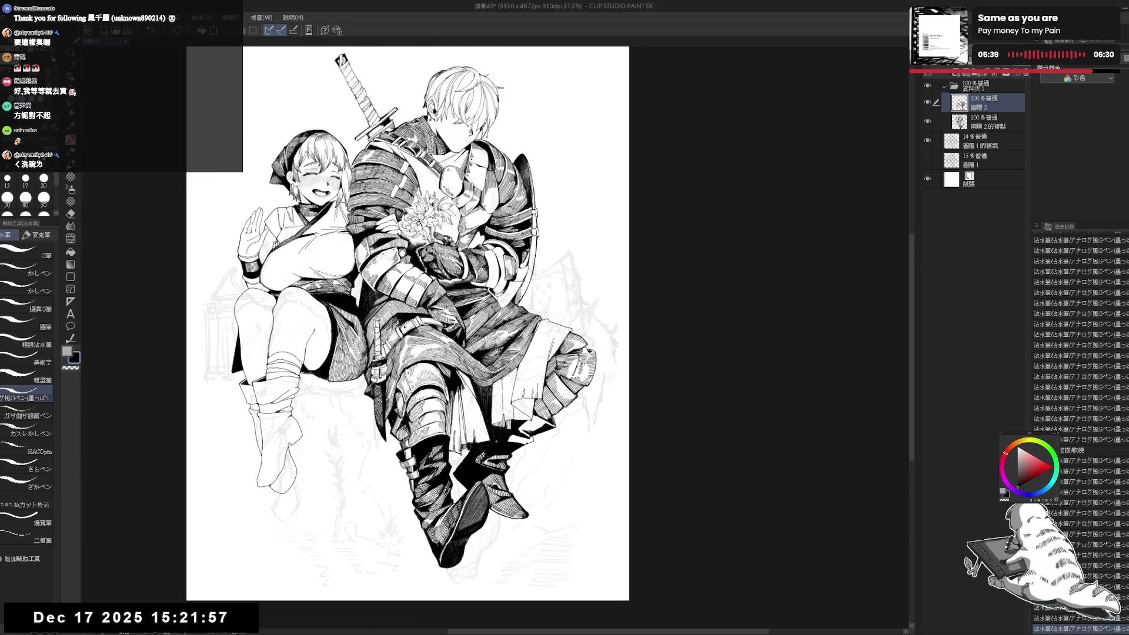
pyautogui.keyDown('ctrl'); pyautogui.click(986, 129); pyautogui.keyUp('ctrl')
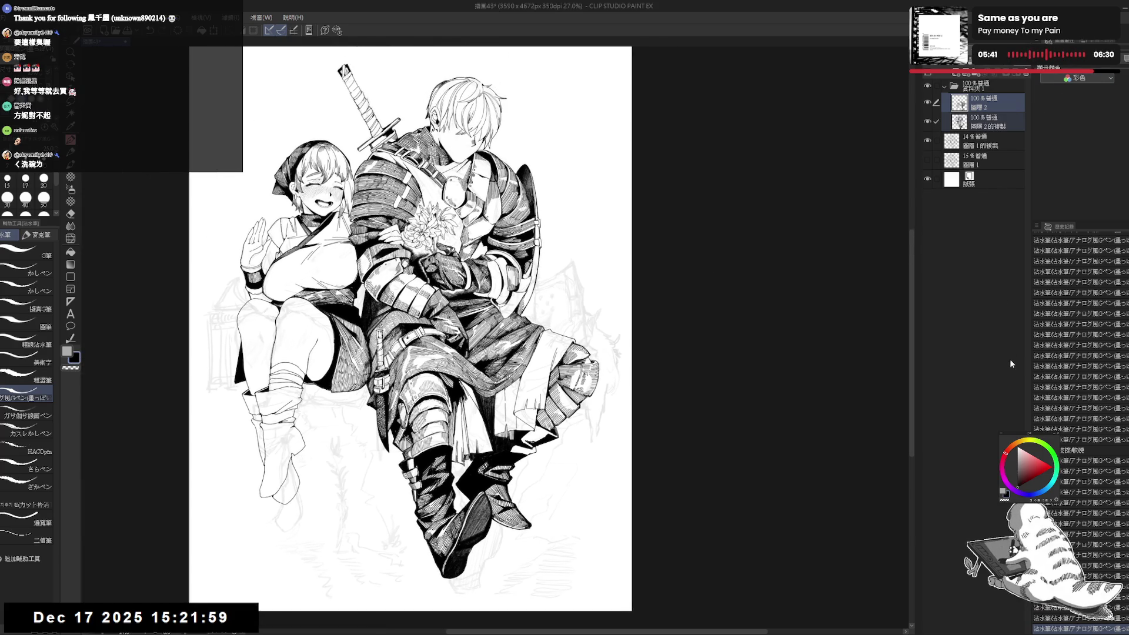
pyautogui.click(927, 102)
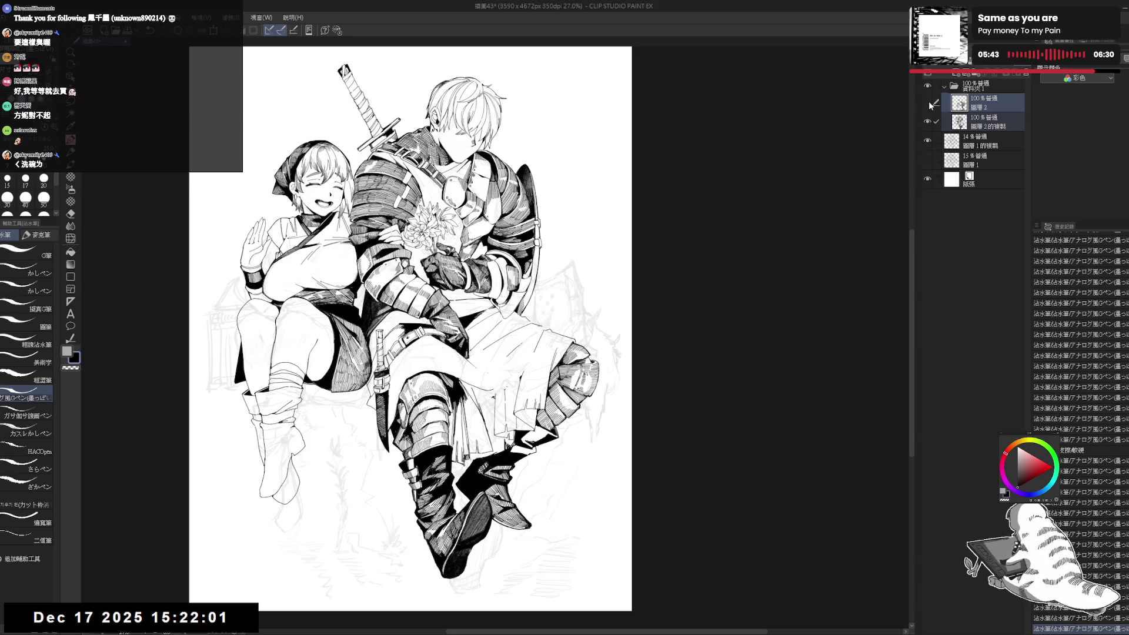
pyautogui.click(927, 102)
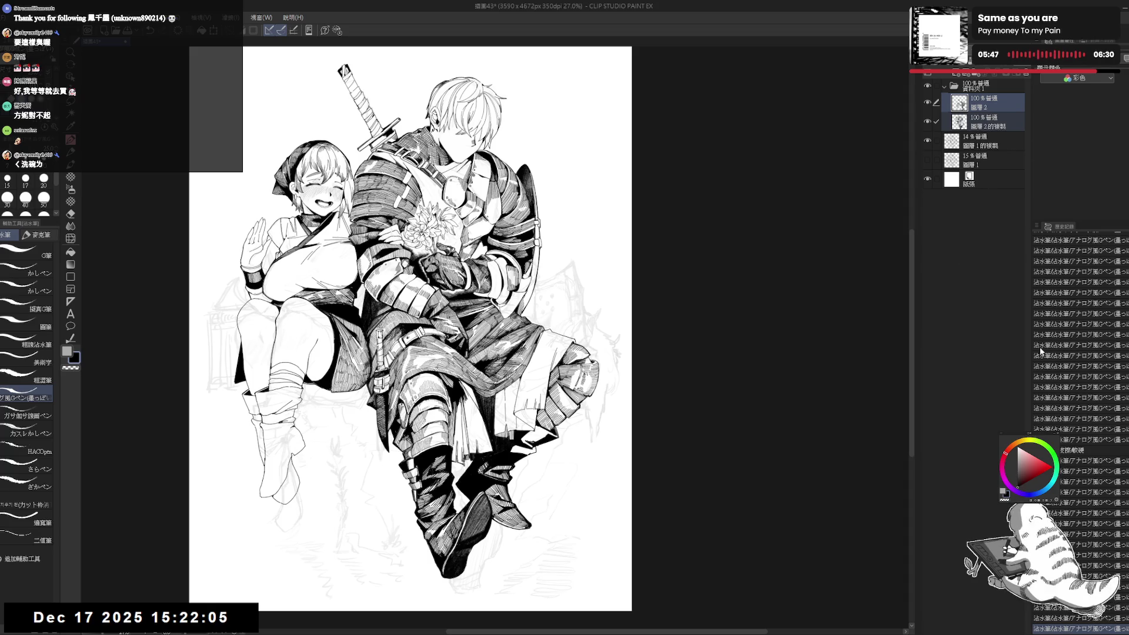
pyautogui.hotkey('shift', 'alt', 'e')
# - Make transparent the current drawing colour
pyautogui.scroll(2, 398, 479)
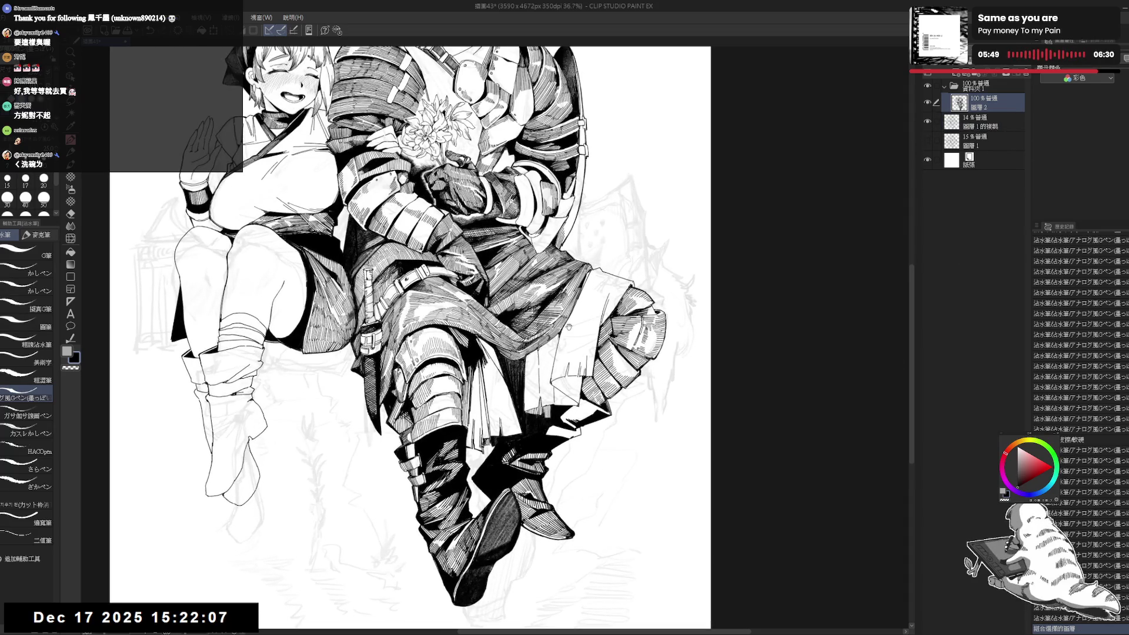
pyautogui.scroll(1, 410, 338)
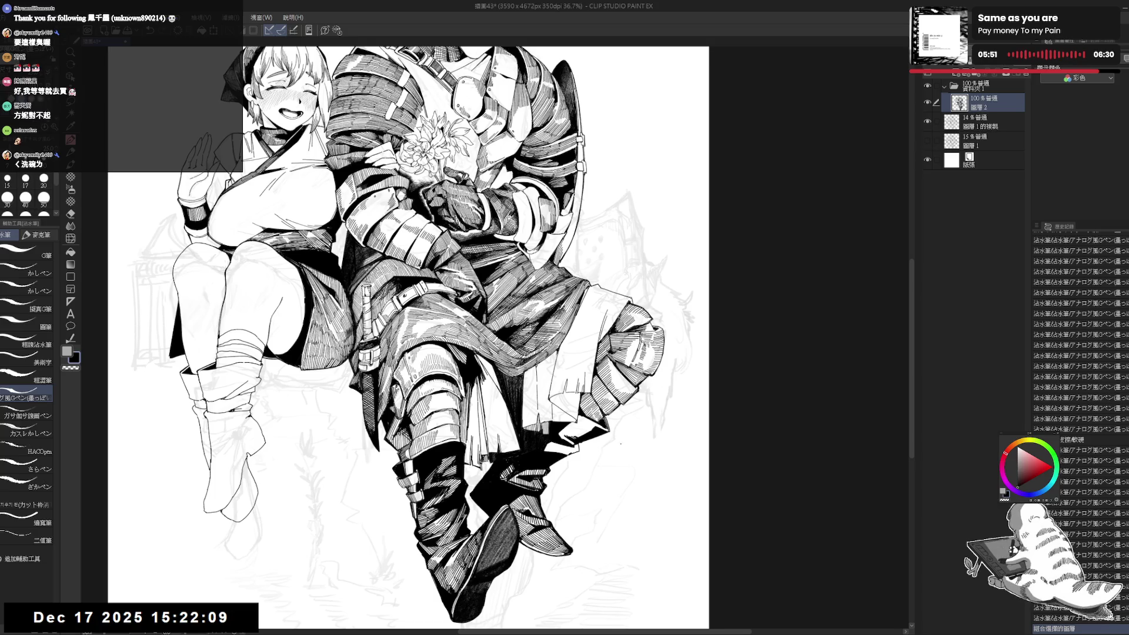
pyautogui.press('c')
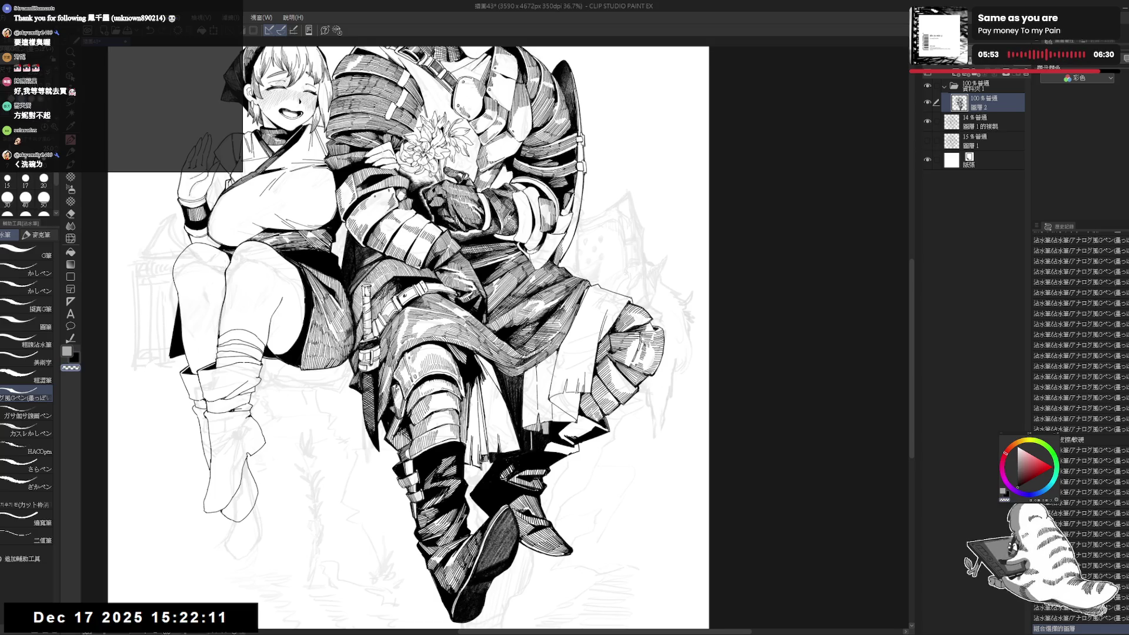
# - On a tilted canvas, stroke over the boot shading with the pen at size 20
pyautogui.press('r')
pyautogui.moveTo(529, 412); pyautogui.dragTo(588, 330)
pyautogui.press('p')
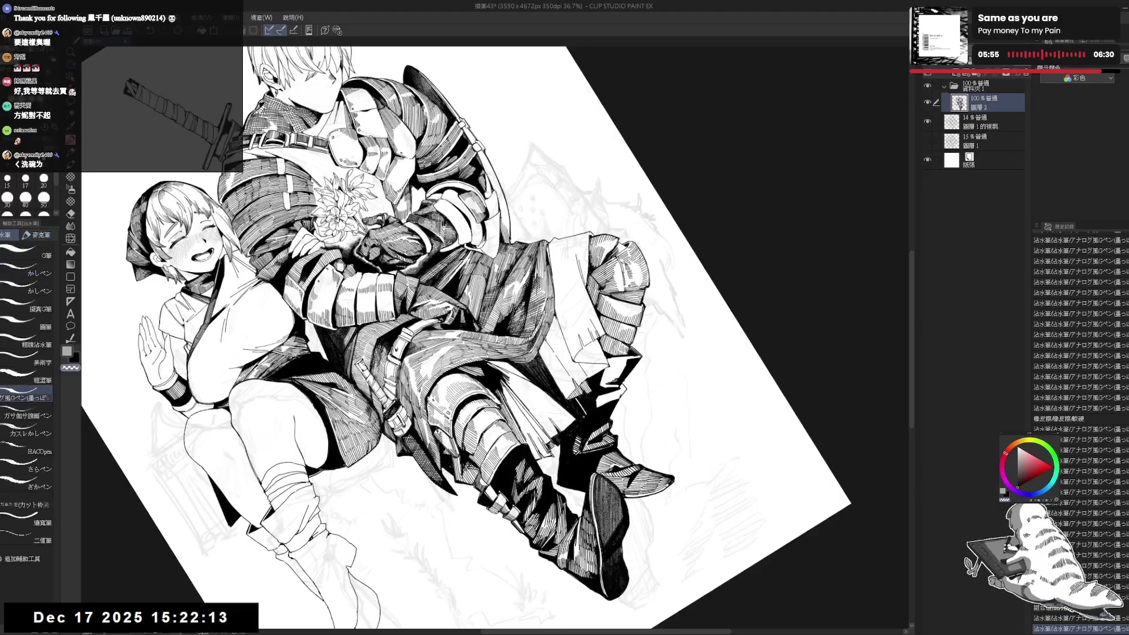
pyautogui.moveTo(582, 416); pyautogui.dragTo(587, 422)
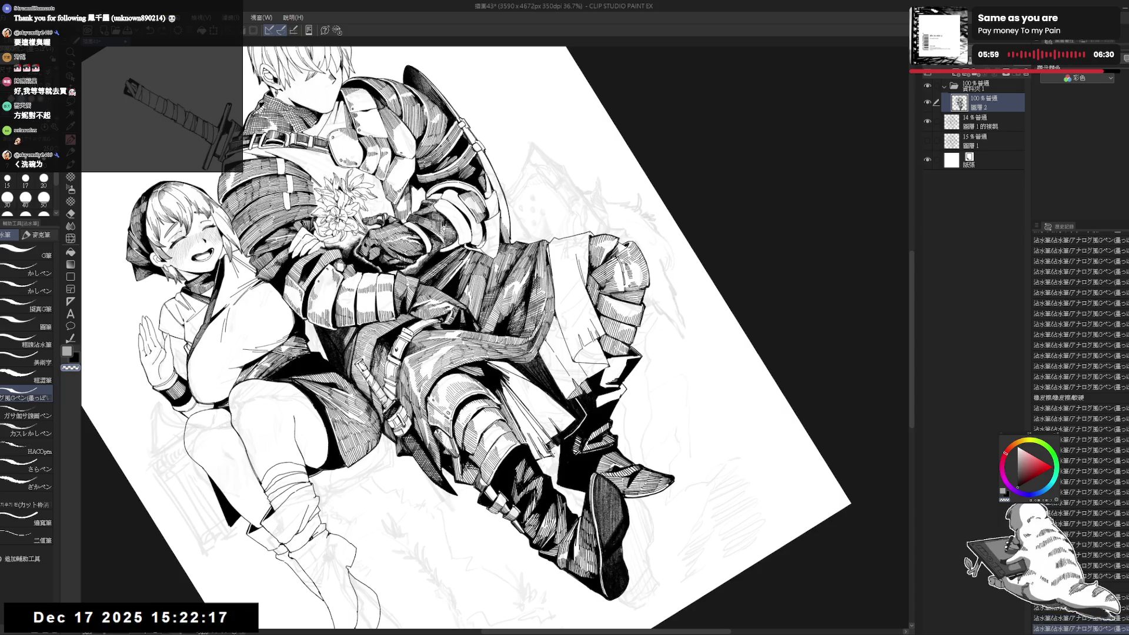
pyautogui.press(']')
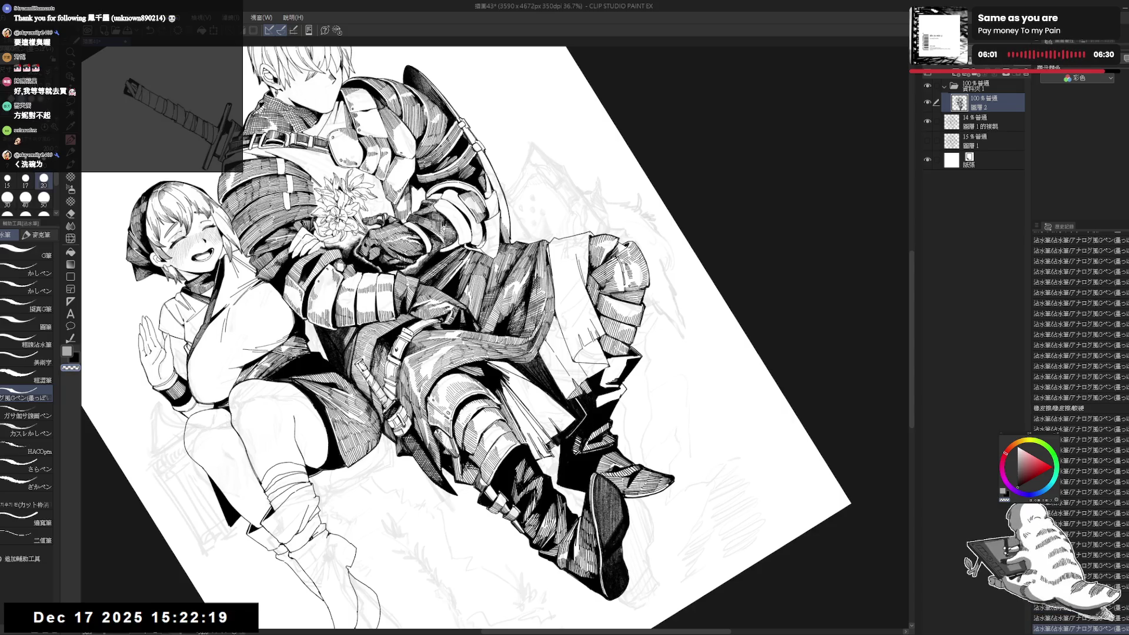
pyautogui.moveTo(564, 437); pyautogui.dragTo(571, 444)
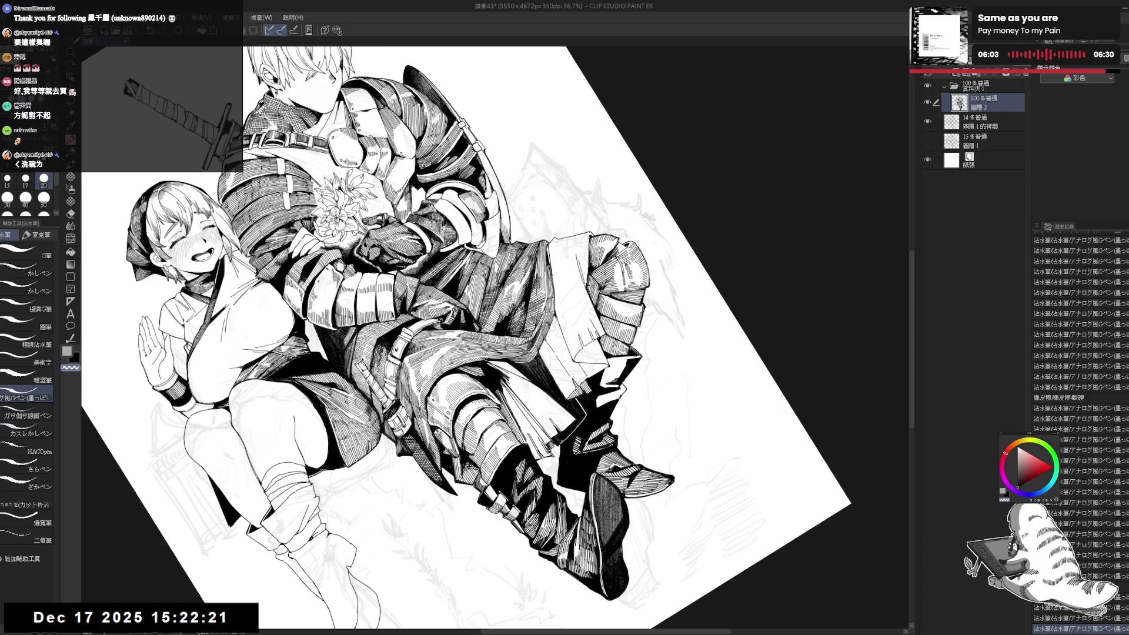
# - Return to black ink and add a small mark to the boot shading
pyautogui.hotkey('ctrl', '0')
pyautogui.moveTo(632, 175); pyautogui.dragTo(629, 192)
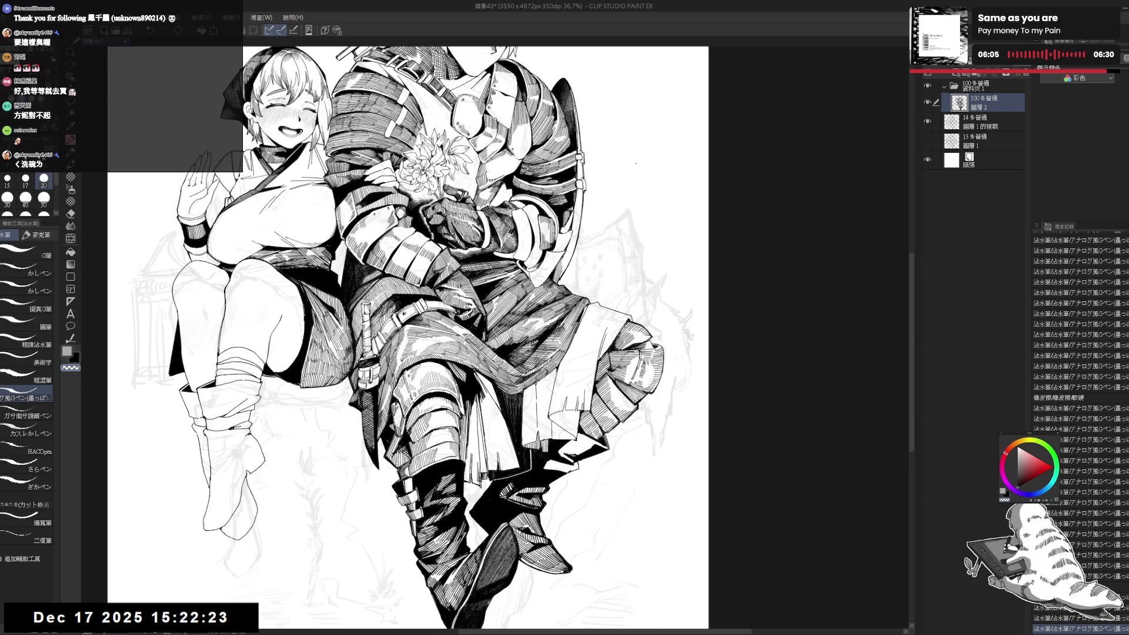
pyautogui.scroll(-1, 635, 163)
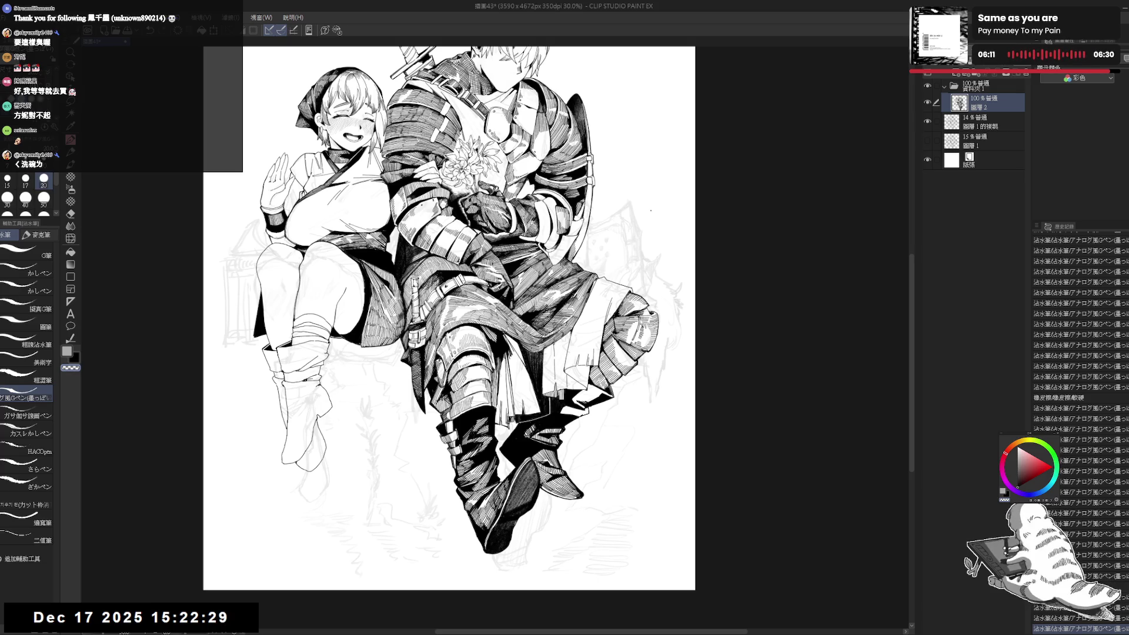
pyautogui.moveTo(449, 317); pyautogui.dragTo(448, 308)
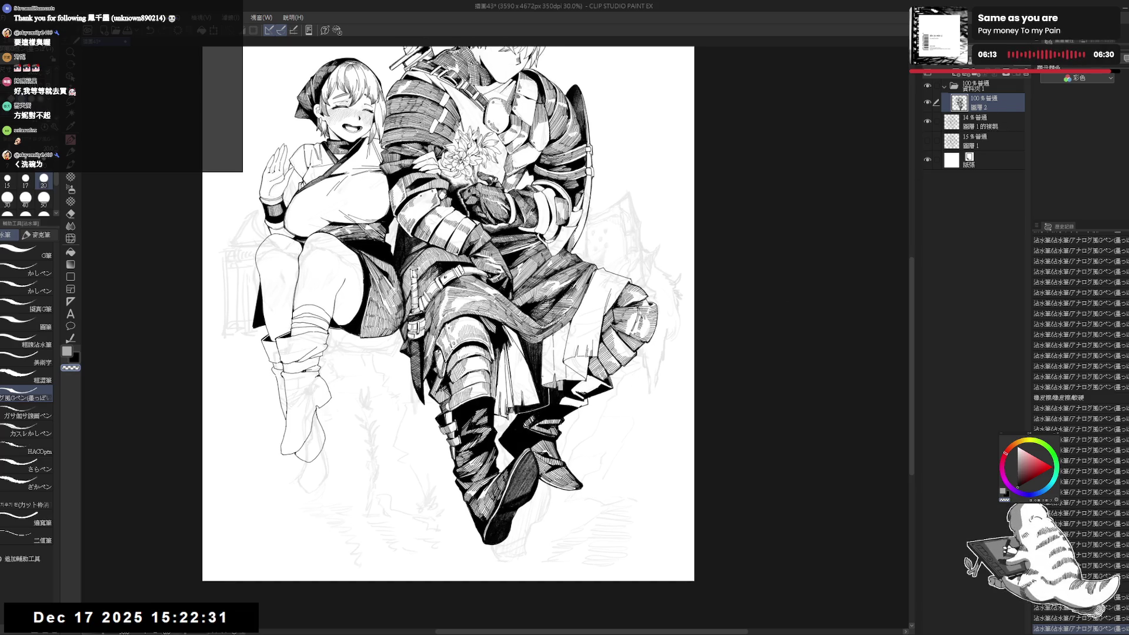
pyautogui.moveTo(529, 177); pyautogui.dragTo(506, 188)
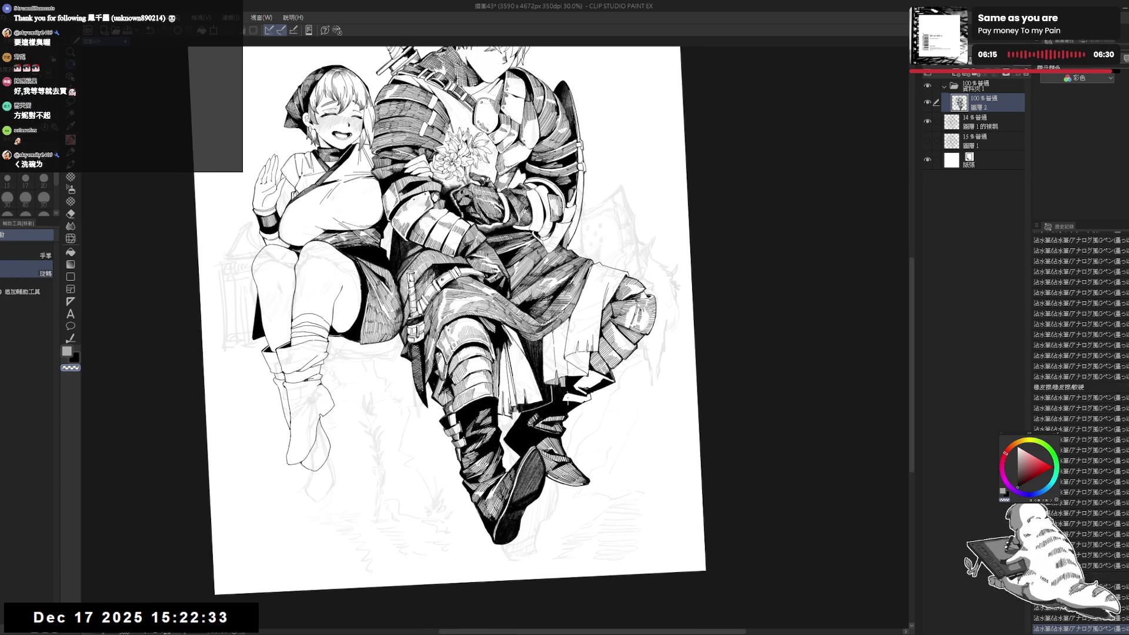
pyautogui.press('x')
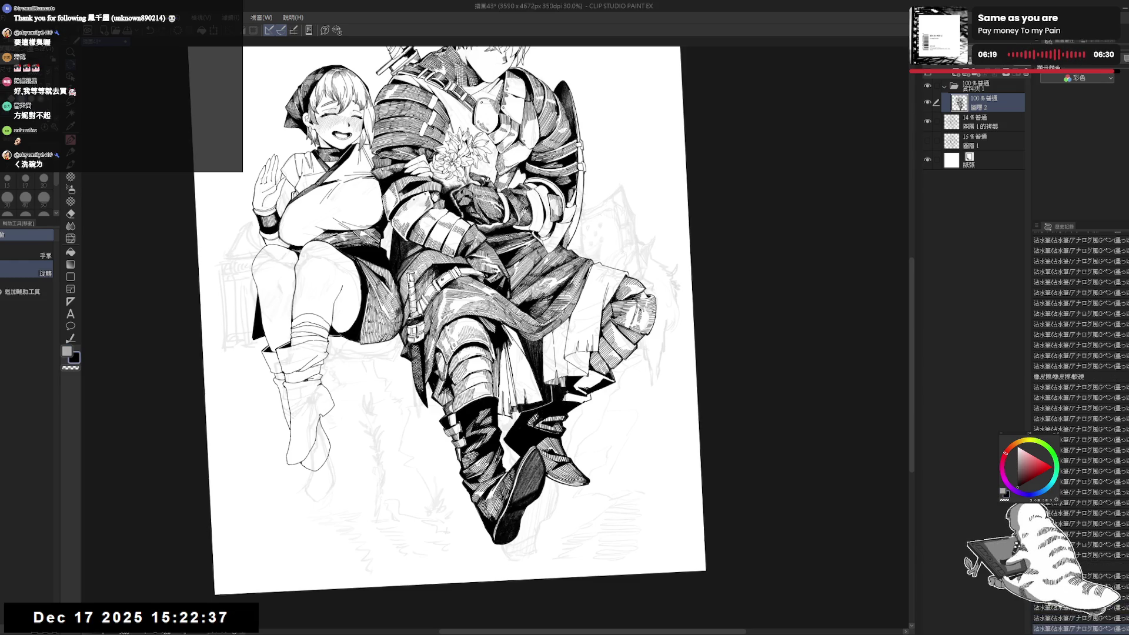
pyautogui.moveTo(568, 395); pyautogui.dragTo(569, 404)
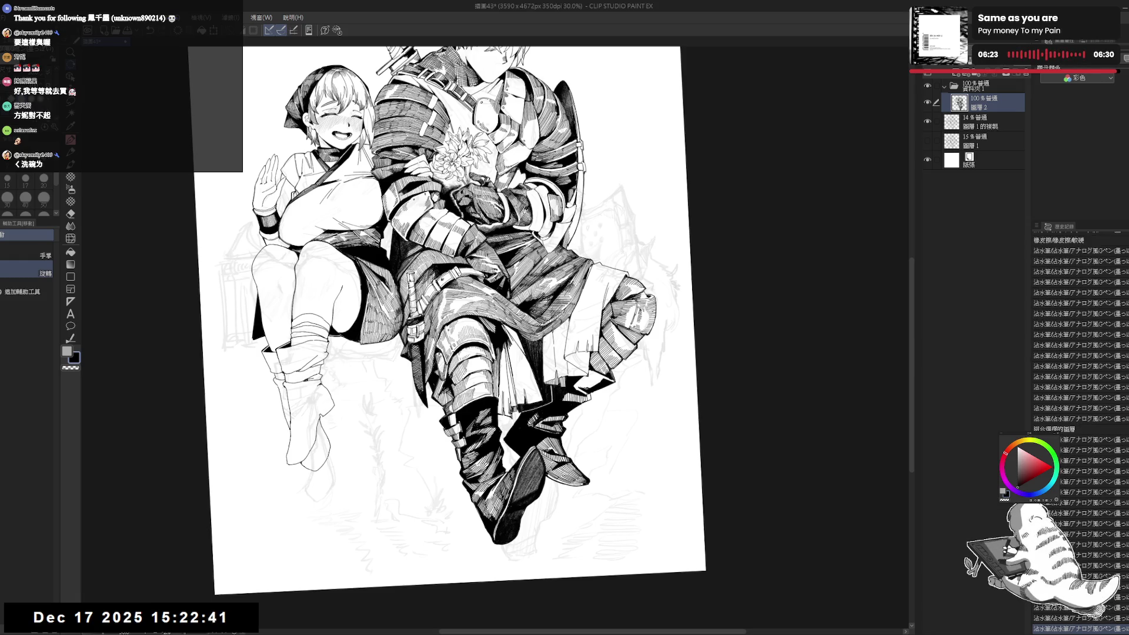
pyautogui.press('-')
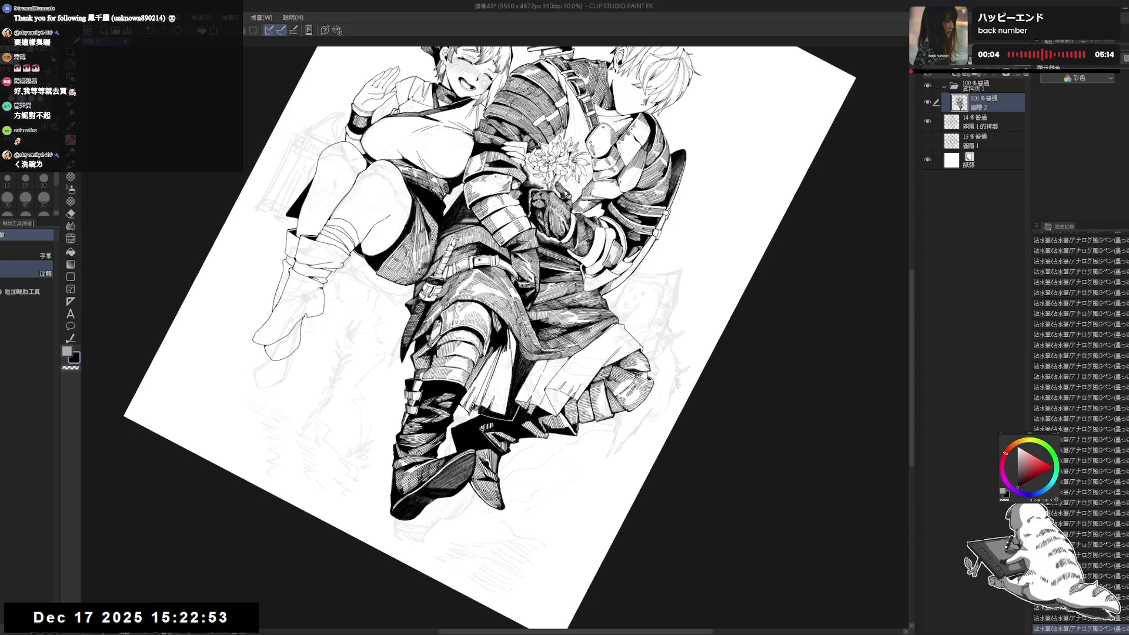
# - With the canvas upright and zoomed out, lasso a loop around the knight's lower boot
pyautogui.hotkey('ctrl', '@')
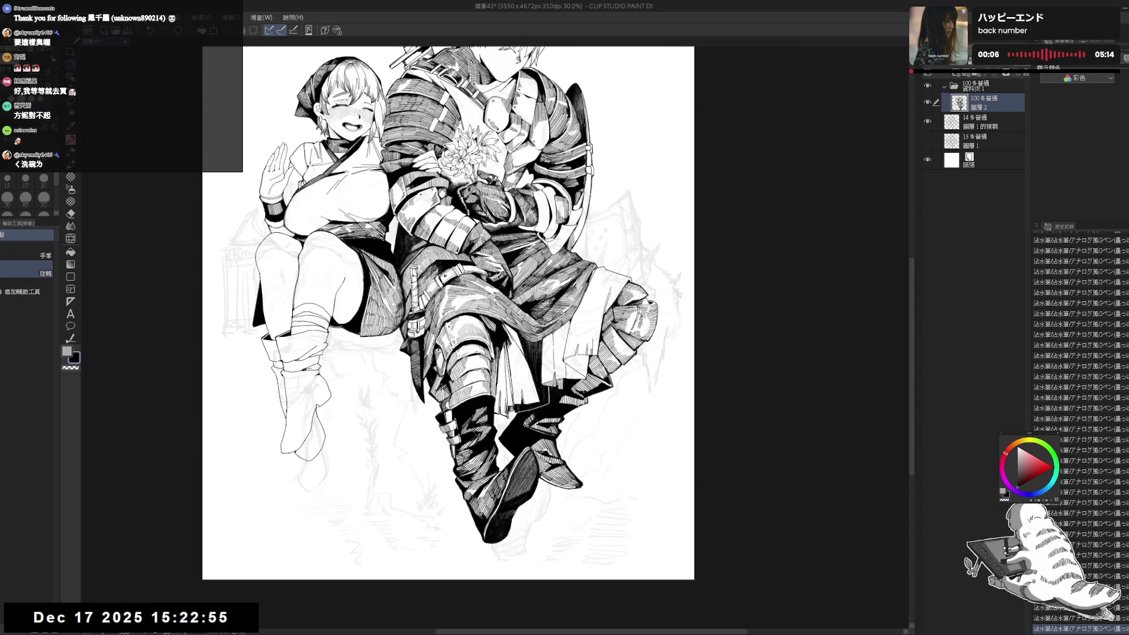
pyautogui.press('p')
pyautogui.hotkey('ctrl', '-')
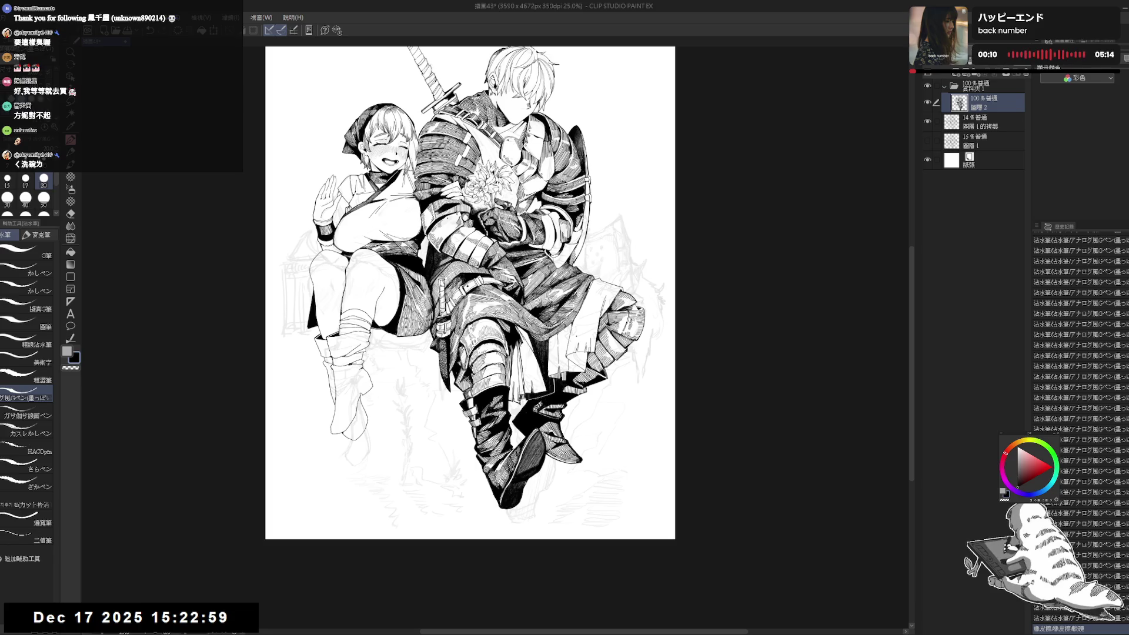
pyautogui.scroll(3, 470, 294)
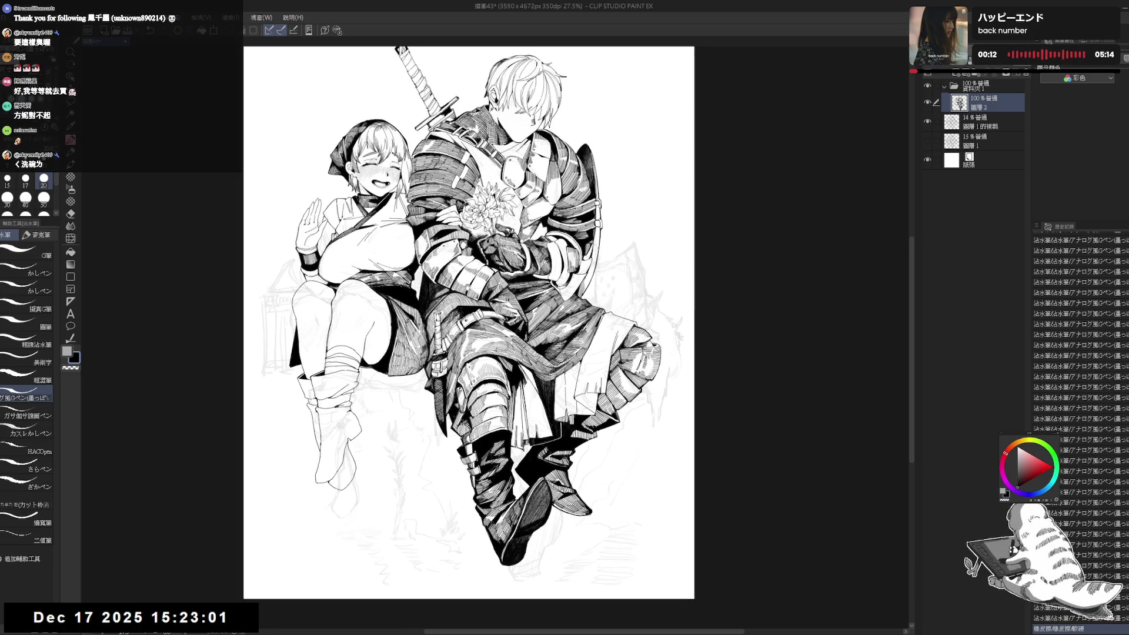
pyautogui.press('m')
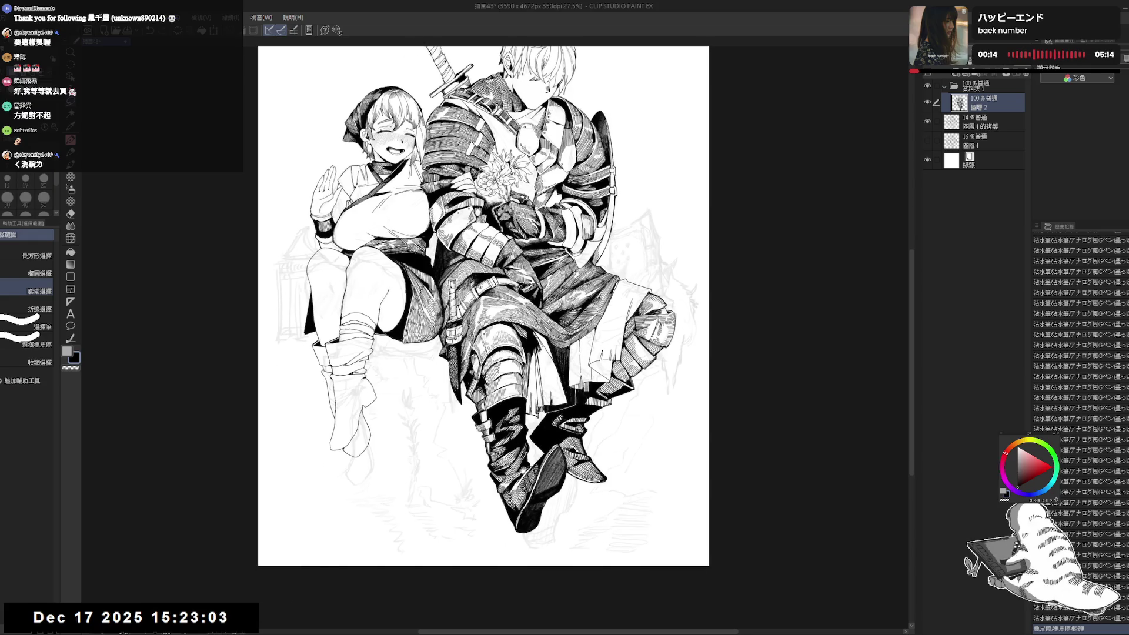
pyautogui.moveTo(471, 353); pyautogui.dragTo(478, 301)
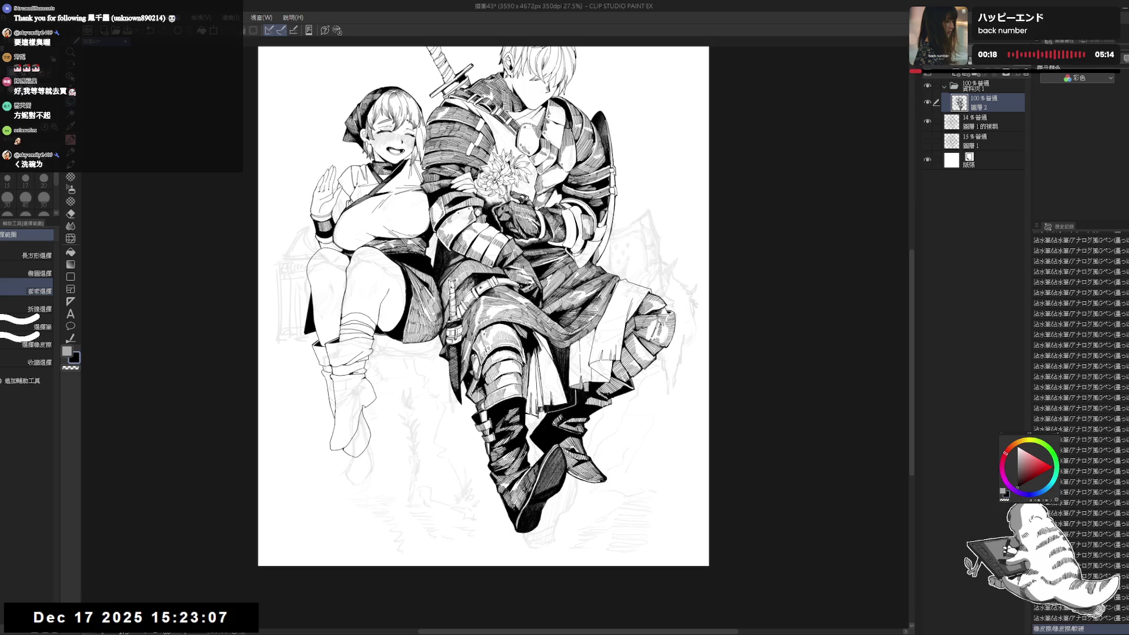
pyautogui.moveTo(484, 470)
pyautogui.mouseDown()
pyautogui.moveTo(526, 538)
pyautogui.moveTo(574, 486)
pyautogui.moveTo(594, 489)
pyautogui.moveTo(597, 422)
pyautogui.moveTo(566, 406)
pyautogui.moveTo(542, 415)
pyautogui.moveTo(532, 460)
pyautogui.moveTo(500, 471)
pyautogui.mouseUp()
# - Rotate and reposition the selected boot with a transform, then deselect
pyautogui.hotkey('ctrl', 't')
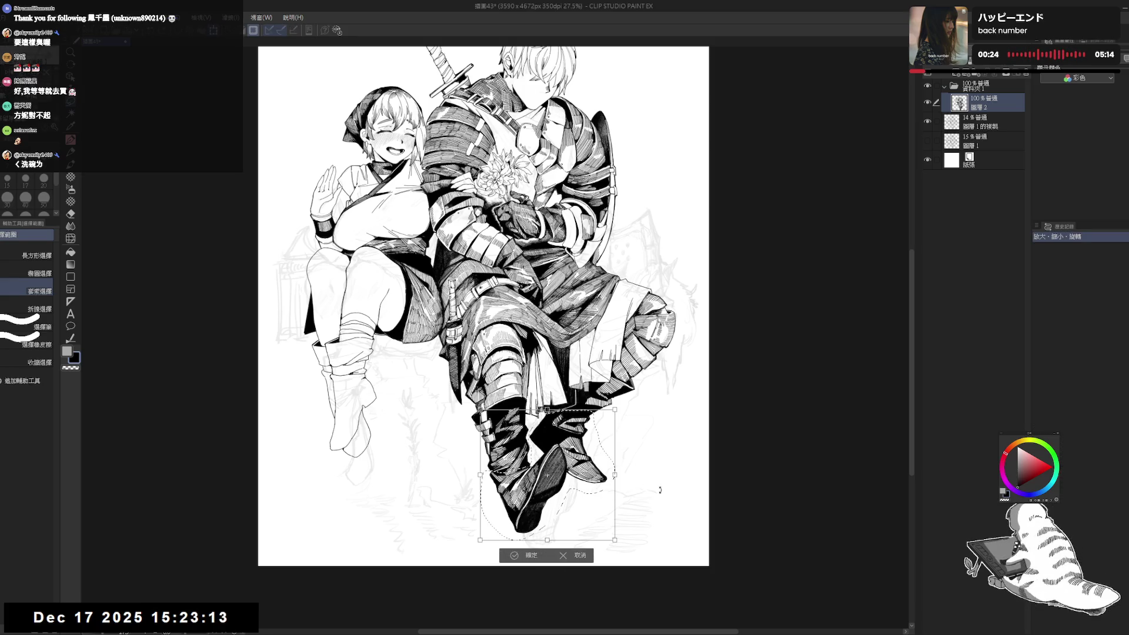
pyautogui.moveTo(615, 471); pyautogui.dragTo(605, 501)
pyautogui.moveTo(543, 473); pyautogui.dragTo(547, 478)
pyautogui.moveTo(612, 547)
pyautogui.mouseDown()
pyautogui.moveTo(601, 557)
pyautogui.moveTo(557, 525)
pyautogui.mouseUp()
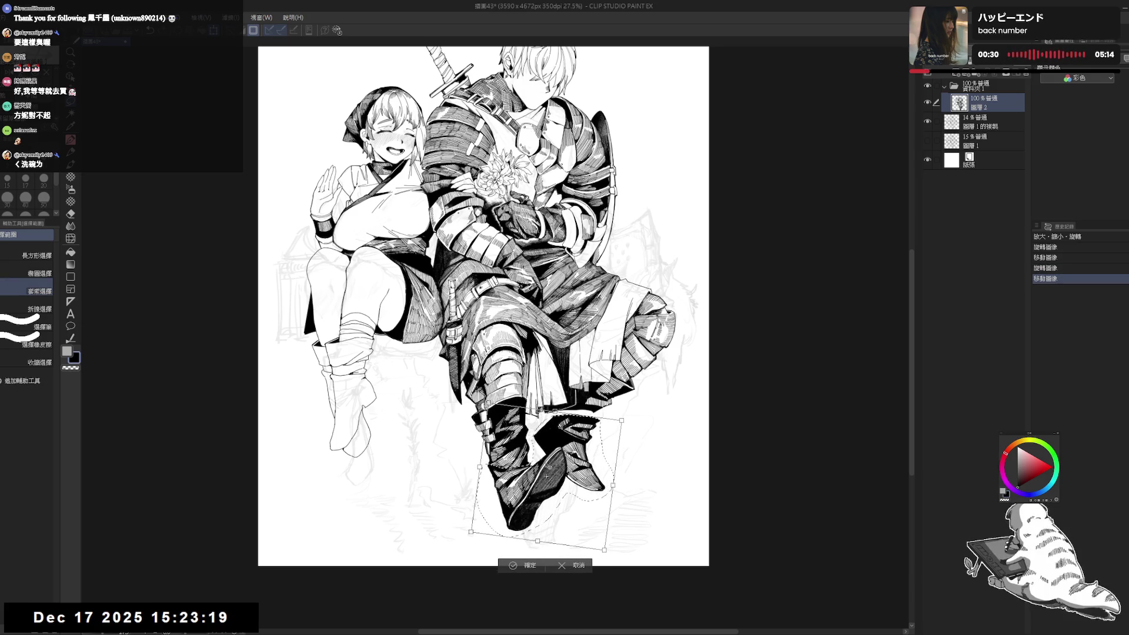
pyautogui.press('Return')
pyautogui.hotkey('ctrl', 'd')
# - Reselect the boot, paste it onto its own layer above 圖層 2, and nudge it into place
pyautogui.press('e')
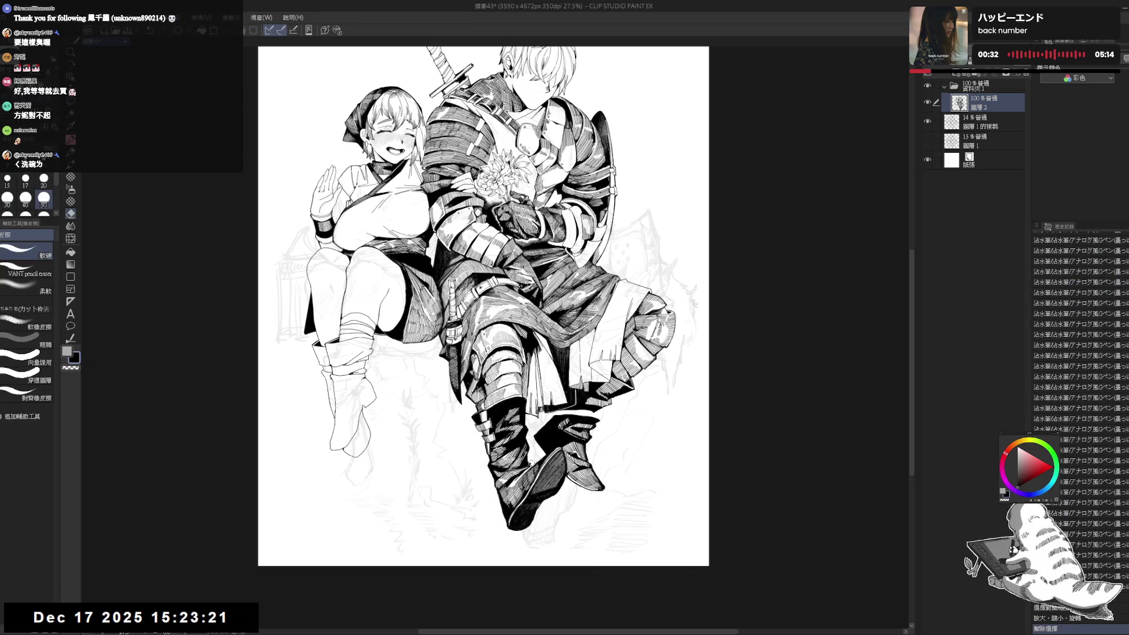
pyautogui.press('m')
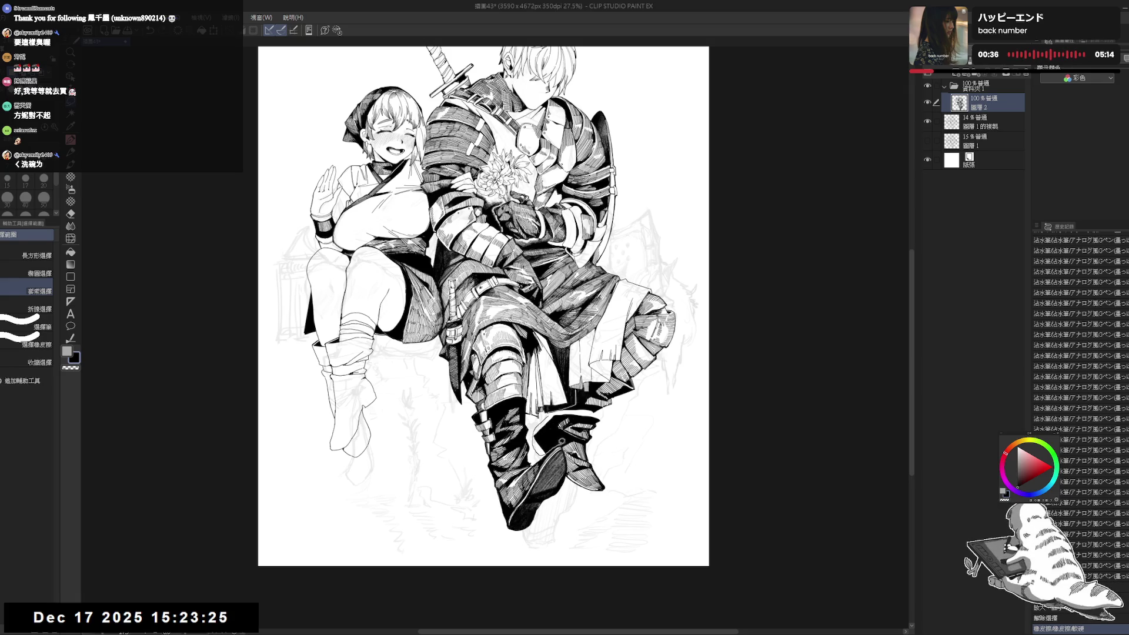
pyautogui.moveTo(549, 411)
pyautogui.mouseDown()
pyautogui.moveTo(532, 438)
pyautogui.moveTo(583, 442)
pyautogui.moveTo(595, 408)
pyautogui.moveTo(591, 431)
pyautogui.mouseUp()
pyautogui.click(559, 473)
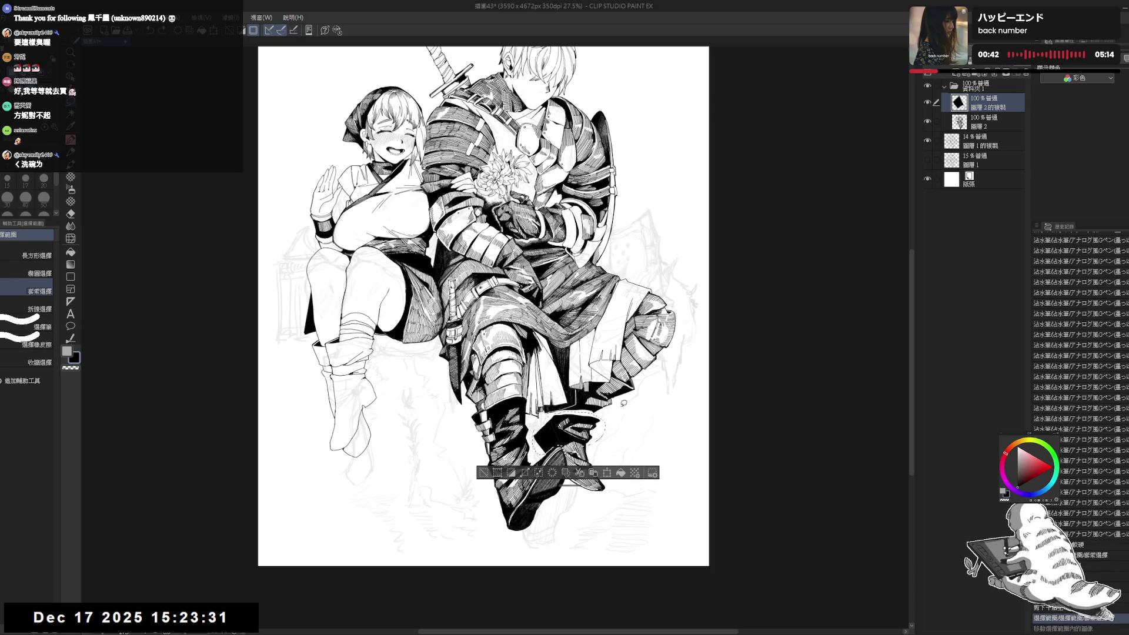
pyautogui.keyDown('ctrl'); pyautogui.click(987, 125); pyautogui.keyUp('ctrl')
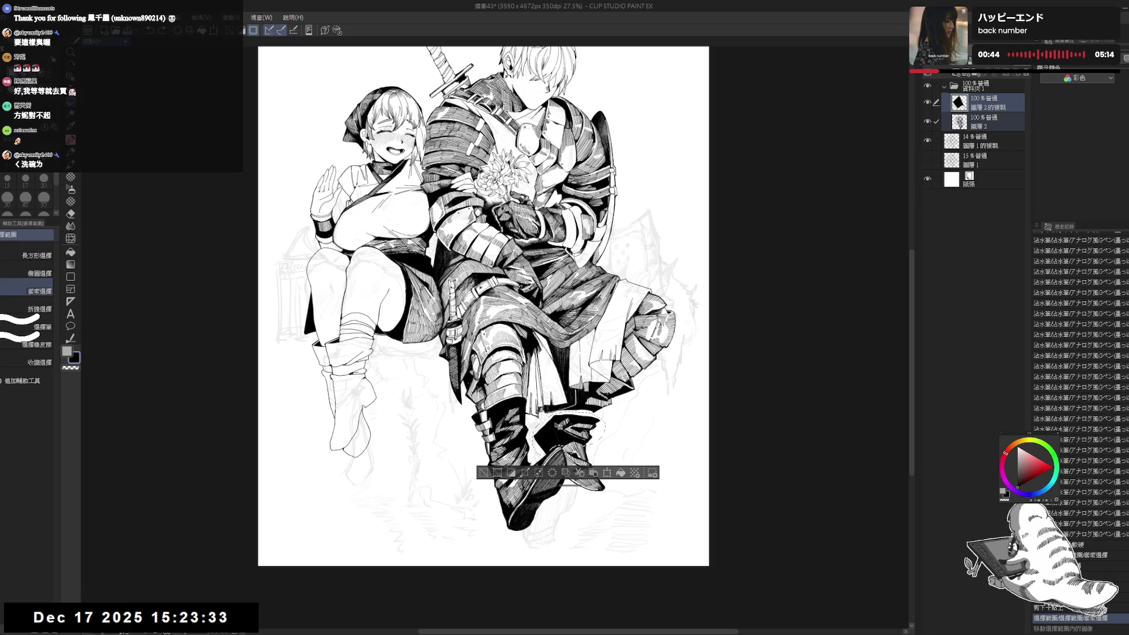
pyautogui.moveTo(556, 428); pyautogui.dragTo(553, 429)
pyautogui.hotkey('ctrl', 'd')
pyautogui.press('p')
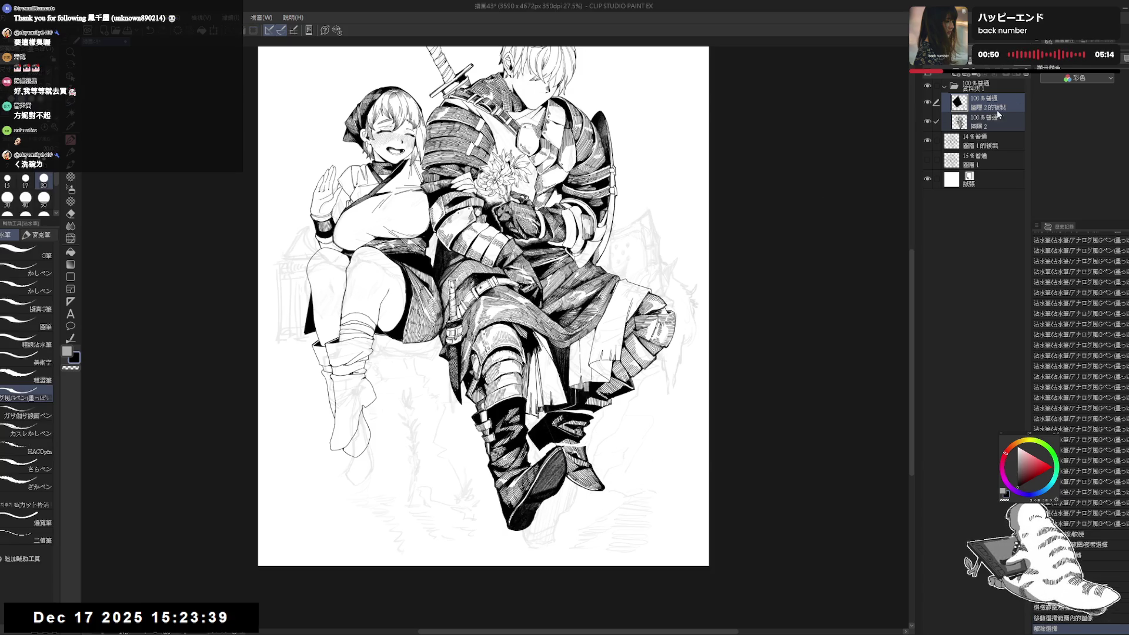
# - Merge 圖層 2 into its copy and erase stray marks around the boots
pyautogui.hotkey('shift', 'alt', 'e')
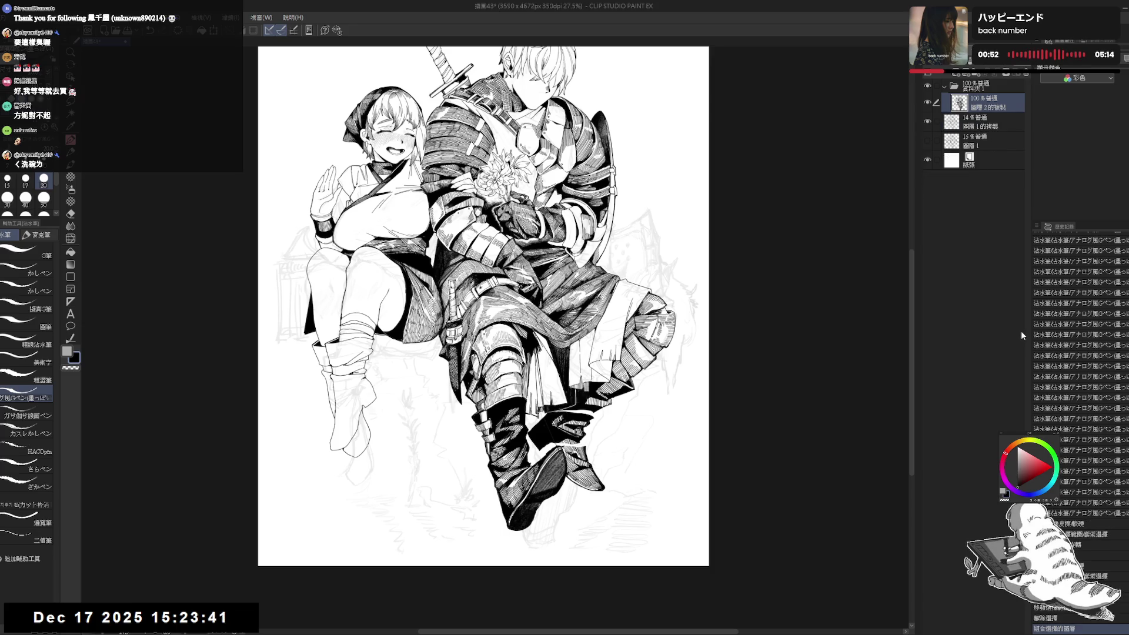
pyautogui.press('e')
pyautogui.press('^')
pyautogui.press('[')
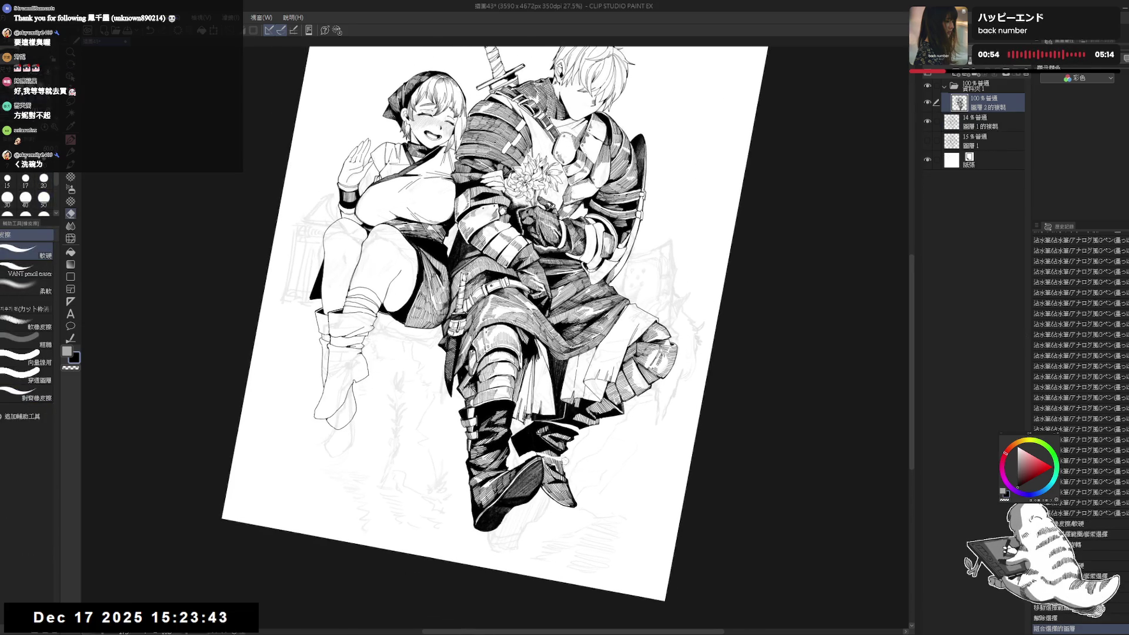
pyautogui.click(567, 471)
pyautogui.click(535, 455)
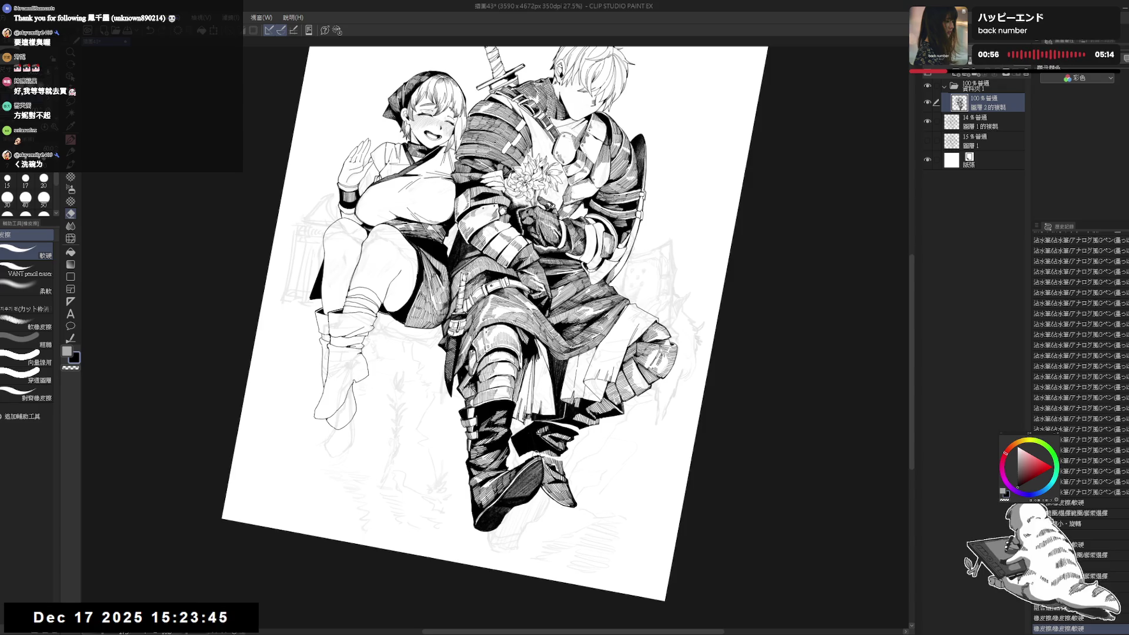
pyautogui.press('p')
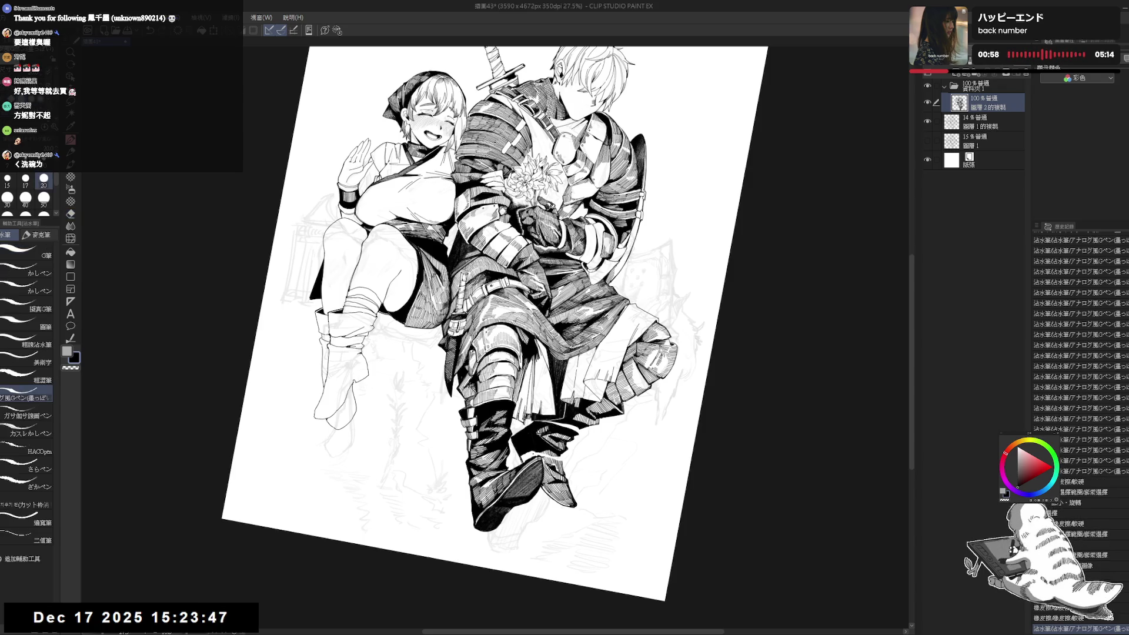
pyautogui.press('-')
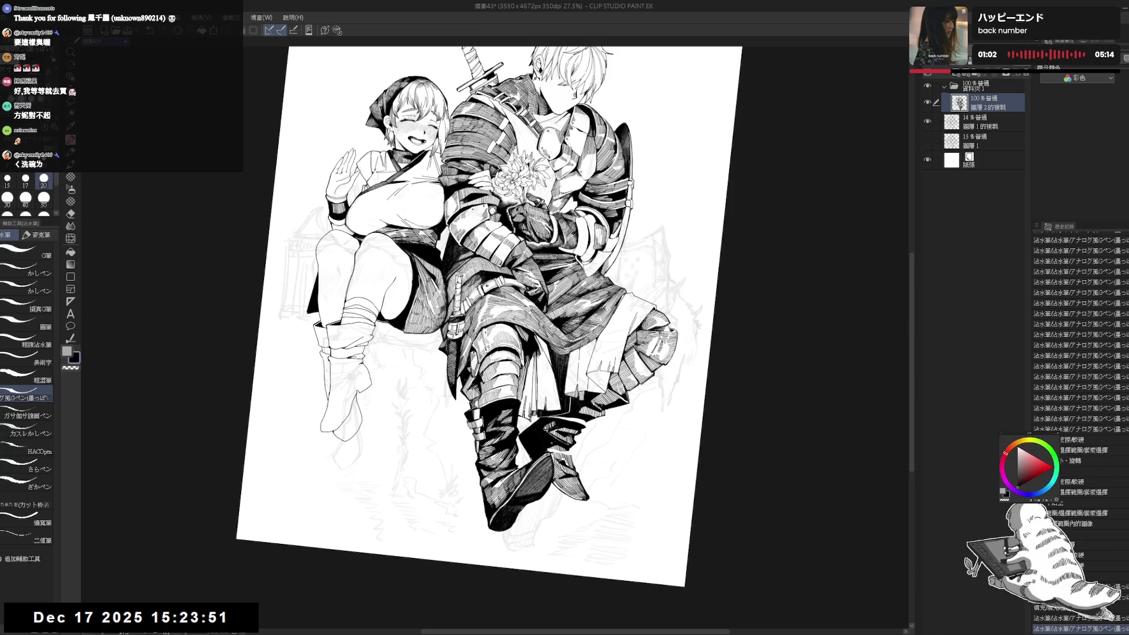
# - Erase leftover specks near the boots and ink over a small gap in the line work
pyautogui.press('e')
pyautogui.click(556, 448)
pyautogui.click(561, 447)
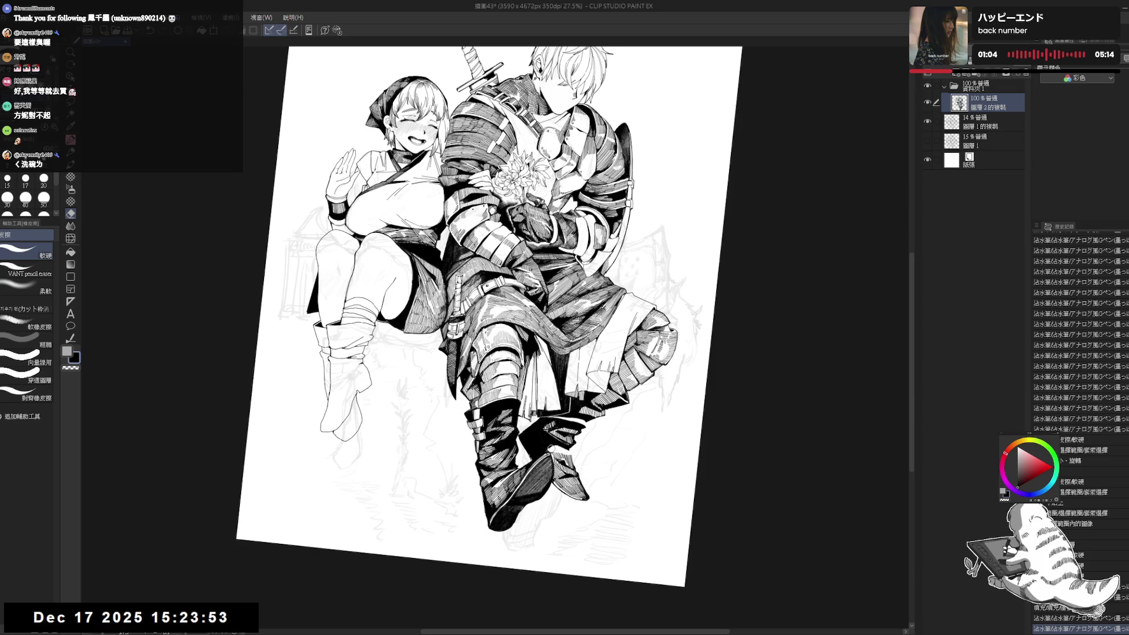
pyautogui.press('p')
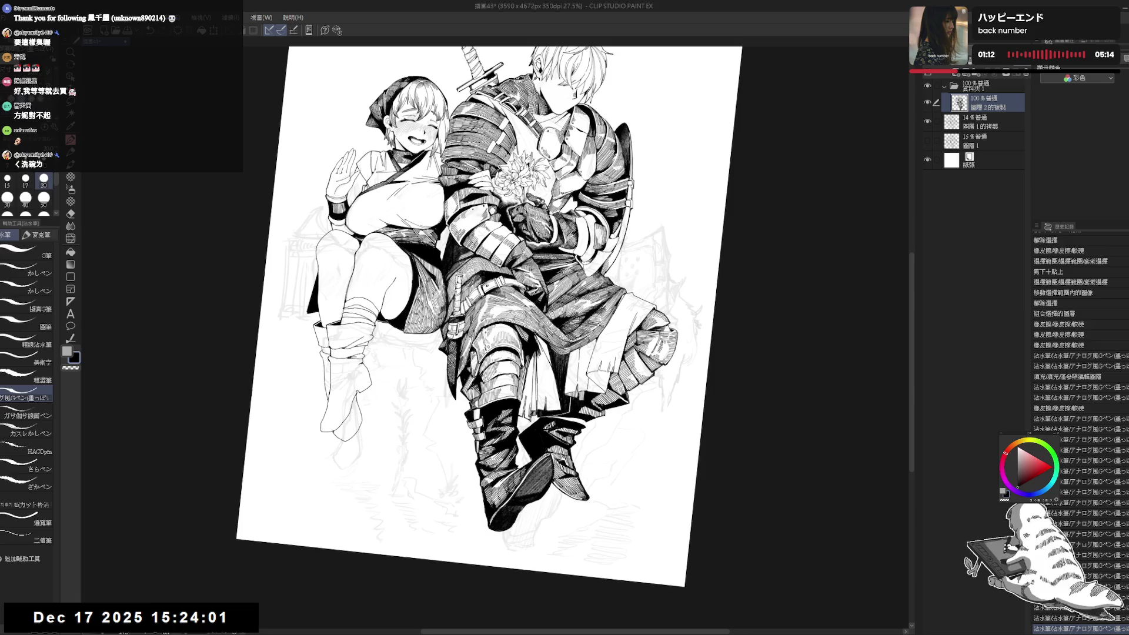
pyautogui.moveTo(617, 437)
pyautogui.mouseDown()
pyautogui.moveTo(643, 396)
pyautogui.moveTo(612, 406)
pyautogui.mouseUp()
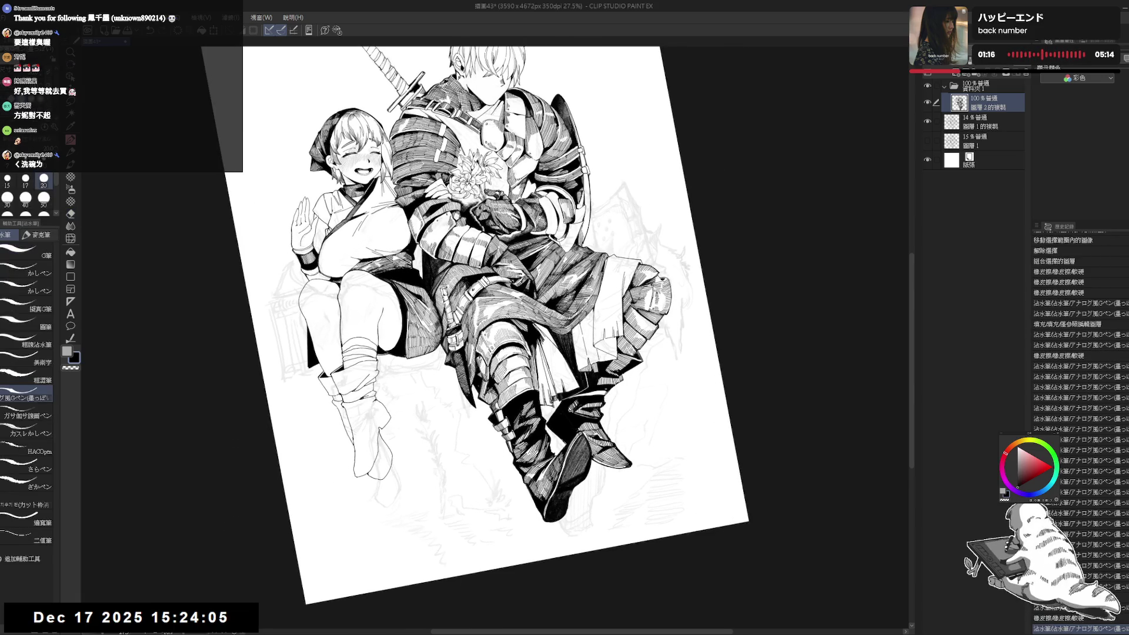
pyautogui.click(605, 392)
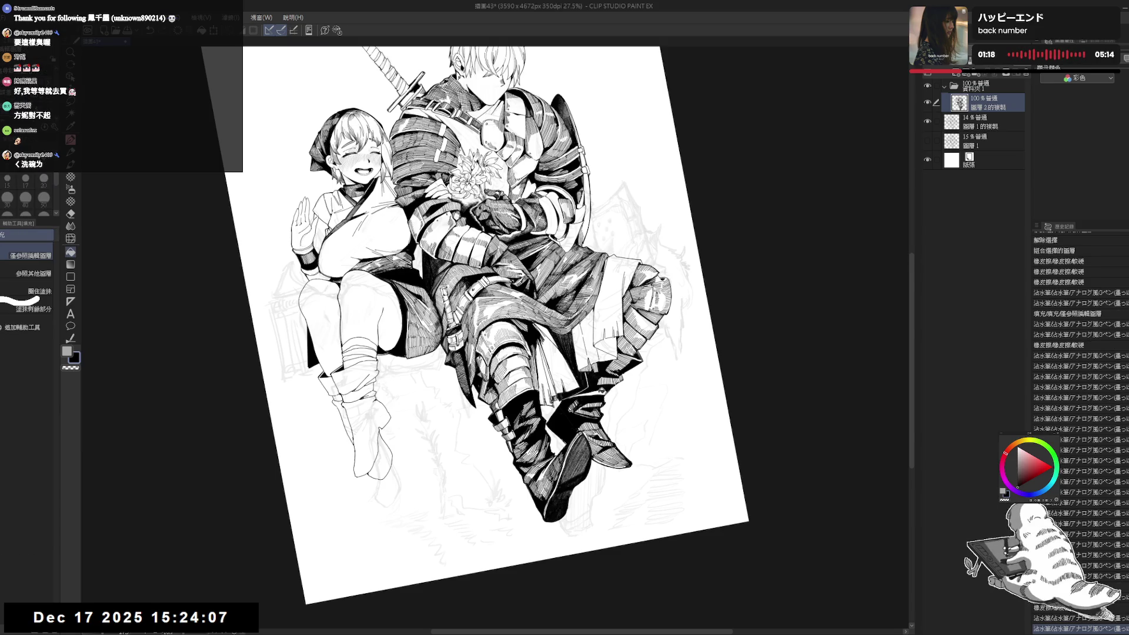
pyautogui.moveTo(603, 405); pyautogui.dragTo(599, 411)
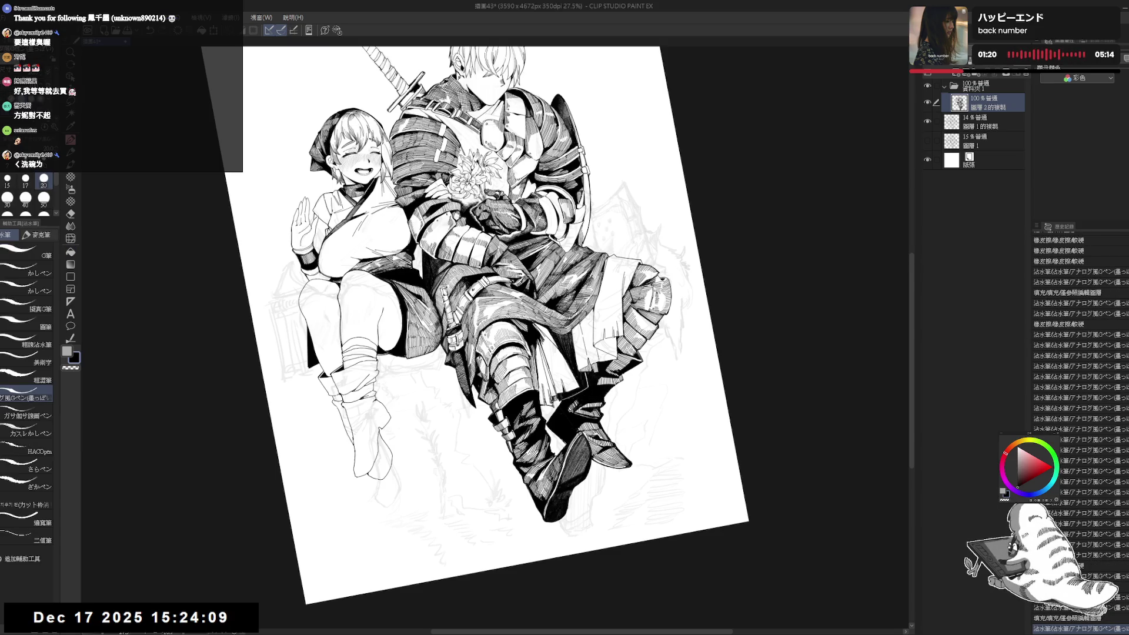
pyautogui.hotkey('ctrl', '@')
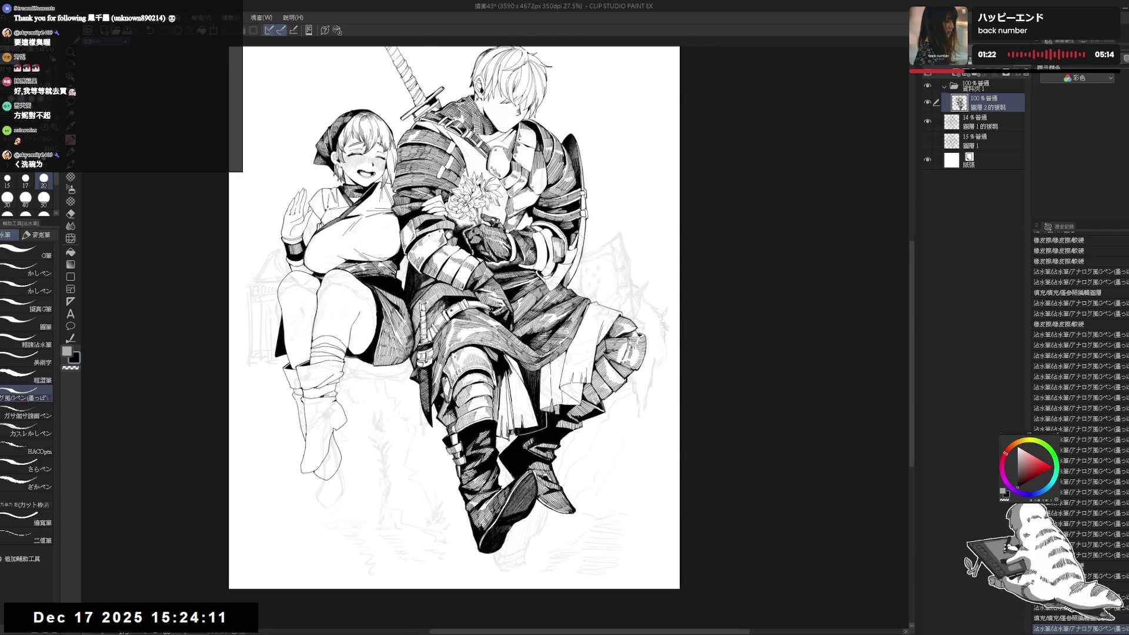
pyautogui.press('-')
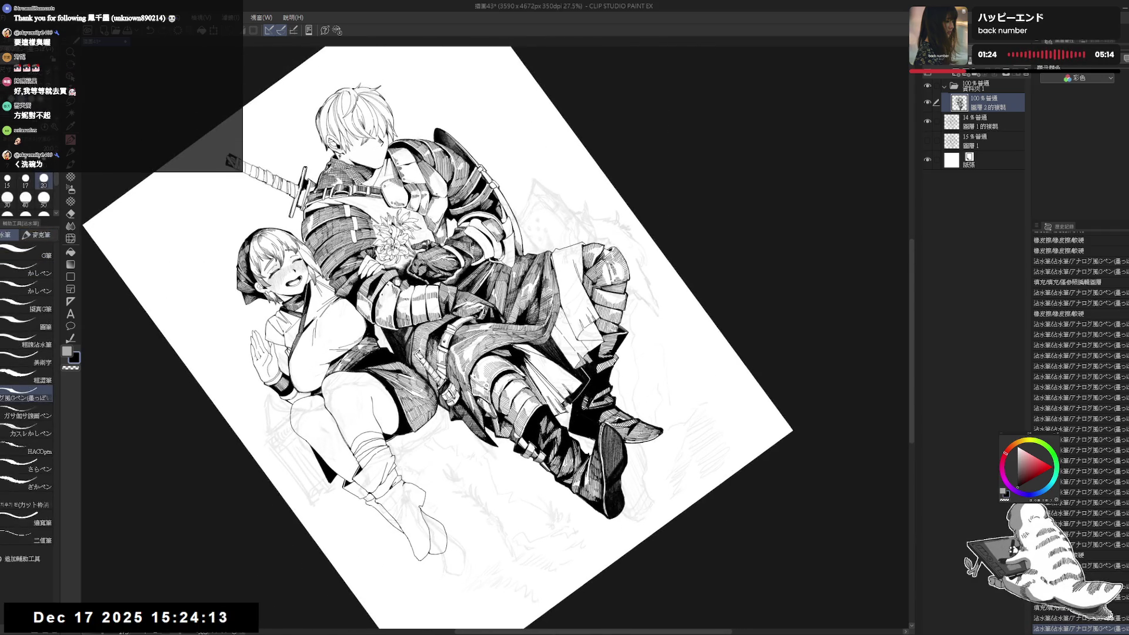
# - Hatch short shading strokes on the knight's armour with the G-pen at size 20
pyautogui.hotkey('ctrl', '@')
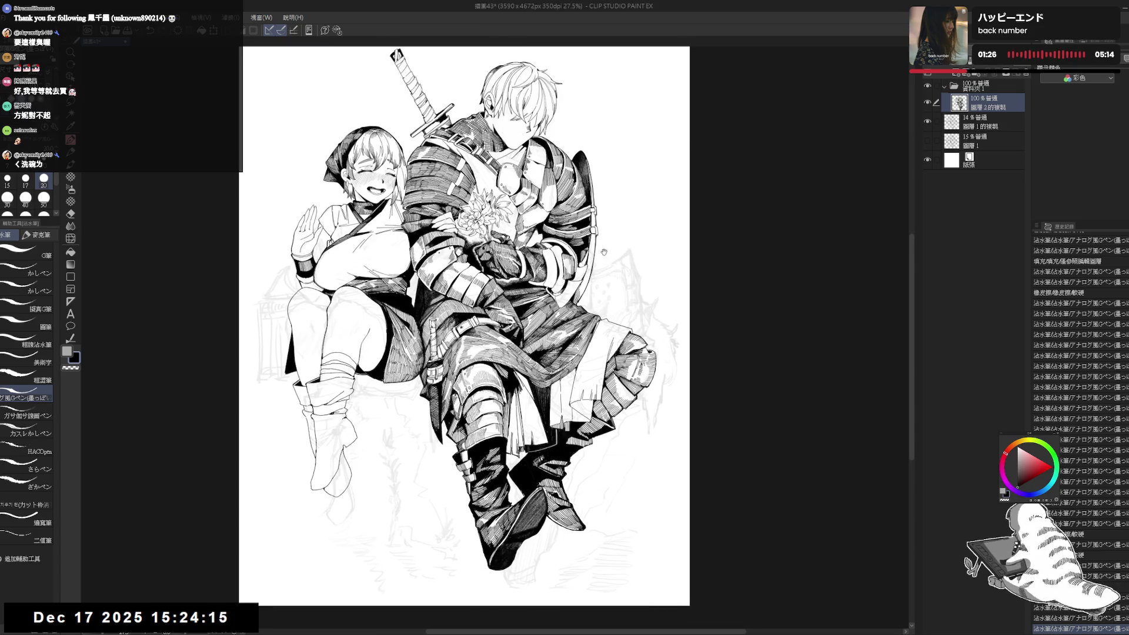
pyautogui.press('-')
pyautogui.hotkey('ctrl', '@')
pyautogui.scroll(2, 530, 400)
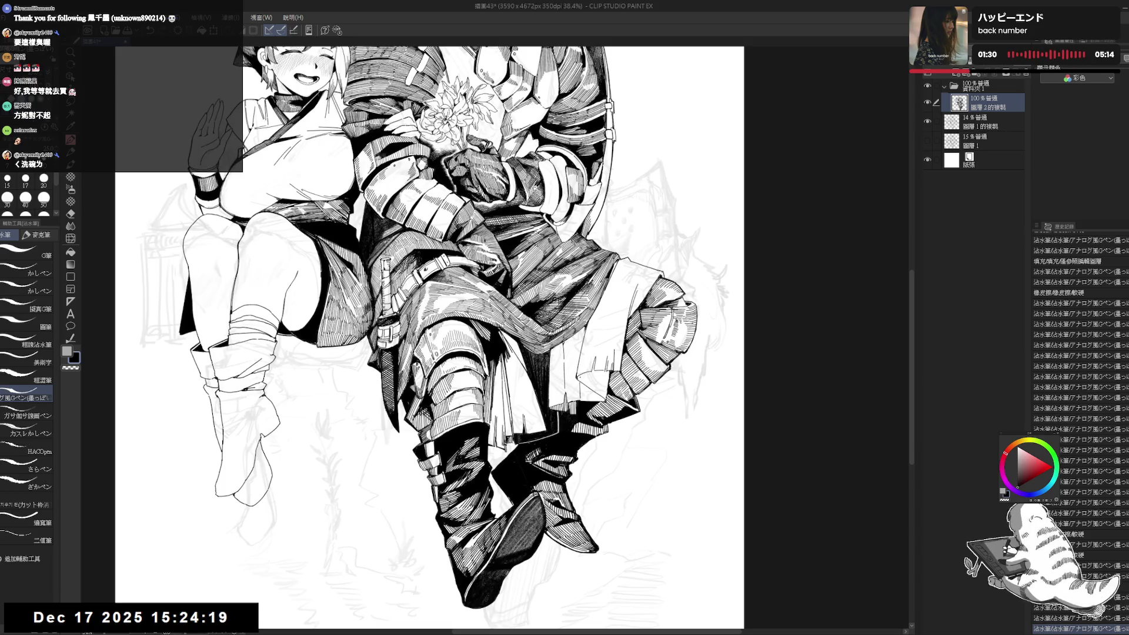
pyautogui.click(44, 179)
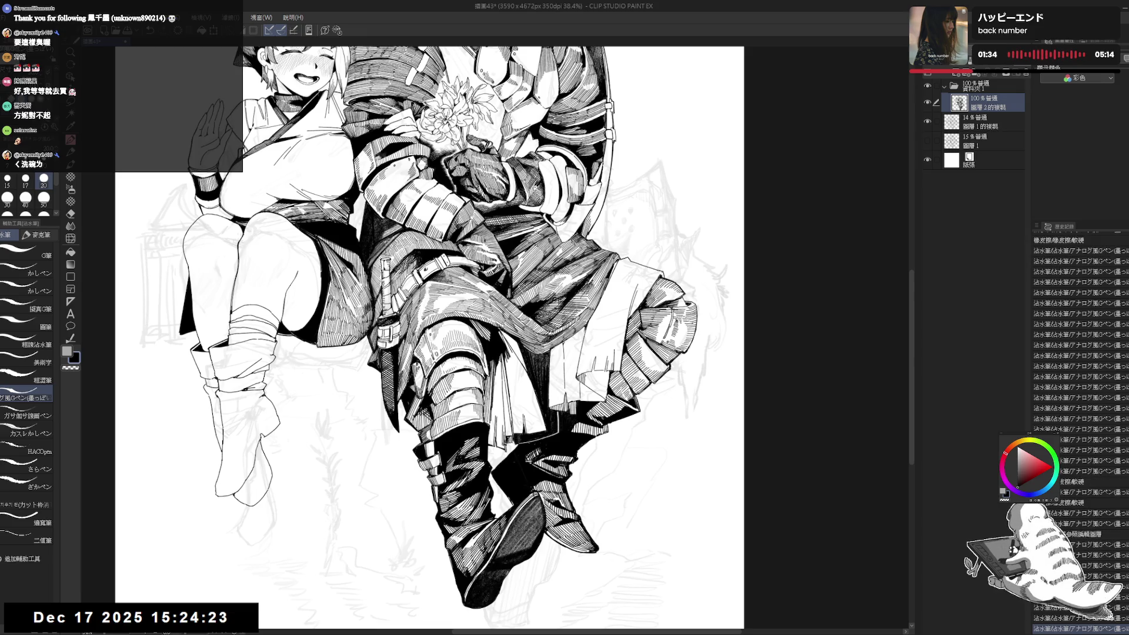
pyautogui.moveTo(588, 372)
pyautogui.mouseDown()
pyautogui.moveTo(591, 390)
pyautogui.moveTo(607, 396)
pyautogui.mouseUp()
pyautogui.press('e')
pyautogui.press('p')
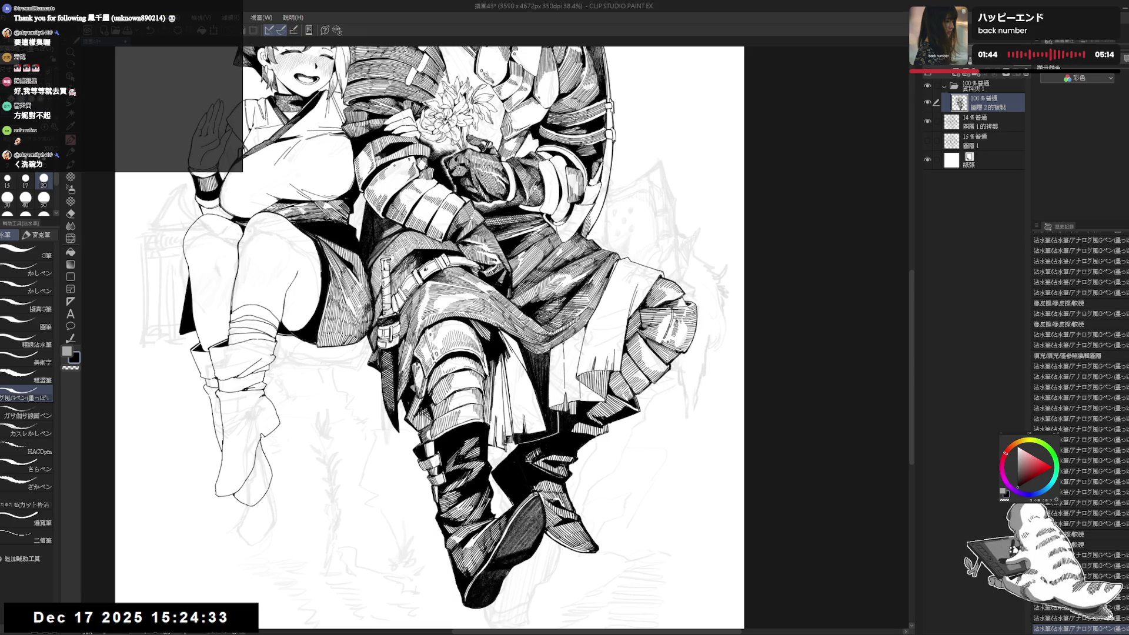
pyautogui.hotkey('ctrl', '-')
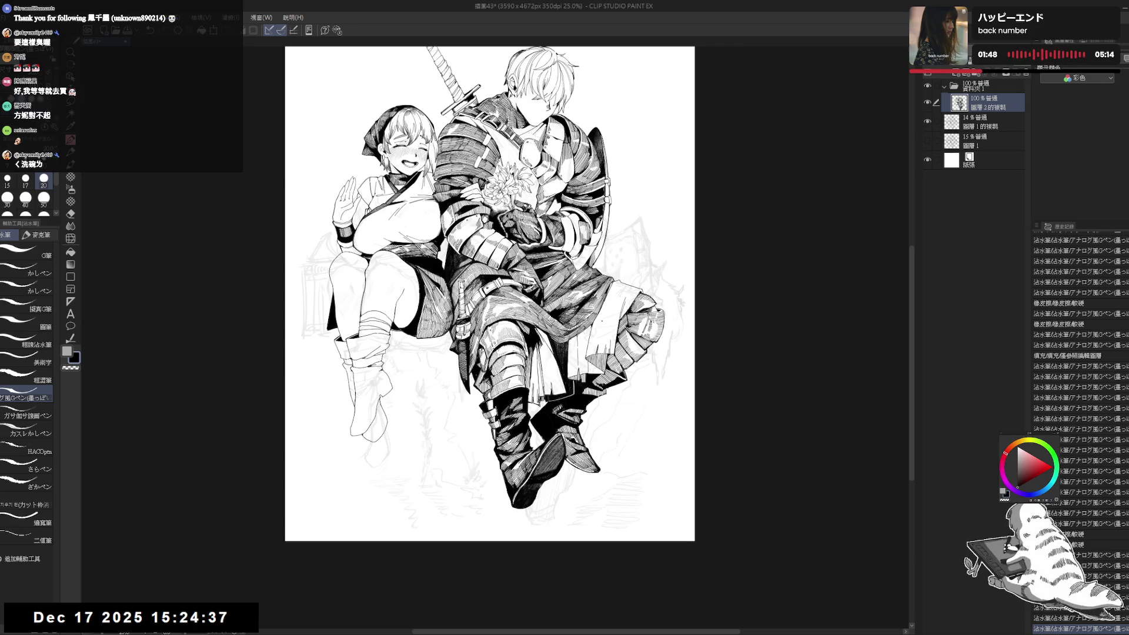
pyautogui.scroll(1, 490, 298)
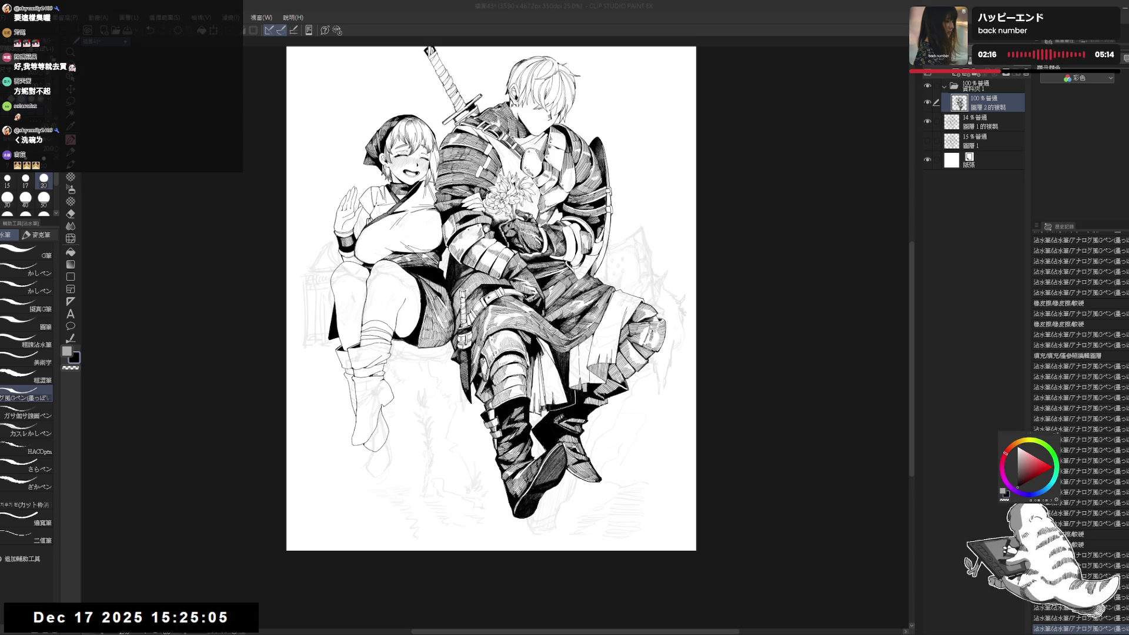
pyautogui.scroll(3, 491, 298)
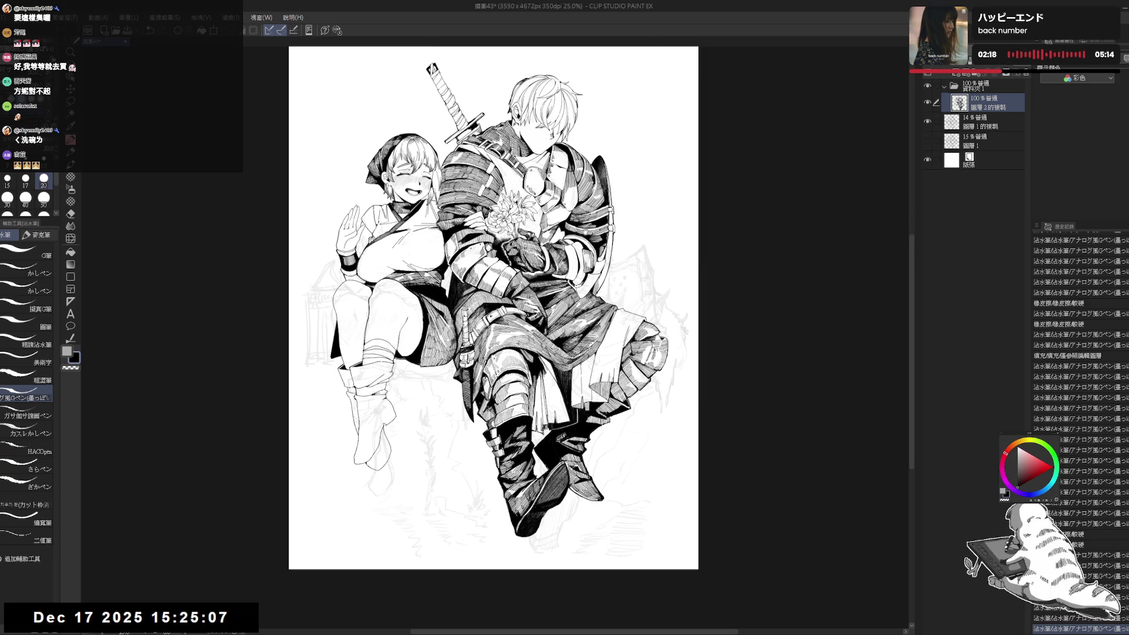
pyautogui.scroll(2, 465, 338)
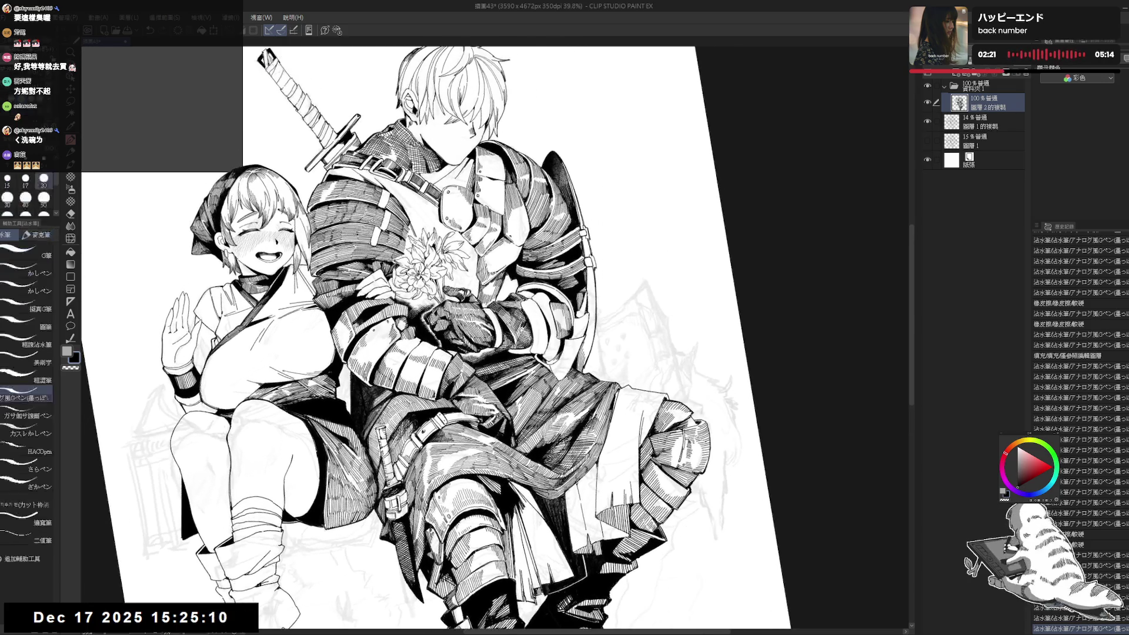
# - Ink a short line extending the shield edge with the pen at size 20
pyautogui.click(25, 180)
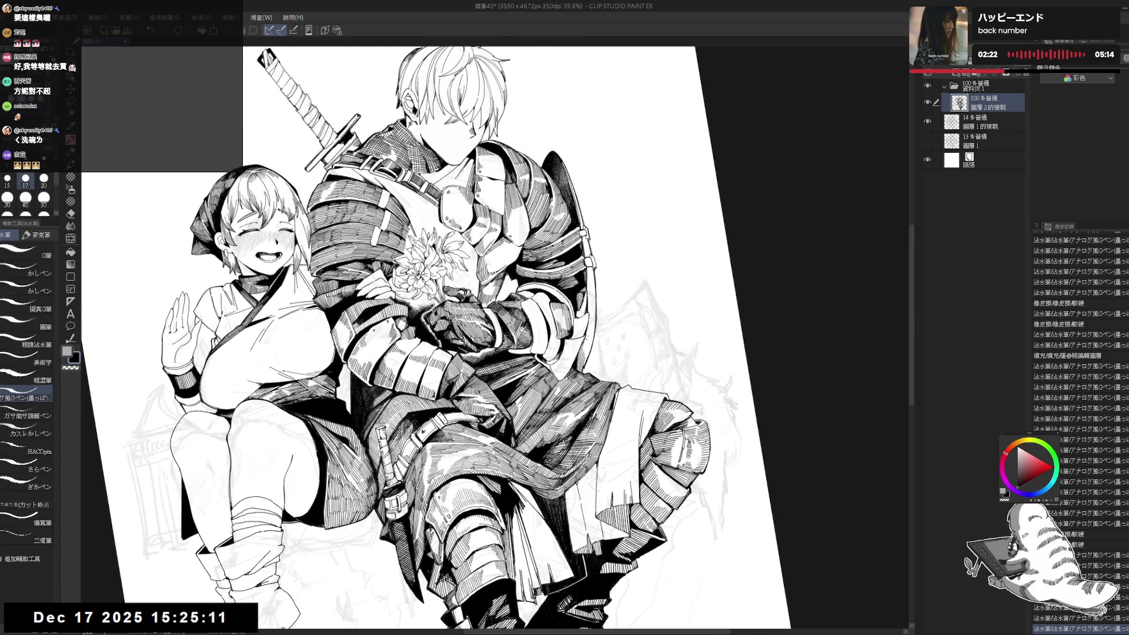
pyautogui.moveTo(586, 336); pyautogui.dragTo(586, 357)
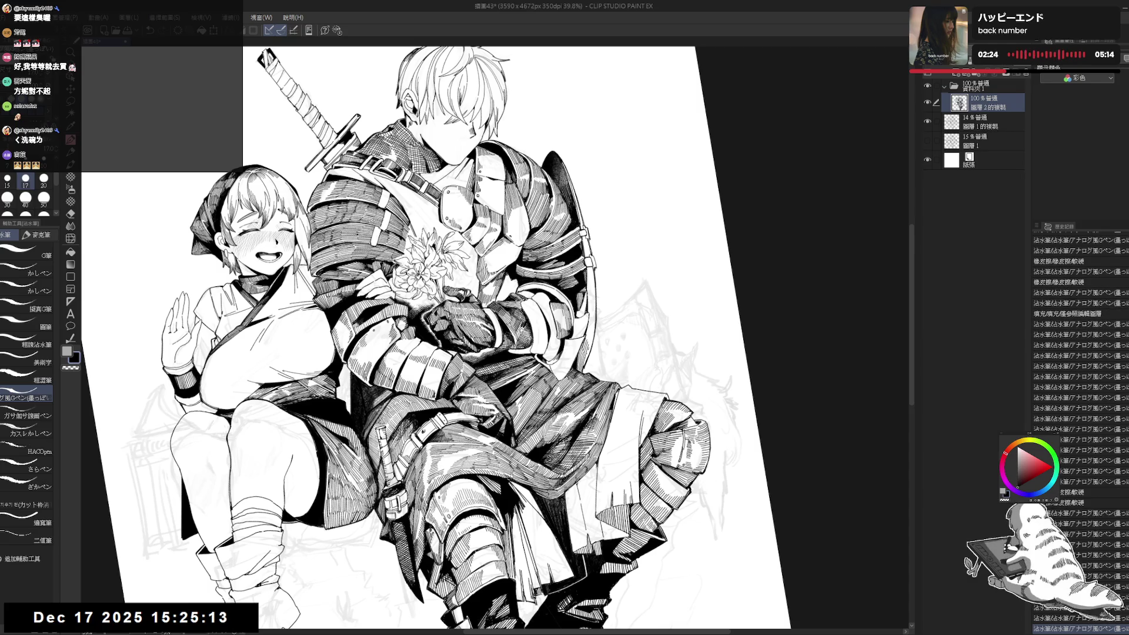
pyautogui.hotkey('ctrl', '@')
pyautogui.press(']')
pyautogui.scroll(1, 572, 308)
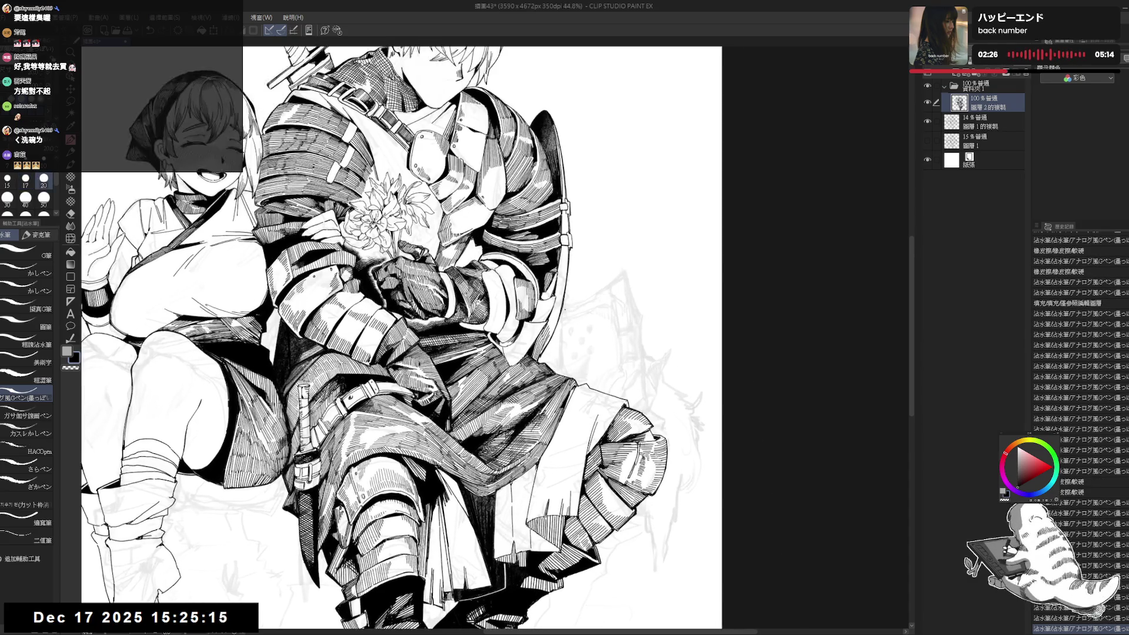
pyautogui.moveTo(562, 307); pyautogui.dragTo(630, 292)
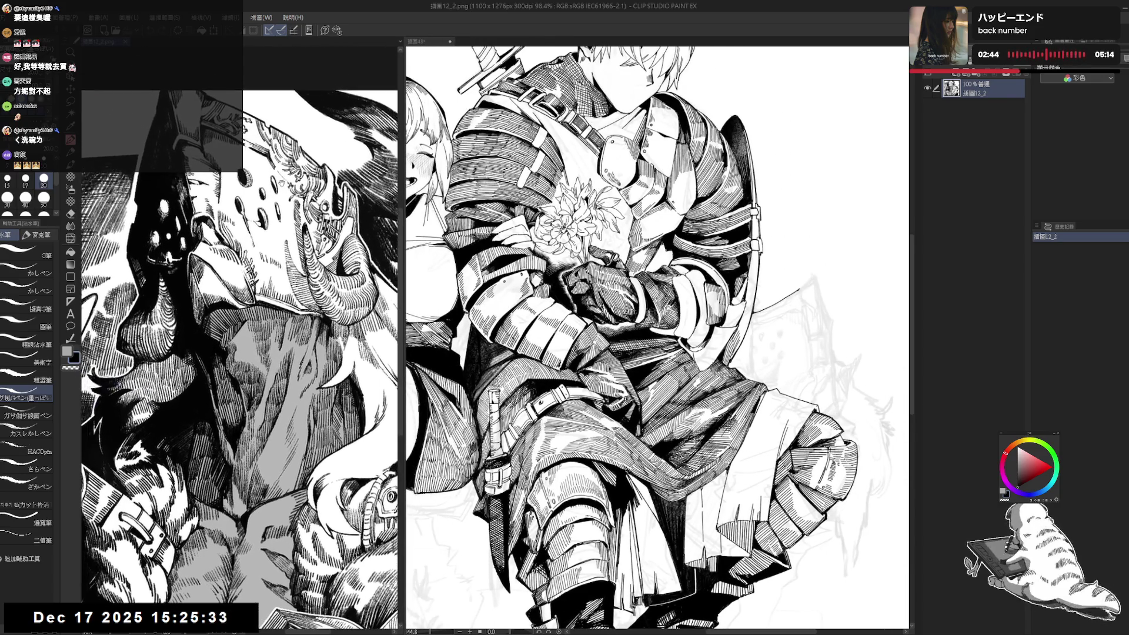
# - Back on the main illustration, trim and retouch the line tip beside the shield, adding an ink dot
pyautogui.click(668, 247)
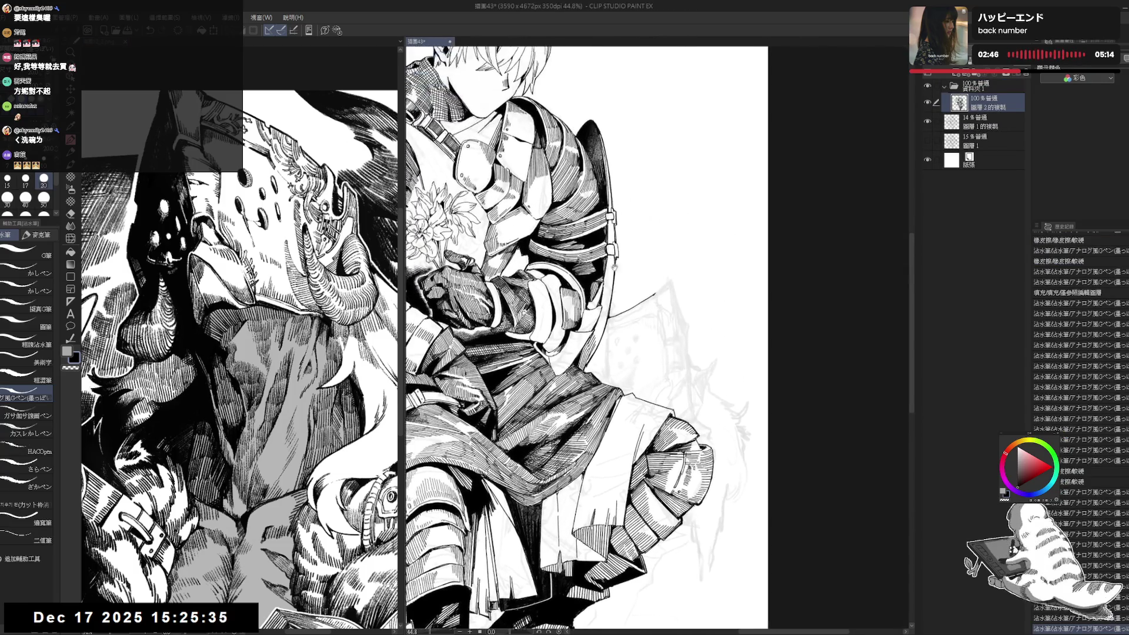
pyautogui.press('e')
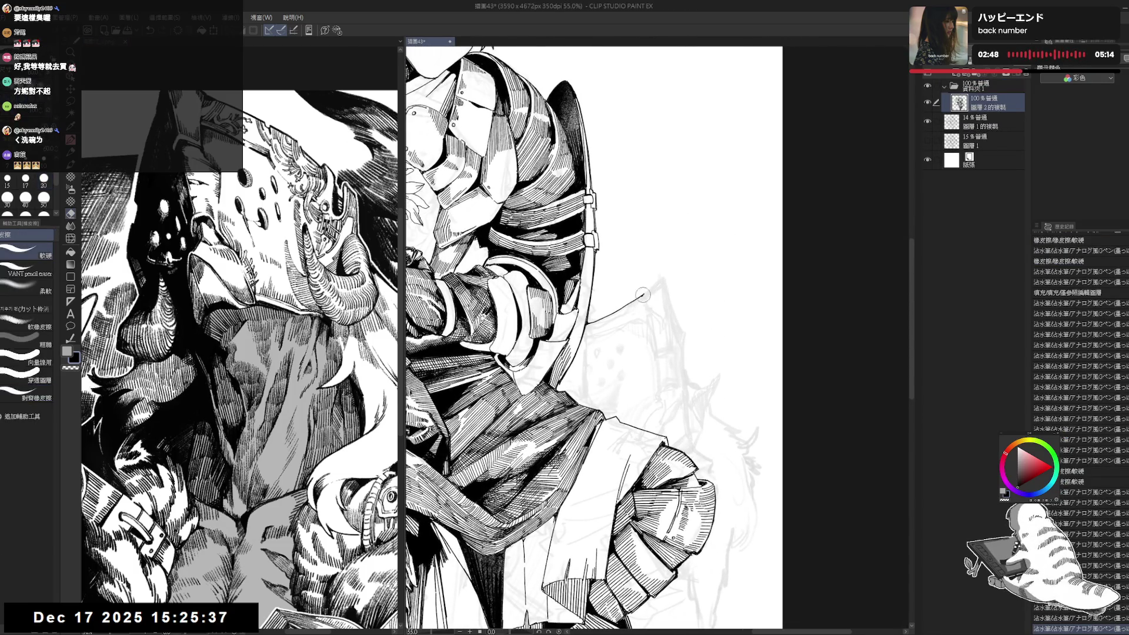
pyautogui.moveTo(651, 293); pyautogui.dragTo(624, 307)
pyautogui.press('p')
pyautogui.press('e')
pyautogui.press('p')
pyautogui.press('e')
pyautogui.press('p')
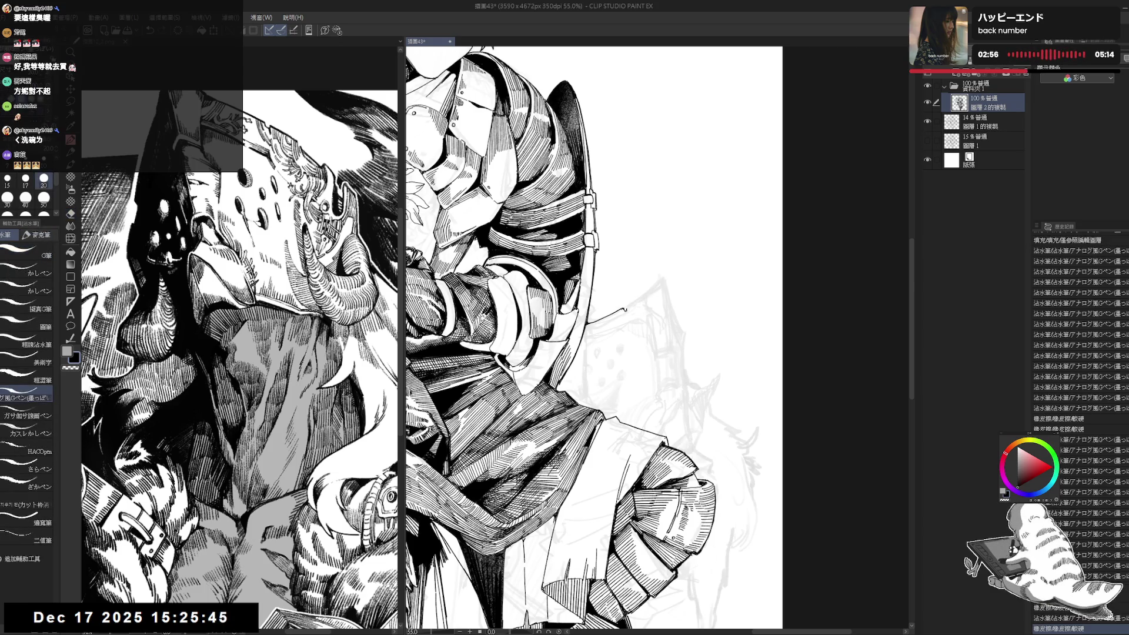
pyautogui.press('e')
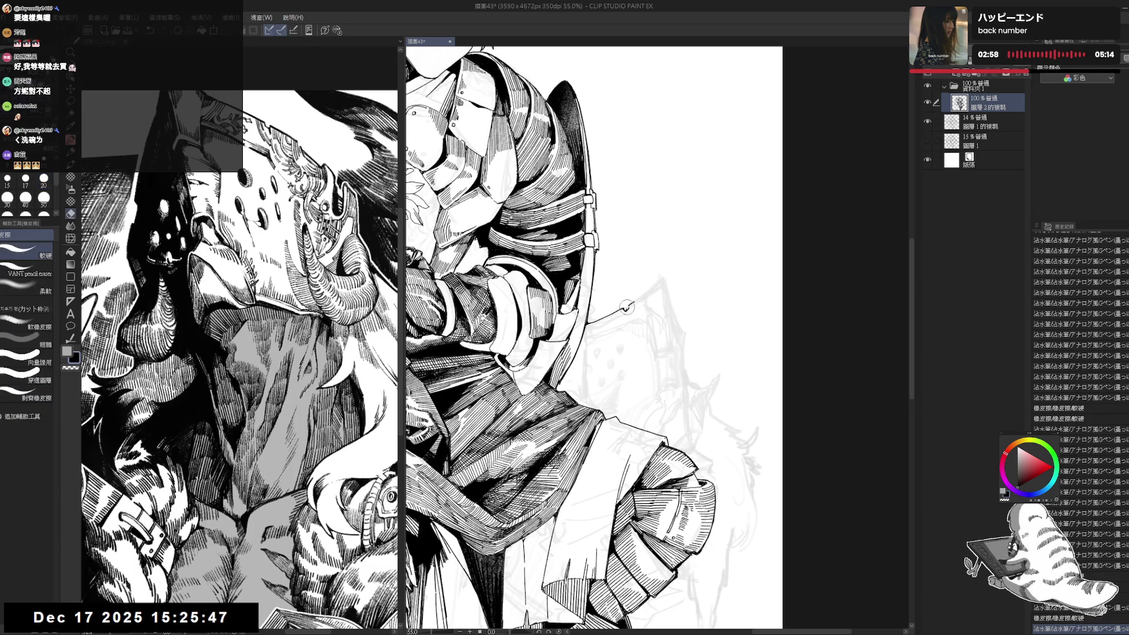
pyautogui.press('p')
pyautogui.moveTo(633, 302)
pyautogui.mouseDown()
pyautogui.moveTo(624, 306)
pyautogui.moveTo(633, 294)
pyautogui.mouseUp()
pyautogui.click(631, 287)
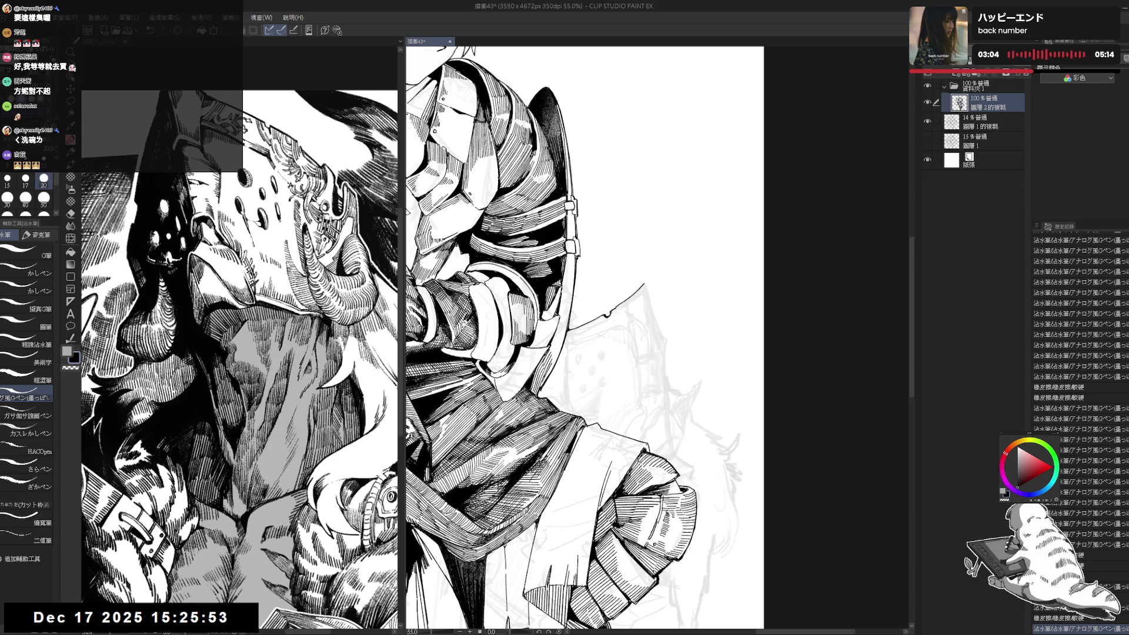
# - Ink thin outline strokes and tiny dots on the jagged rock, erasing the excess ink
pyautogui.moveTo(651, 543); pyautogui.dragTo(655, 546)
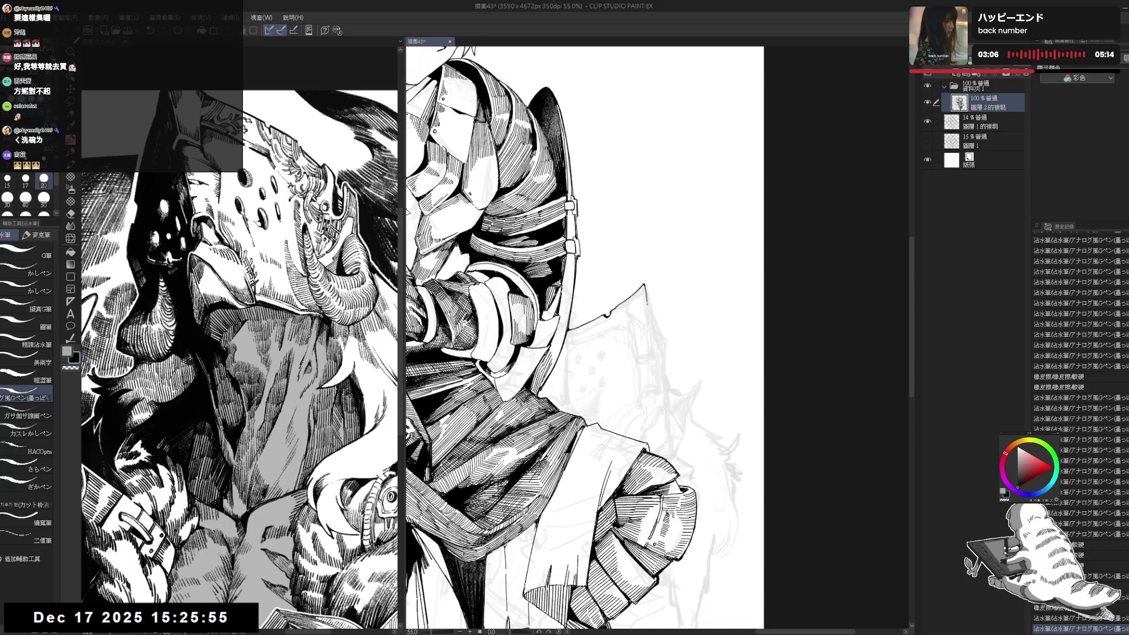
pyautogui.moveTo(585, 338); pyautogui.dragTo(583, 331)
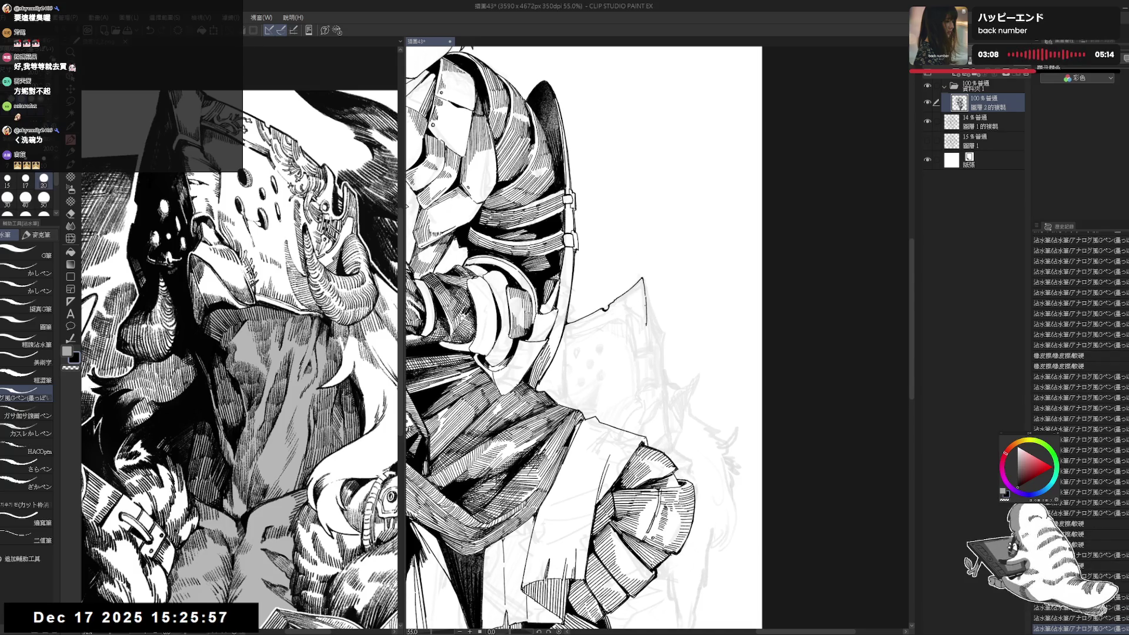
pyautogui.moveTo(643, 281)
pyautogui.mouseDown()
pyautogui.moveTo(645, 320)
pyautogui.moveTo(650, 306)
pyautogui.mouseUp()
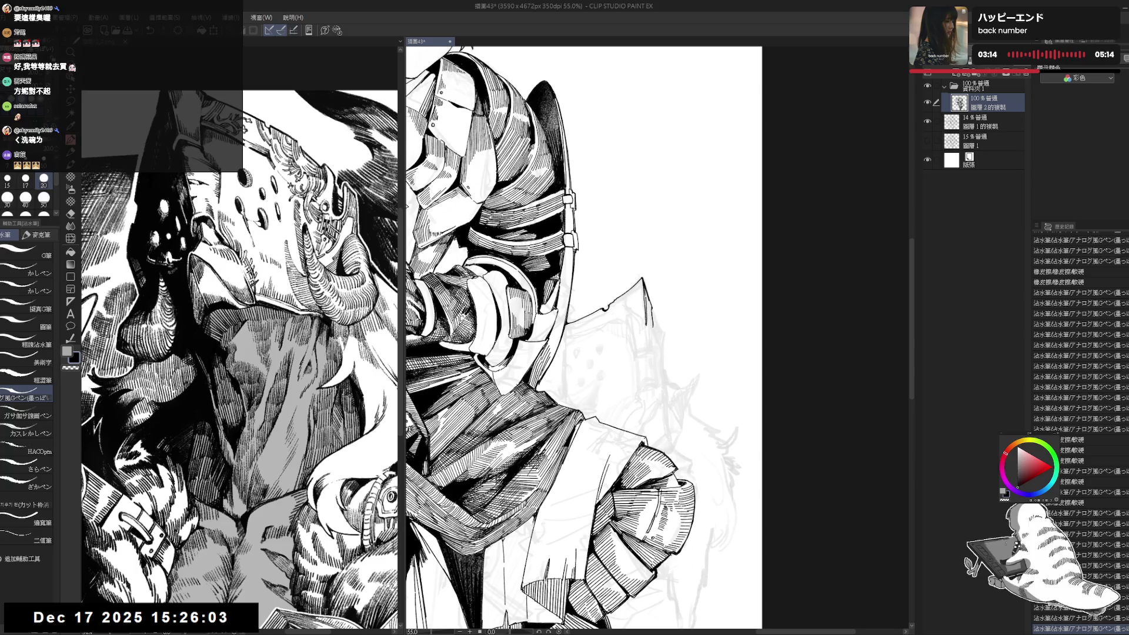
pyautogui.press('e')
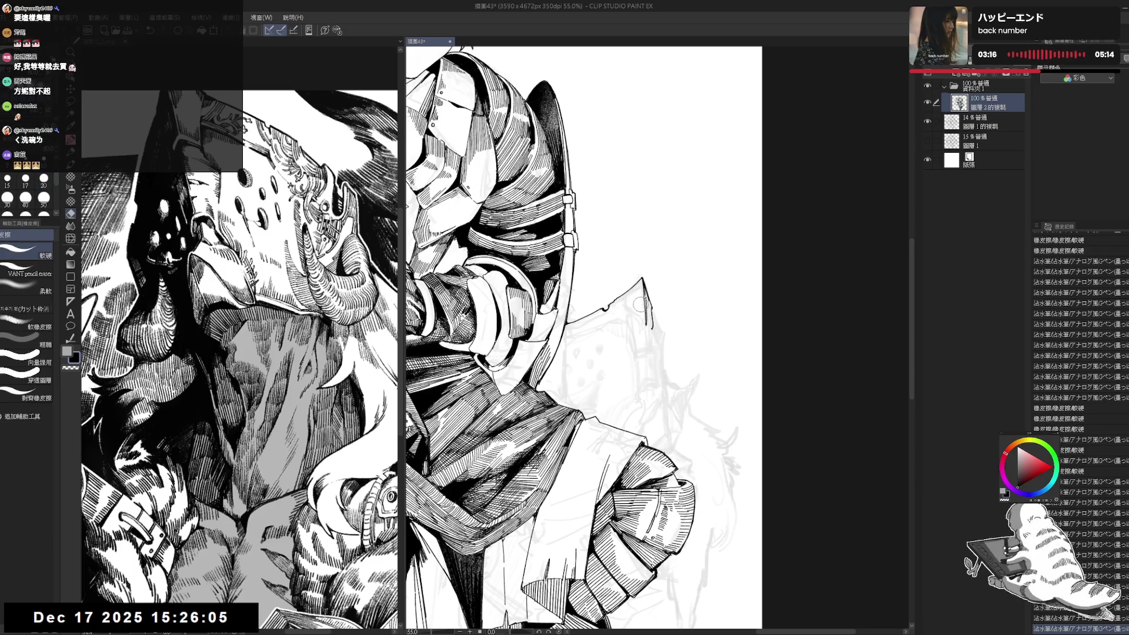
pyautogui.moveTo(641, 285); pyautogui.dragTo(644, 317)
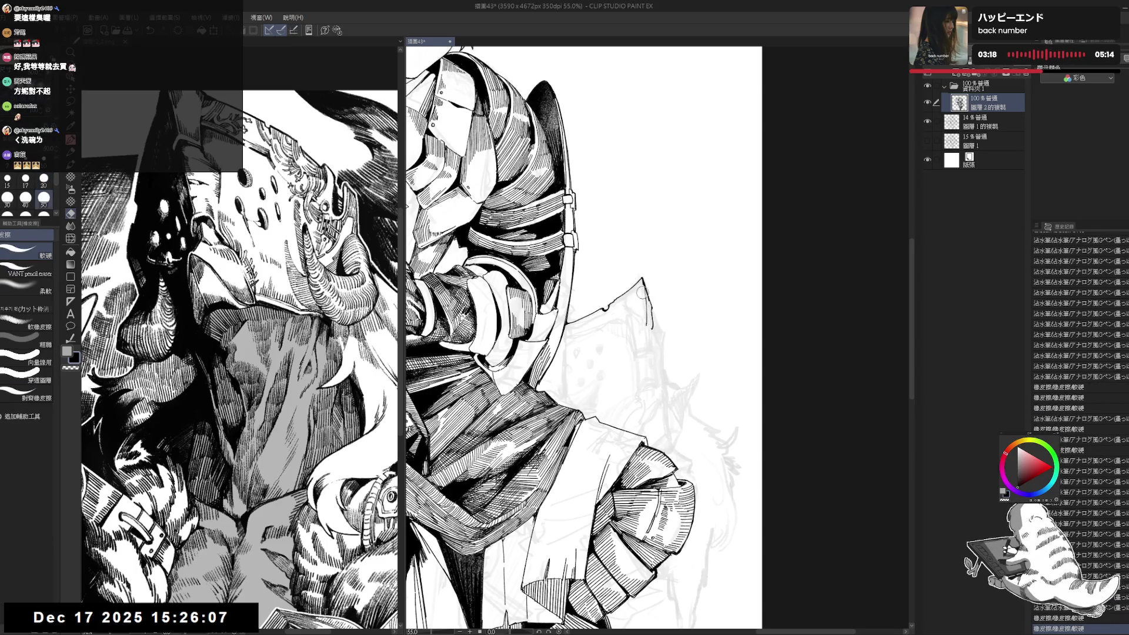
pyautogui.press('p')
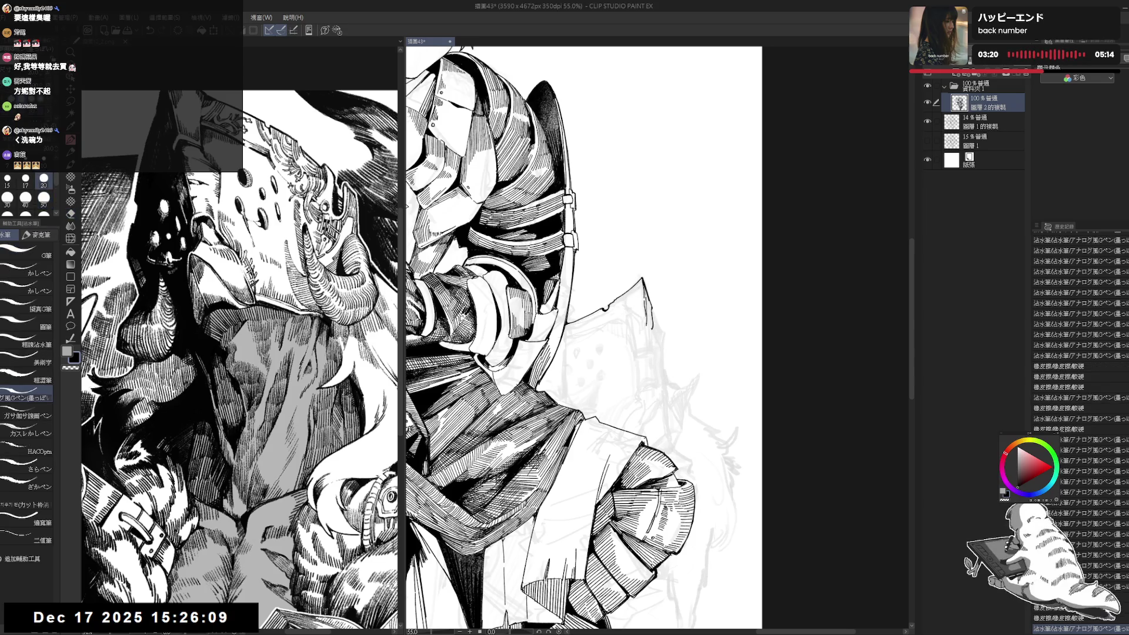
pyautogui.press('e')
pyautogui.moveTo(647, 304); pyautogui.dragTo(646, 319)
pyautogui.press('p')
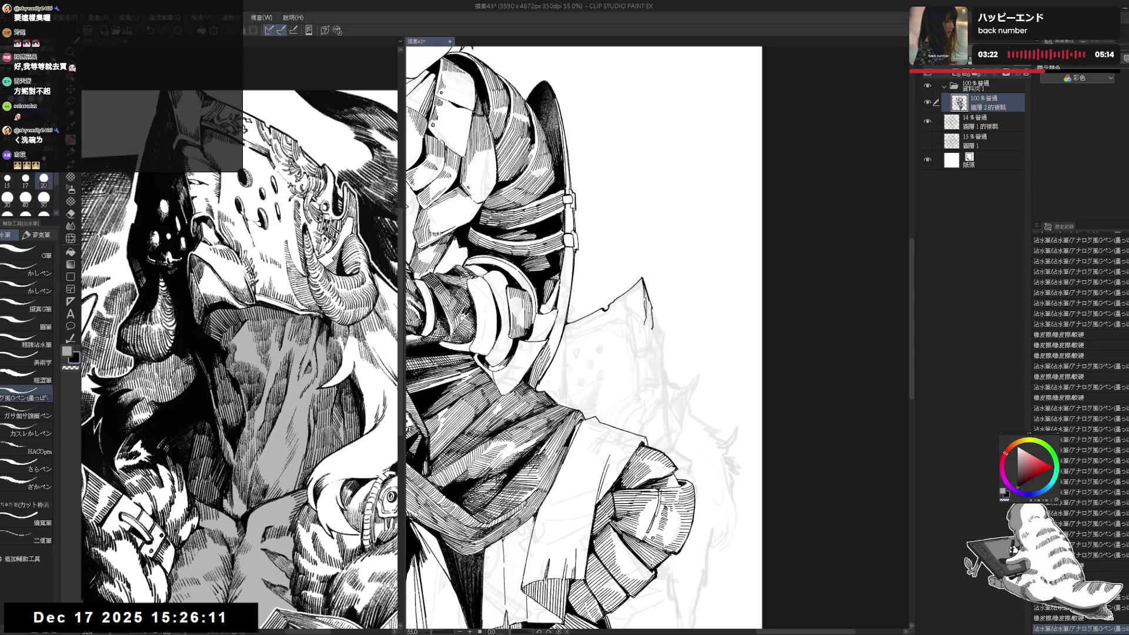
pyautogui.click(641, 316)
pyautogui.click(609, 319)
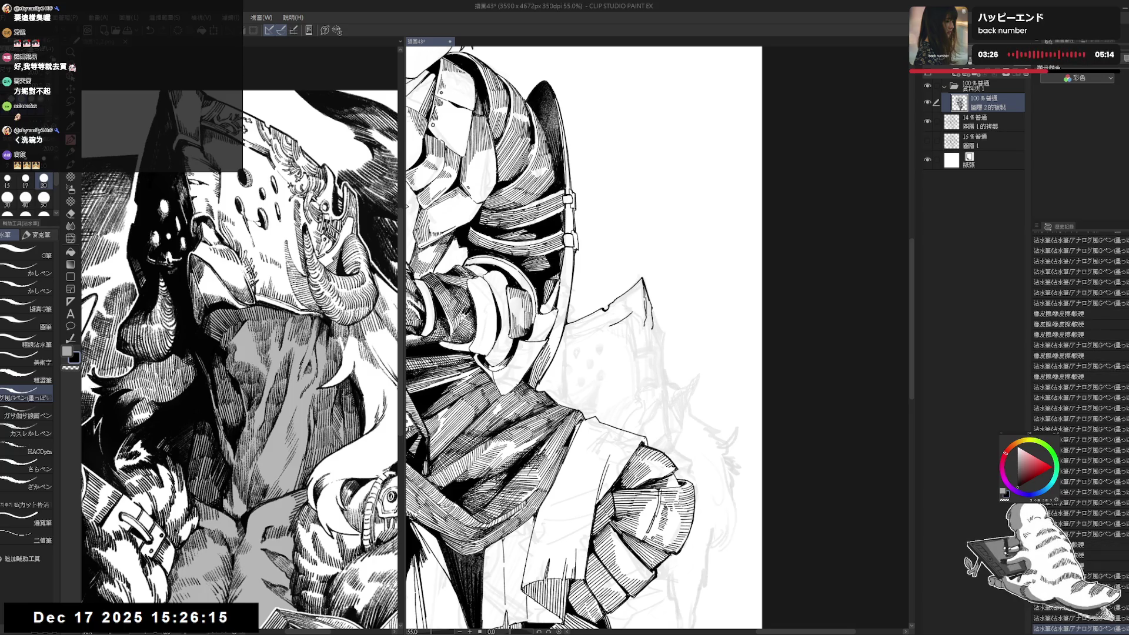
pyautogui.moveTo(584, 339); pyautogui.dragTo(579, 331)
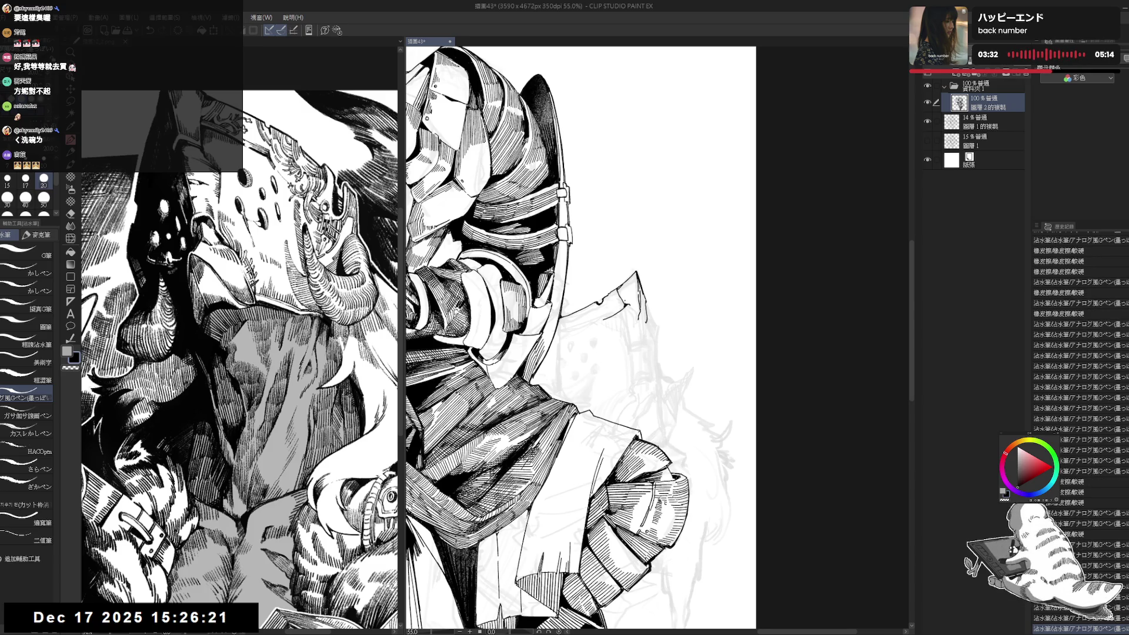
pyautogui.moveTo(616, 344); pyautogui.dragTo(607, 311)
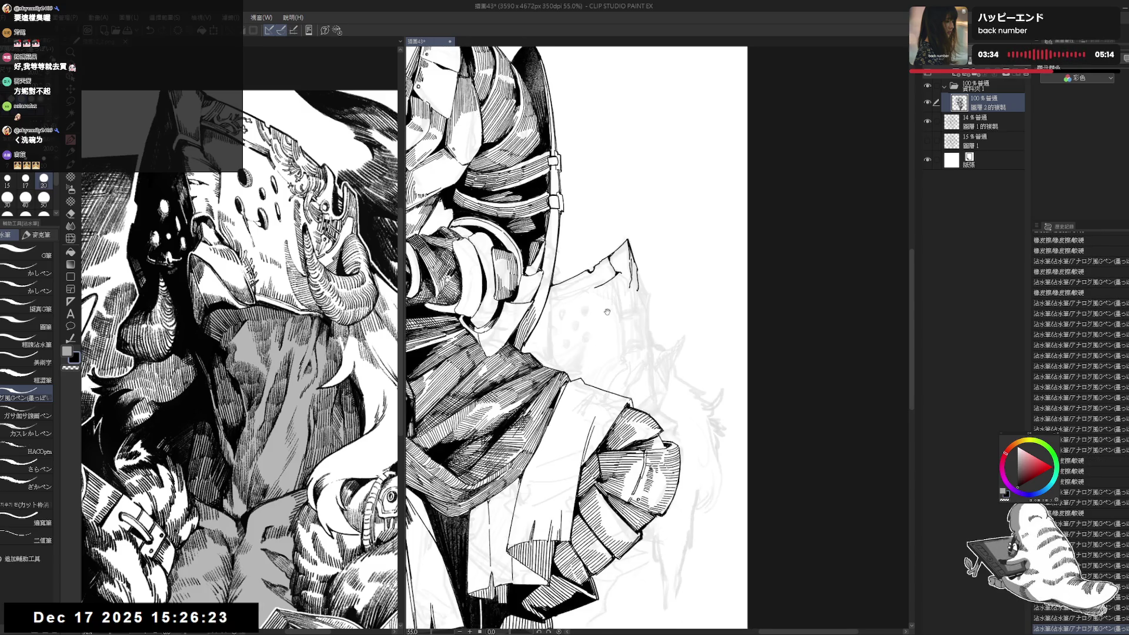
# - Erase small spots of ink on the rock outline beside the knight's legs
pyautogui.scroll(-2, 591, 289)
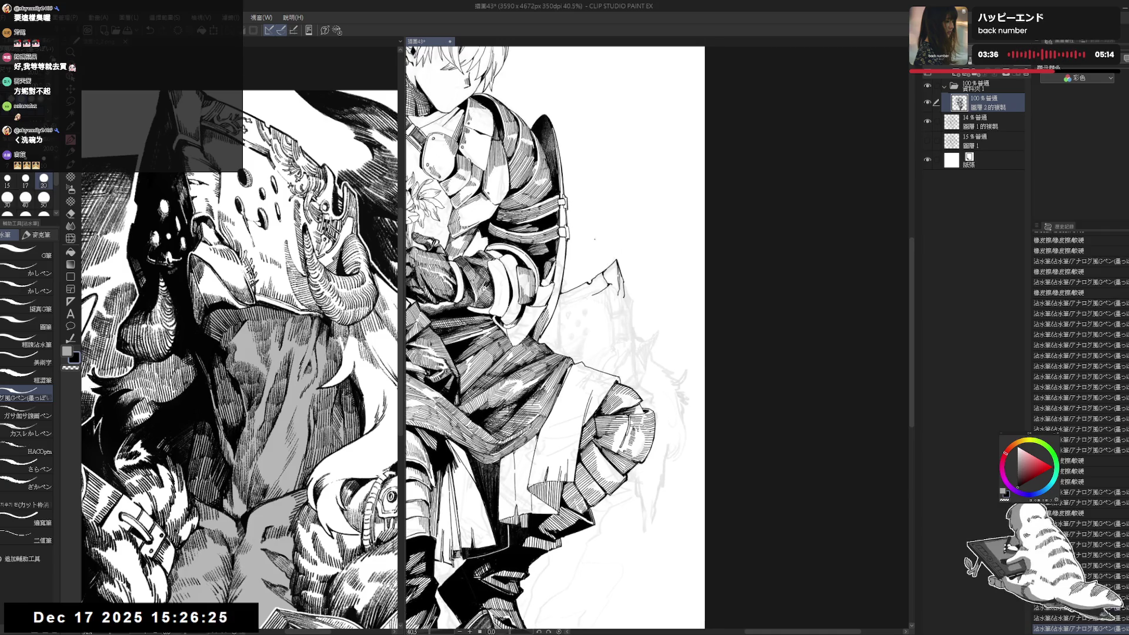
pyautogui.press('e')
pyautogui.moveTo(658, 376); pyautogui.dragTo(670, 411)
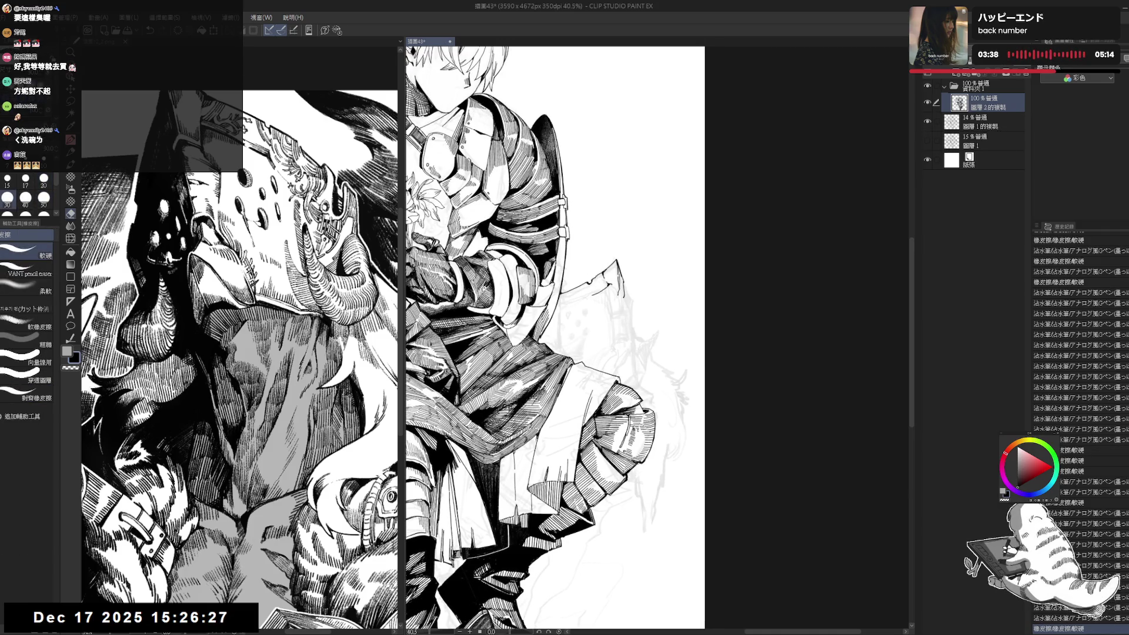
pyautogui.hotkey('ctrl', 'y')
pyautogui.click(612, 285)
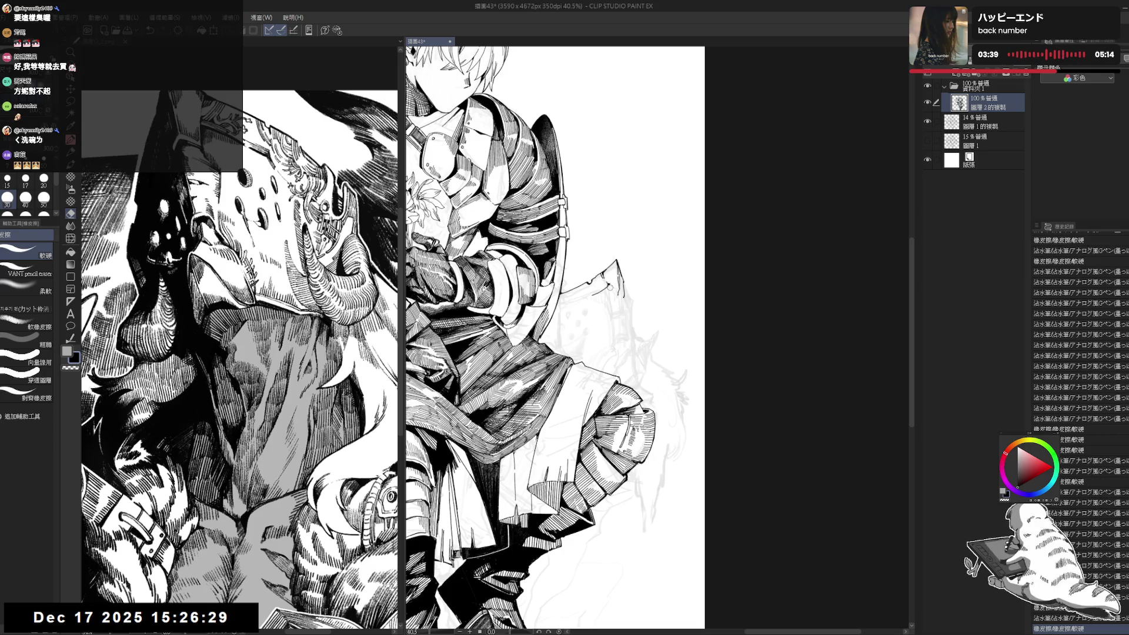
pyautogui.press('p')
# - Erase a spot near the shield edge and add two short ink strokes to the rock
pyautogui.moveTo(609, 286); pyautogui.dragTo(596, 303)
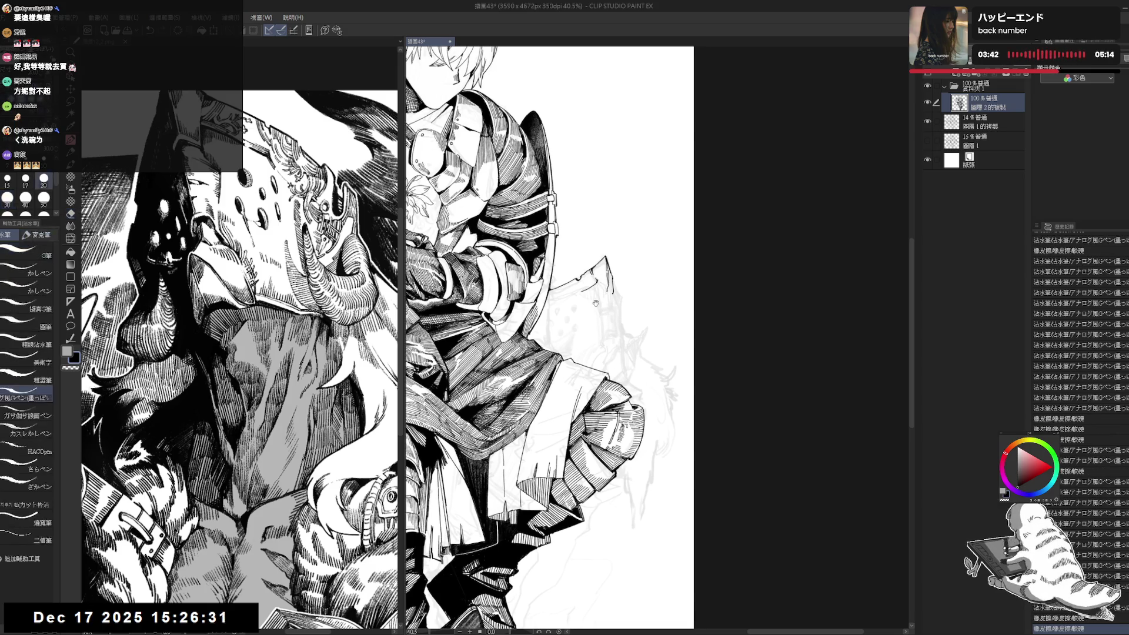
pyautogui.press('e')
pyautogui.click(588, 288)
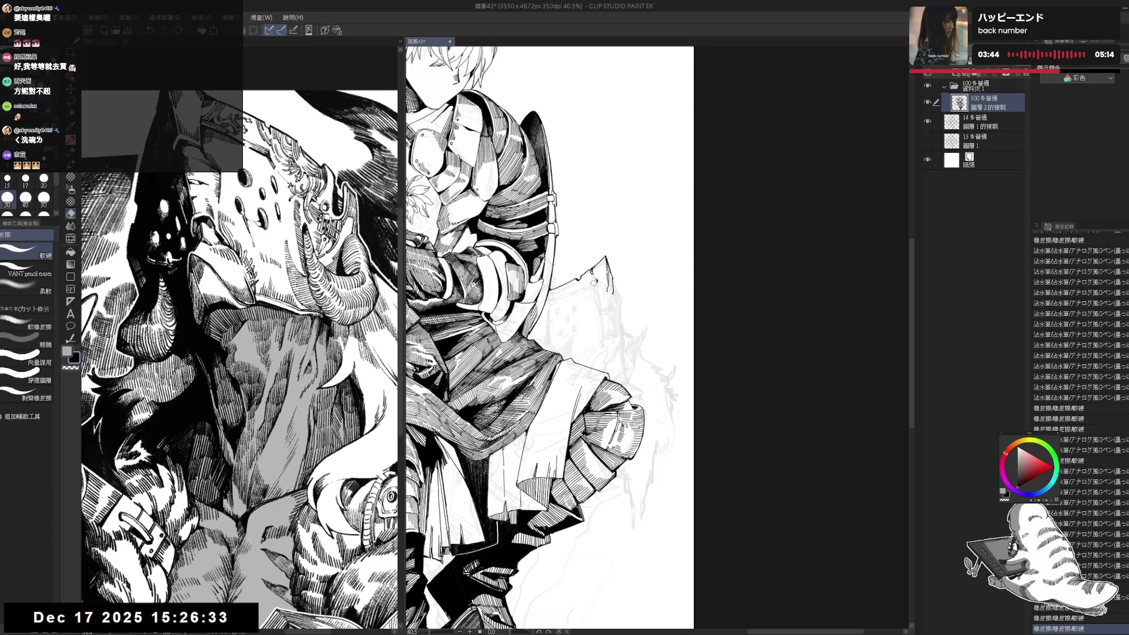
pyautogui.press('p')
pyautogui.moveTo(591, 285); pyautogui.dragTo(605, 288)
pyautogui.press('e')
pyautogui.click(601, 287)
pyautogui.press('p')
# - Undo and redo the recent strokes to rework the small rock outline stroke
pyautogui.hotkey('ctrl', 'z')
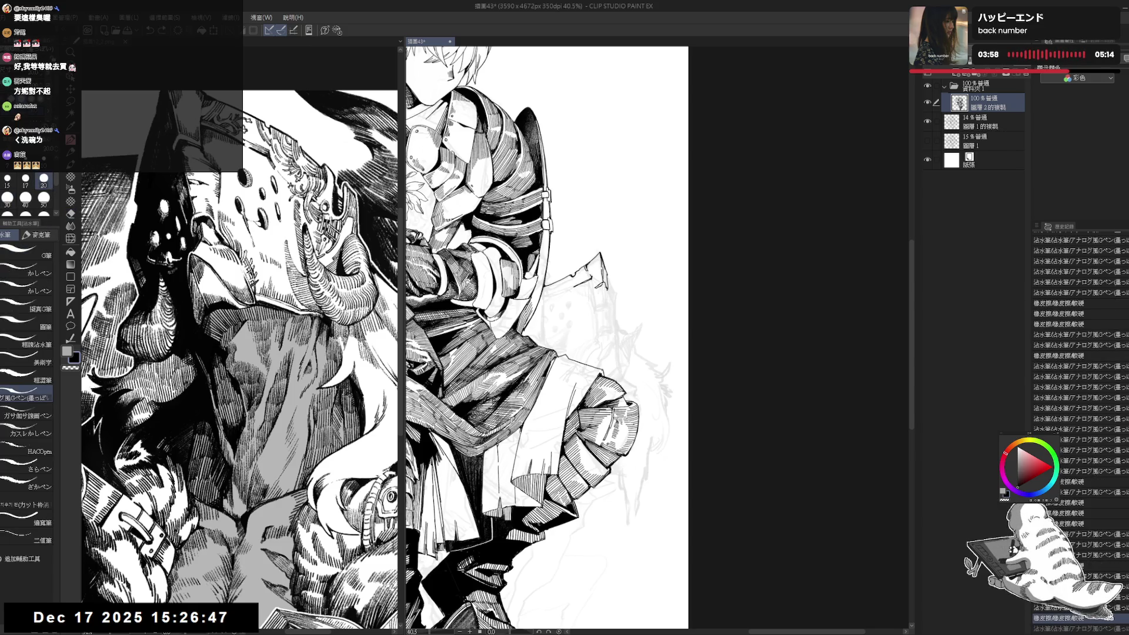
pyautogui.hotkey('ctrl', 'y')
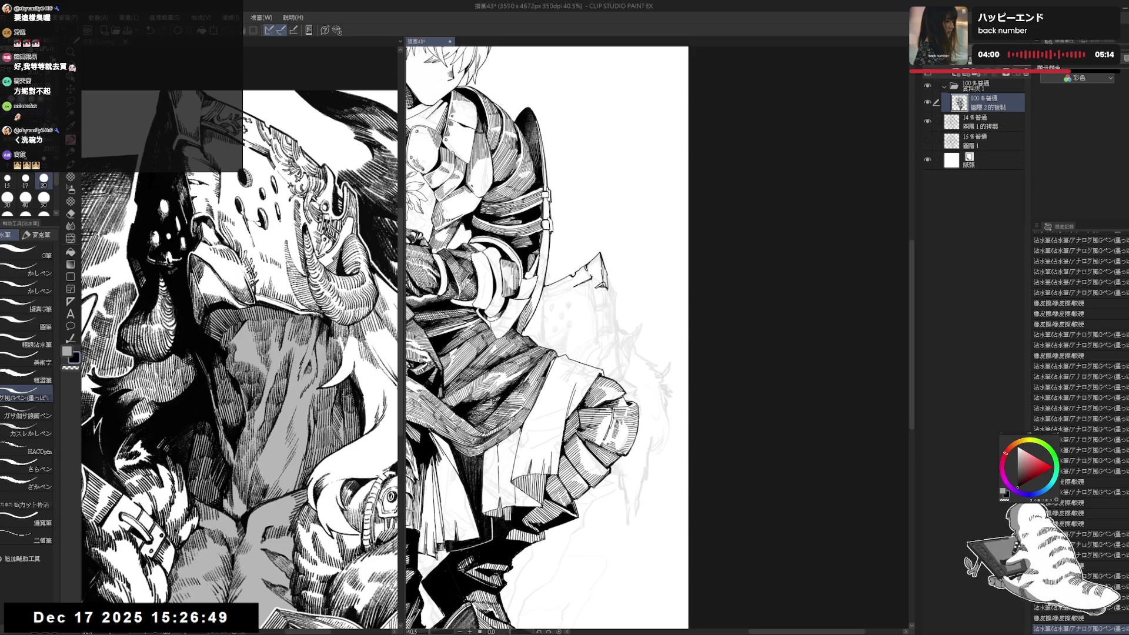
pyautogui.scroll(1, 523, 338)
pyautogui.hotkey('ctrl', 'y')
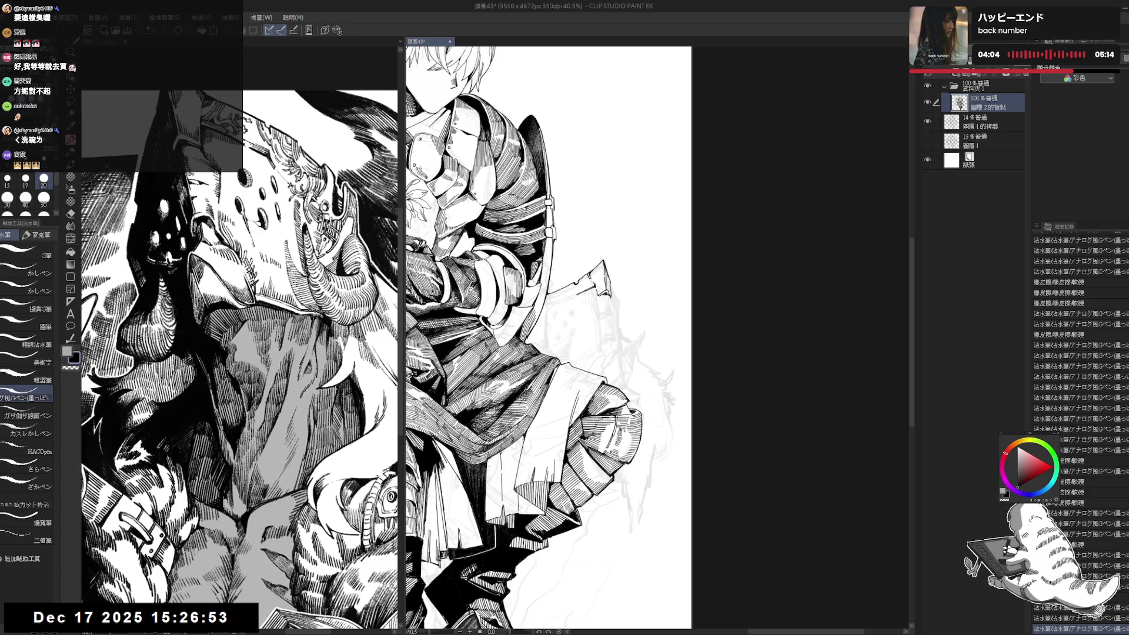
pyautogui.hotkey('ctrl', 'y')
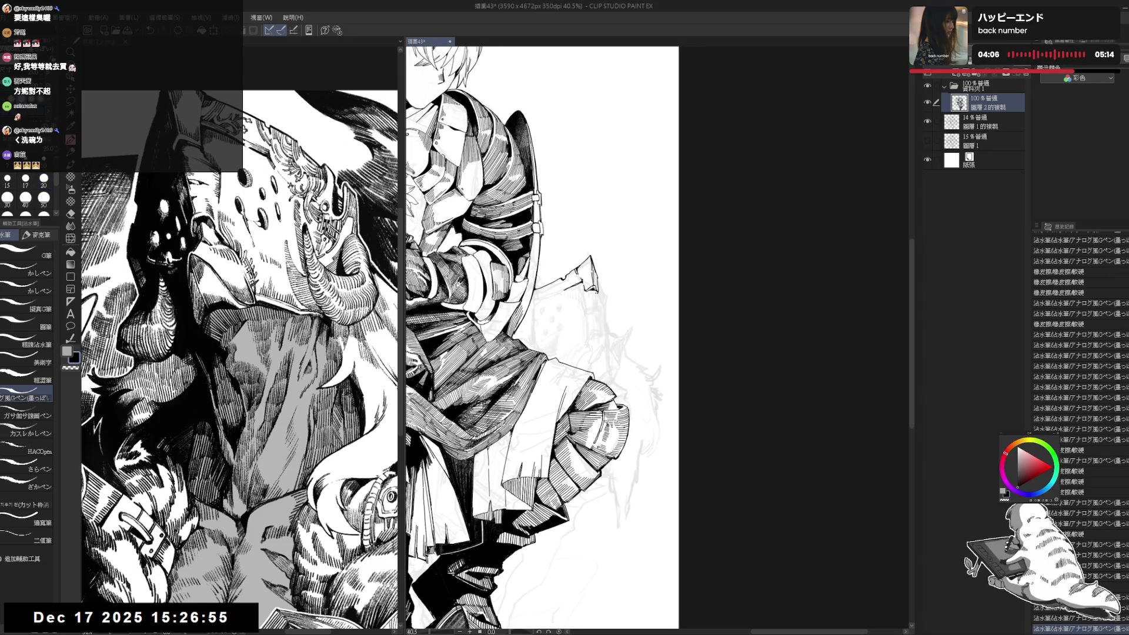
pyautogui.hotkey('ctrl', 'y')
pyautogui.hotkey('ctrl', 'y')
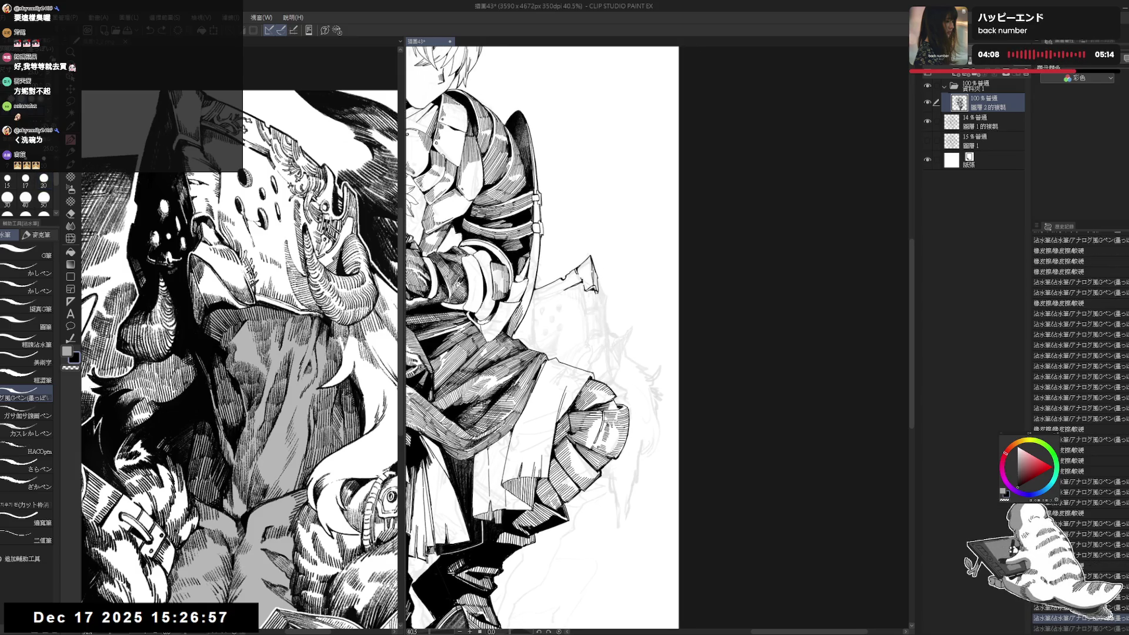
pyautogui.hotkey('ctrl', 'y')
pyautogui.hotkey('ctrl', 'y')
pyautogui.hotkey('ctrl', 'y')
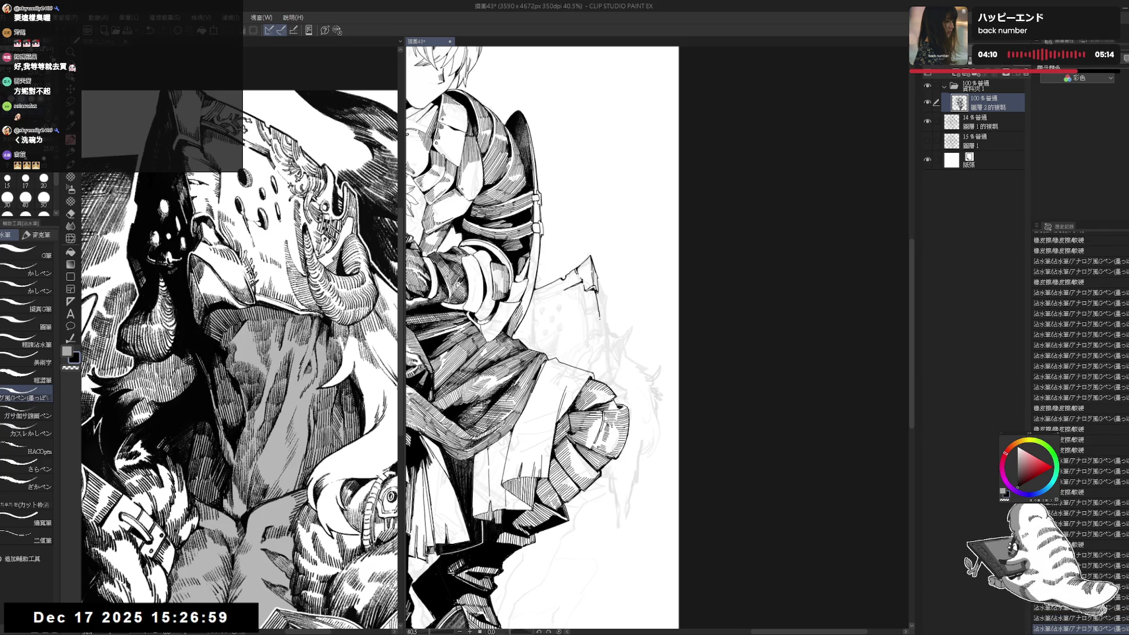
pyautogui.hotkey('ctrl', 'y')
# - Set the brush size to 20, refine the rock stroke and fill a small area black
pyautogui.click(43, 180)
pyautogui.hotkey('ctrl', 'y')
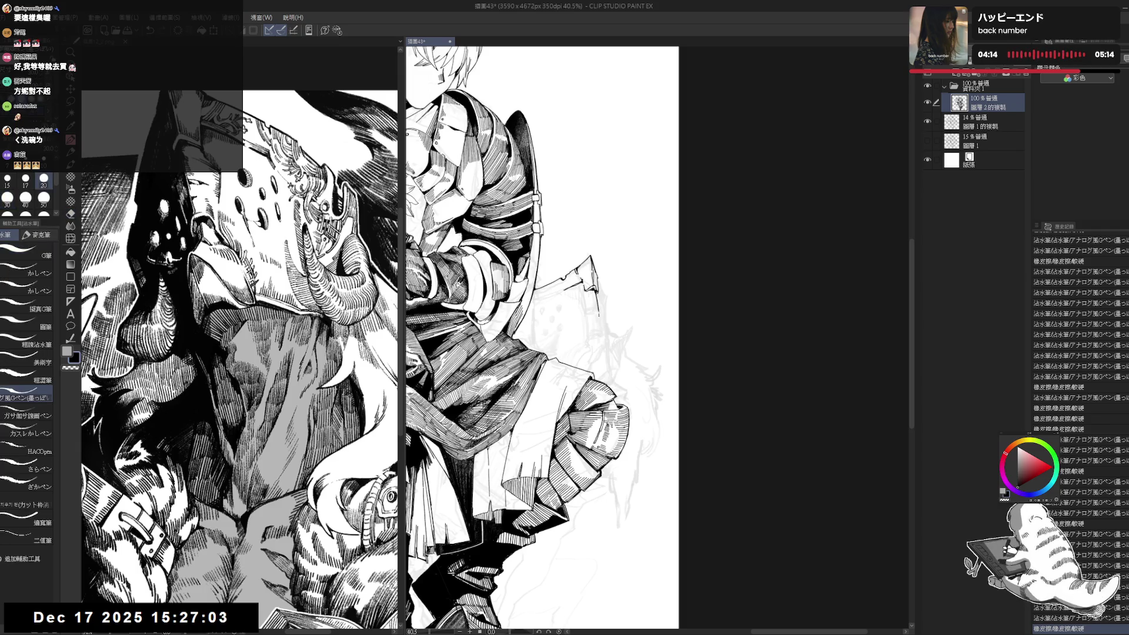
pyautogui.hotkey('ctrl', 'y')
pyautogui.hotkey('ctrl', 'y')
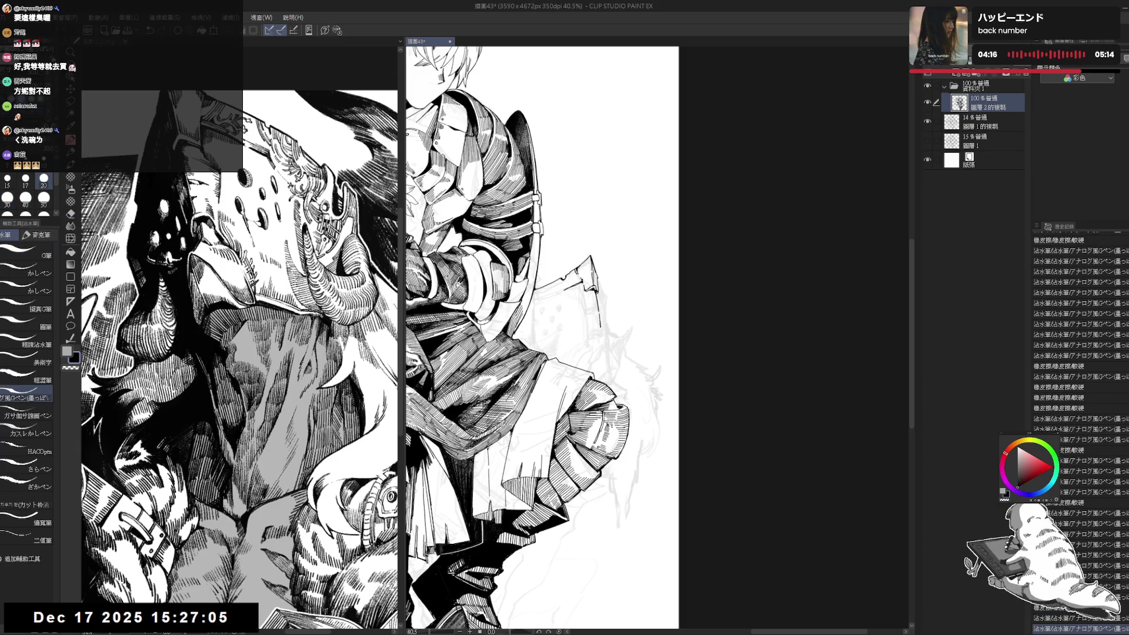
pyautogui.hotkey('ctrl', 'y')
pyautogui.hotkey('ctrl', 'y')
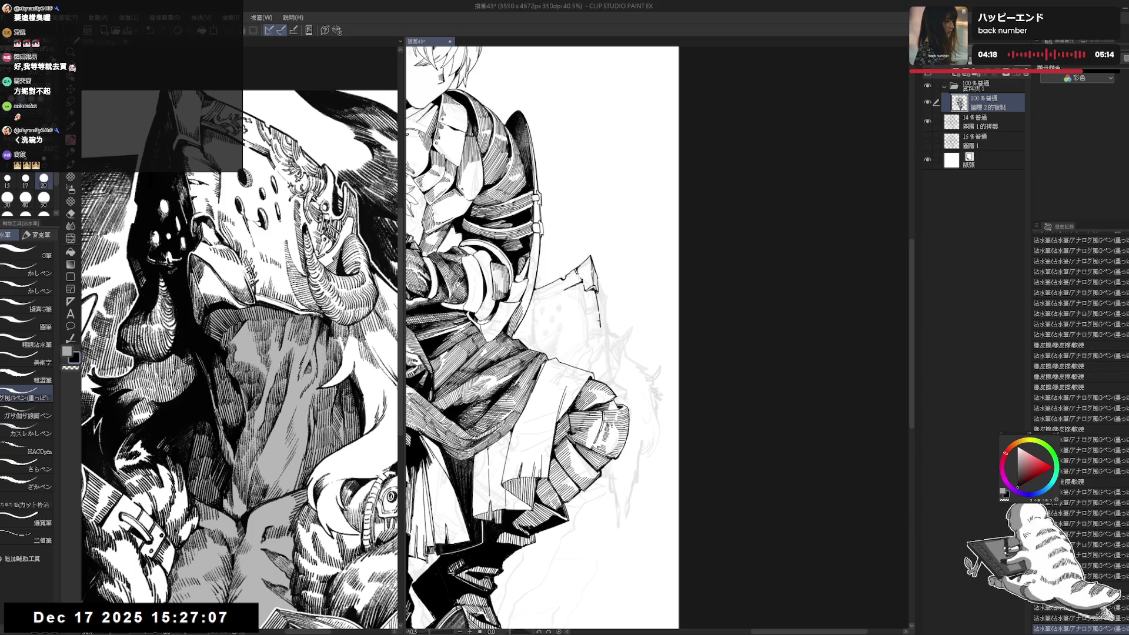
pyautogui.hotkey('ctrl', 'y')
pyautogui.hotkey('ctrl', 'y')
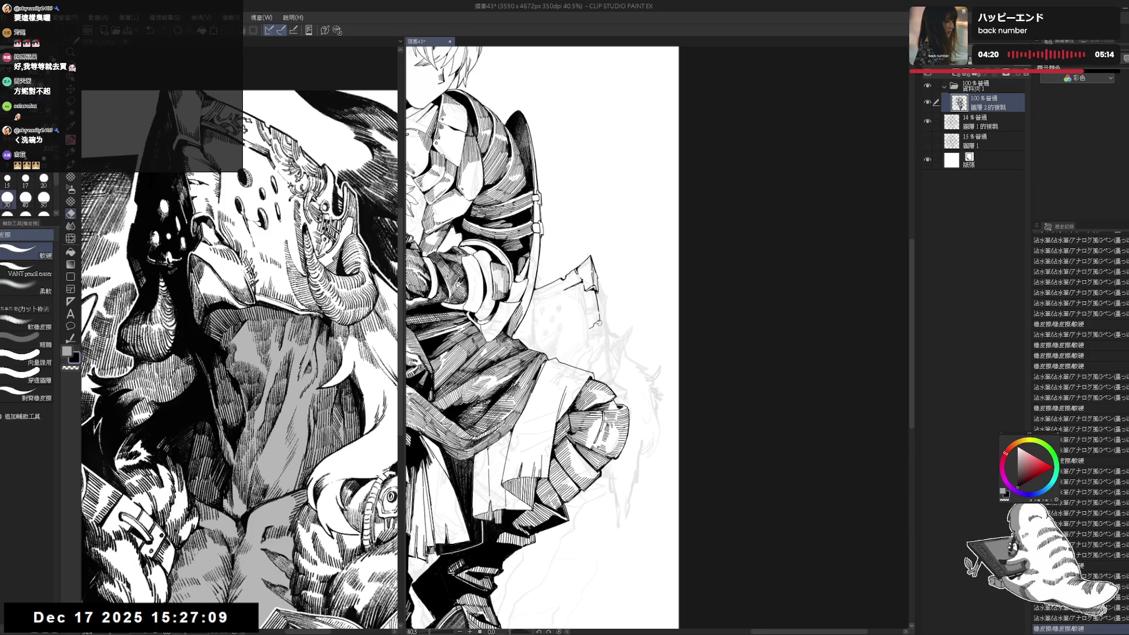
pyautogui.hotkey('ctrl', 'y')
pyautogui.hotkey('ctrl', 'y')
pyautogui.hotkey('ctrl', 'y')
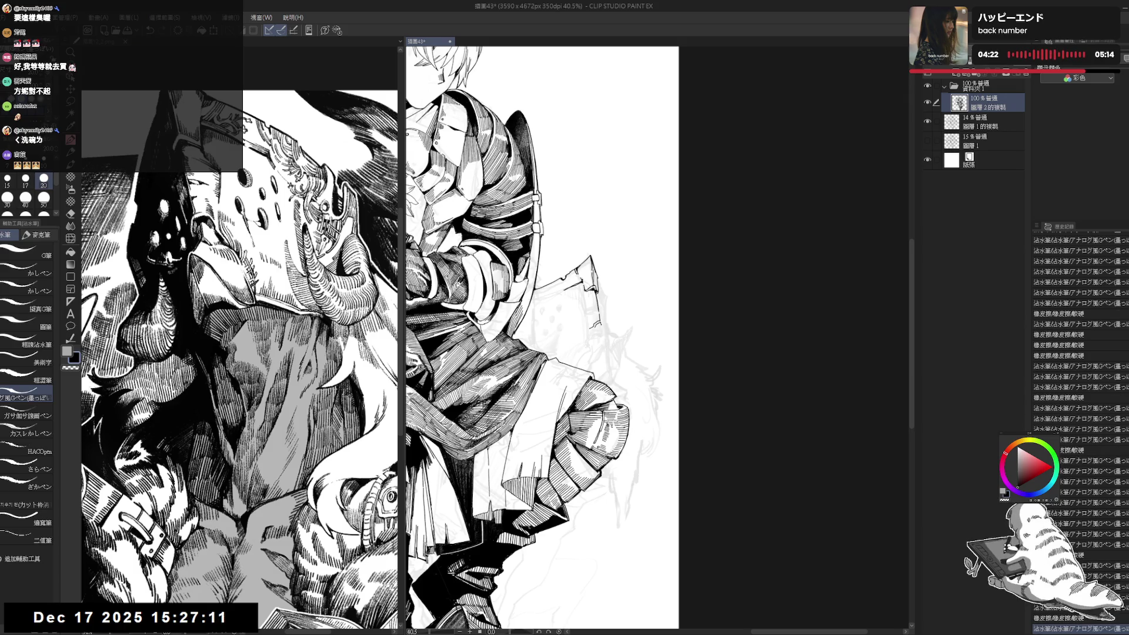
pyautogui.hotkey('ctrl', 'y')
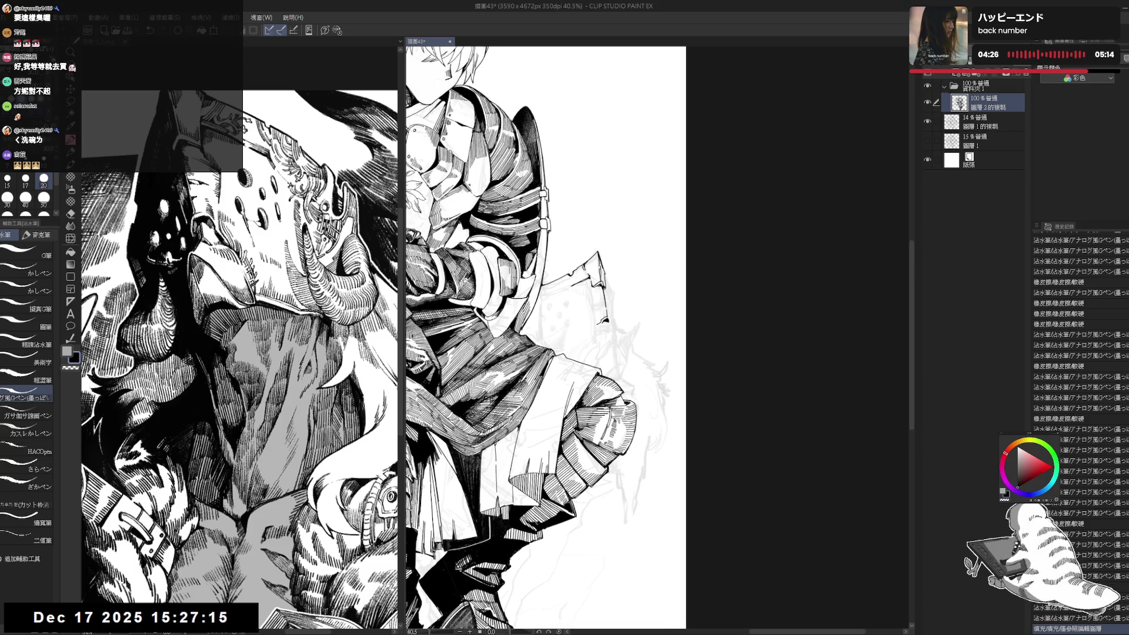
pyautogui.hotkey('ctrl', 'y')
pyautogui.hotkey('ctrl', 'y')
pyautogui.hotkey('ctrl', 'y')
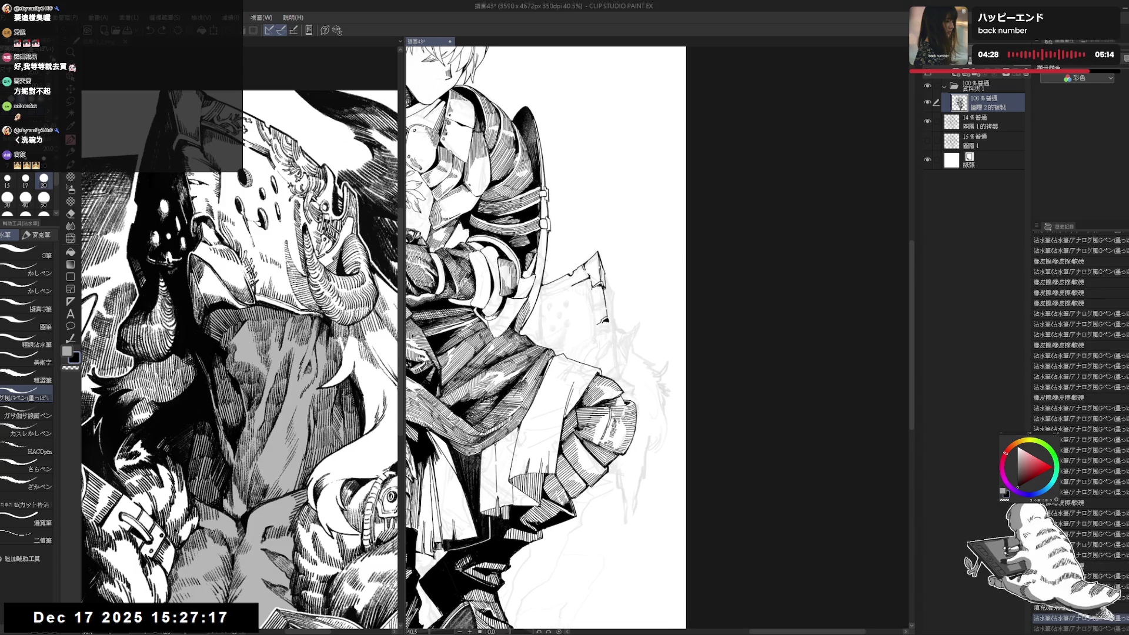
pyautogui.hotkey('ctrl', 'y')
pyautogui.hotkey('ctrl', 'y')
pyautogui.hotkey('ctrl', 'y')
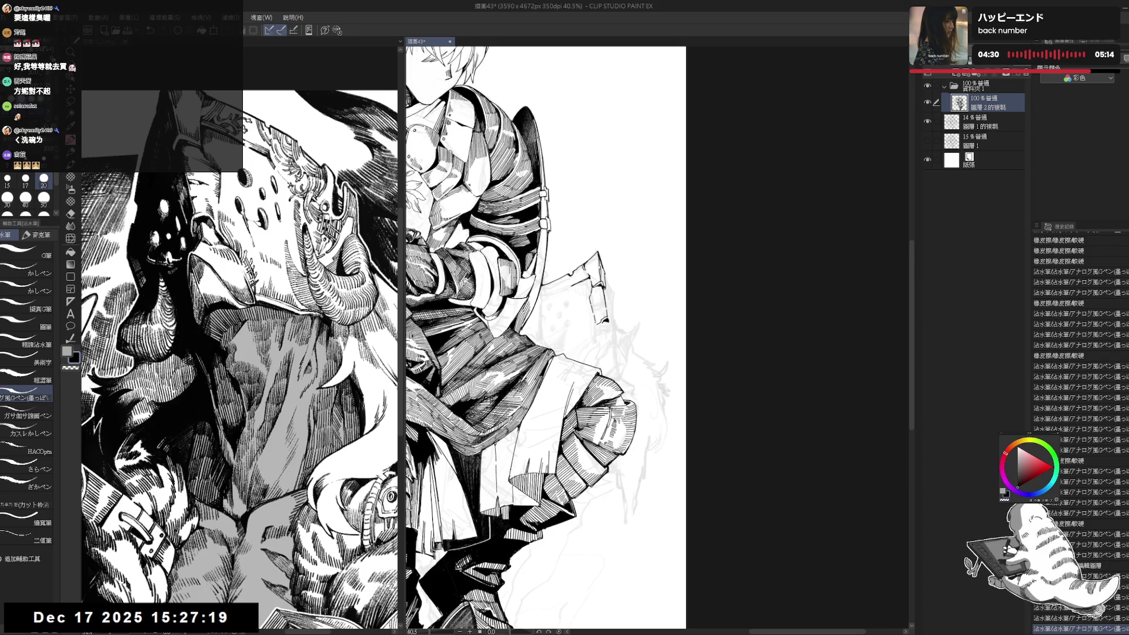
pyautogui.hotkey('ctrl', 'y')
pyautogui.hotkey('ctrl', 'y')
pyautogui.hotkey('ctrl', 'y')
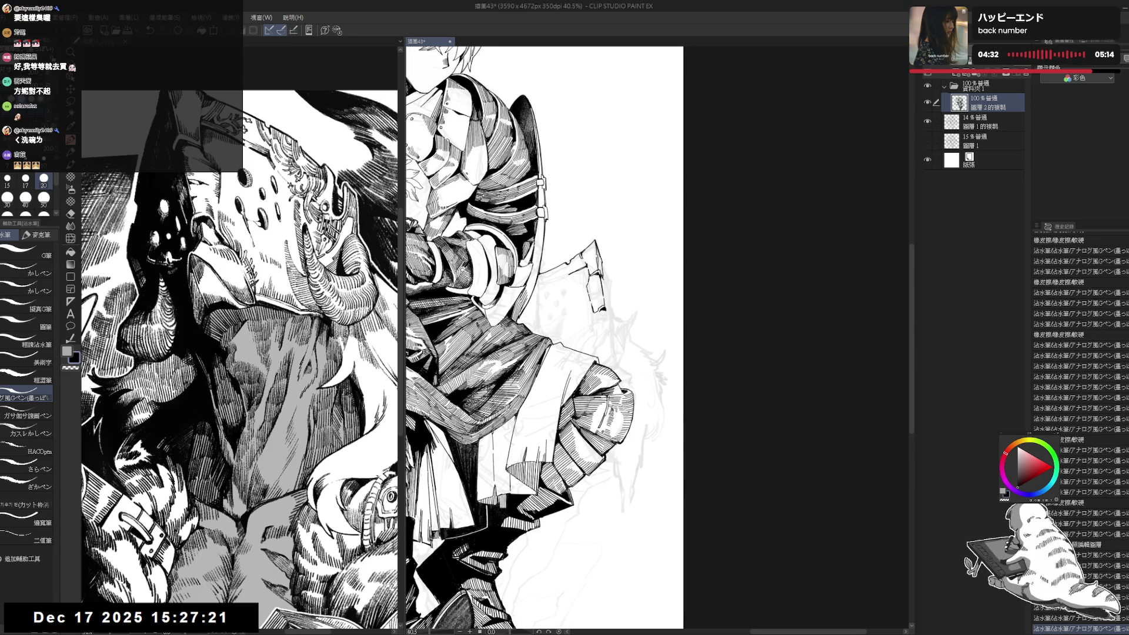
pyautogui.hotkey('ctrl', 'y')
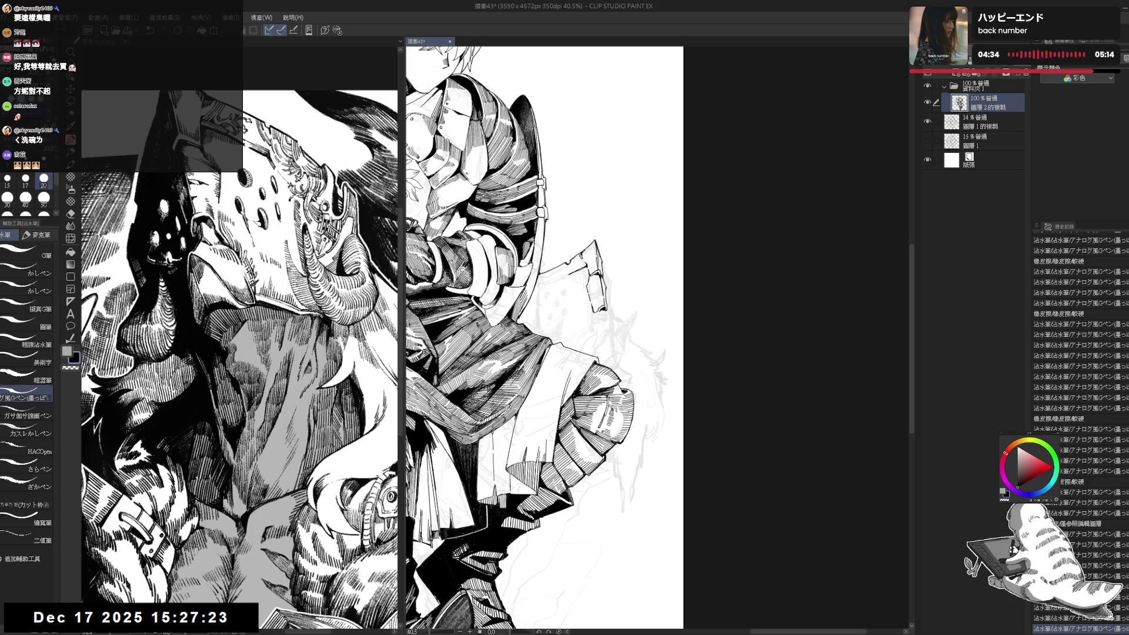
pyautogui.hotkey('ctrl', 'y')
pyautogui.hotkey('ctrl', 'y')
# - Bring the rocks beside the knight into view and restore the undone small stroke
pyautogui.moveTo(579, 313); pyautogui.dragTo(583, 339)
pyautogui.scroll(1, 596, 293)
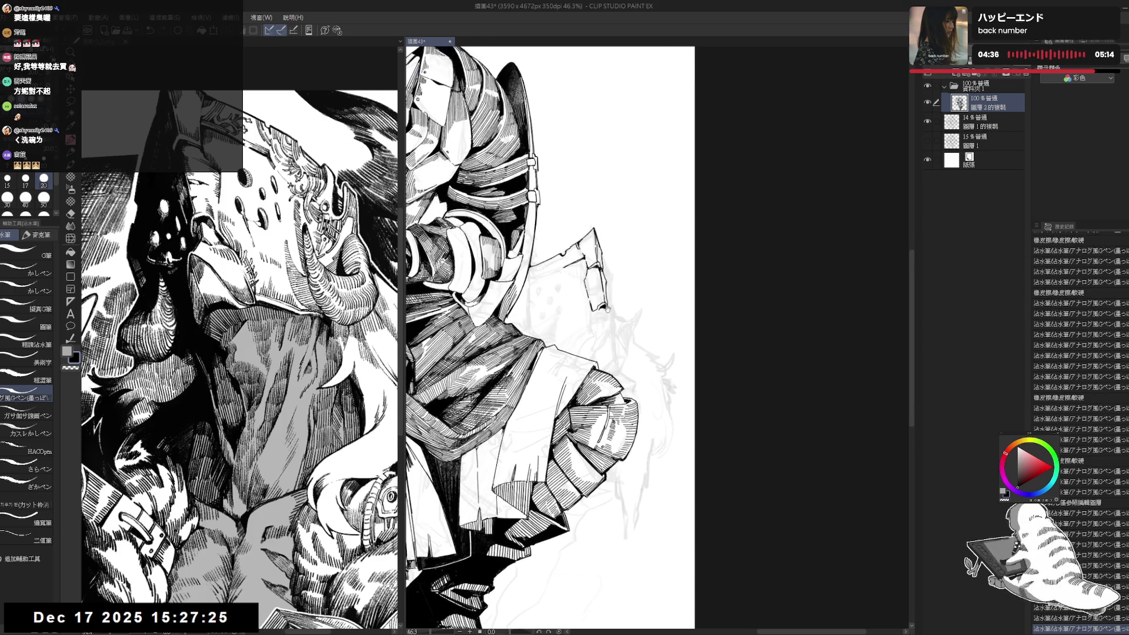
pyautogui.hotkey('ctrl', 'y')
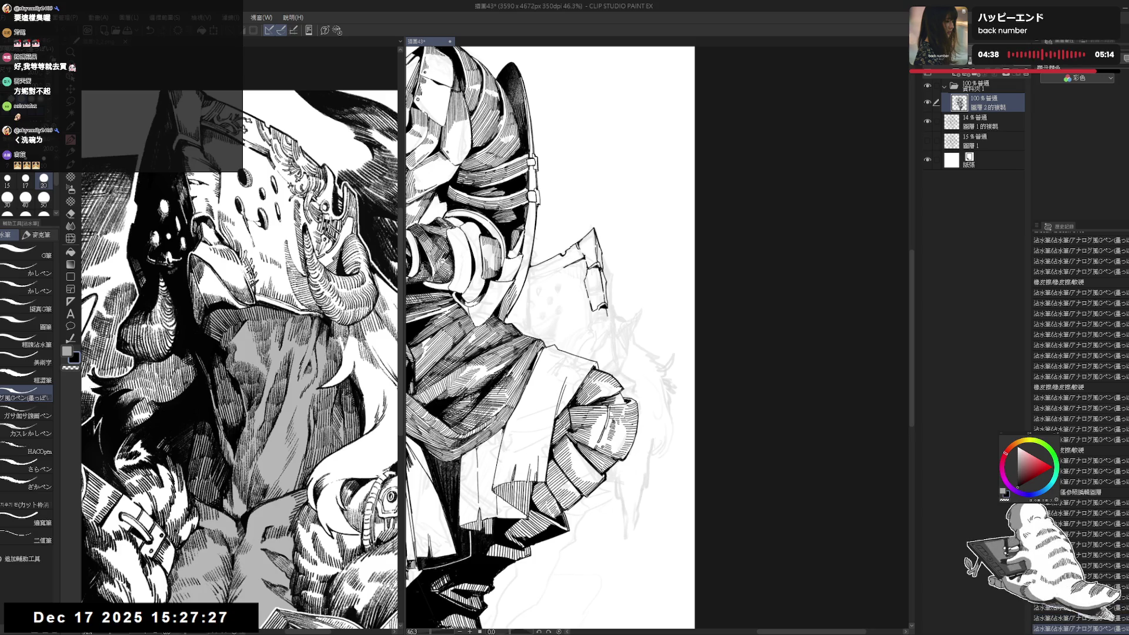
pyautogui.hotkey('ctrl', 'y')
pyautogui.moveTo(604, 322); pyautogui.dragTo(599, 312)
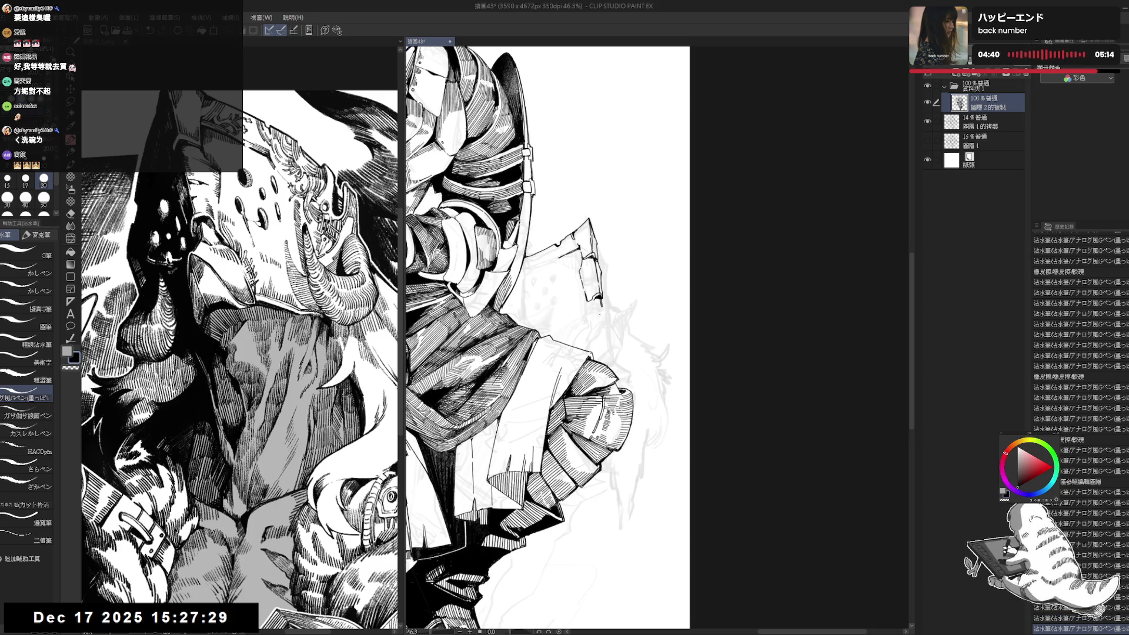
pyautogui.hotkey('ctrl', 'y')
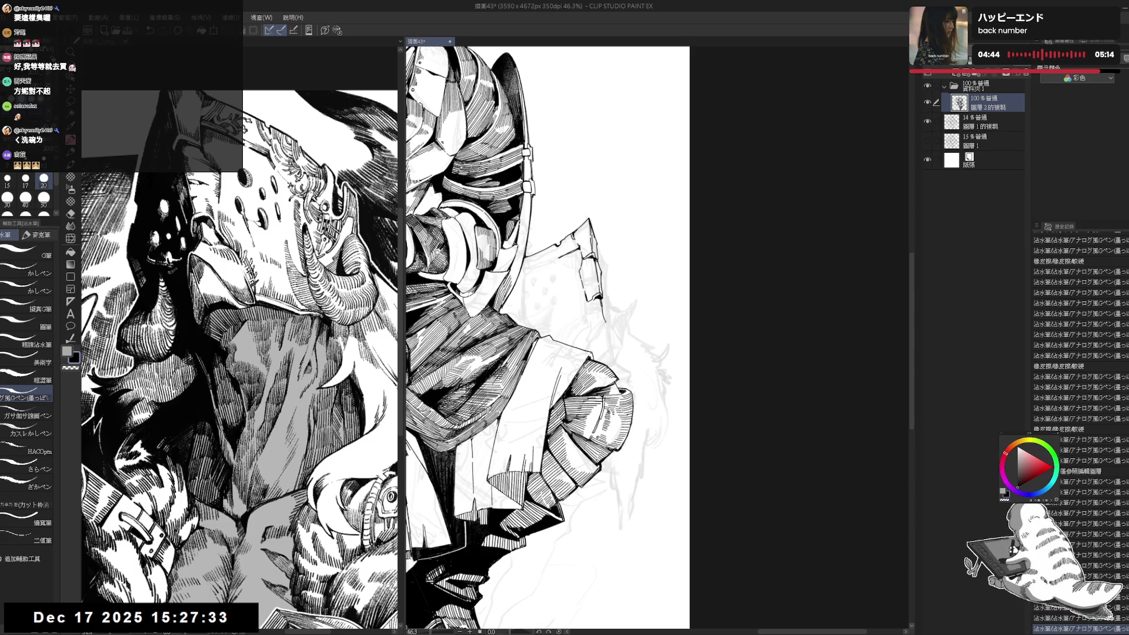
pyautogui.hotkey('ctrl', 'y')
pyautogui.hotkey('ctrl', 'y')
pyautogui.hotkey('ctrl', 'y')
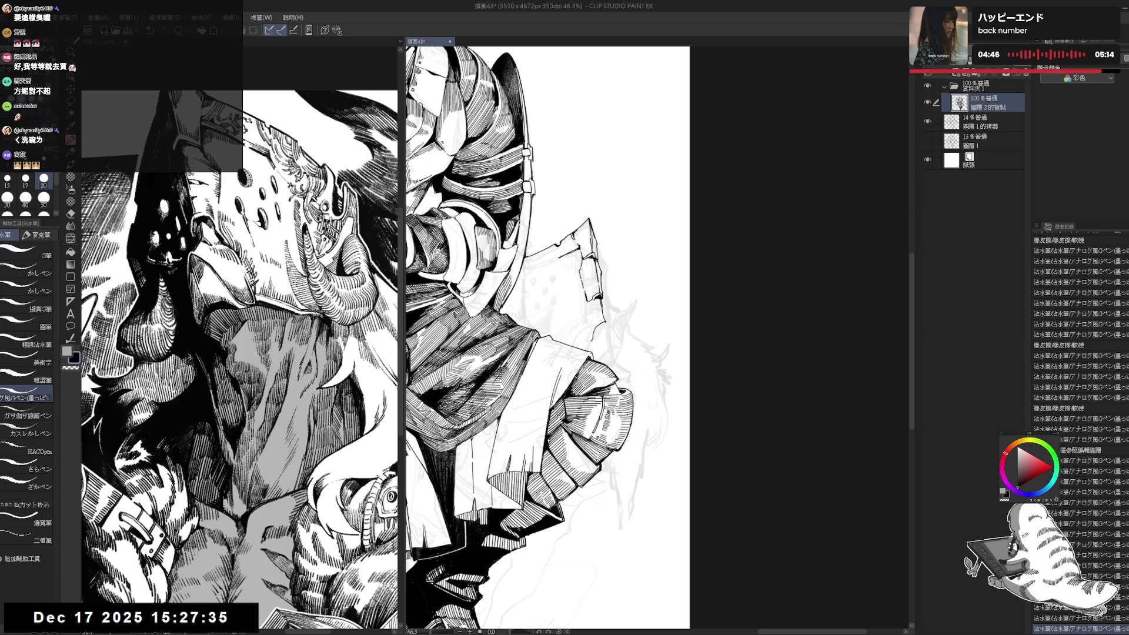
pyautogui.moveTo(640, 264); pyautogui.dragTo(631, 268)
pyautogui.scroll(-2, 630, 268)
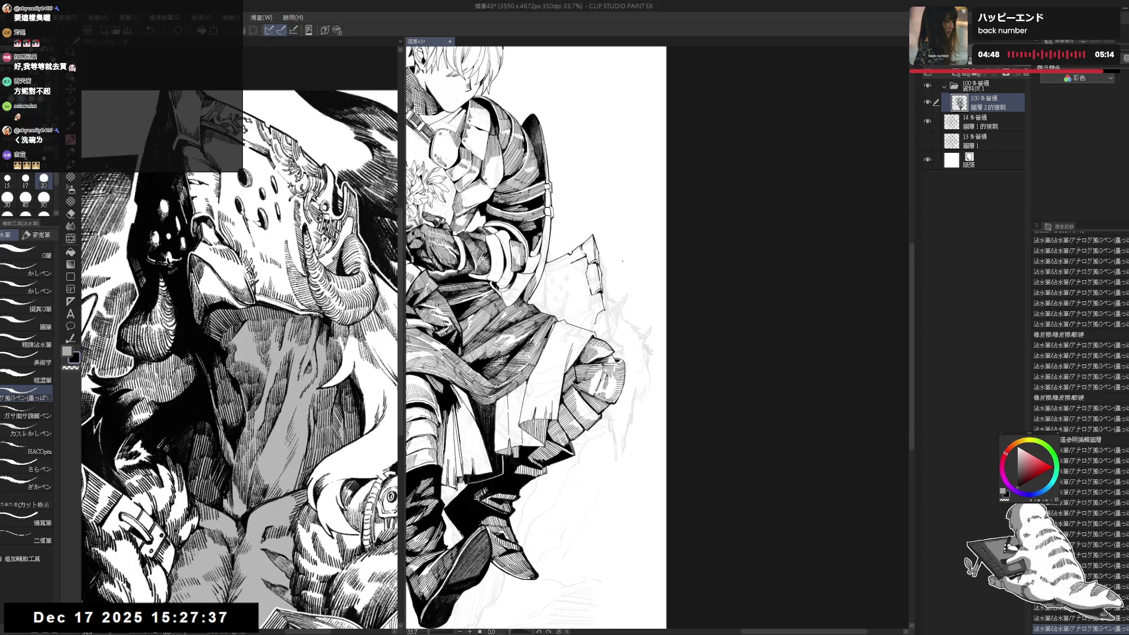
pyautogui.scroll(1, 622, 261)
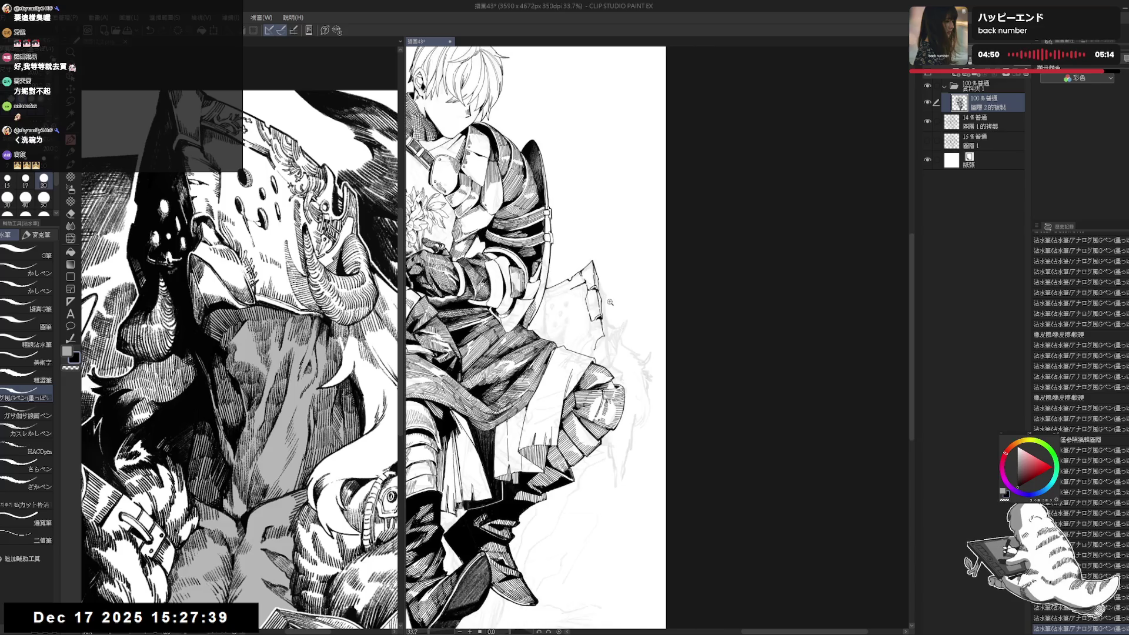
# - Erase stray bits of the rock outline and ink short lines along its edge
pyautogui.moveTo(602, 336); pyautogui.dragTo(594, 343)
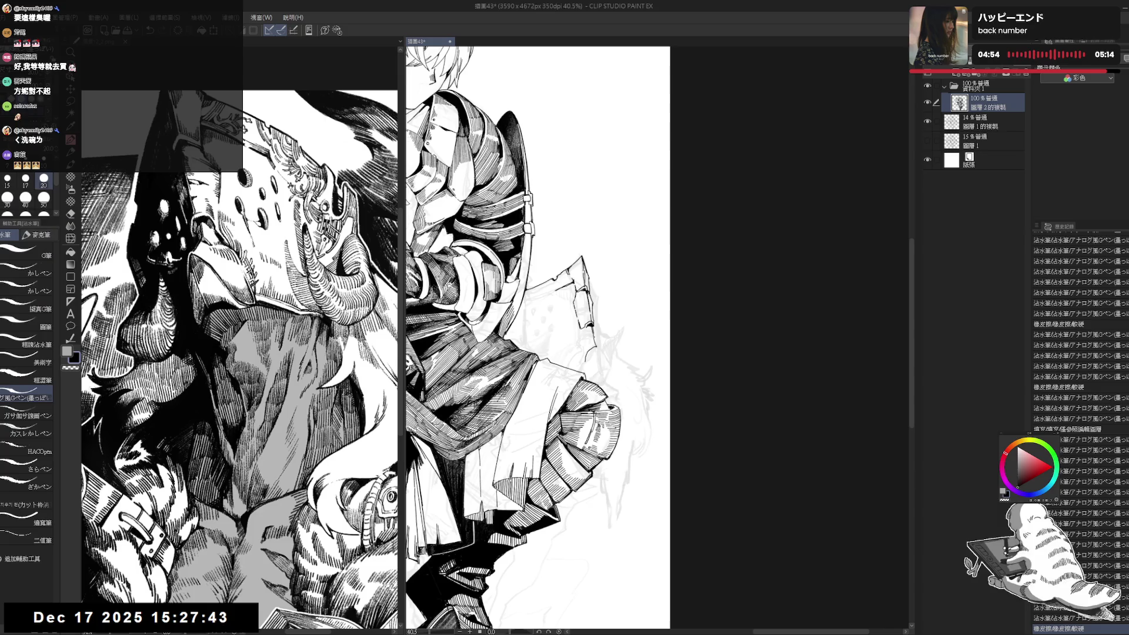
pyautogui.moveTo(589, 345); pyautogui.dragTo(595, 348)
pyautogui.moveTo(590, 346); pyautogui.dragTo(596, 351)
pyautogui.moveTo(591, 350); pyautogui.dragTo(597, 354)
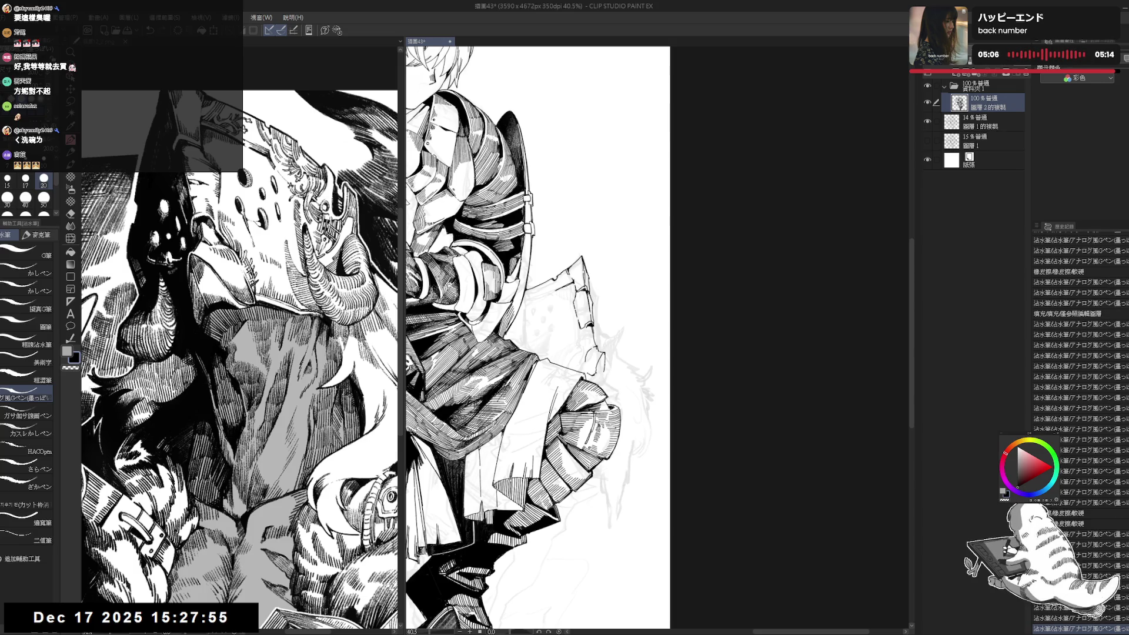
pyautogui.moveTo(591, 348)
pyautogui.mouseDown()
pyautogui.moveTo(601, 377)
pyautogui.moveTo(596, 358)
pyautogui.moveTo(638, 391)
pyautogui.mouseUp()
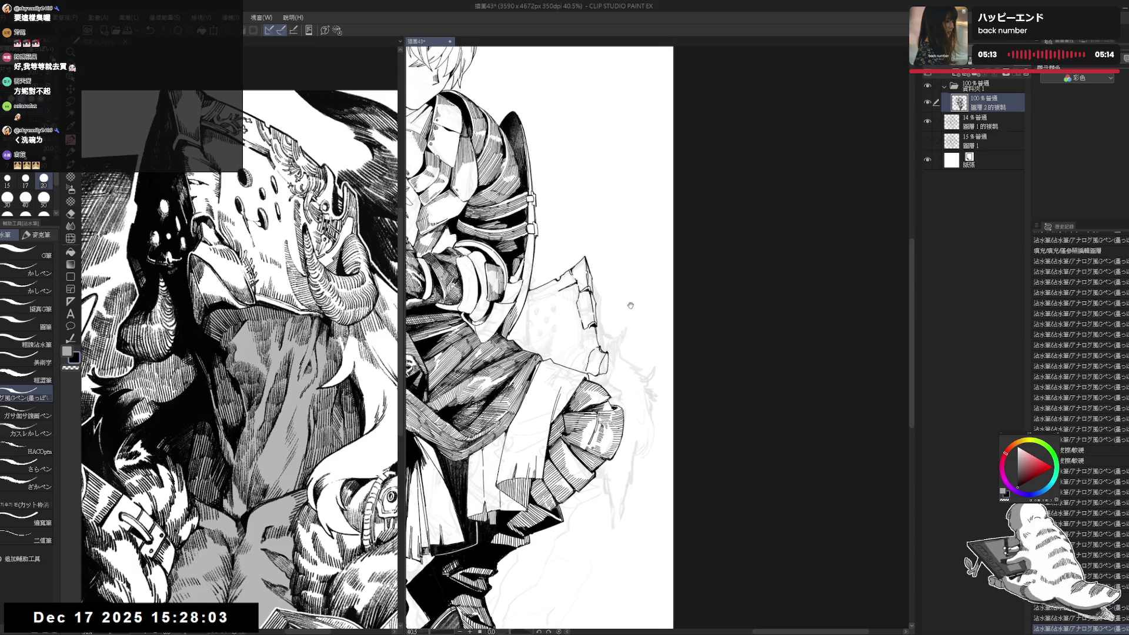
# - Erase stray marks near the rock, ink an outline line and dot small texture marks
pyautogui.moveTo(559, 340); pyautogui.dragTo(567, 344)
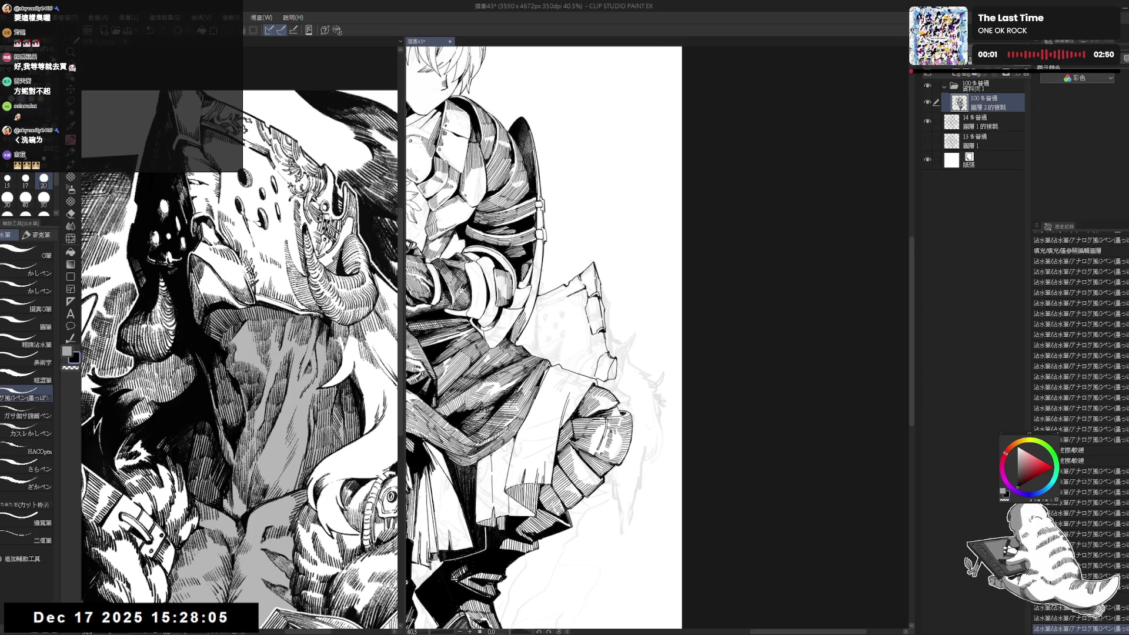
pyautogui.press('e')
pyautogui.click(606, 344)
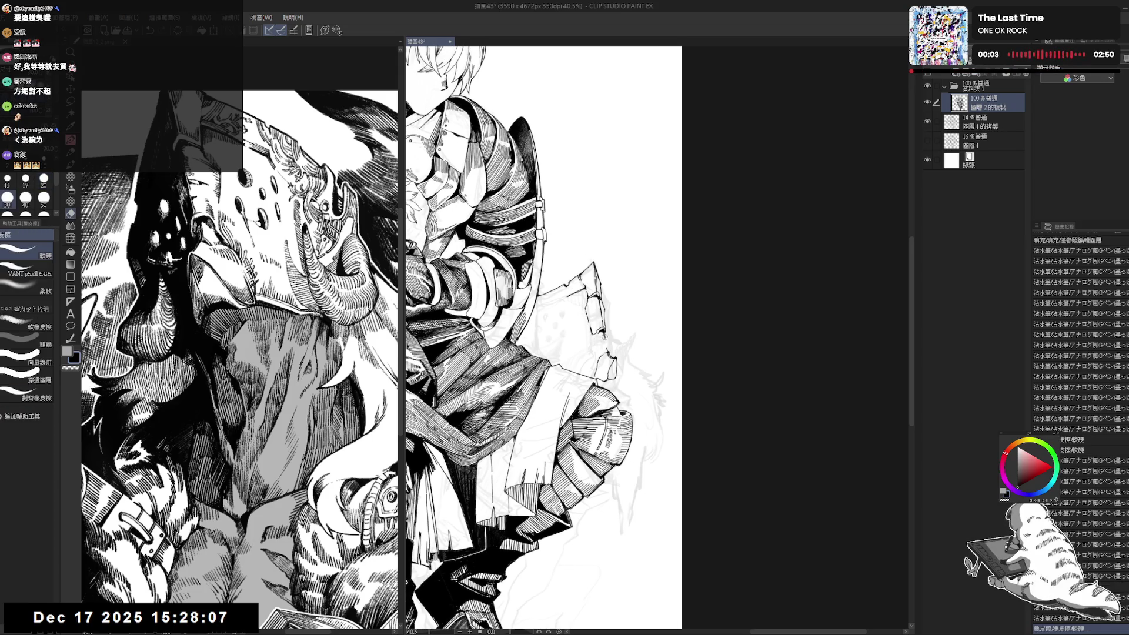
pyautogui.press('p')
pyautogui.press('e')
pyautogui.press('p')
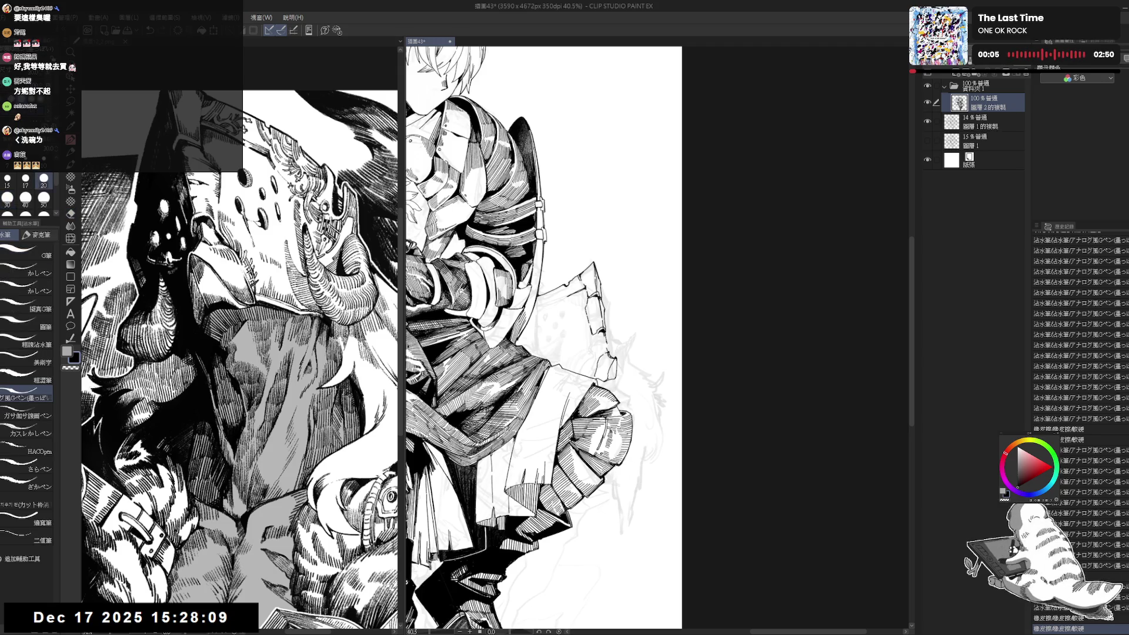
pyautogui.moveTo(606, 344); pyautogui.dragTo(608, 350)
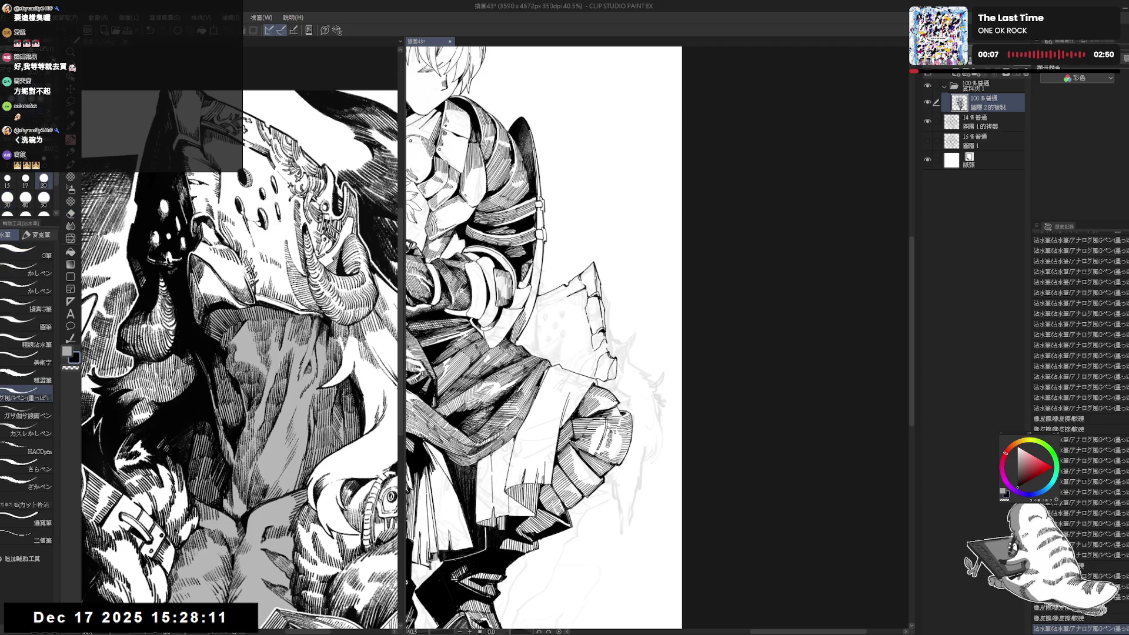
pyautogui.click(608, 350)
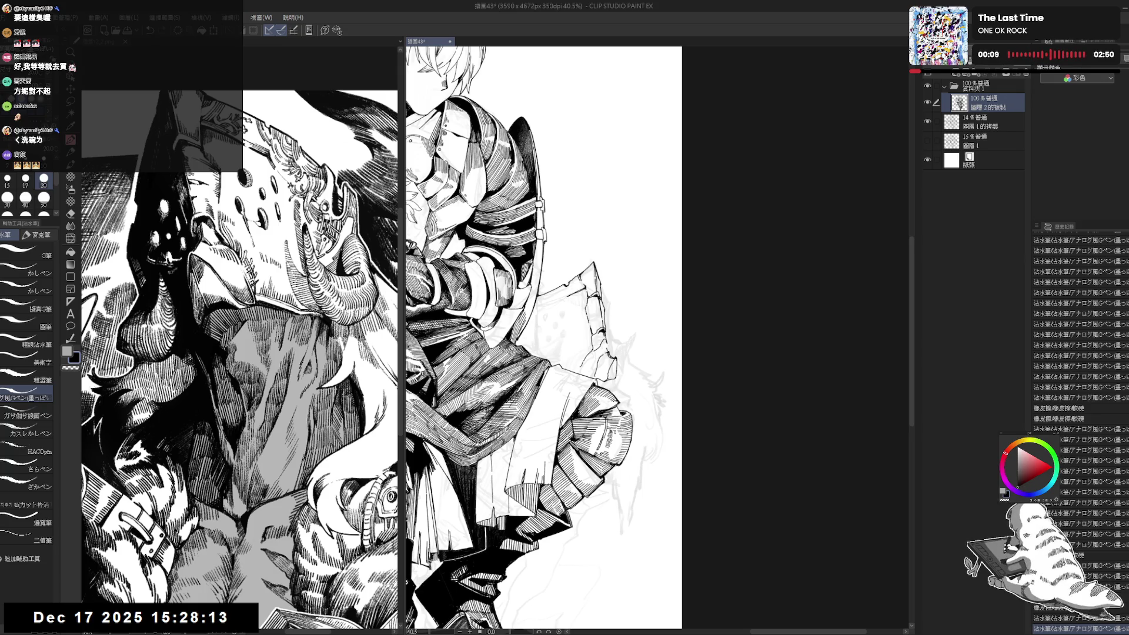
pyautogui.click(614, 333)
pyautogui.click(614, 333)
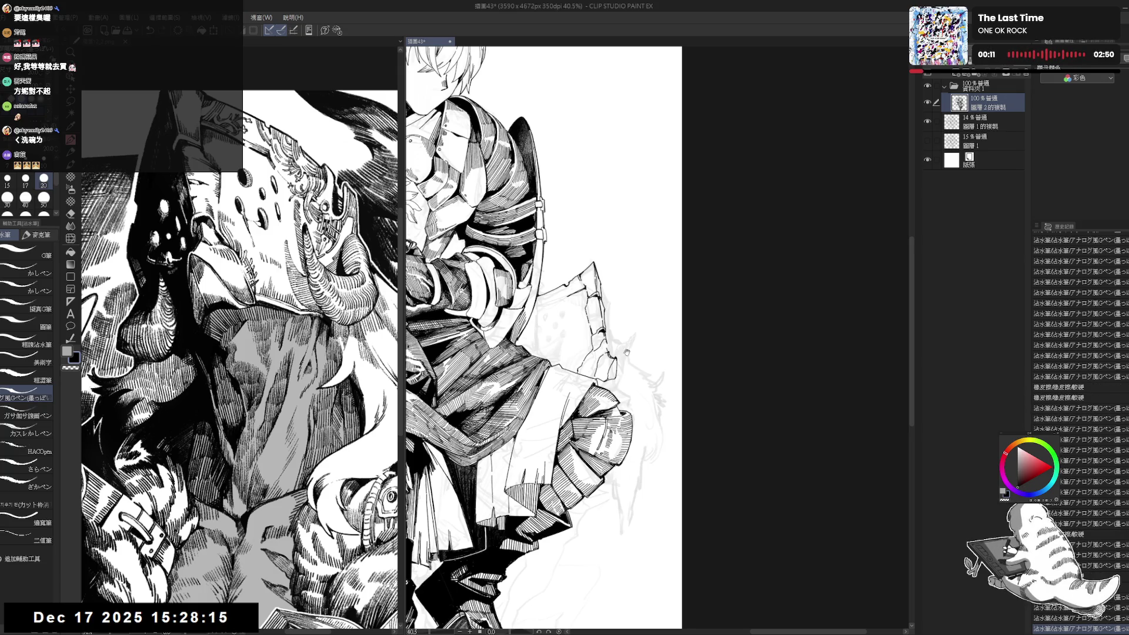
pyautogui.scroll(-1, 544, 338)
pyautogui.scroll(-2, 612, 322)
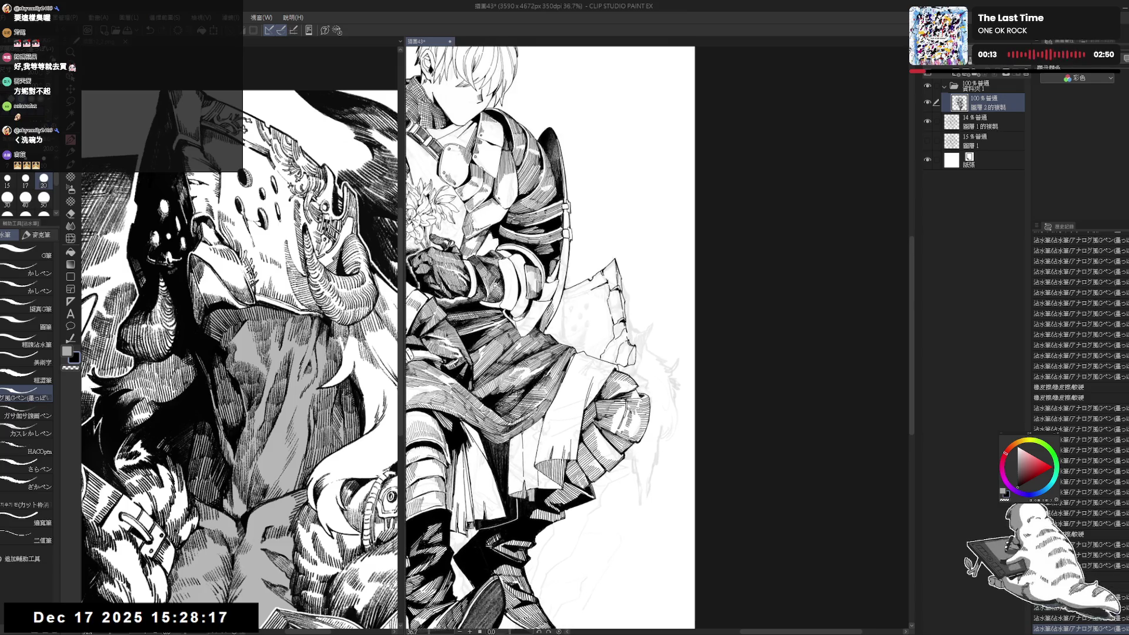
# - Lasso the rock, enlarge it down-right with Ctrl+T, deselect, and erase leftover marks
pyautogui.press('m')
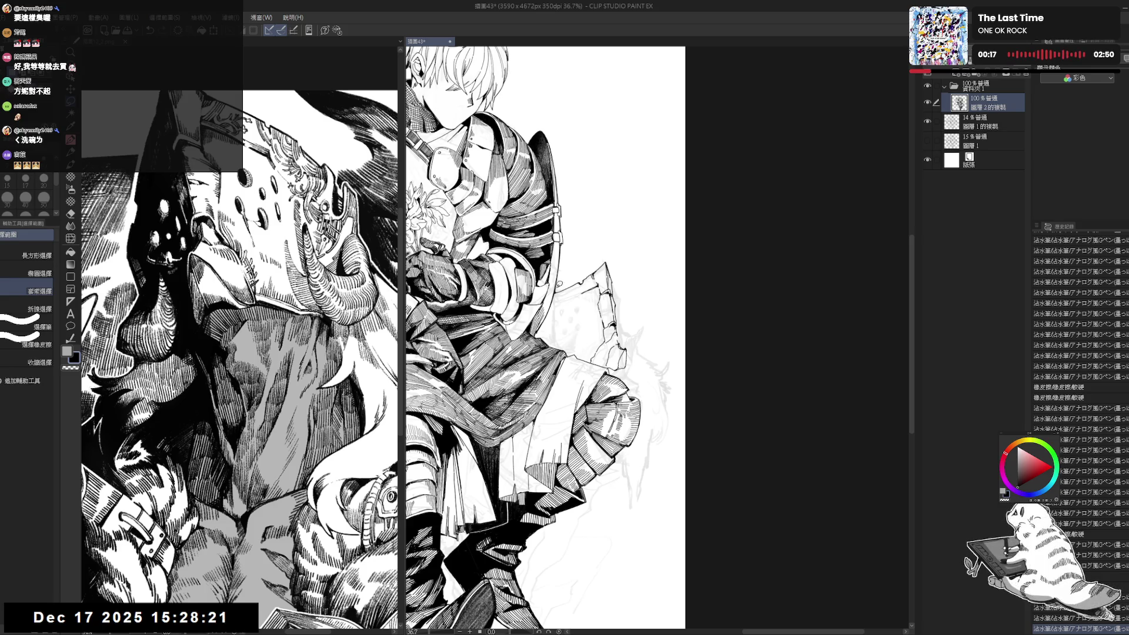
pyautogui.moveTo(559, 299)
pyautogui.mouseDown()
pyautogui.moveTo(592, 359)
pyautogui.moveTo(634, 371)
pyautogui.moveTo(616, 247)
pyautogui.mouseUp()
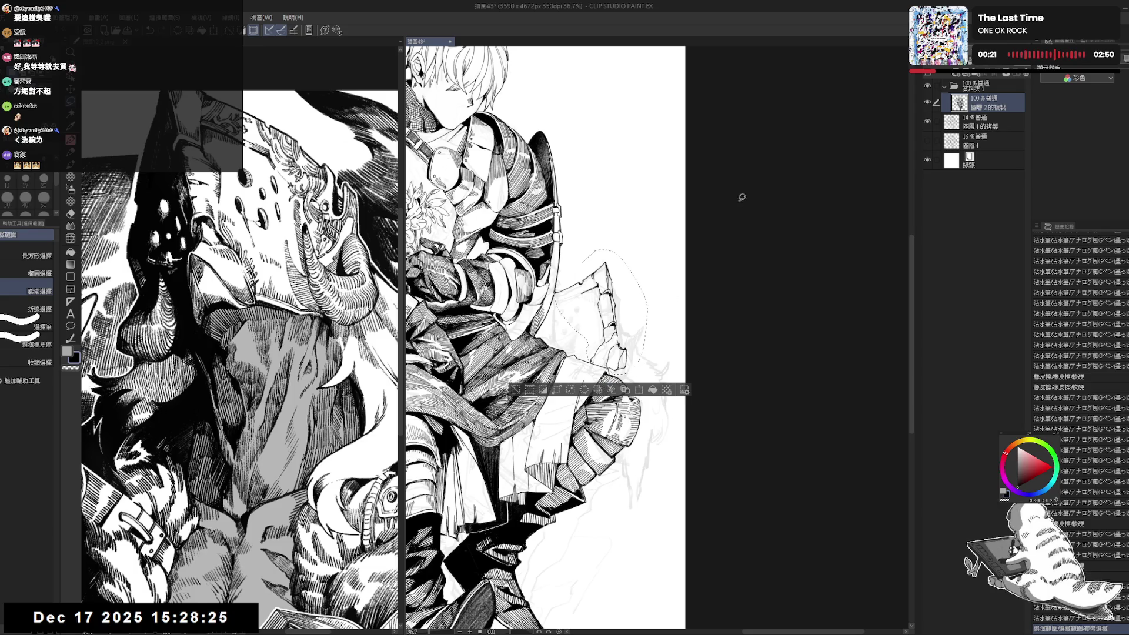
pyautogui.hotkey('ctrl', 't')
pyautogui.moveTo(649, 375); pyautogui.dragTo(659, 386)
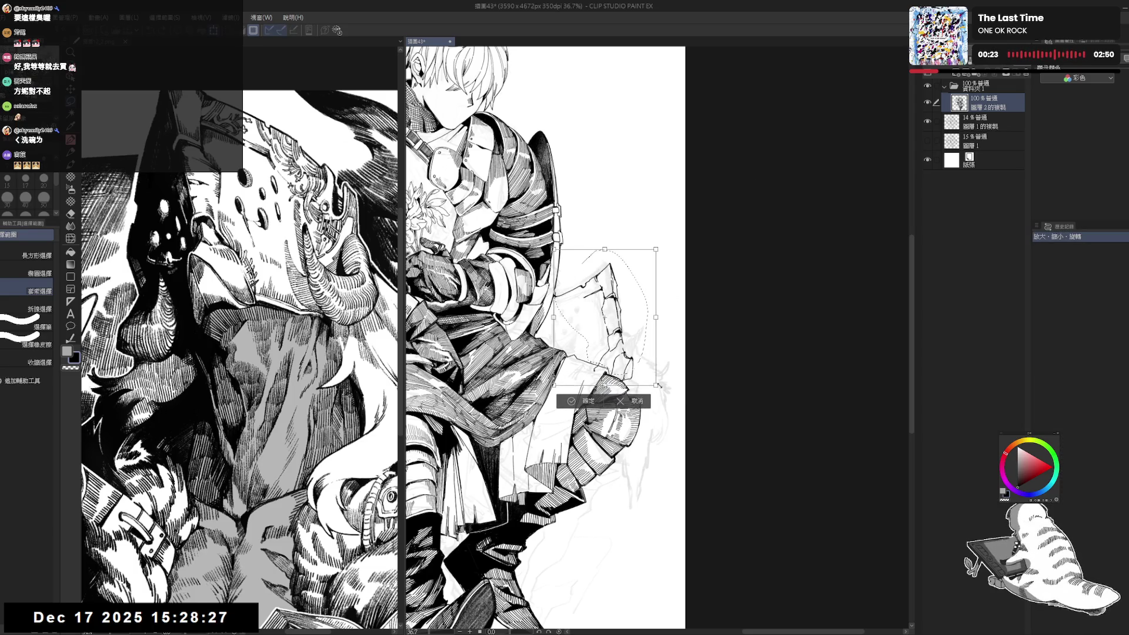
pyautogui.click(571, 400)
pyautogui.hotkey('ctrl', 'd')
pyautogui.press('e')
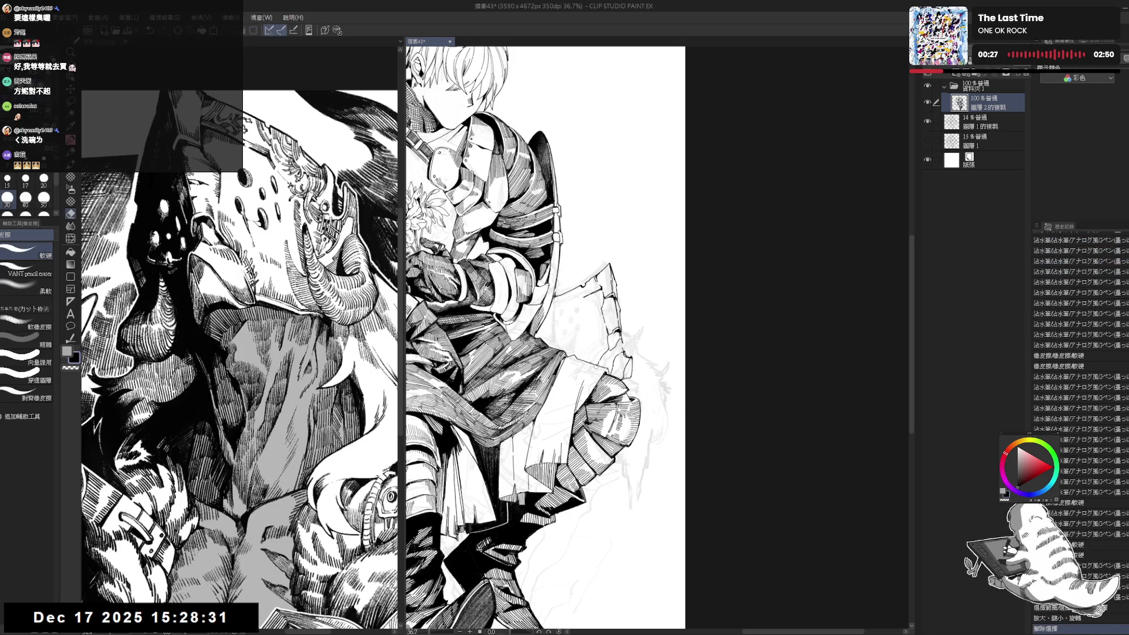
pyautogui.moveTo(595, 366); pyautogui.dragTo(591, 360)
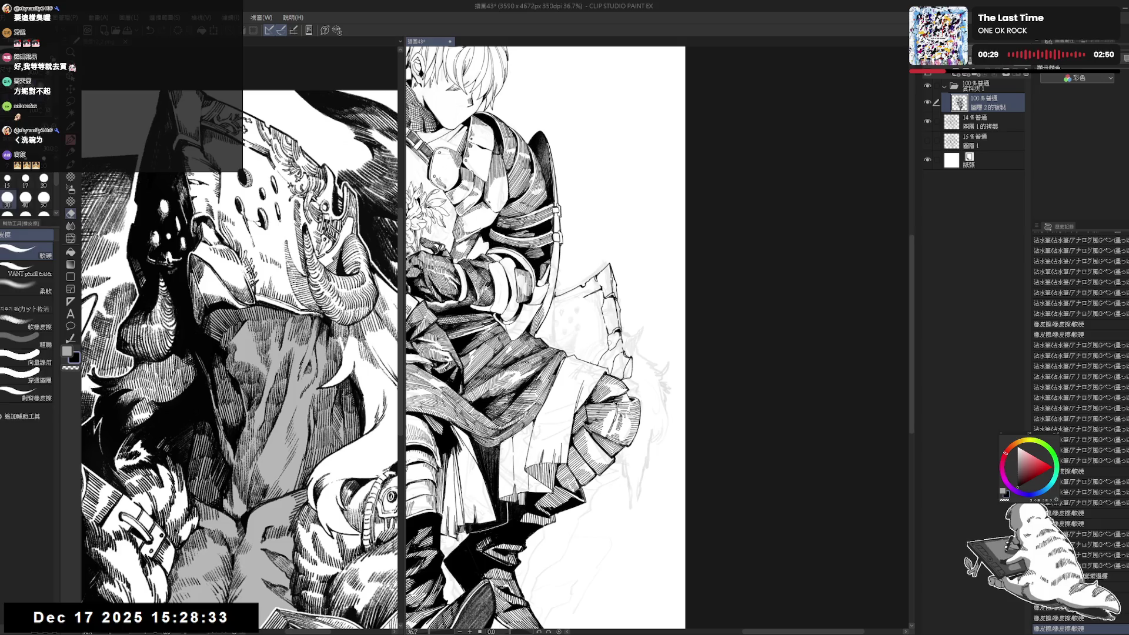
# - Add pen marks to the rock edge and erase a stray mark on it
pyautogui.press('m')
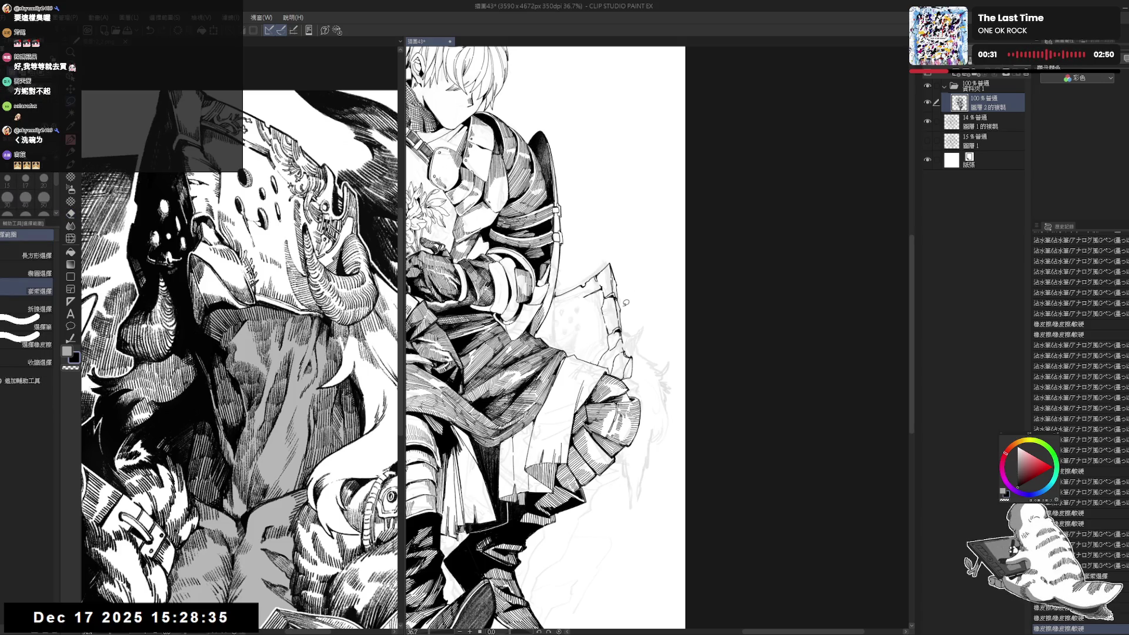
pyautogui.scroll(3, 626, 302)
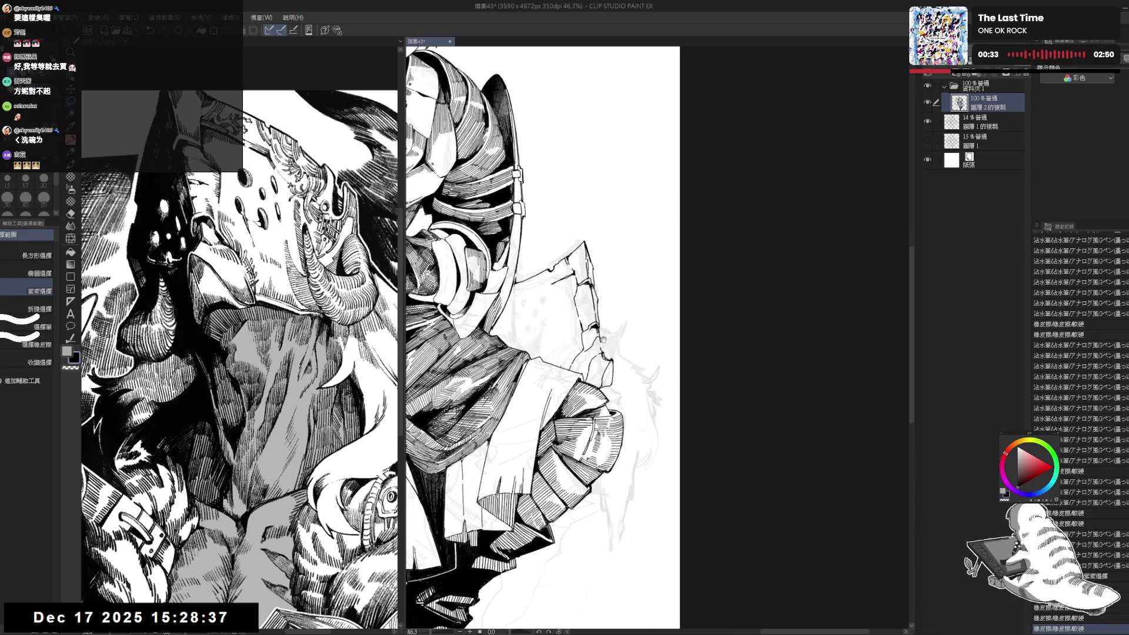
pyautogui.press('e')
pyautogui.press('p')
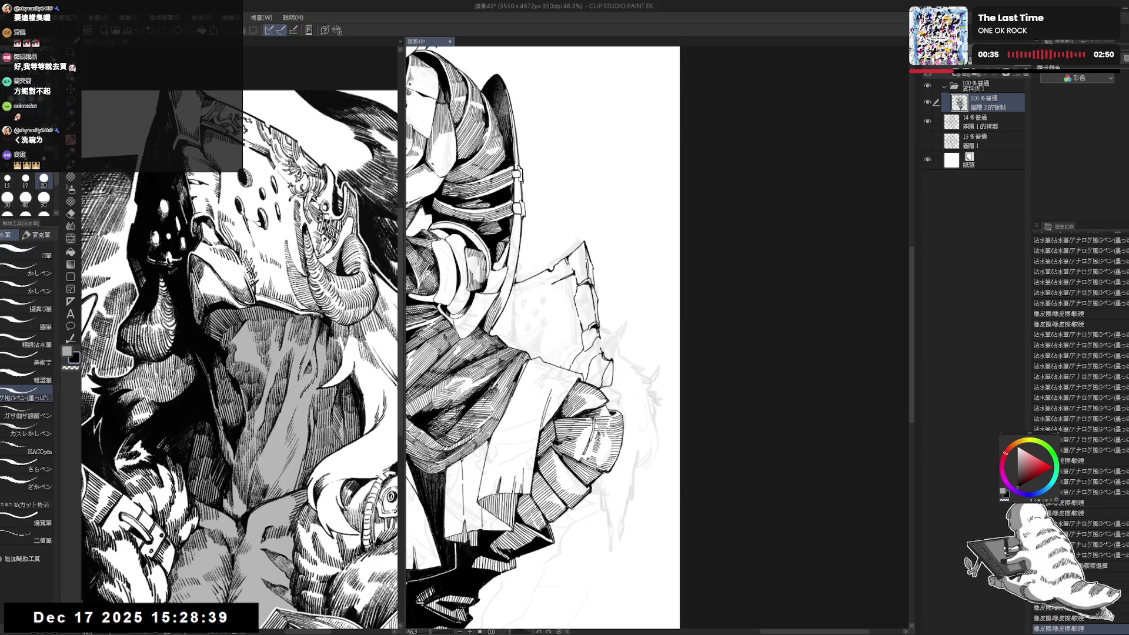
pyautogui.click(626, 302)
pyautogui.click(601, 310)
pyautogui.press('e')
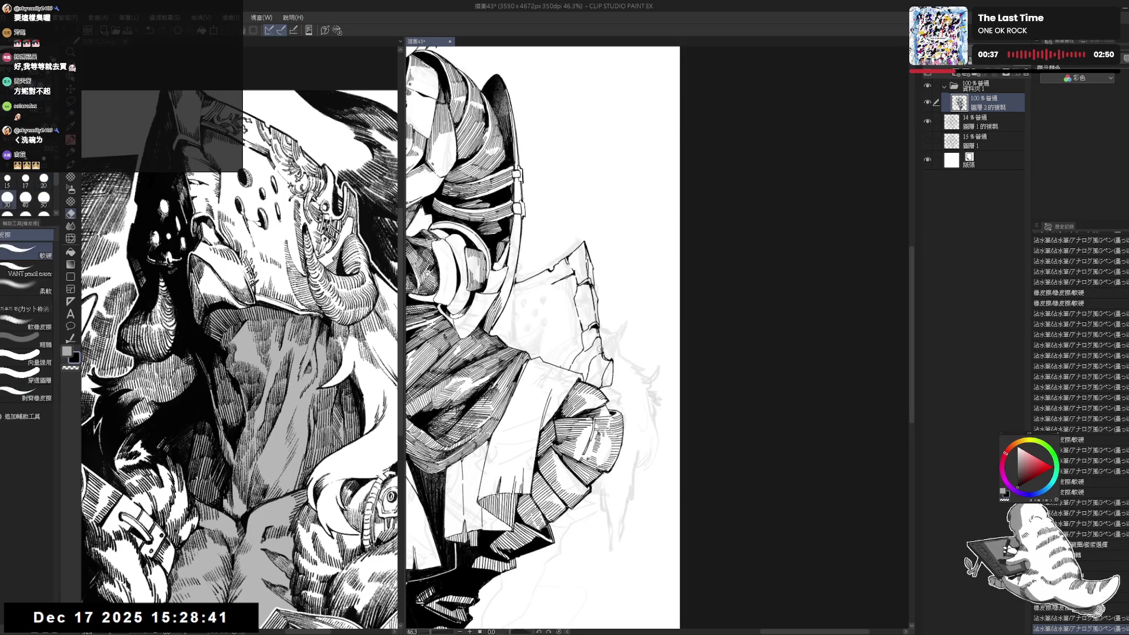
pyautogui.click(601, 310)
pyautogui.click(601, 309)
pyautogui.press('p')
pyautogui.click(601, 310)
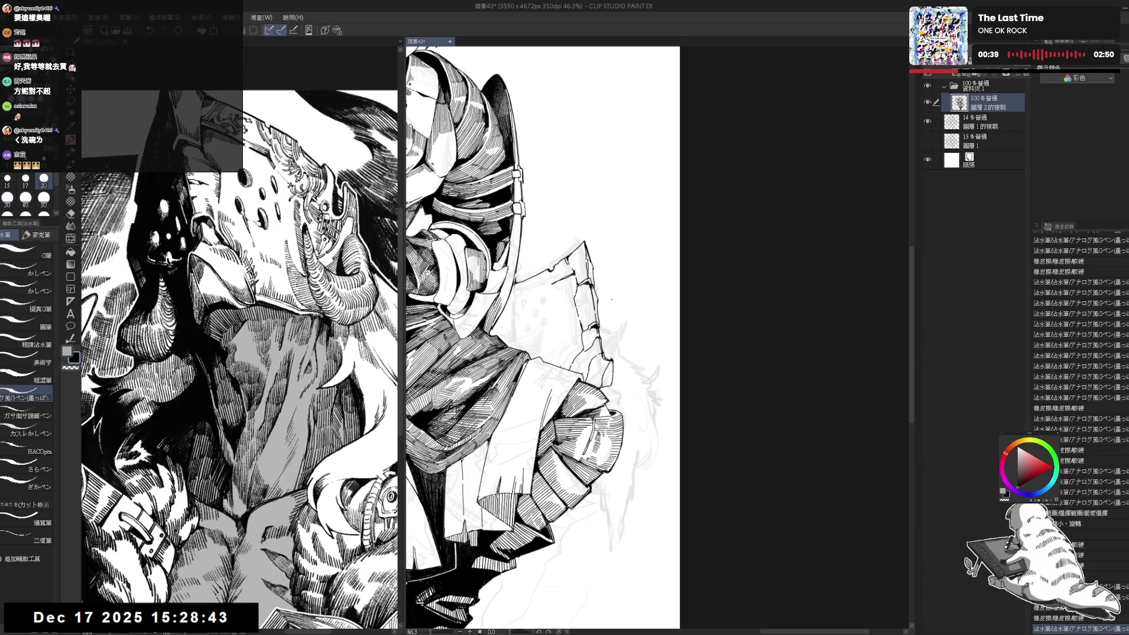
# - Ink the small curved horn shape on the rock's right edge
pyautogui.scroll(-3, 605, 297)
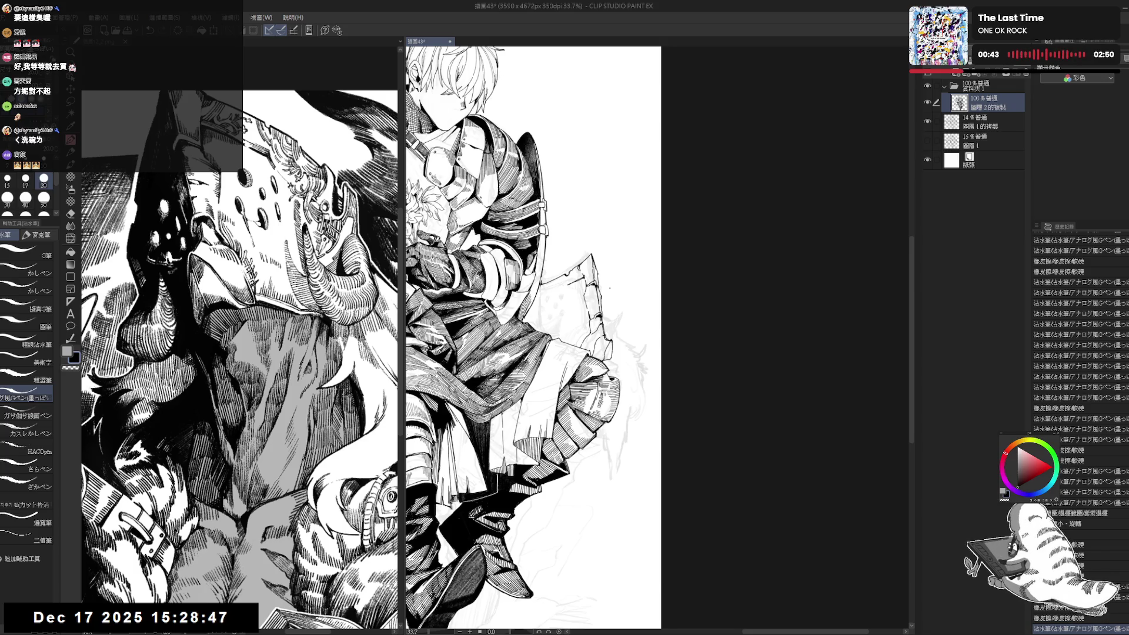
pyautogui.scroll(3, 595, 302)
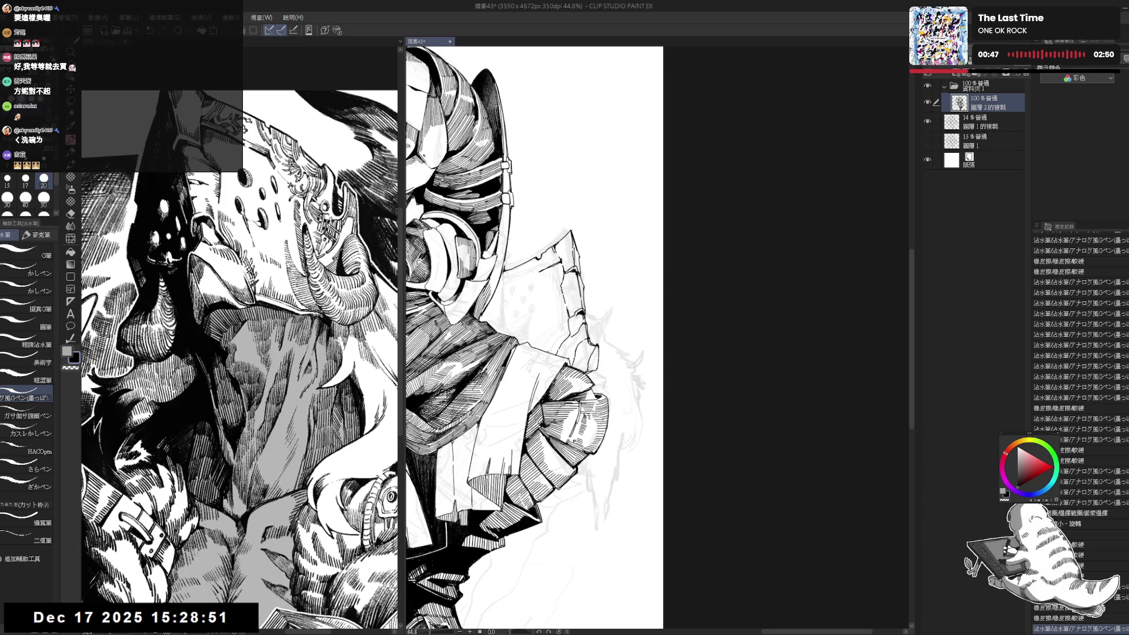
pyautogui.moveTo(594, 329)
pyautogui.mouseDown()
pyautogui.moveTo(583, 323)
pyautogui.moveTo(610, 290)
pyautogui.moveTo(577, 269)
pyautogui.moveTo(593, 294)
pyautogui.mouseUp()
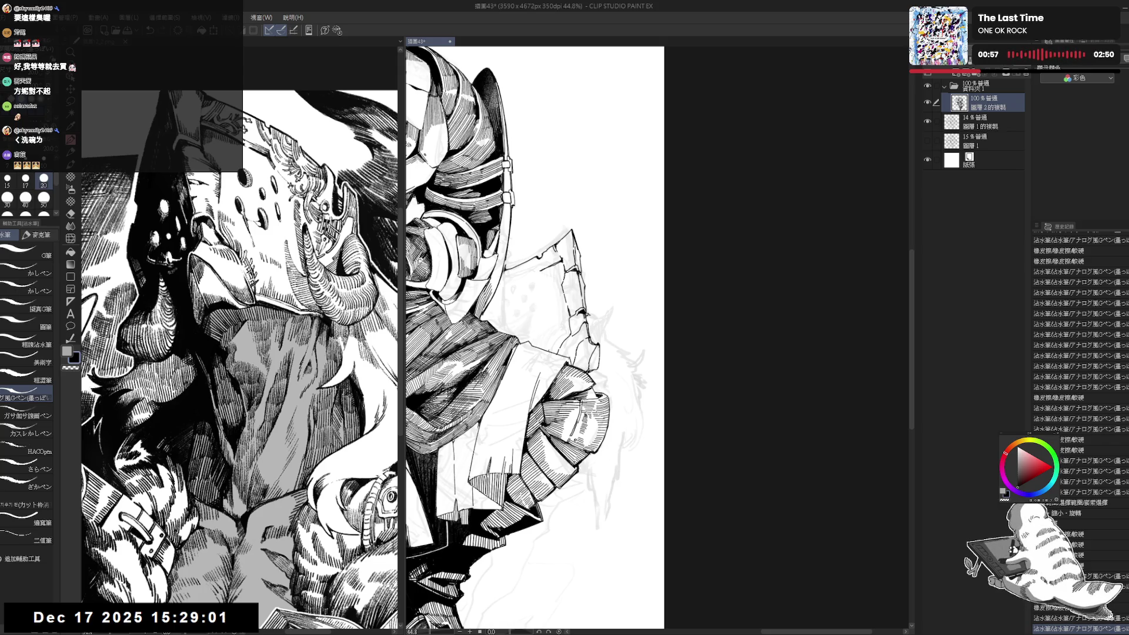
pyautogui.moveTo(599, 311); pyautogui.dragTo(605, 317)
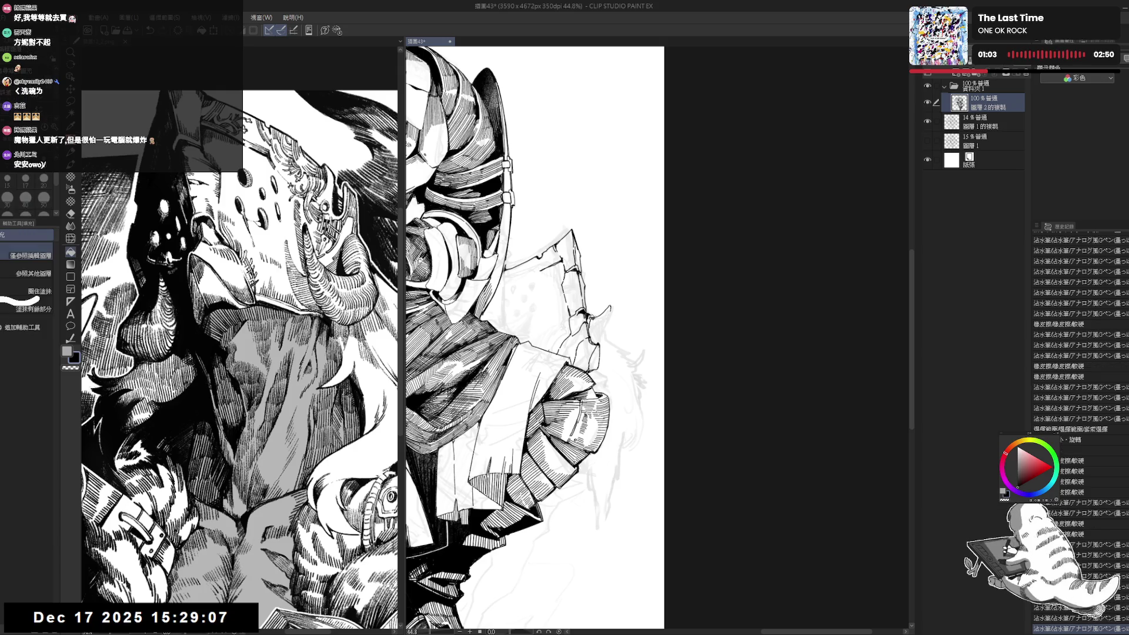
pyautogui.moveTo(585, 315)
pyautogui.mouseDown()
pyautogui.moveTo(594, 332)
pyautogui.moveTo(604, 321)
pyautogui.mouseUp()
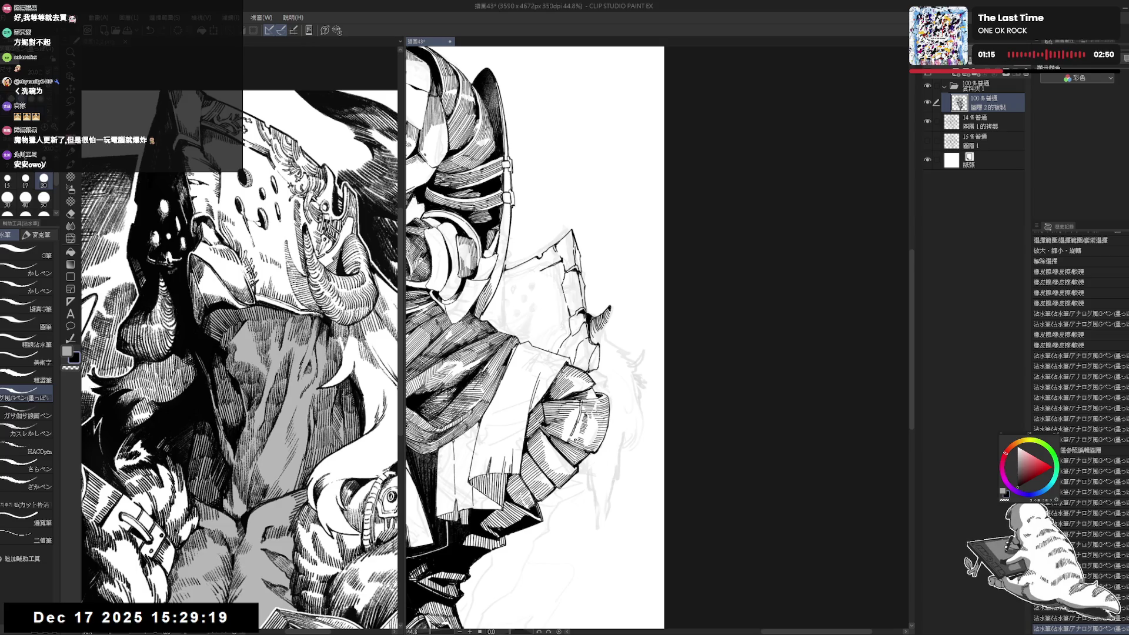
# - Tilt the view, erase part of the horn tip, undo, and redraw its ink strokes
pyautogui.click(618, 307)
pyautogui.moveTo(588, 412); pyautogui.dragTo(623, 406)
pyautogui.press('e')
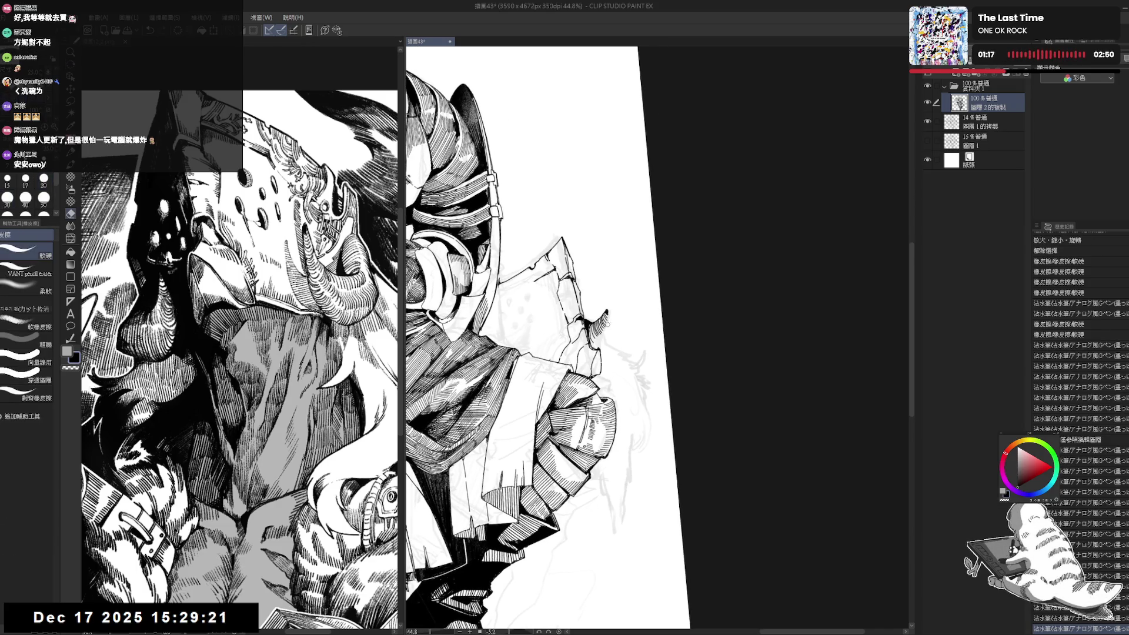
pyautogui.moveTo(609, 317); pyautogui.dragTo(603, 334)
pyautogui.hotkey('ctrl', 'z')
pyautogui.hotkey('ctrl', 'z')
pyautogui.moveTo(599, 329); pyautogui.dragTo(604, 334)
pyautogui.moveTo(599, 330); pyautogui.dragTo(603, 334)
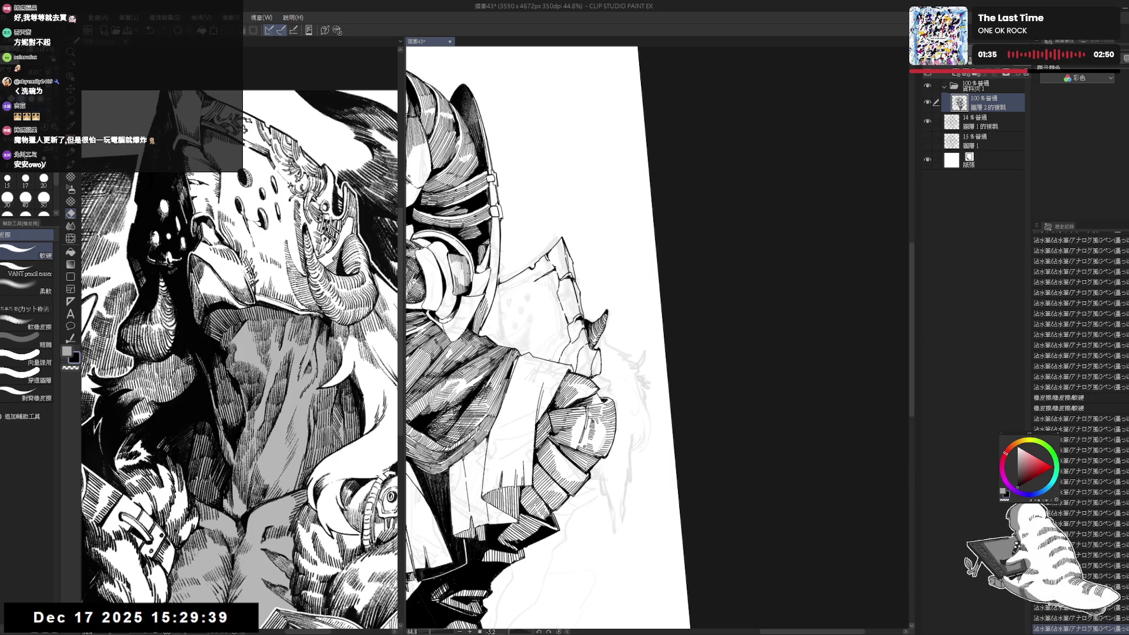
pyautogui.moveTo(587, 317); pyautogui.dragTo(591, 322)
# - Erase small spots on the rock edge and ink short strokes along it
pyautogui.press('p')
pyautogui.click(589, 320)
pyautogui.press('h')
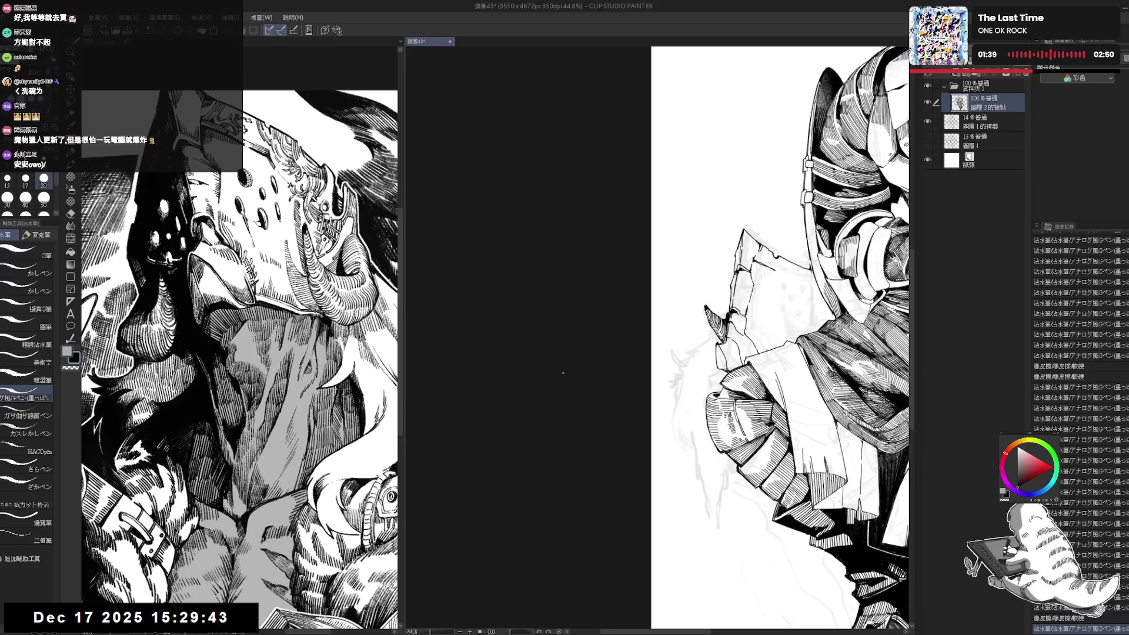
pyautogui.scroll(2, 609, 320)
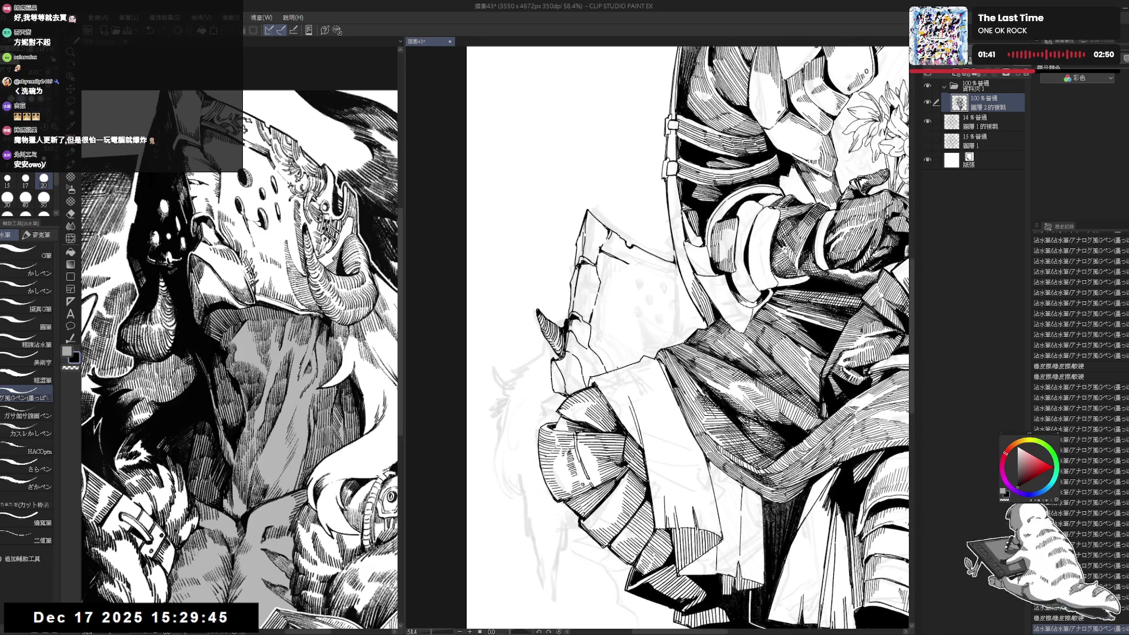
pyautogui.press('e')
pyautogui.click(559, 362)
pyautogui.press('p')
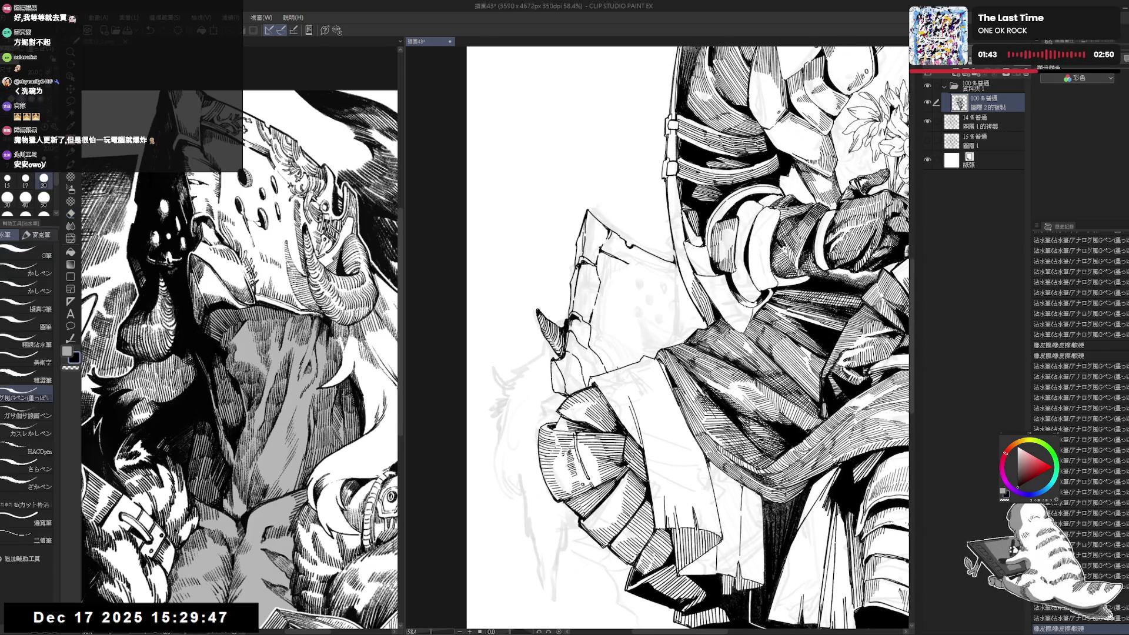
pyautogui.press('e')
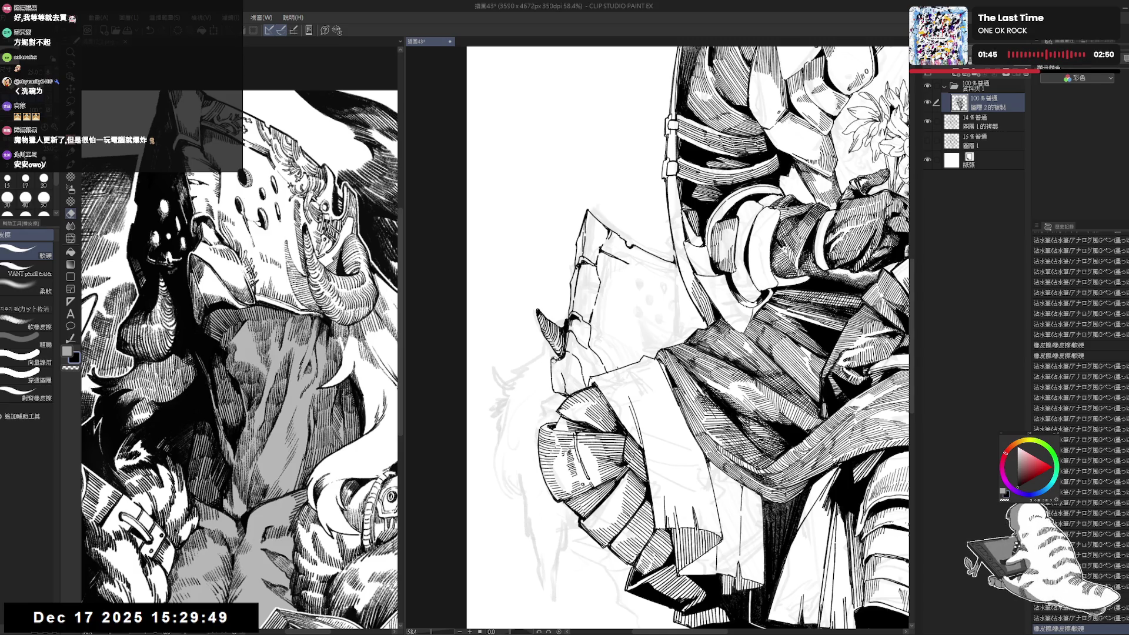
pyautogui.click(559, 359)
pyautogui.press('p')
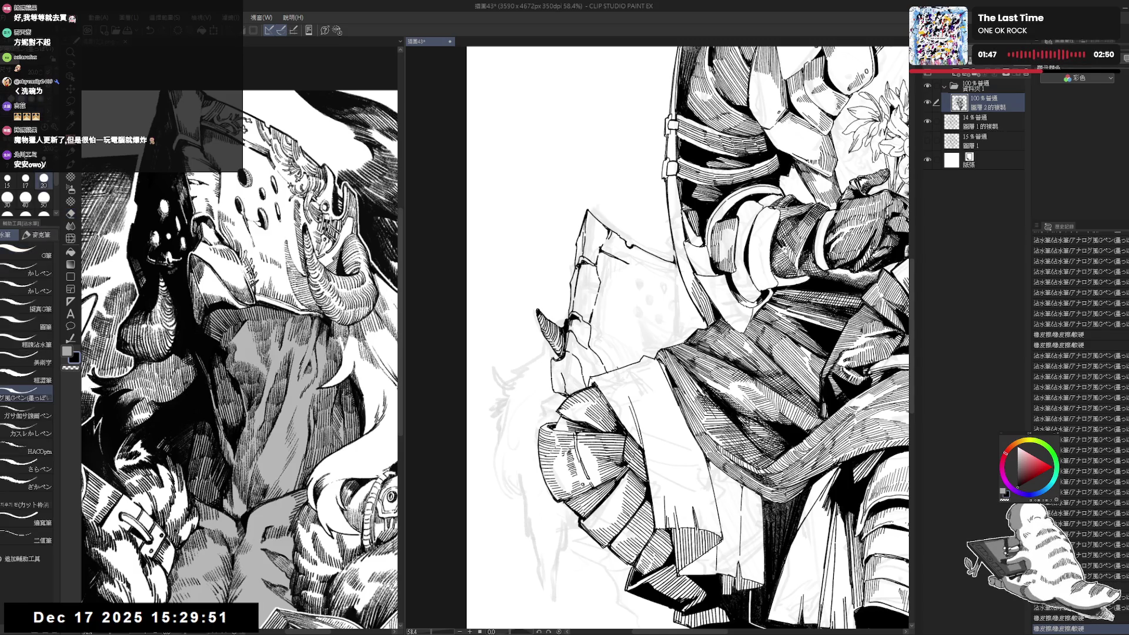
pyautogui.moveTo(550, 360); pyautogui.dragTo(551, 387)
# - Mirror the canvas and zoom out to review the whole figure
pyautogui.press('h')
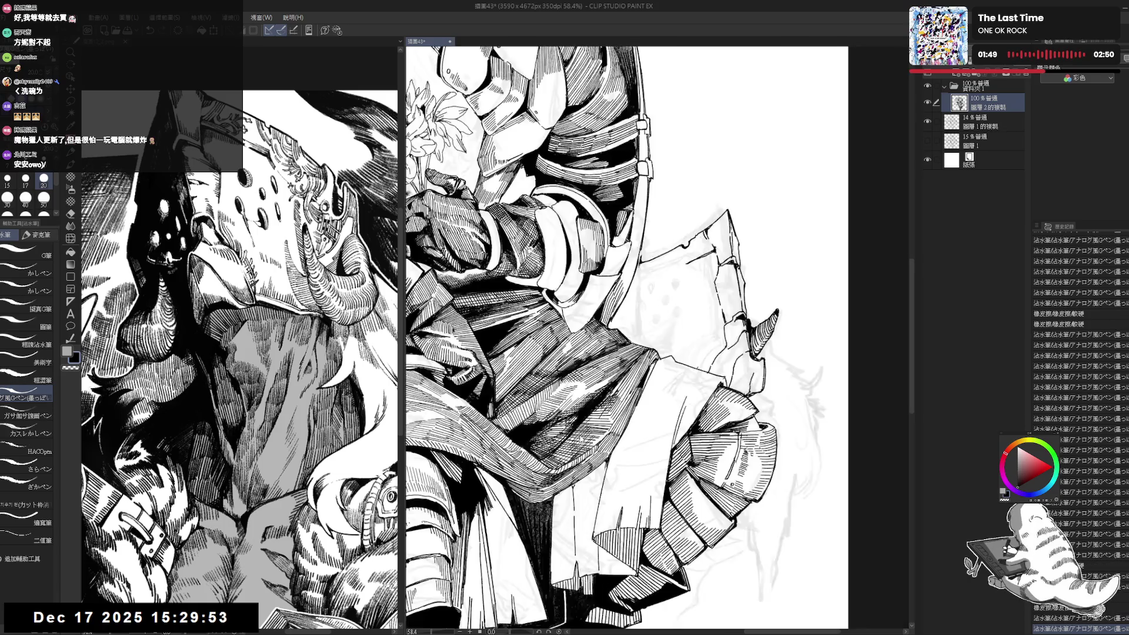
pyautogui.hotkey('ctrl', '-')
pyautogui.moveTo(708, 195); pyautogui.dragTo(656, 268)
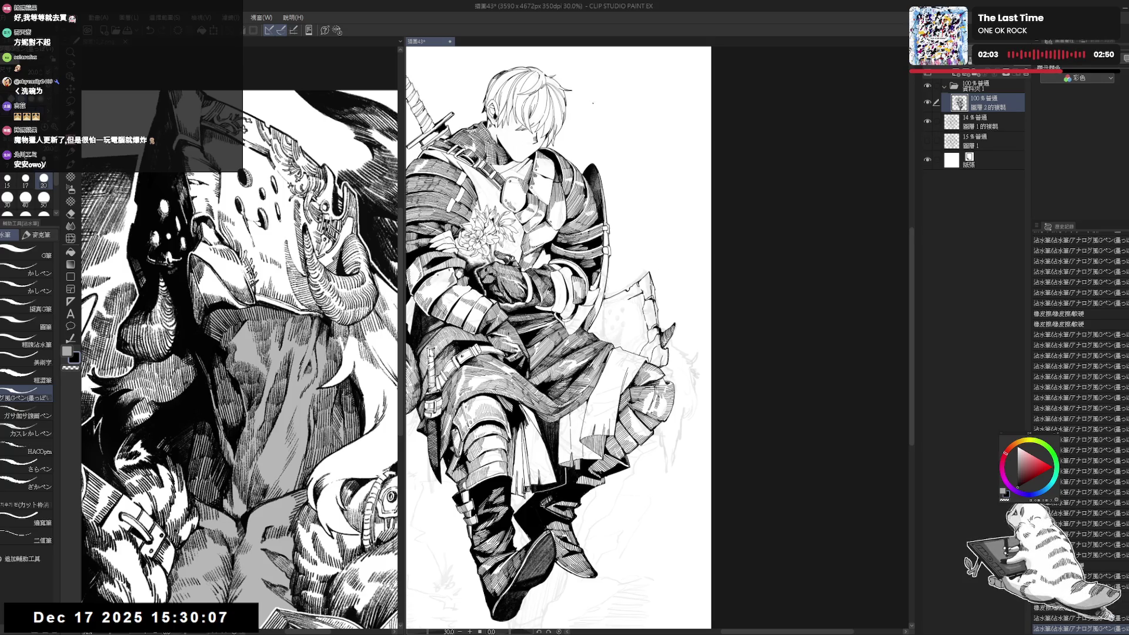
# - Rotate the canvas view and try a short stroke on the rock edge, then undo it
pyautogui.moveTo(558, 338); pyautogui.dragTo(506, 311)
pyautogui.scroll(1, 529, 338)
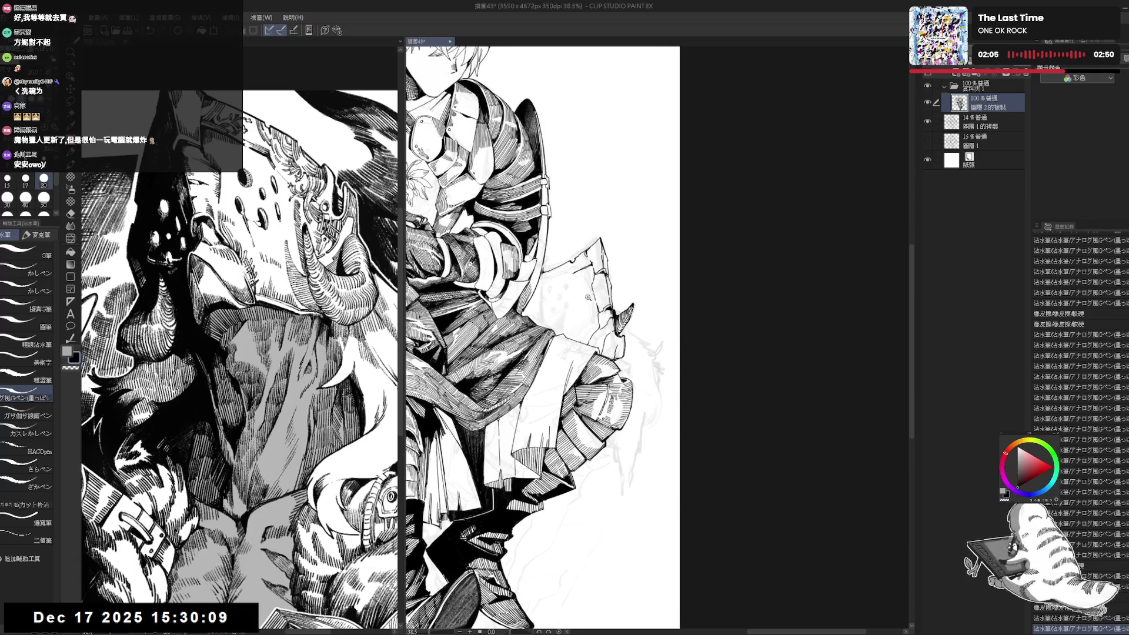
pyautogui.moveTo(559, 338); pyautogui.dragTo(530, 353)
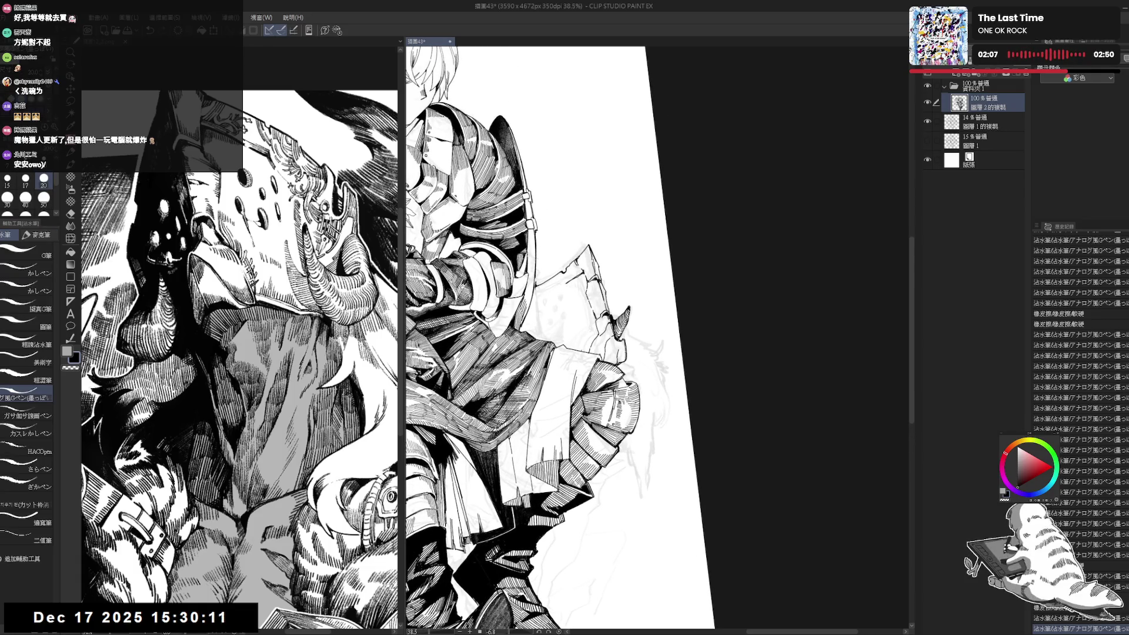
pyautogui.press('e')
pyautogui.press('p')
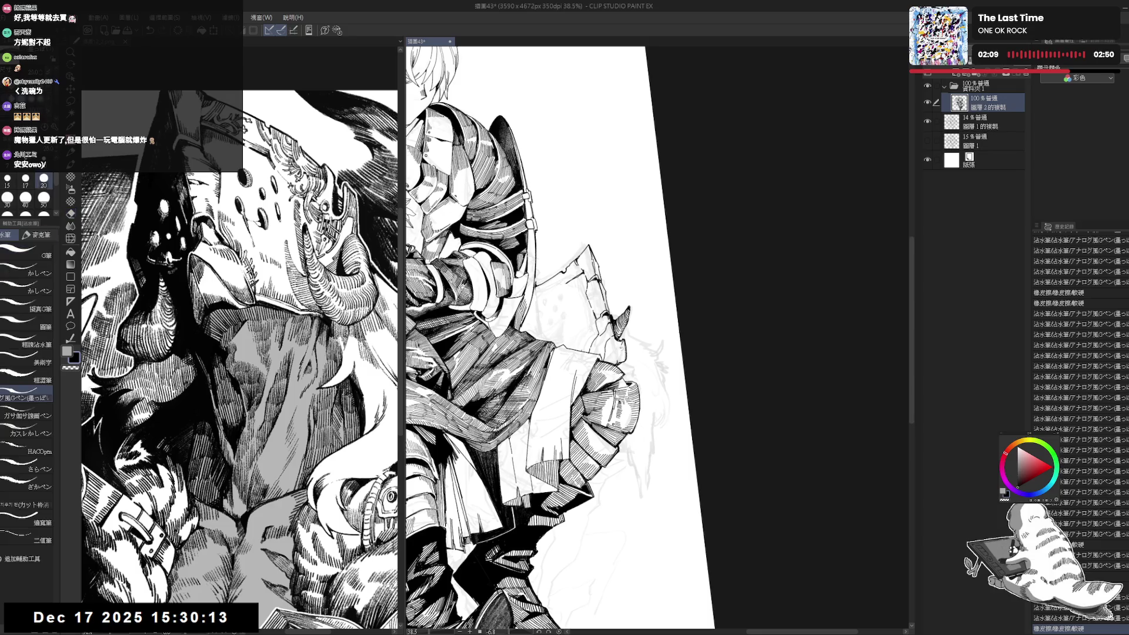
pyautogui.moveTo(588, 353); pyautogui.dragTo(614, 357)
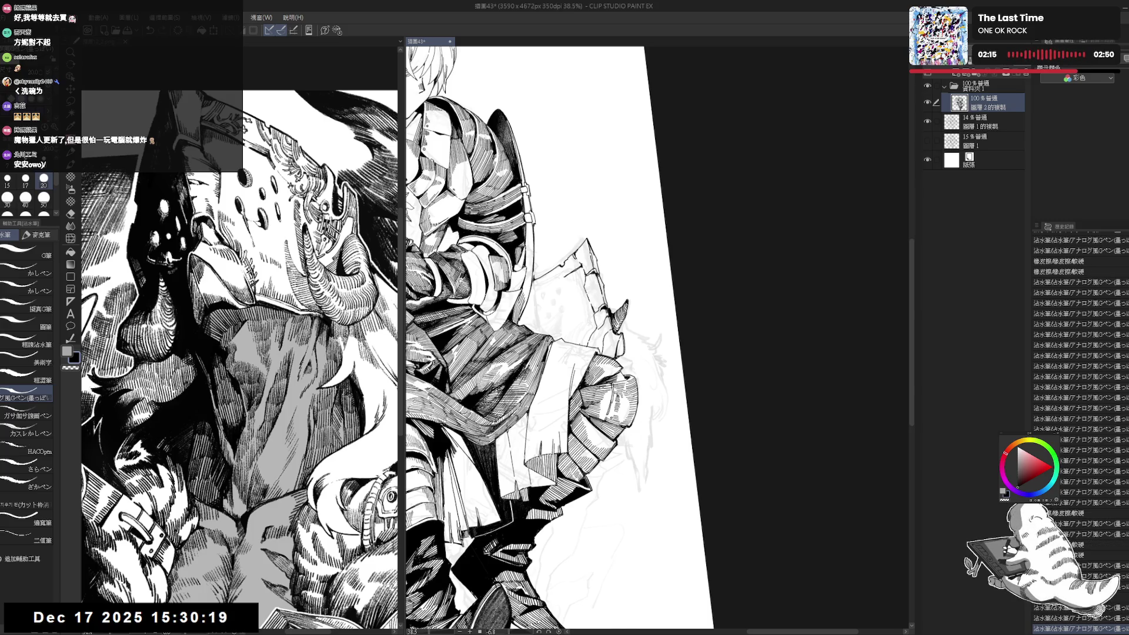
pyautogui.press('r')
pyautogui.moveTo(588, 353); pyautogui.dragTo(605, 412)
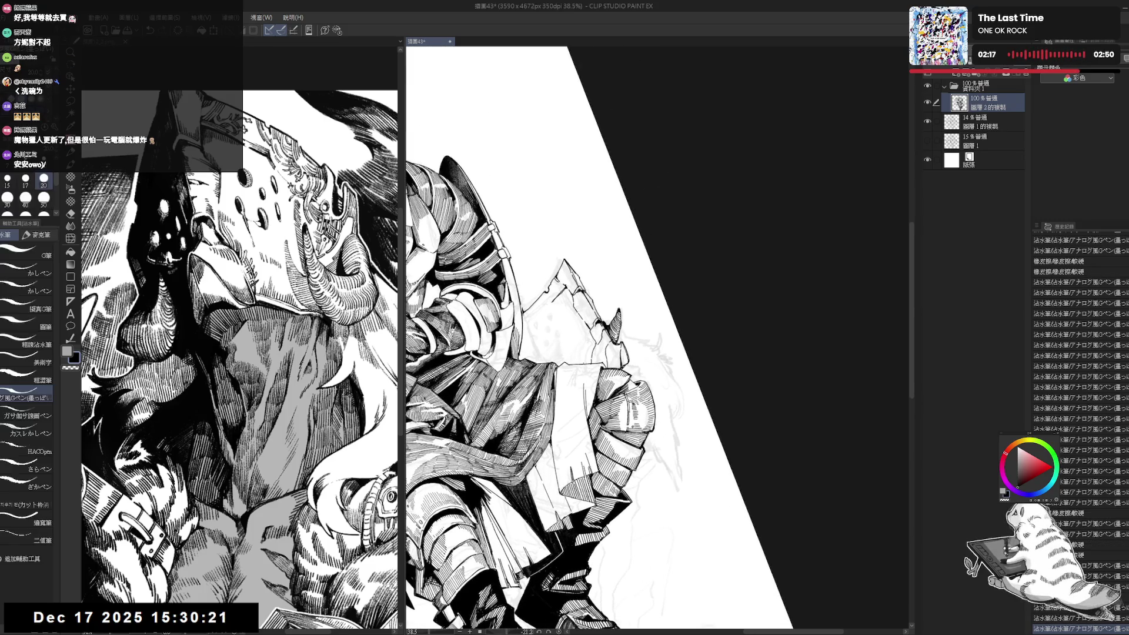
pyautogui.press('p')
pyautogui.moveTo(620, 340); pyautogui.dragTo(626, 352)
pyautogui.hotkey('ctrl', 'z')
pyautogui.hotkey('ctrl', 'z')
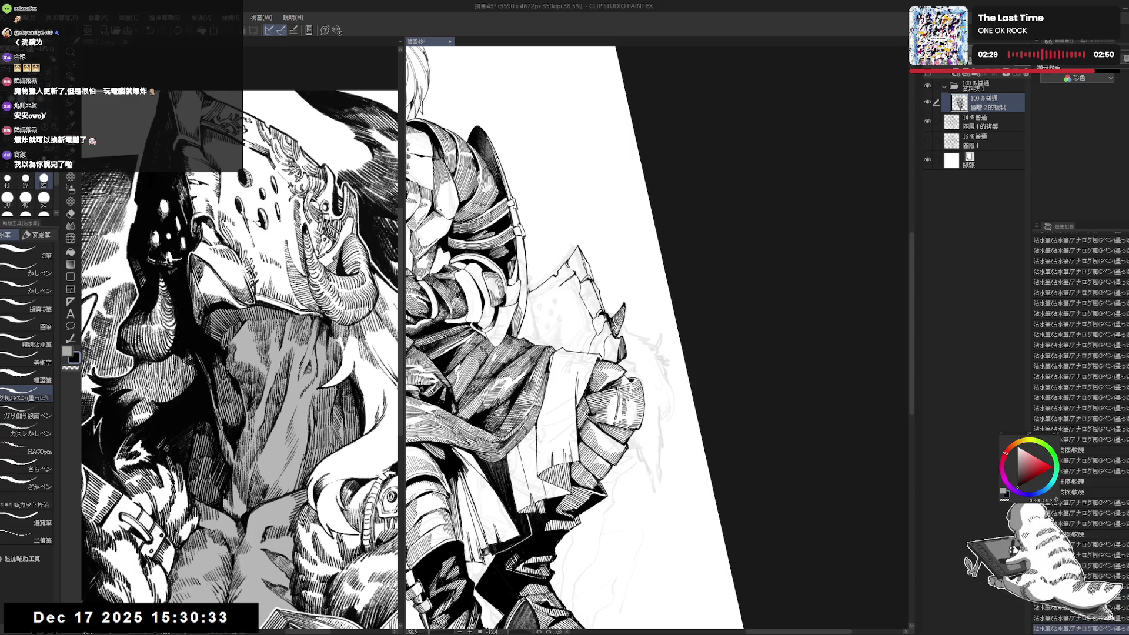
# - Reset the rotation, rotate the view a few steps, and lighten a small area of the rock edge
pyautogui.hotkey('ctrl', 'alt', '0')
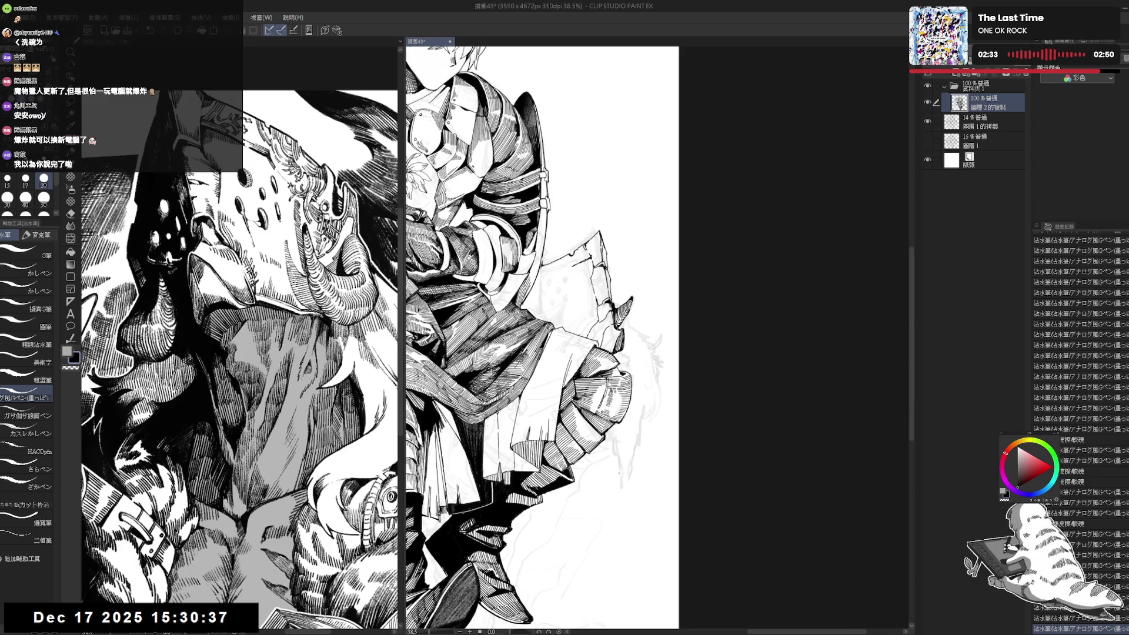
pyautogui.scroll(2, 466, 337)
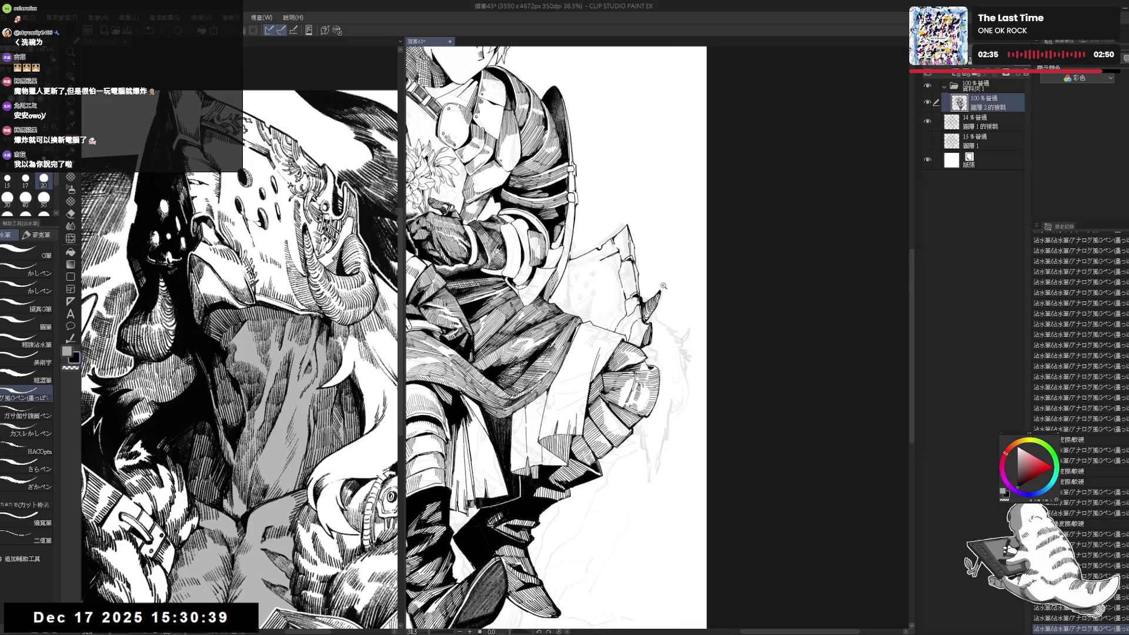
pyautogui.moveTo(649, 328); pyautogui.dragTo(644, 331)
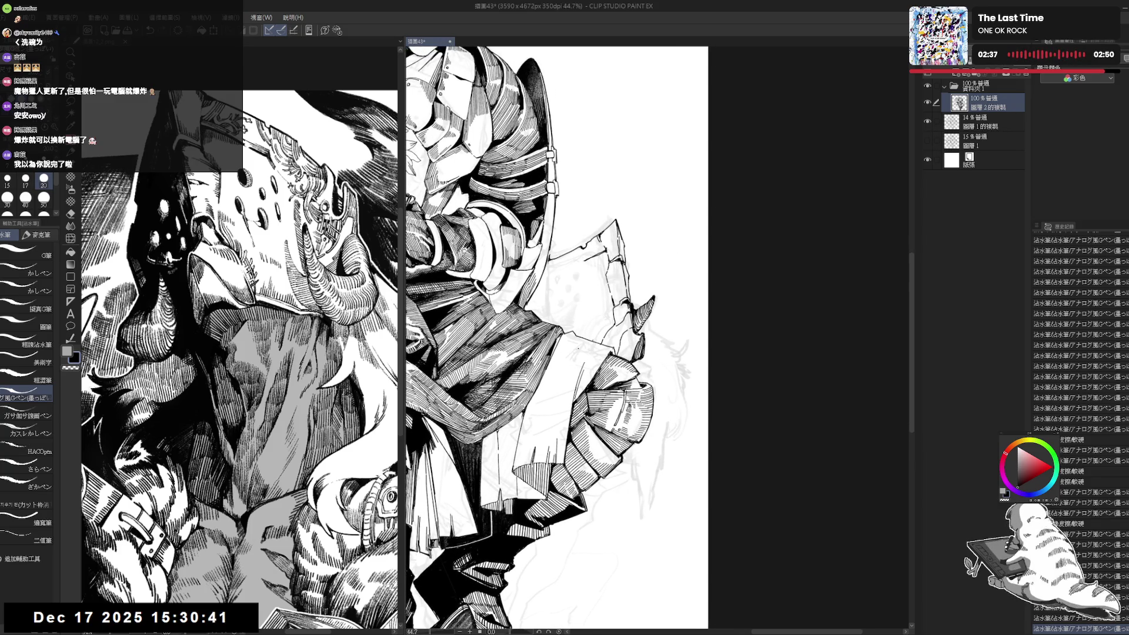
pyautogui.press('-')
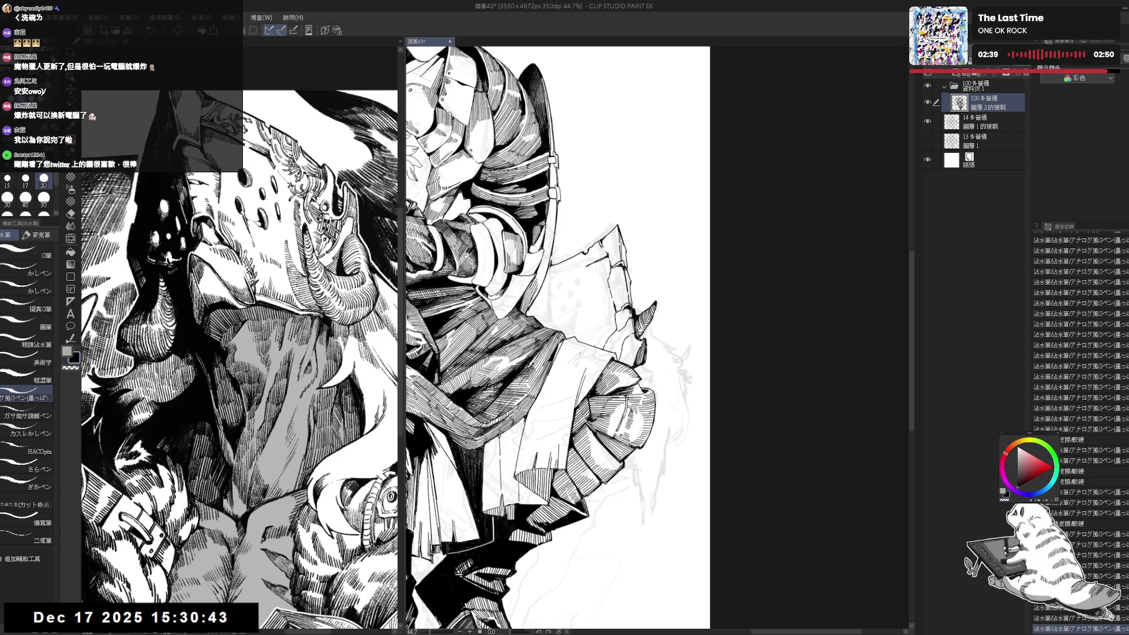
pyautogui.press('-')
pyautogui.press('-')
pyautogui.press('-')
pyautogui.press('-')
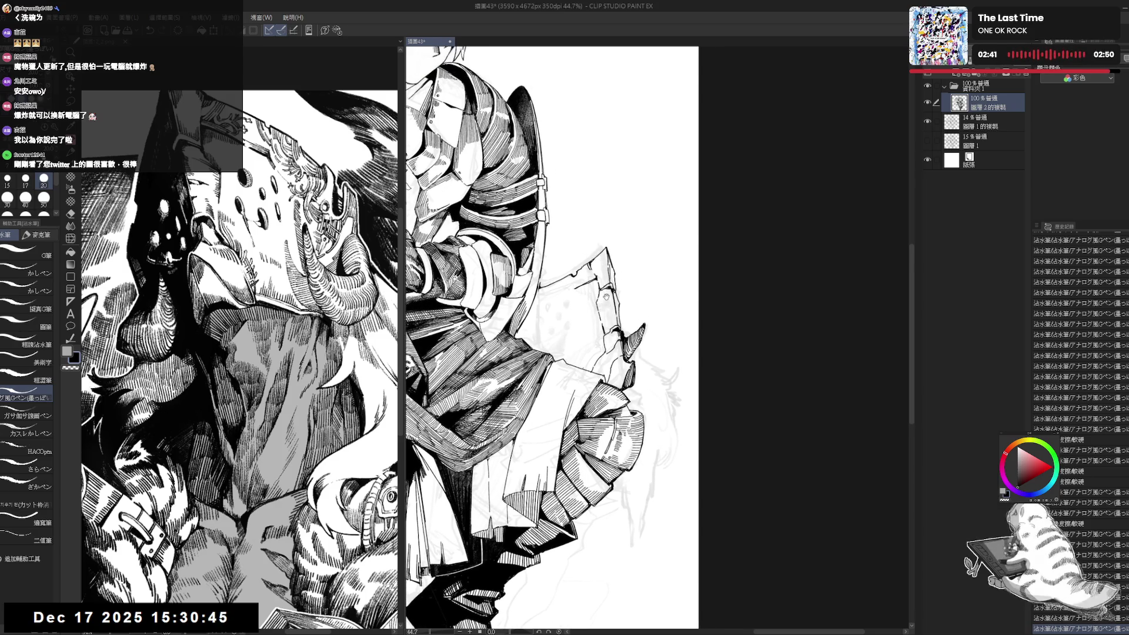
pyautogui.press('r')
pyautogui.press('-')
pyautogui.press('p')
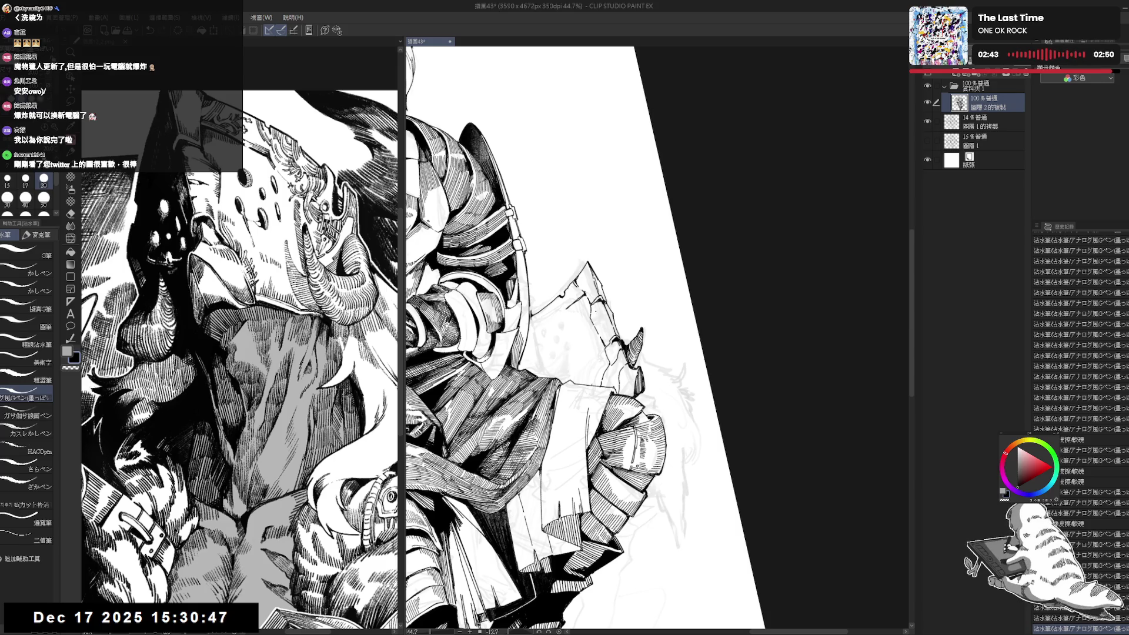
pyautogui.moveTo(590, 310); pyautogui.dragTo(600, 325)
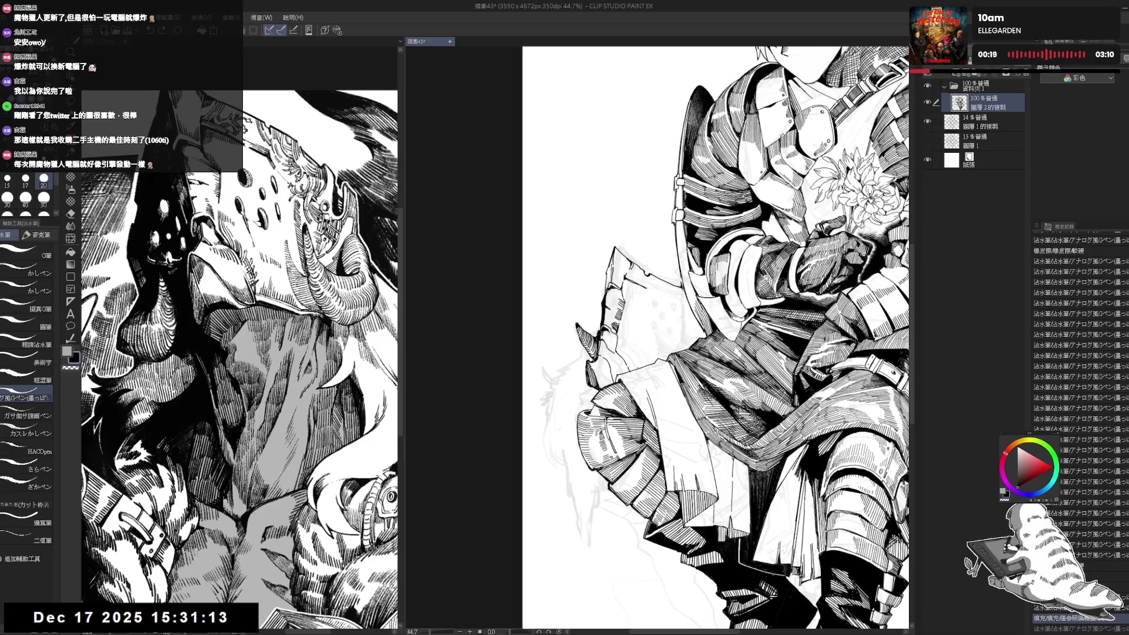
# - Undo the last stroke, fill the rock gap black, add a short ink stroke, then mirror and zoom out
pyautogui.hotkey('ctrl', 'z')
pyautogui.hotkey('ctrl', 'z')
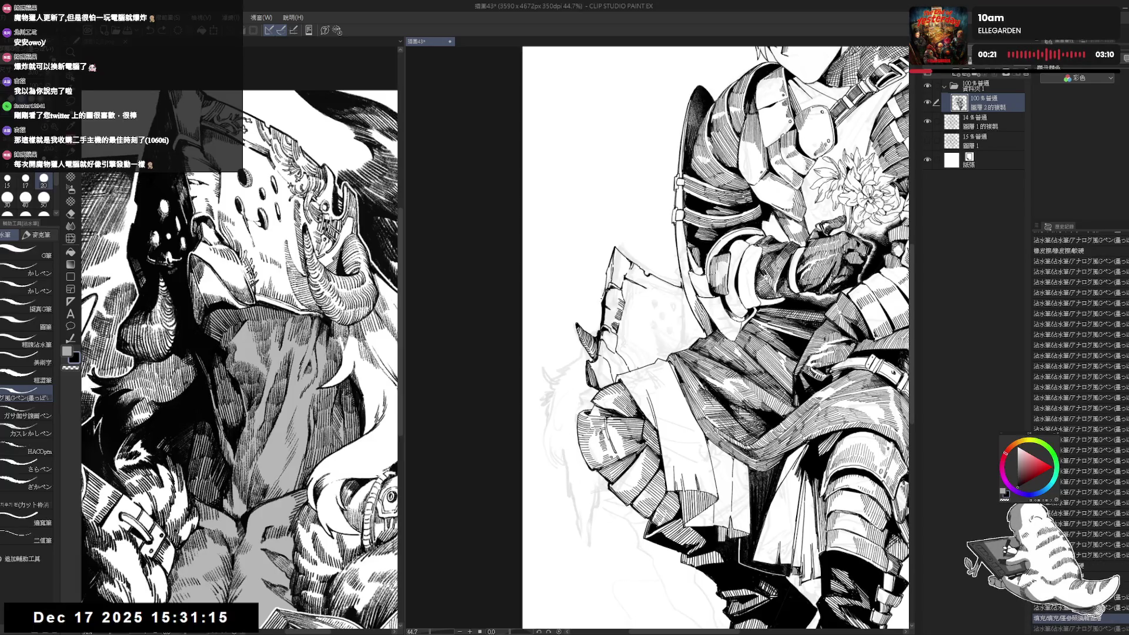
pyautogui.click(601, 312)
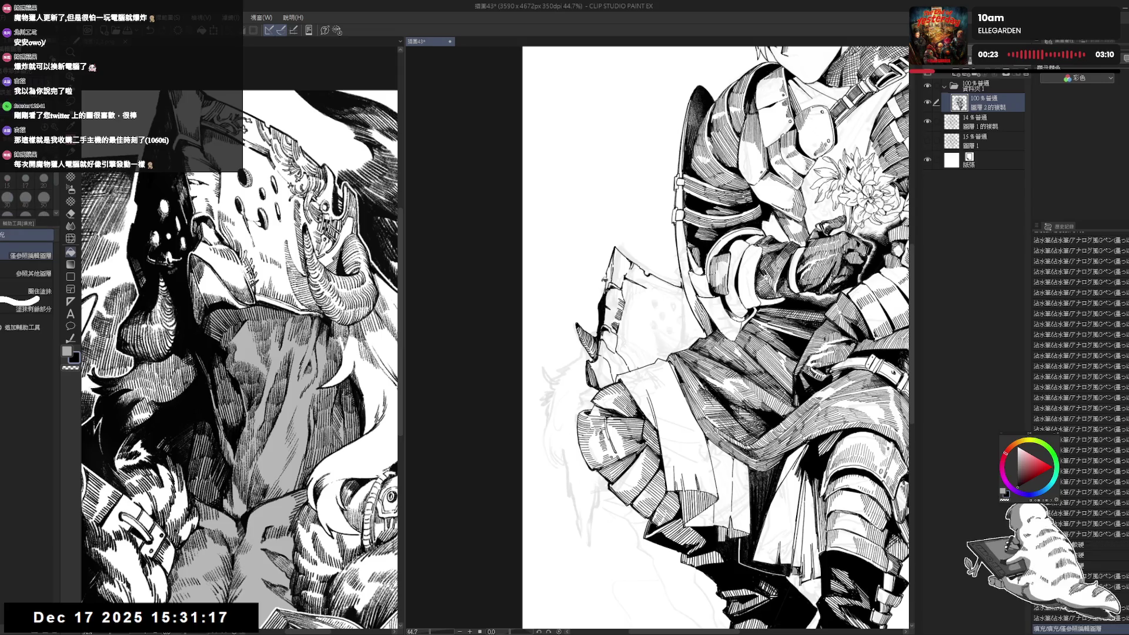
pyautogui.moveTo(599, 306); pyautogui.dragTo(602, 317)
pyautogui.hotkey('ctrl', '-')
pyautogui.press('h')
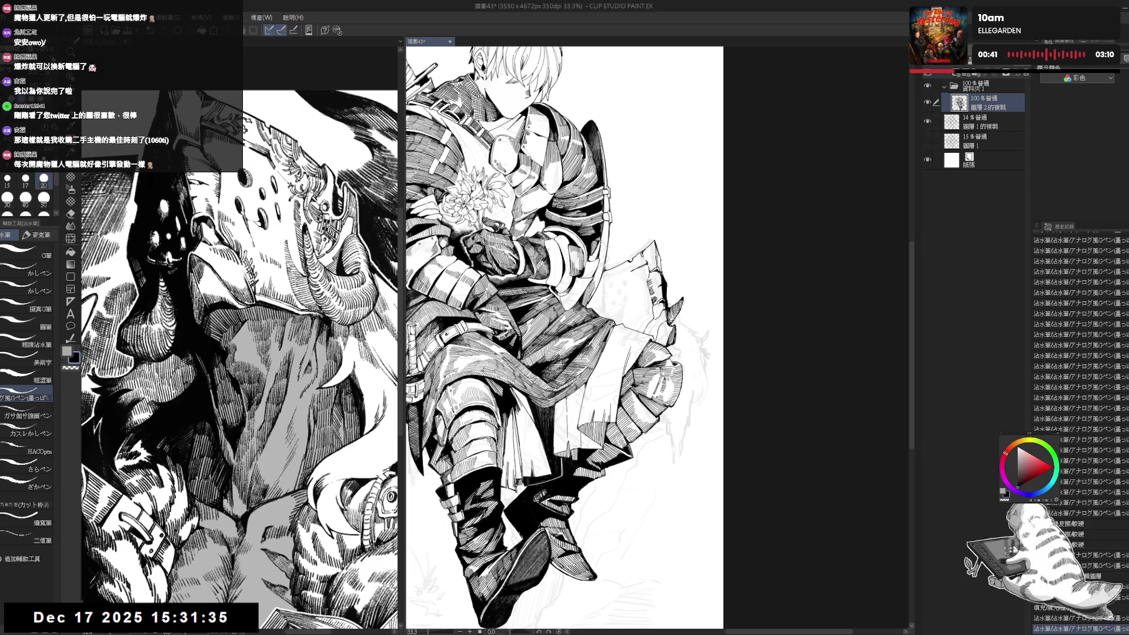
# - Rotate the view about 12.5 degrees and erase a small patch of stray sketch beside the cape
pyautogui.scroll(3, 604, 294)
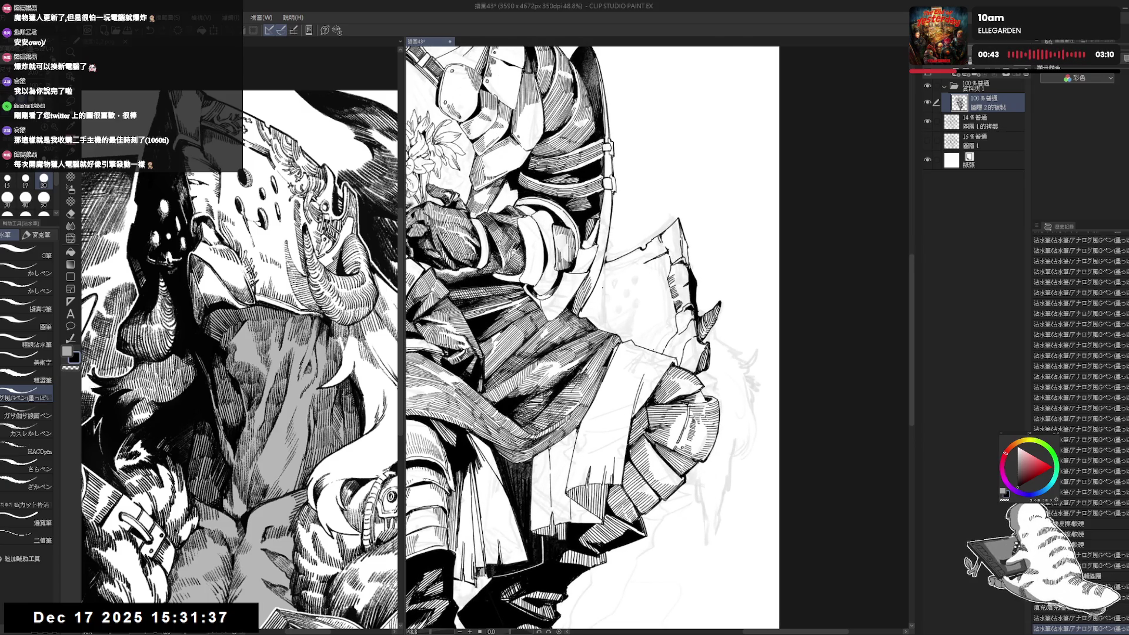
pyautogui.hscroll(2, 626, 233)
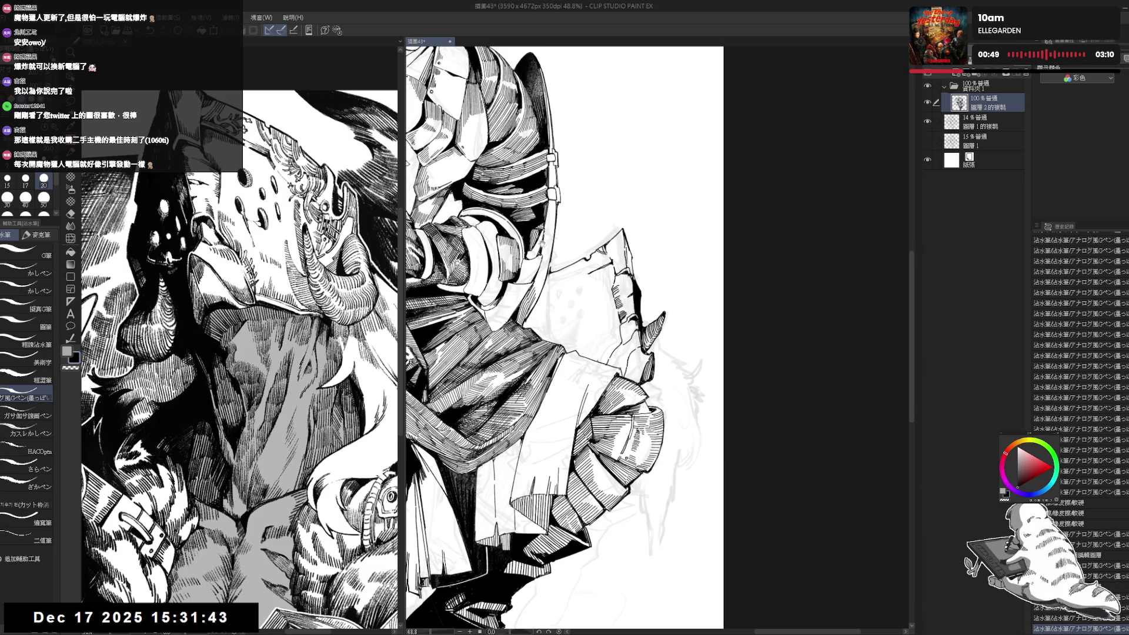
pyautogui.moveTo(588, 329); pyautogui.dragTo(623, 376)
pyautogui.press('p')
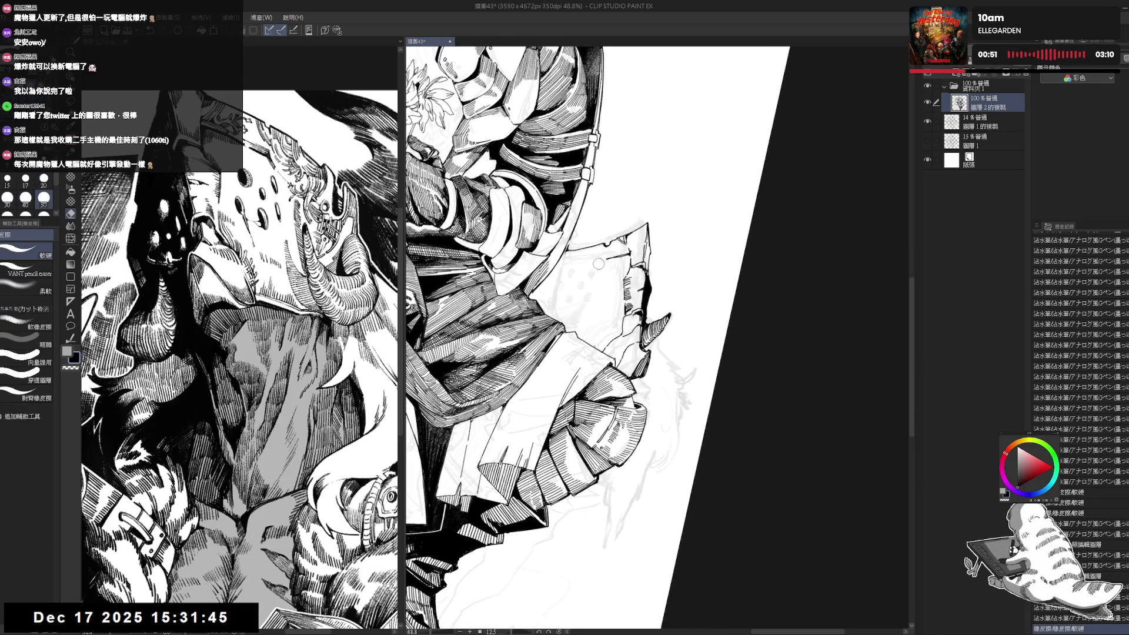
pyautogui.press('e')
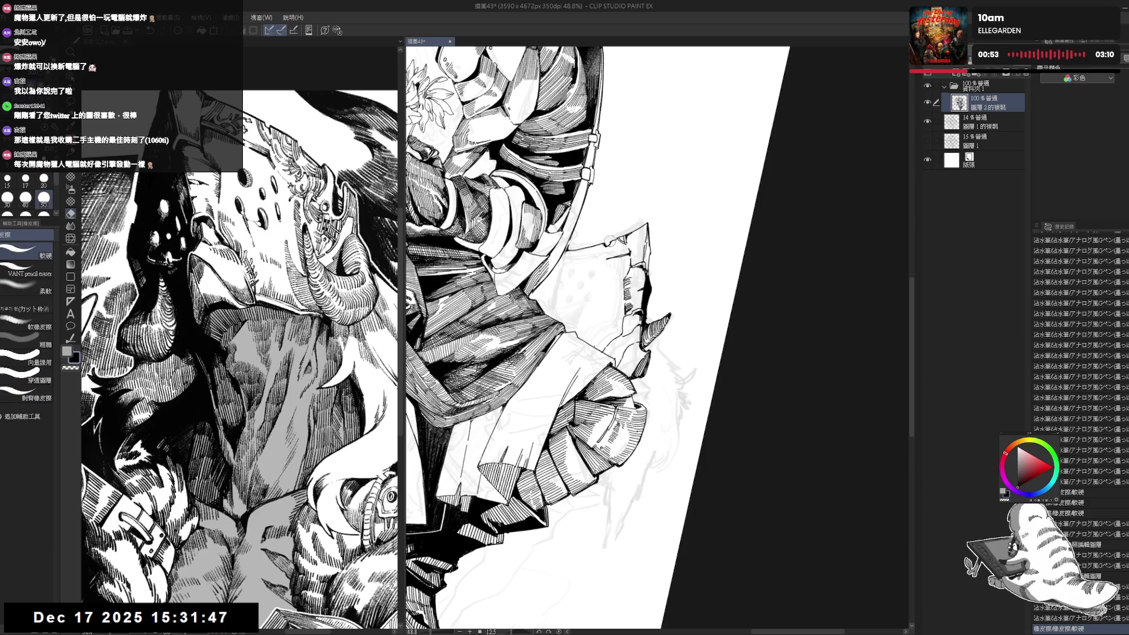
pyautogui.moveTo(615, 236)
pyautogui.mouseDown()
pyautogui.moveTo(603, 243)
pyautogui.moveTo(622, 236)
pyautogui.moveTo(621, 256)
pyautogui.mouseUp()
# - Return to the G-pen at size 17, reset the canvas rotation, and zoom out
pyautogui.press('p')
pyautogui.press('[')
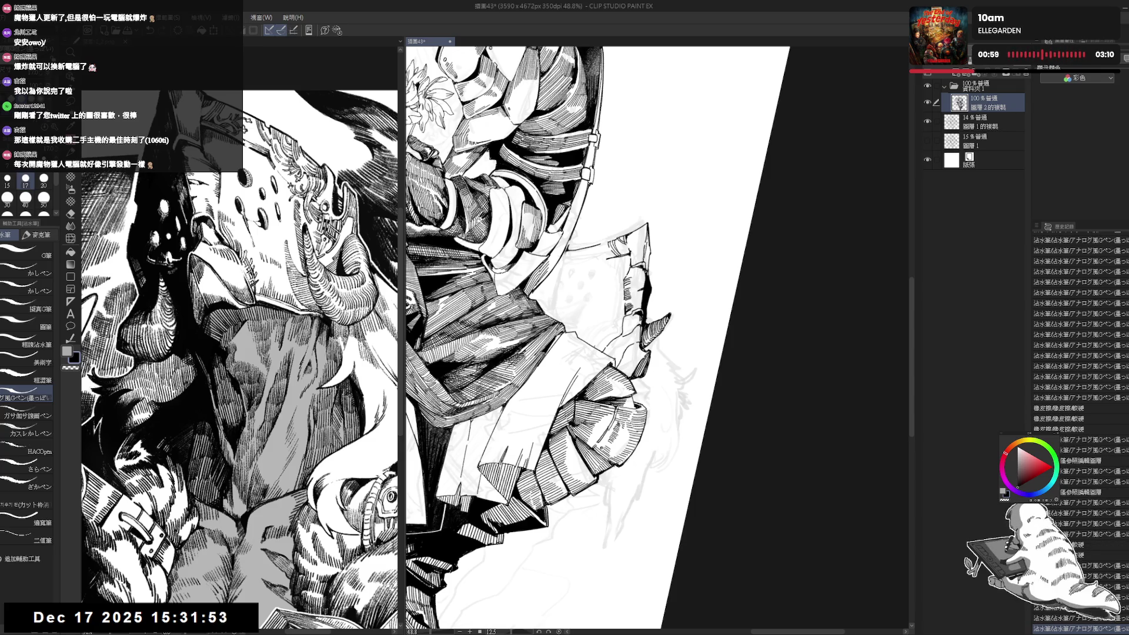
pyautogui.hotkey('ctrl', '@')
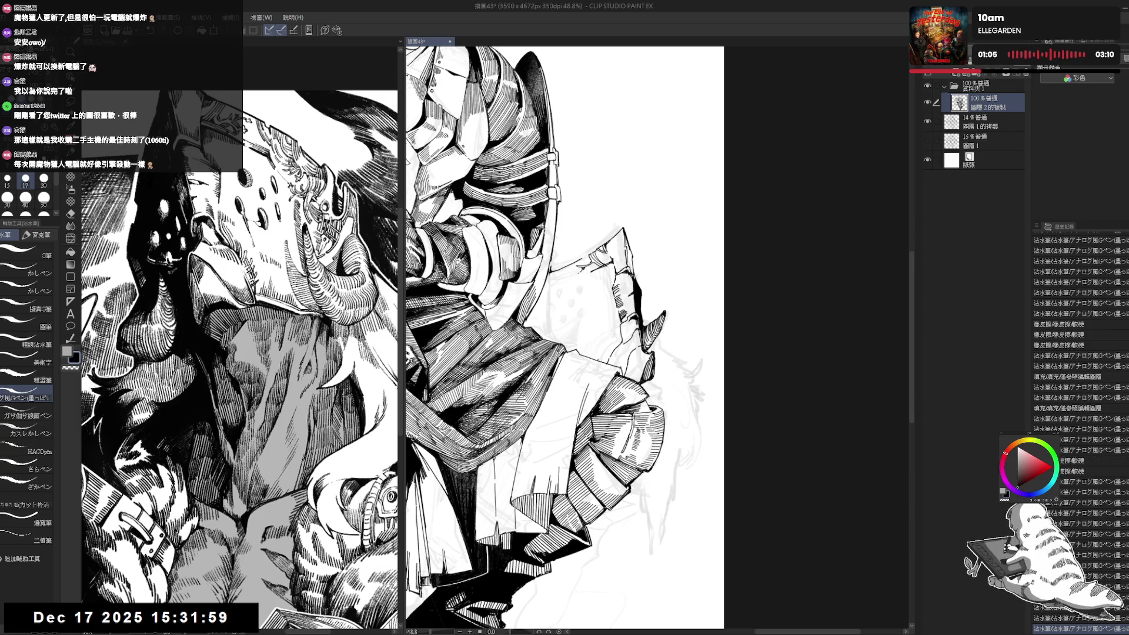
pyautogui.scroll(-4, 632, 304)
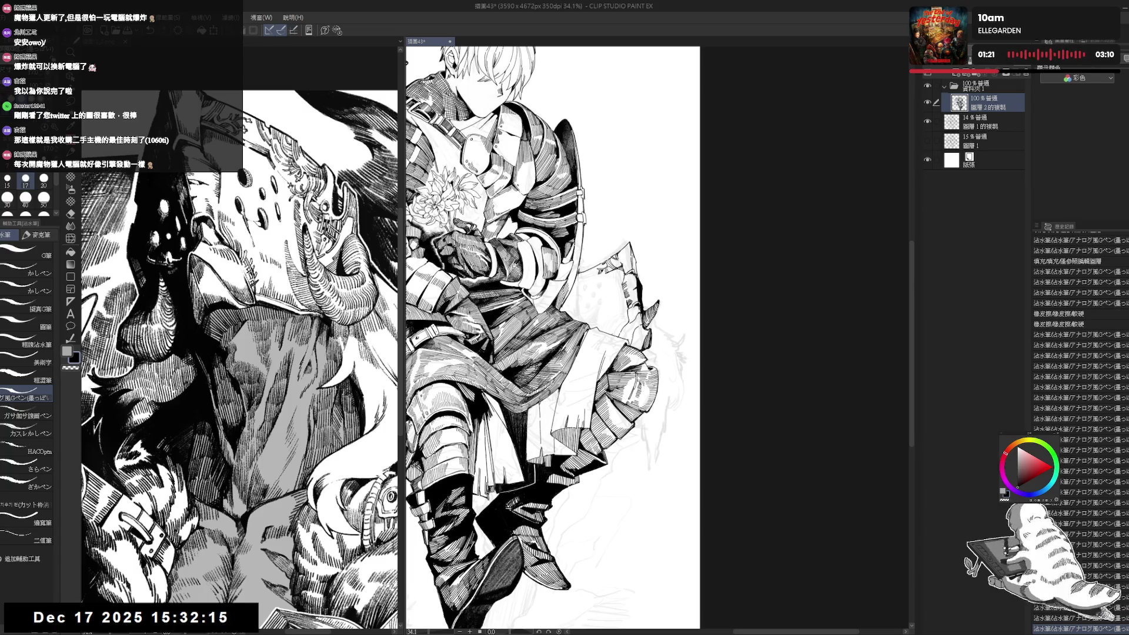
# - Erase stray sketch near the rock, ink a small mark on its edge, and undo a stray stroke
pyautogui.press('e')
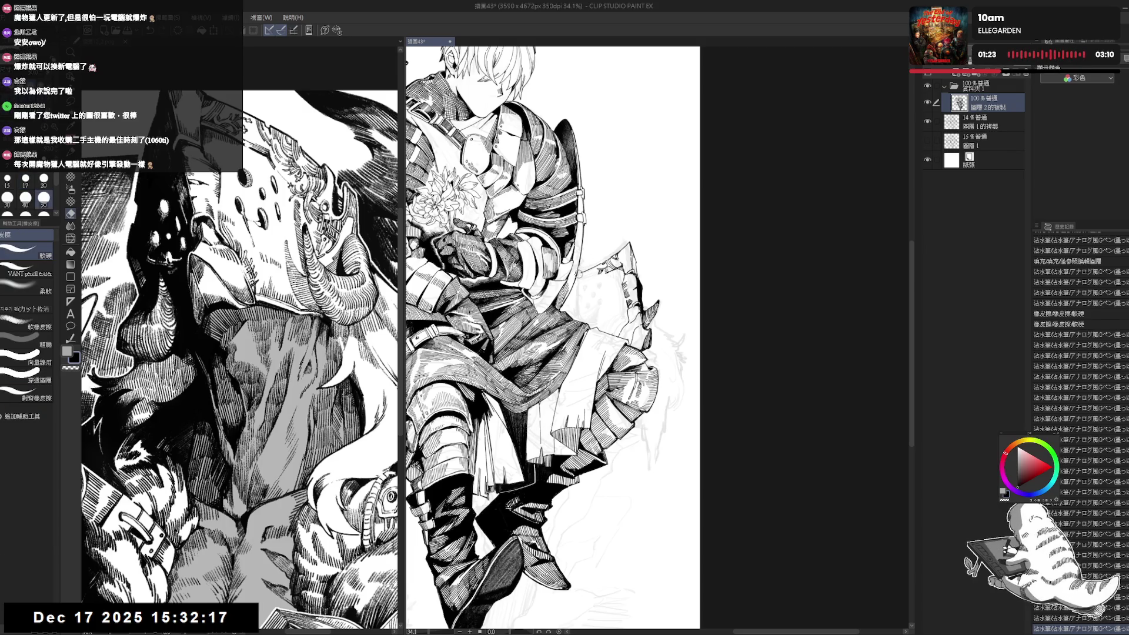
pyautogui.moveTo(574, 281); pyautogui.dragTo(595, 266)
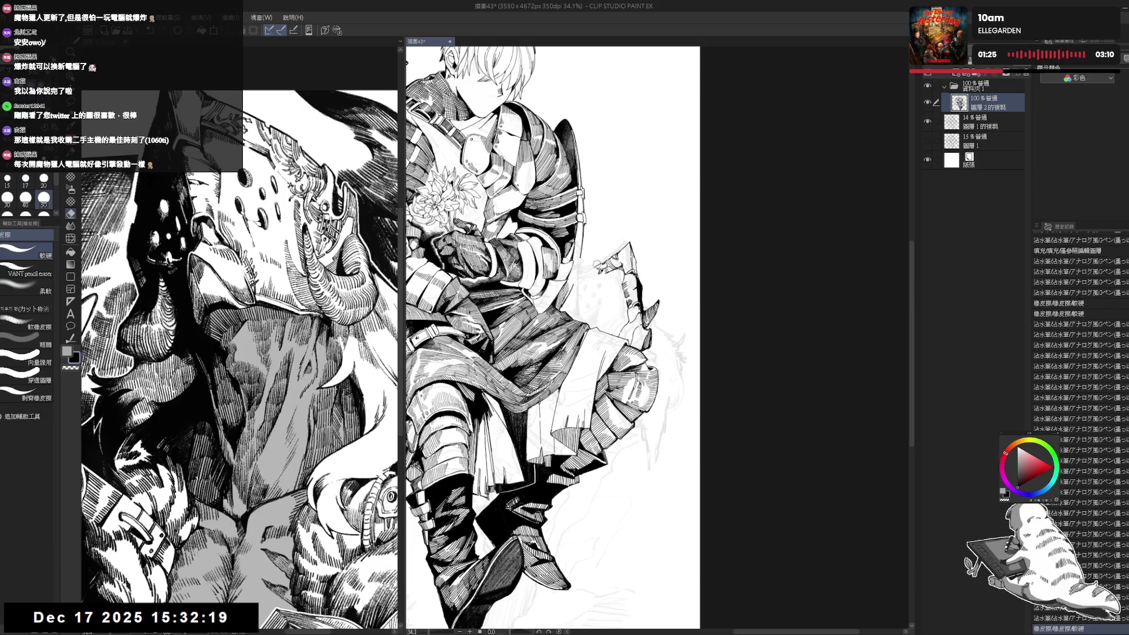
pyautogui.press('p')
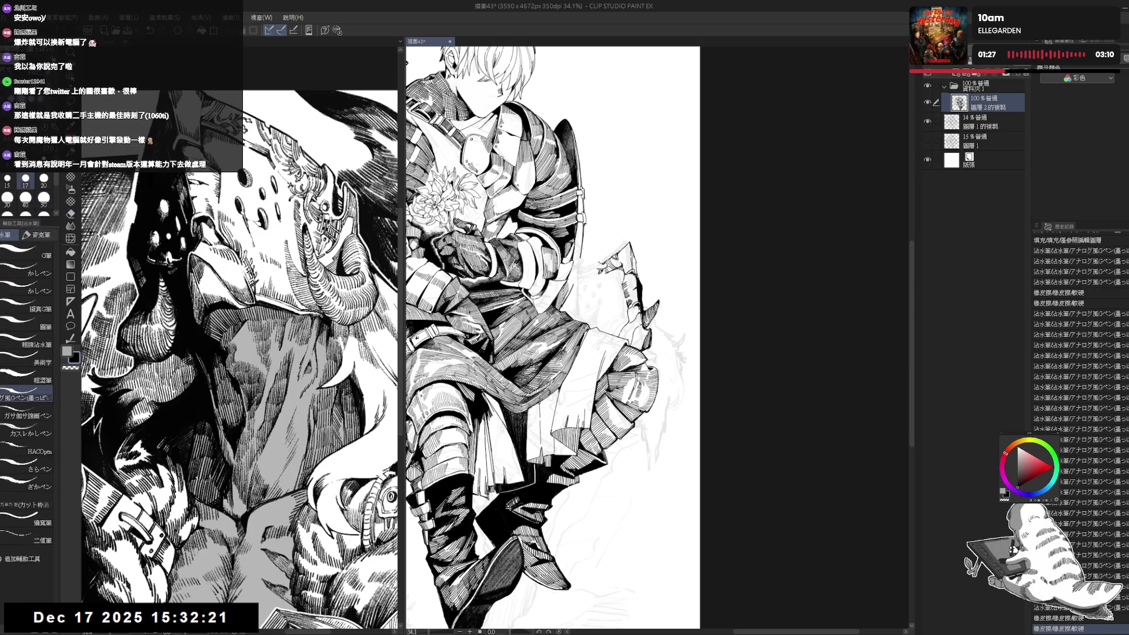
pyautogui.click(580, 272)
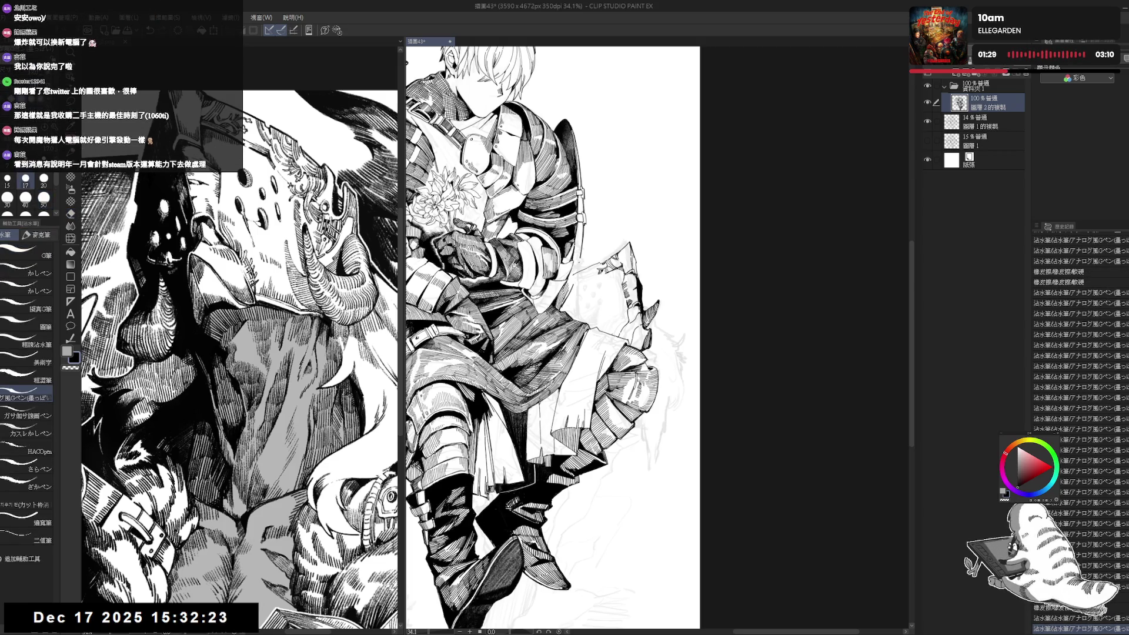
pyautogui.press('e')
pyautogui.moveTo(577, 268); pyautogui.dragTo(573, 281)
pyautogui.press('p')
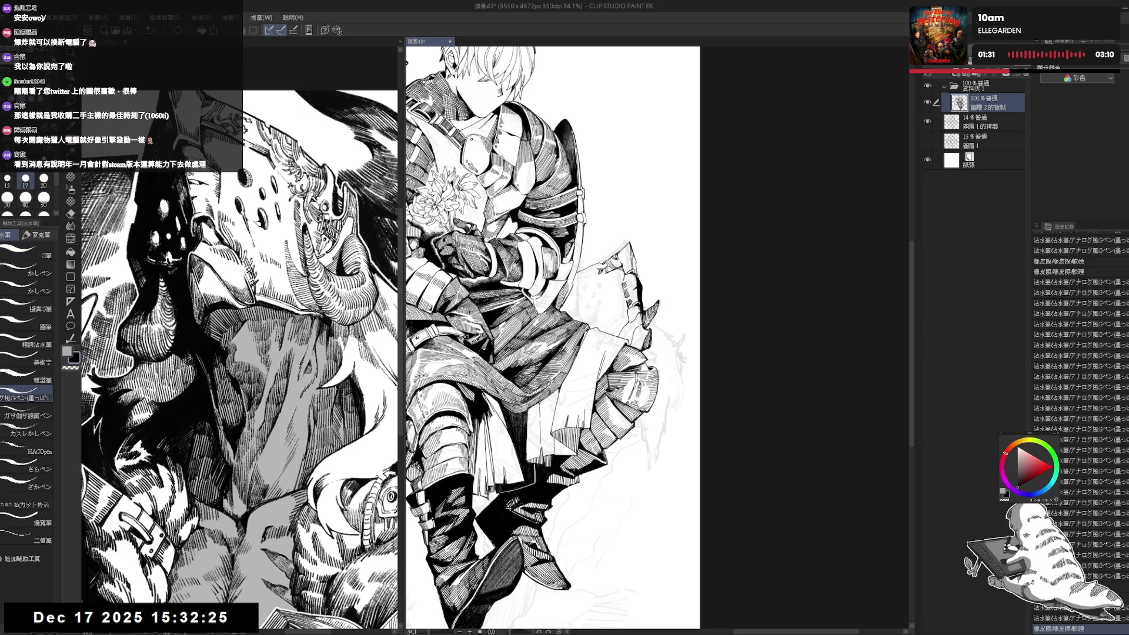
pyautogui.hotkey('ctrl', 'z')
pyautogui.hotkey('ctrl', 'z')
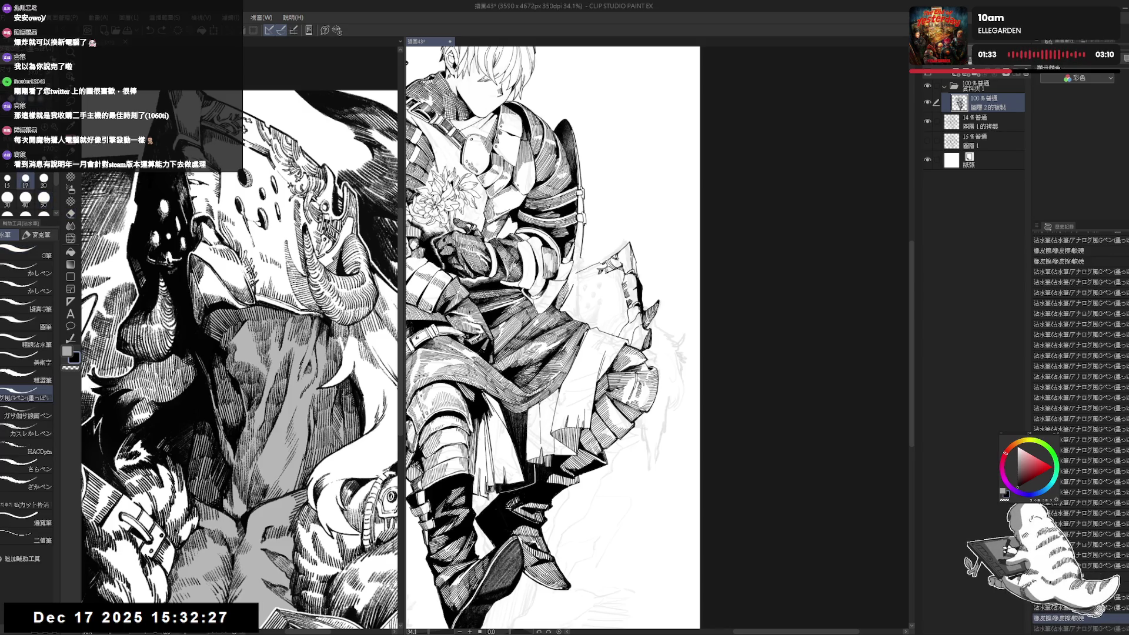
# - Erase small marks near the knight's knee and undo the last pen stroke
pyautogui.press('e')
pyautogui.moveTo(577, 255); pyautogui.dragTo(581, 266)
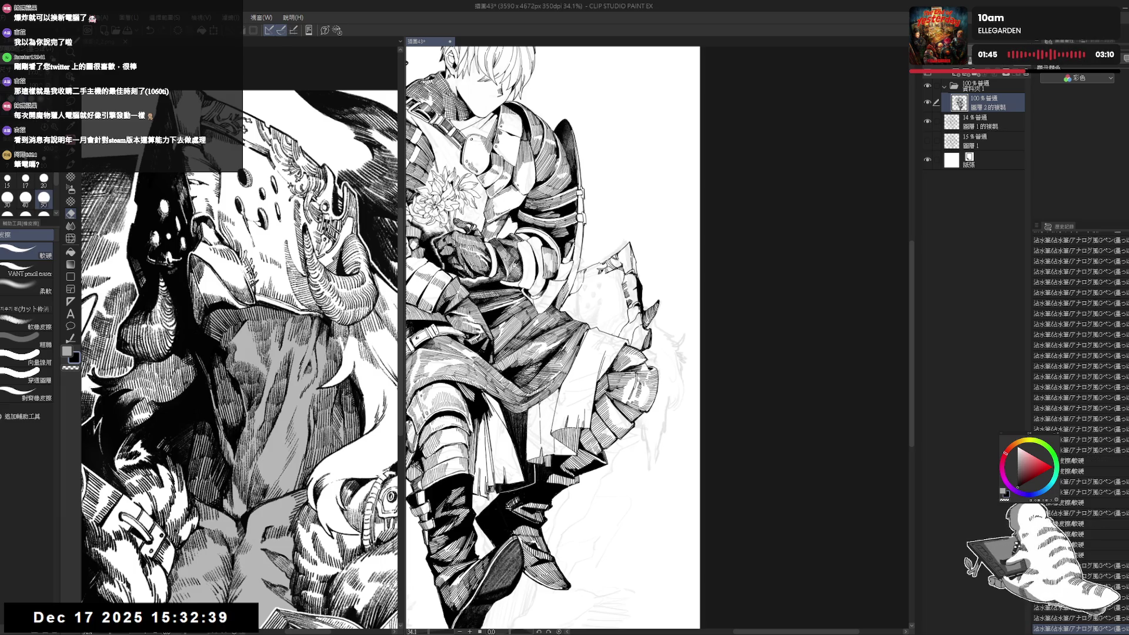
pyautogui.press('p')
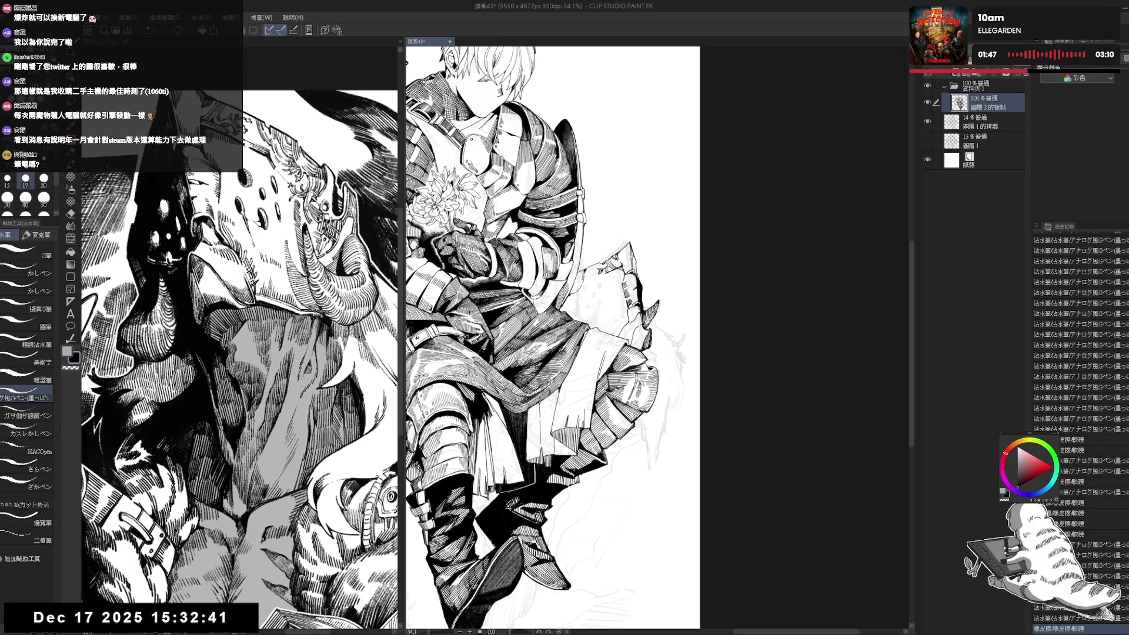
pyautogui.hotkey('ctrl', 'z')
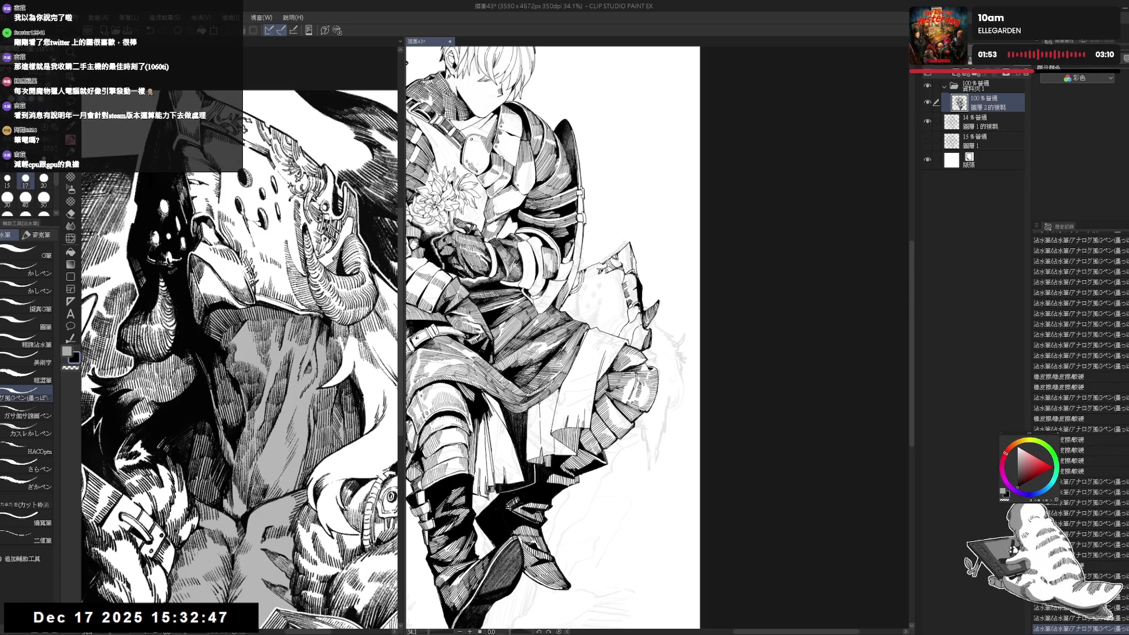
# - Zoom in and pan to the knight's lower cape beside the rock, moving between Eraser and G-pen
pyautogui.scroll(2, 583, 288)
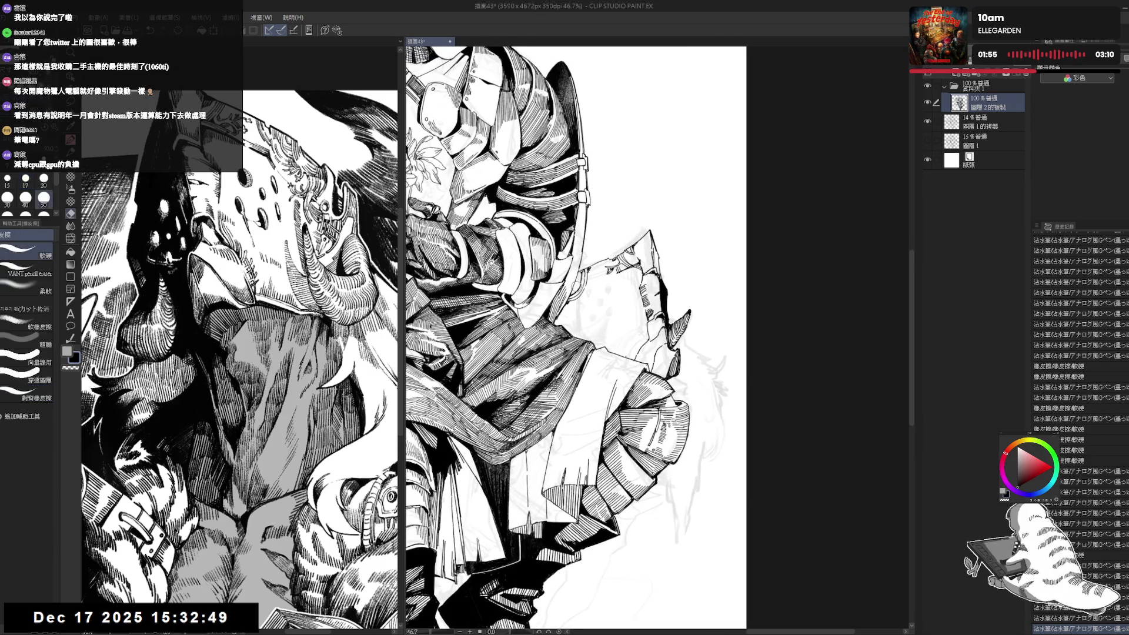
pyautogui.scroll(-1, 549, 338)
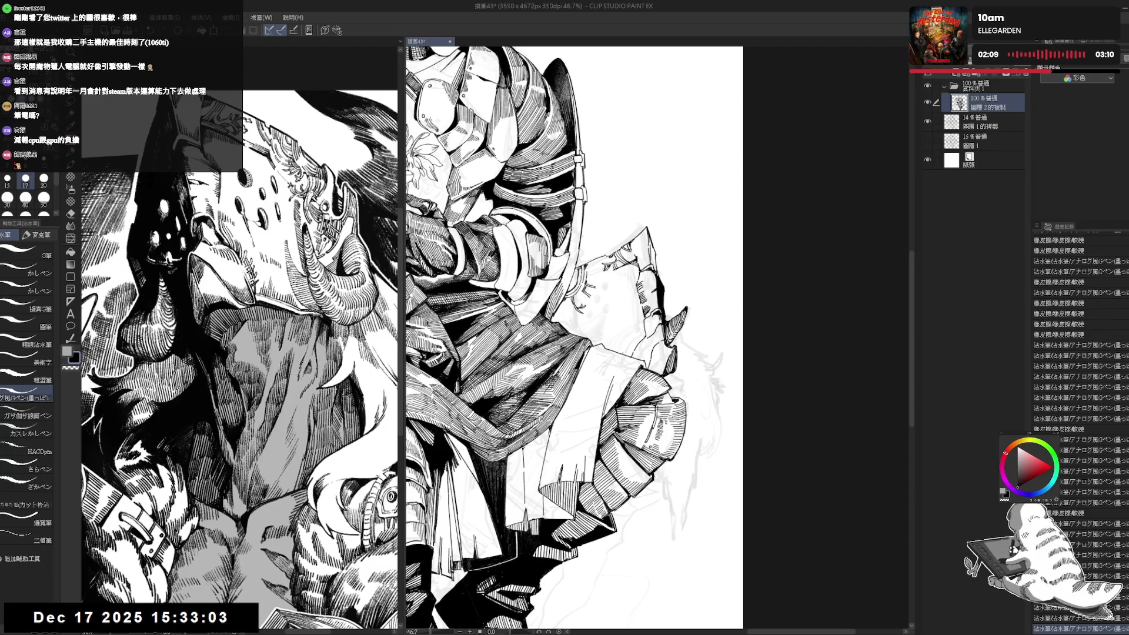
pyautogui.scroll(-1, 576, 338)
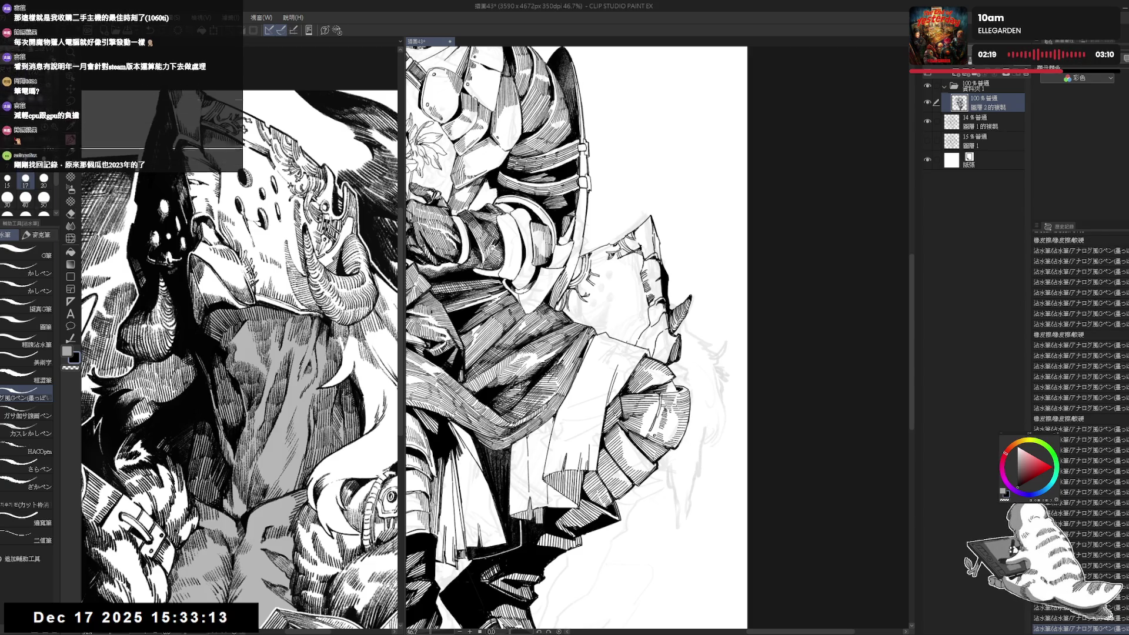
pyautogui.press('e')
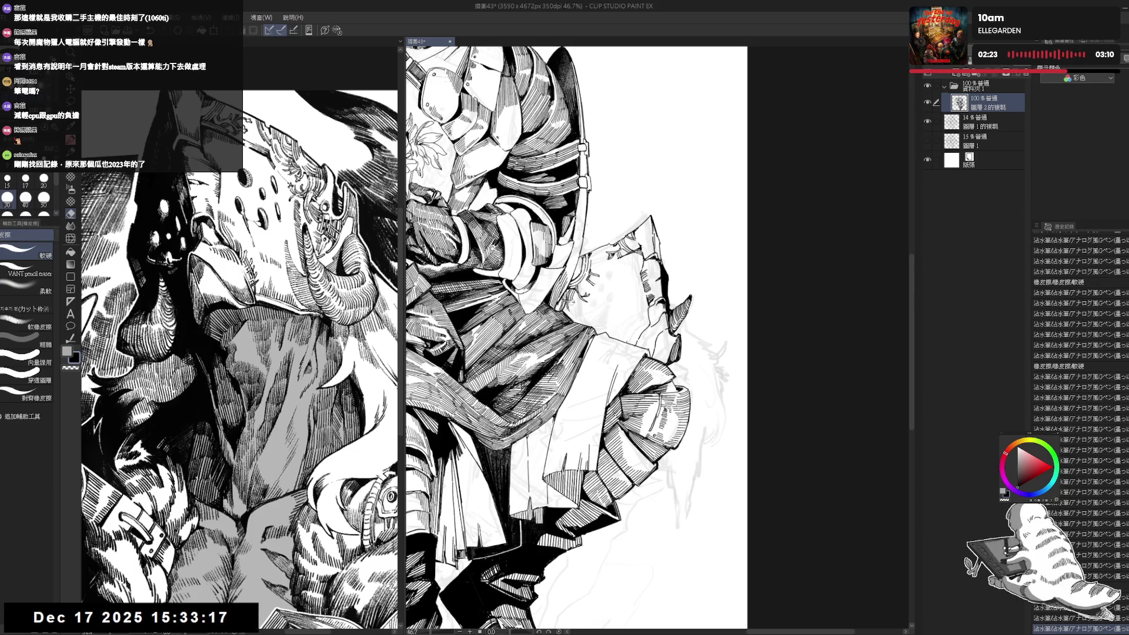
pyautogui.press('p')
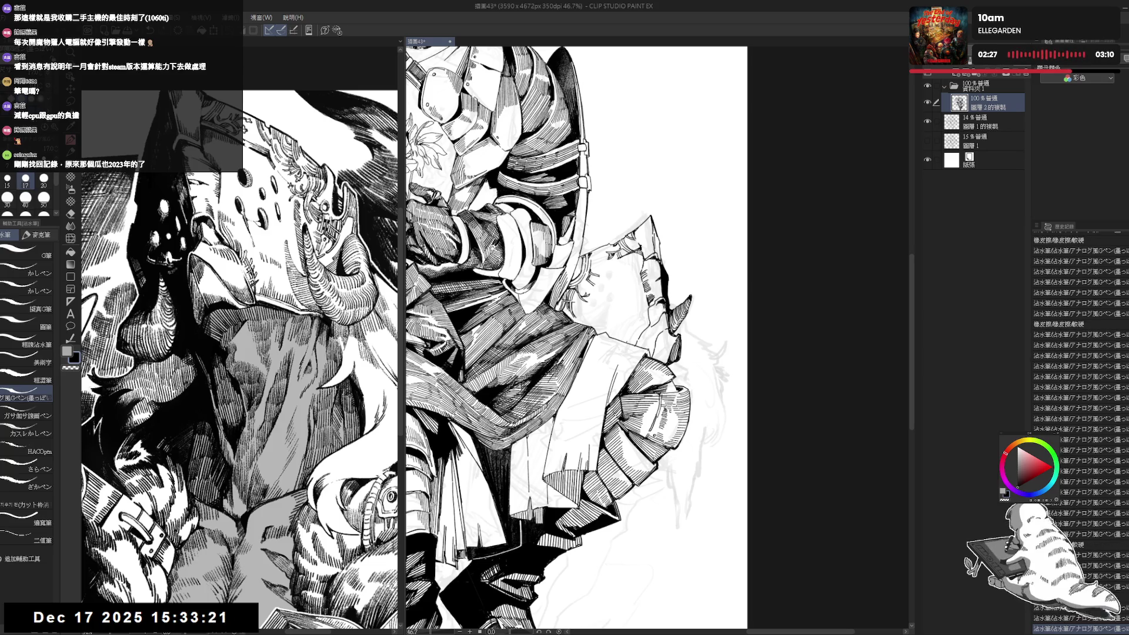
pyautogui.scroll(-2, 576, 336)
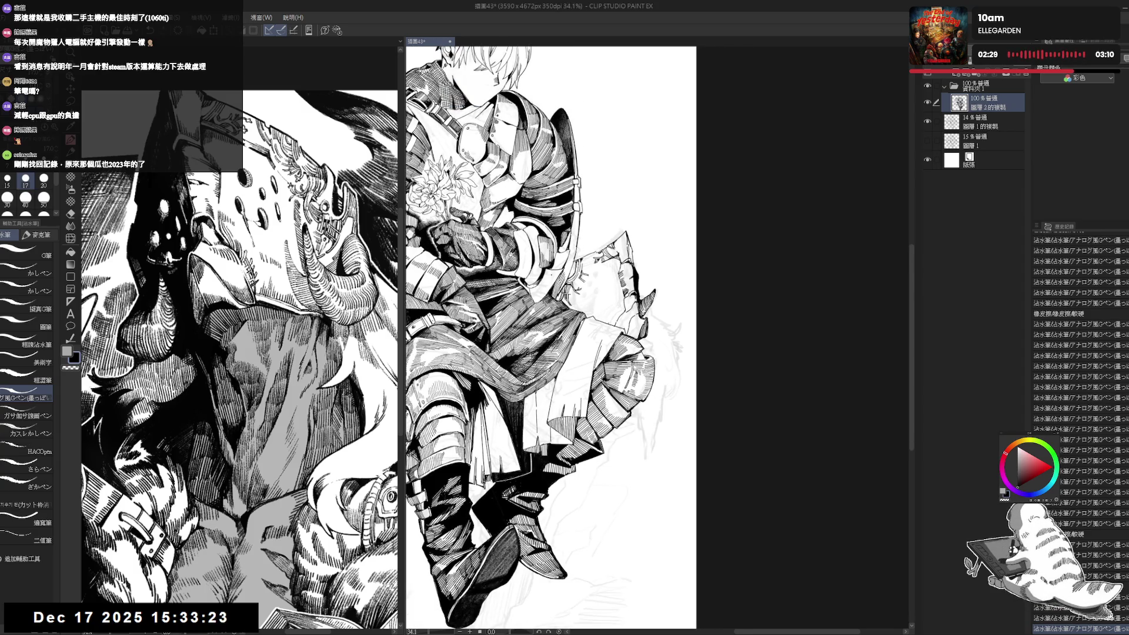
pyautogui.scroll(2, 582, 261)
pyautogui.moveTo(585, 269)
pyautogui.mouseDown()
pyautogui.moveTo(563, 323)
pyautogui.moveTo(571, 332)
pyautogui.mouseUp()
# - Erase small stray marks on the lower cape, fill small gaps, and zoom out to the whole page
pyautogui.press('e')
pyautogui.press('p')
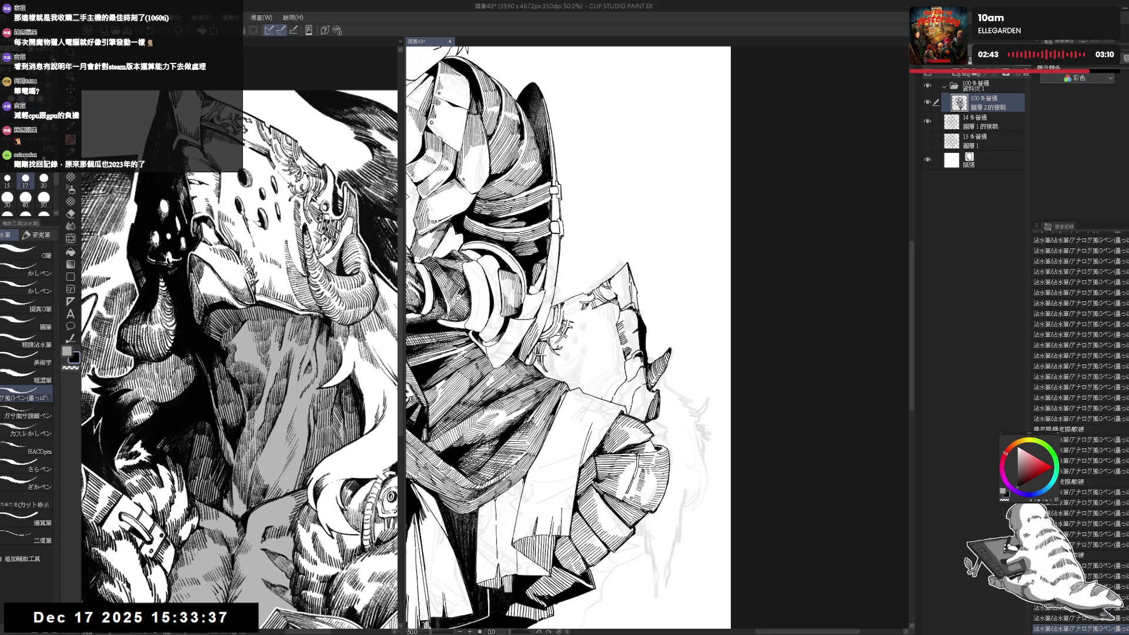
pyautogui.press('g')
pyautogui.hotkey('ctrl', '-')
pyautogui.moveTo(529, 323); pyautogui.dragTo(635, 265)
pyautogui.scroll(2, 585, 324)
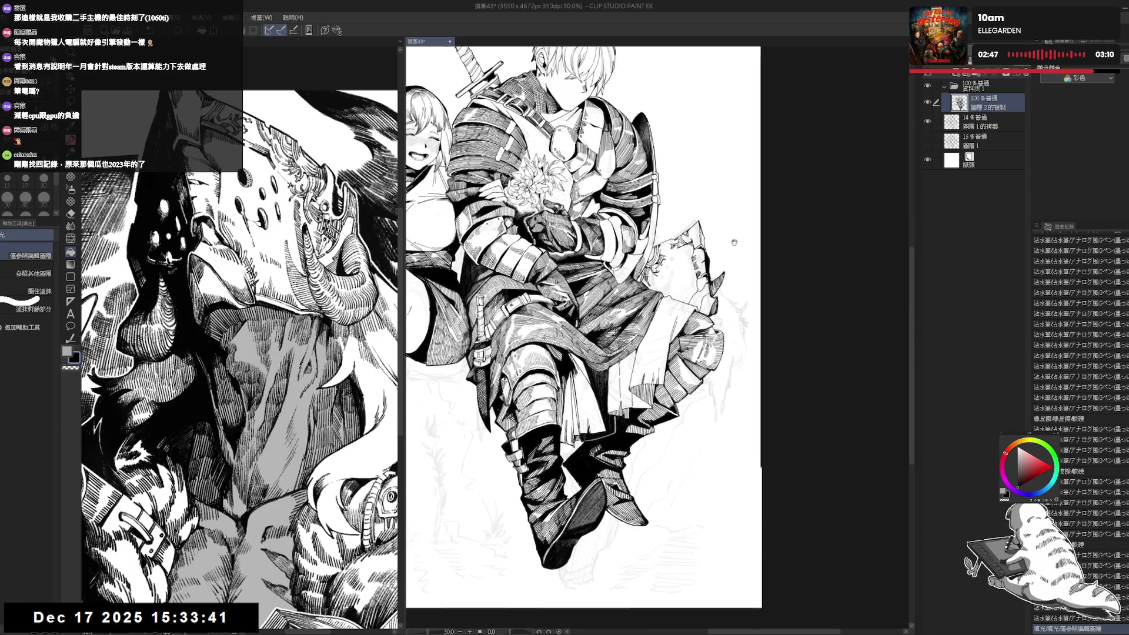
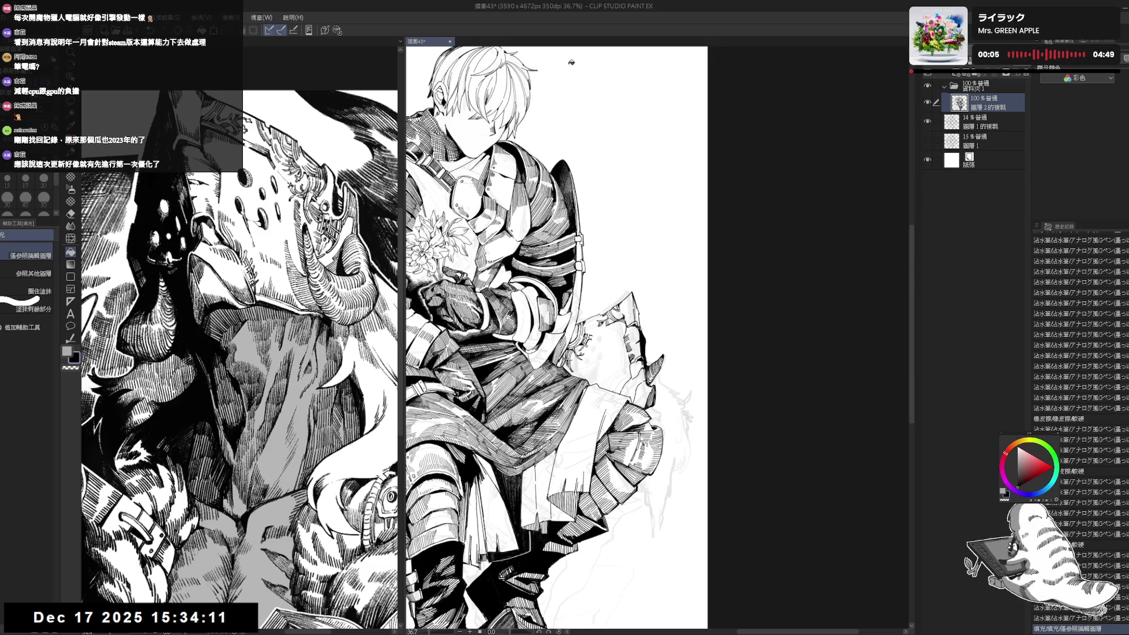
# - Hatch the knight's skirt and the cloth under his arm with the G-pen, tilting the canvas
pyautogui.moveTo(567, 71); pyautogui.dragTo(562, 62)
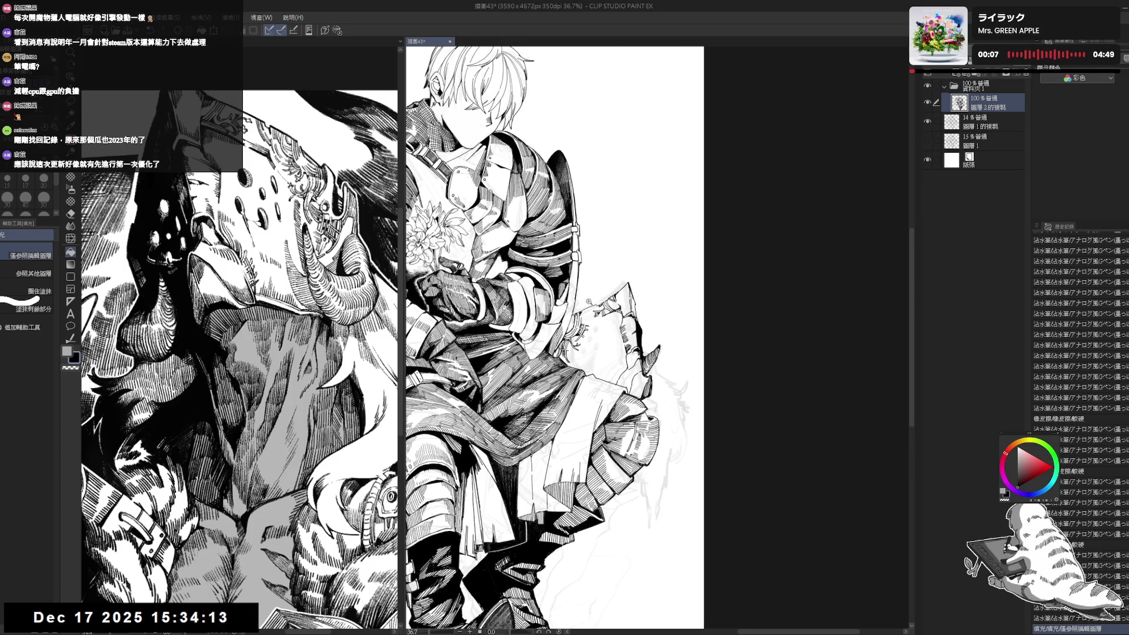
pyautogui.scroll(2, 553, 339)
pyautogui.press('p')
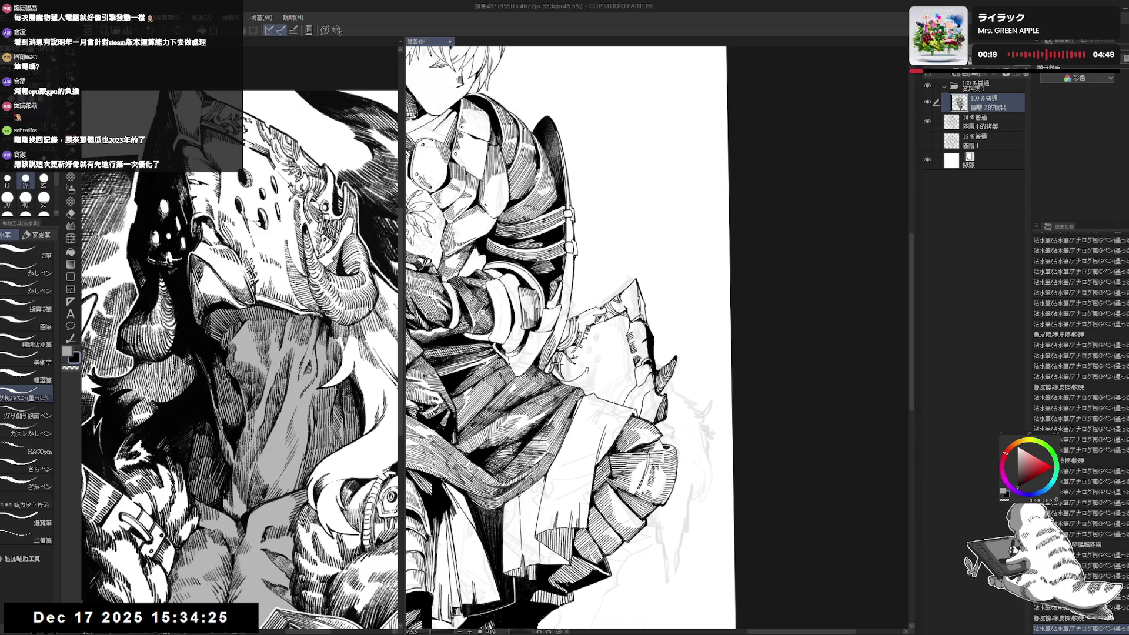
pyautogui.moveTo(589, 384); pyautogui.dragTo(559, 381)
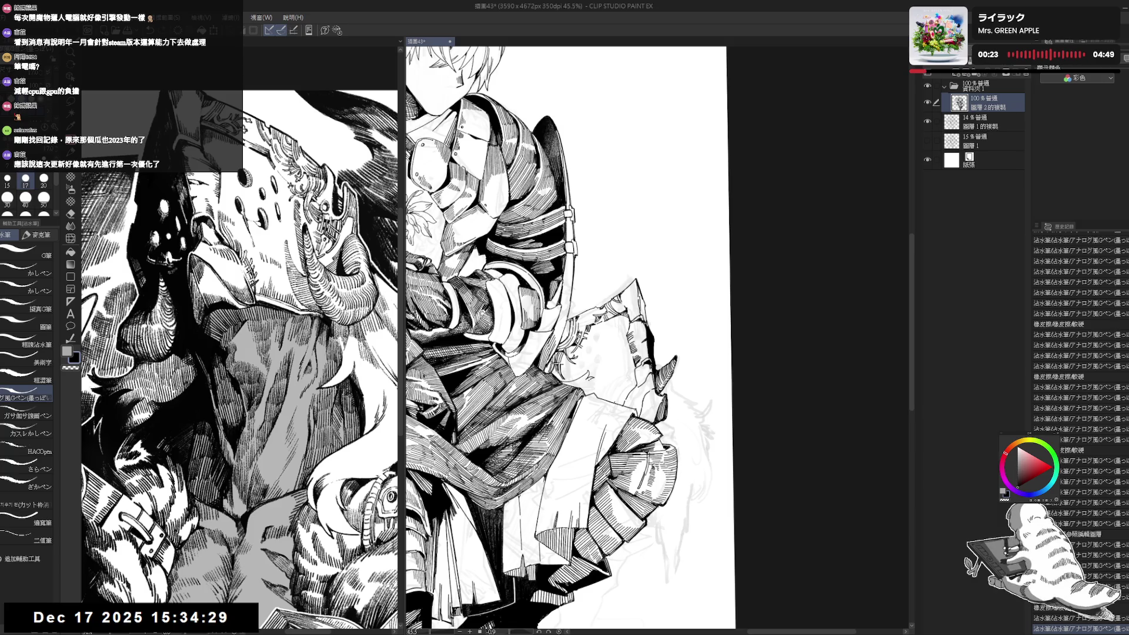
pyautogui.moveTo(594, 383); pyautogui.dragTo(603, 392)
pyautogui.moveTo(599, 387); pyautogui.dragTo(605, 393)
pyautogui.moveTo(705, 353); pyautogui.dragTo(677, 265)
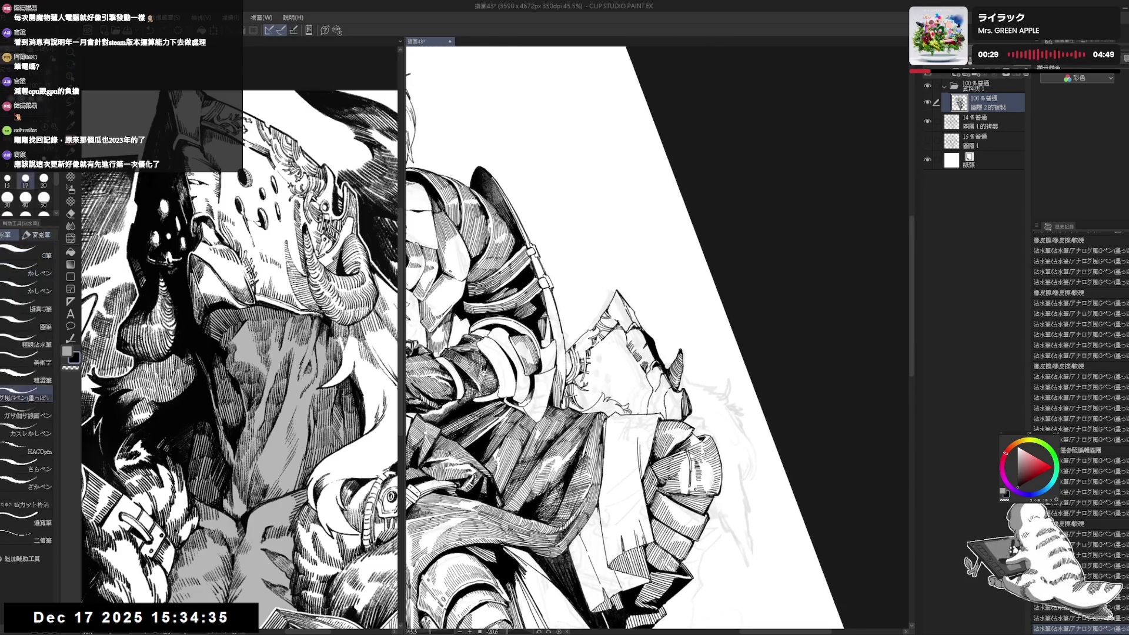
pyautogui.hotkey('ctrl', '@')
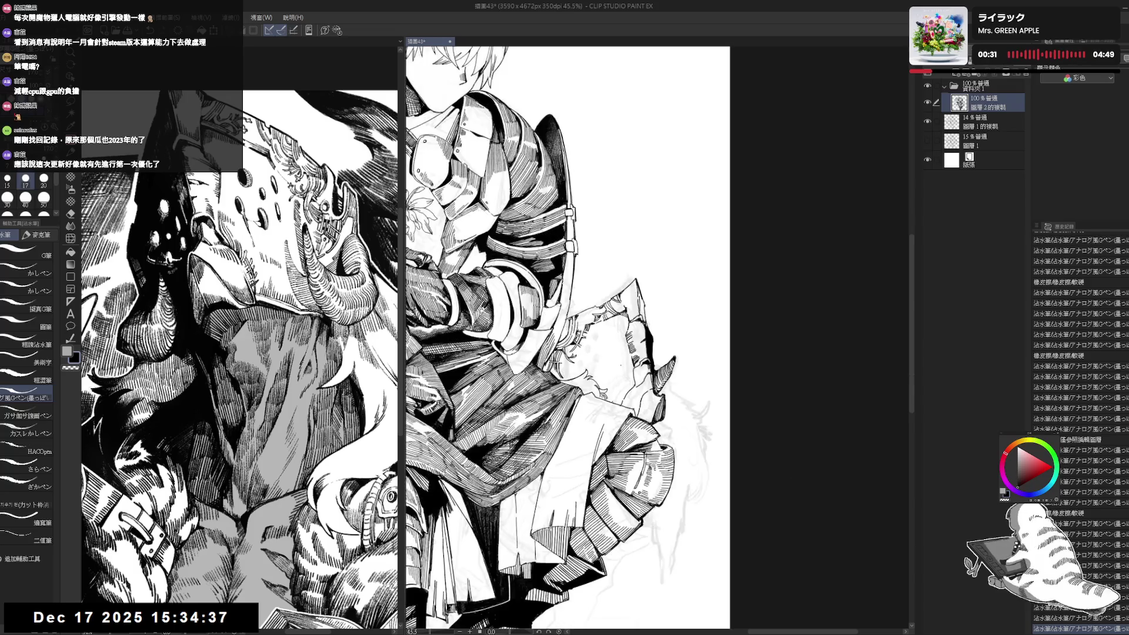
# - Erase stray strokes in the hatching, then tilt the page clockwise and thicken the pen slightly
pyautogui.press('e')
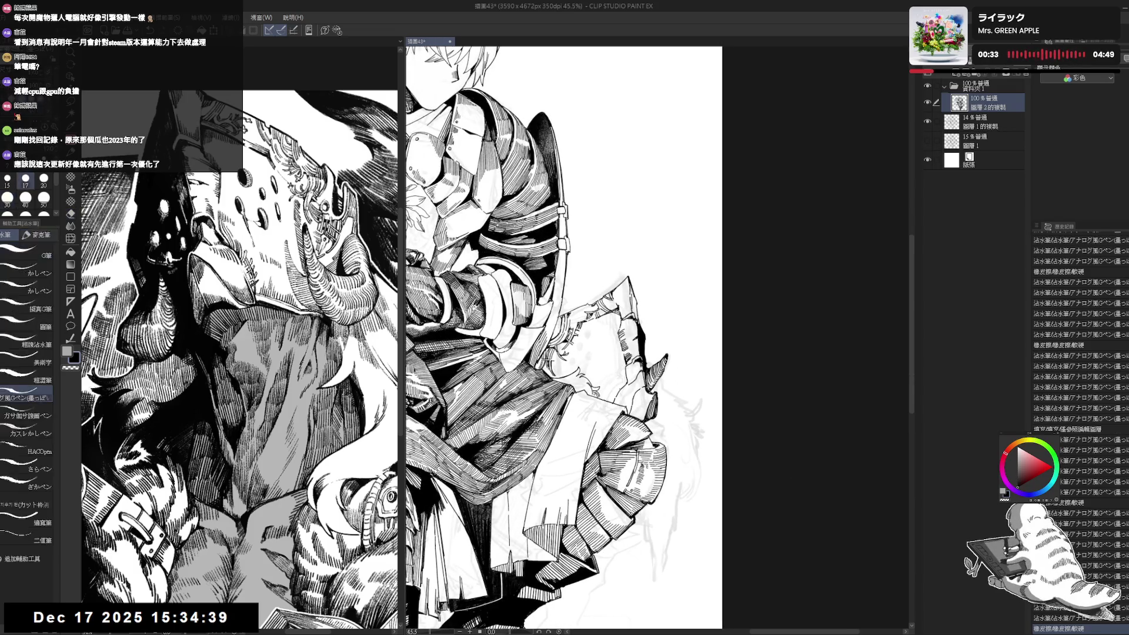
pyautogui.press('p')
pyautogui.press('e')
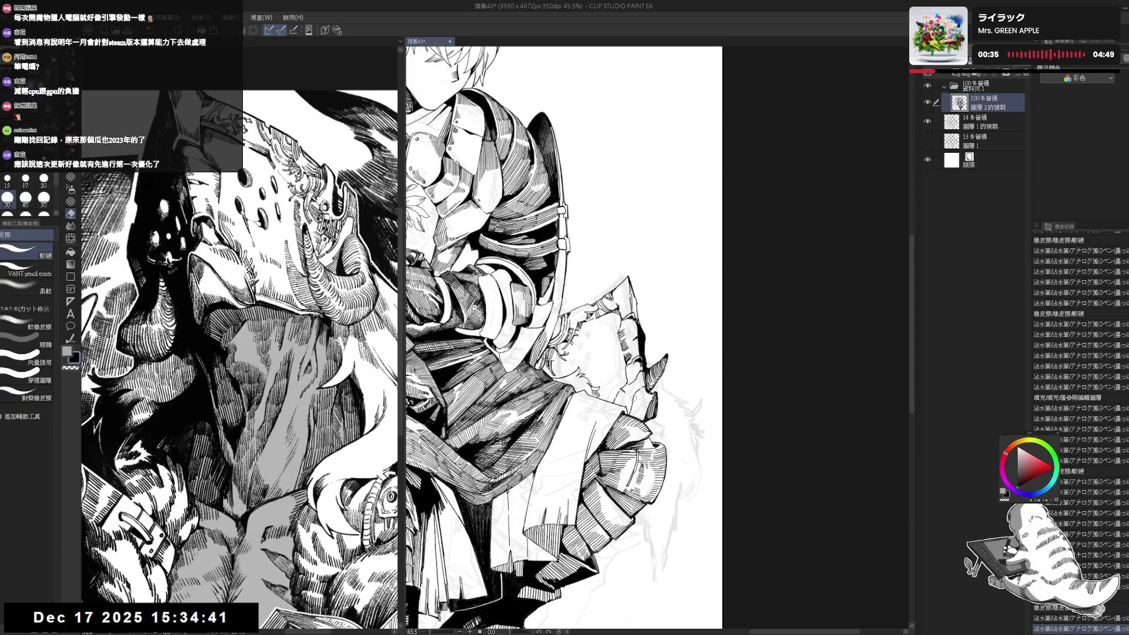
pyautogui.press('p')
pyautogui.press('e')
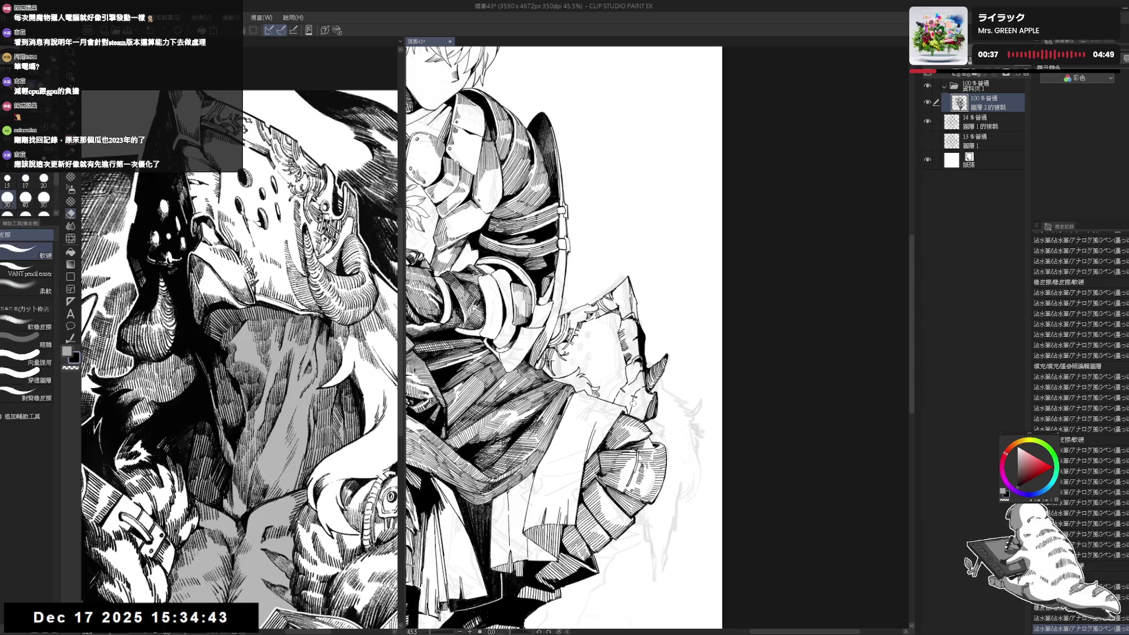
pyautogui.press('p')
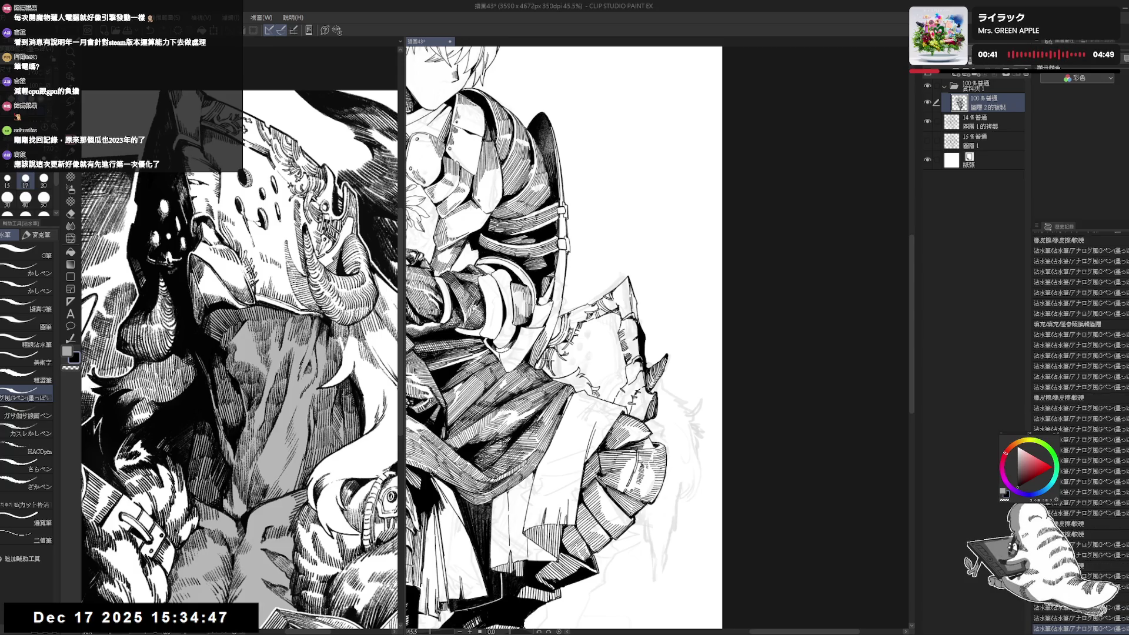
pyautogui.moveTo(647, 176)
pyautogui.mouseDown()
pyautogui.moveTo(705, 282)
pyautogui.moveTo(588, 235)
pyautogui.mouseUp()
pyautogui.press(']')
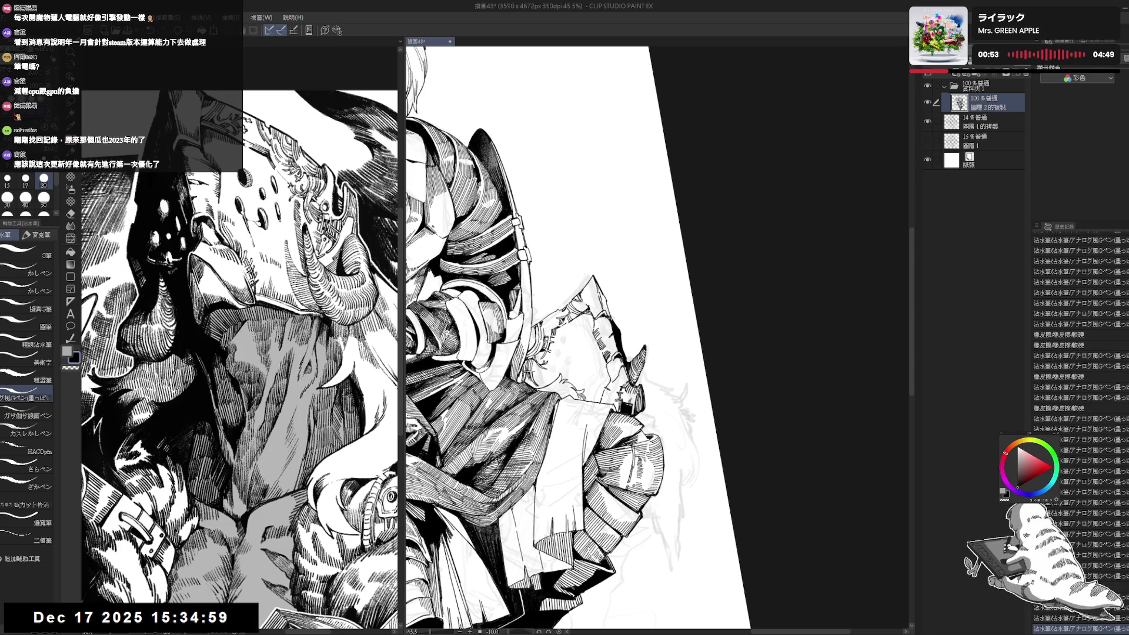
# - Ink a hatch stroke beside the knight's hip and switch to a slightly thinner pen
pyautogui.hotkey('ctrl', '@')
pyautogui.press('-')
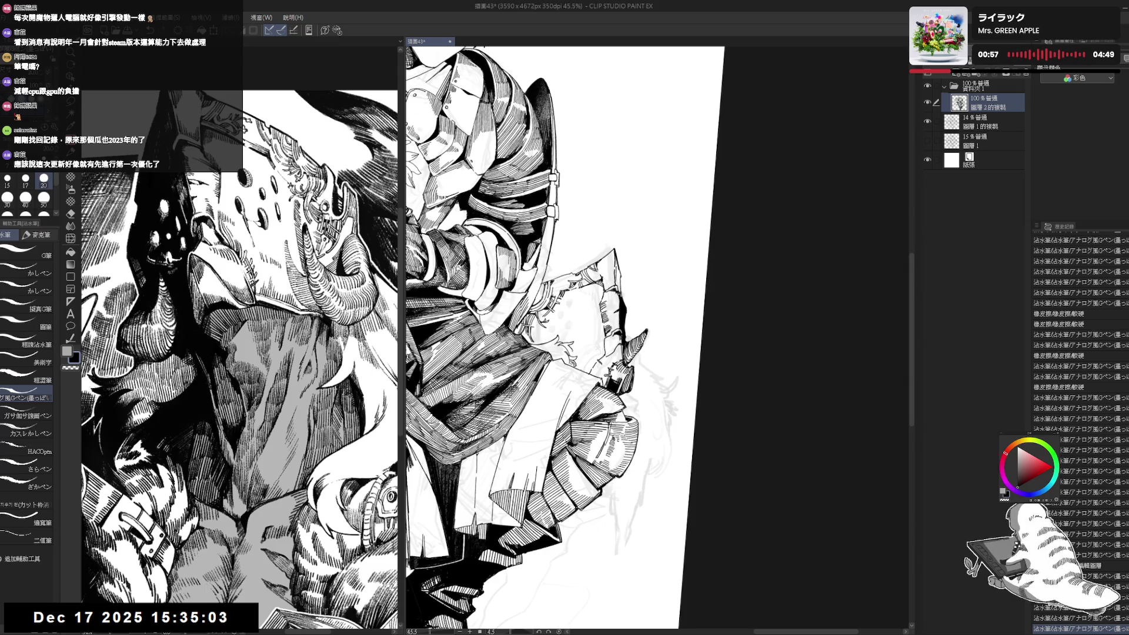
pyautogui.press('g')
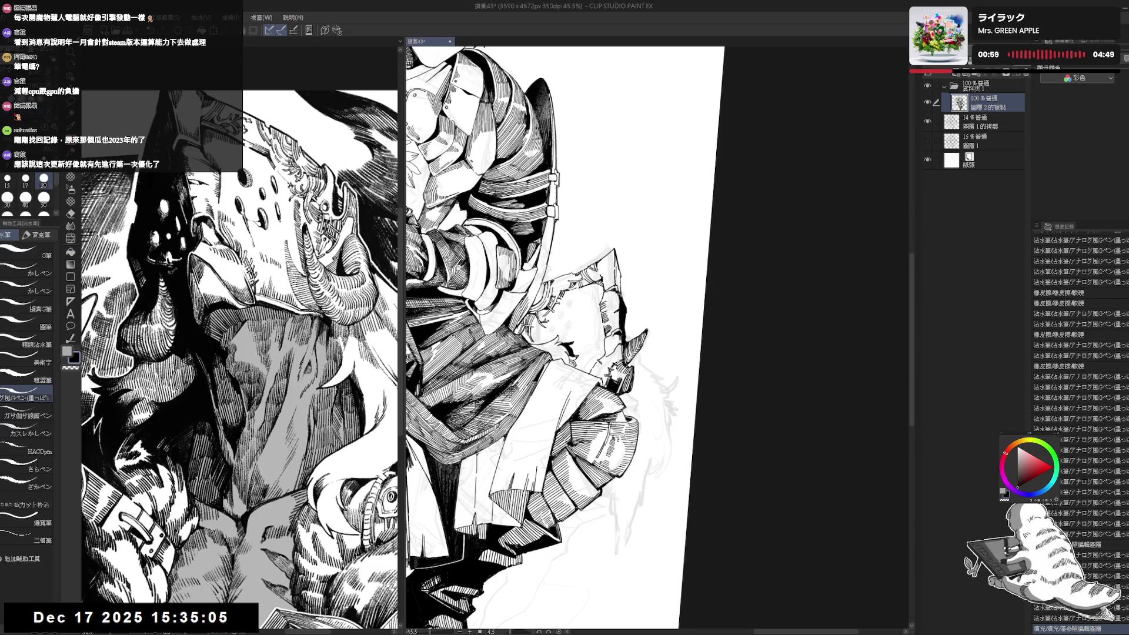
pyautogui.moveTo(564, 344); pyautogui.dragTo(584, 365)
pyautogui.hotkey('ctrl', '@')
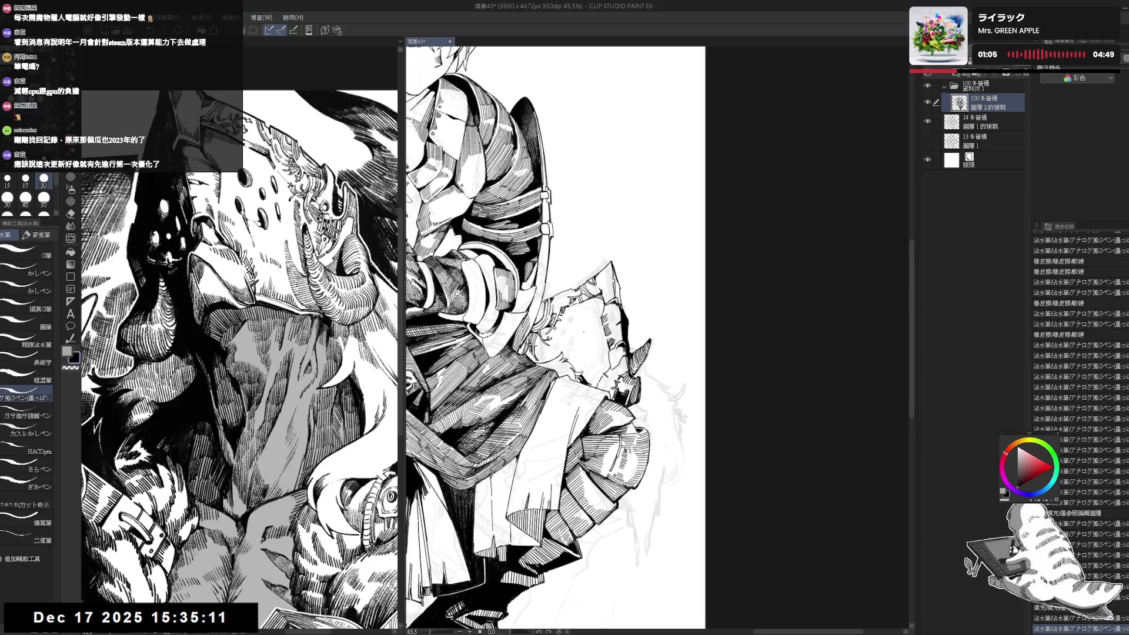
pyautogui.press('-')
pyautogui.press('[')
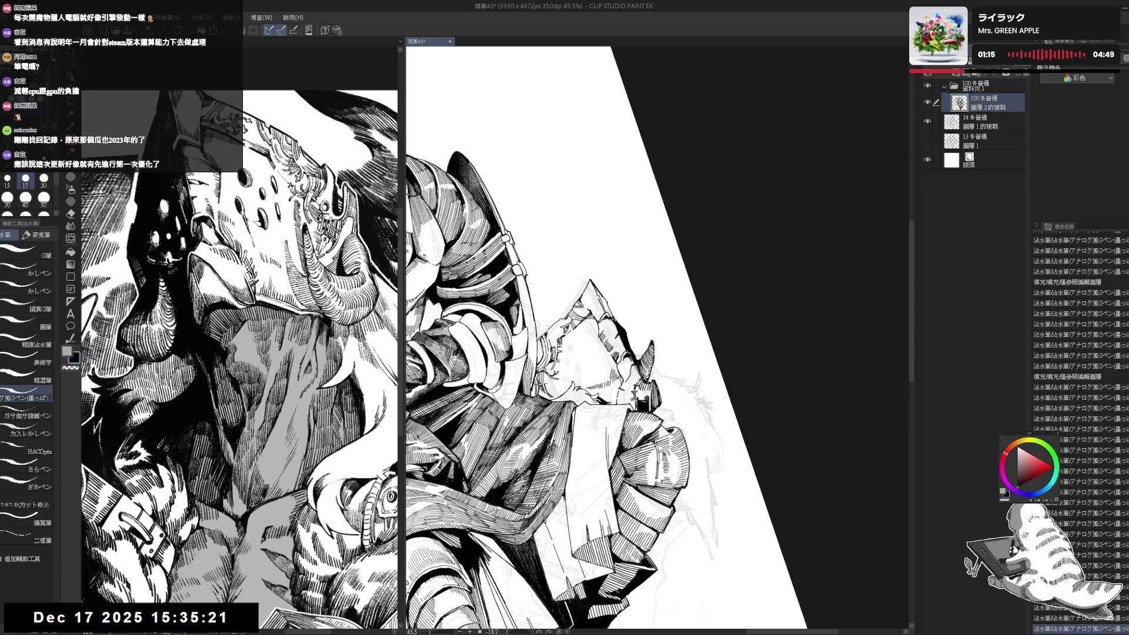
# - Add a stroke to the hip bundle and fill a small shadow area there with black
pyautogui.moveTo(619, 390); pyautogui.dragTo(617, 410)
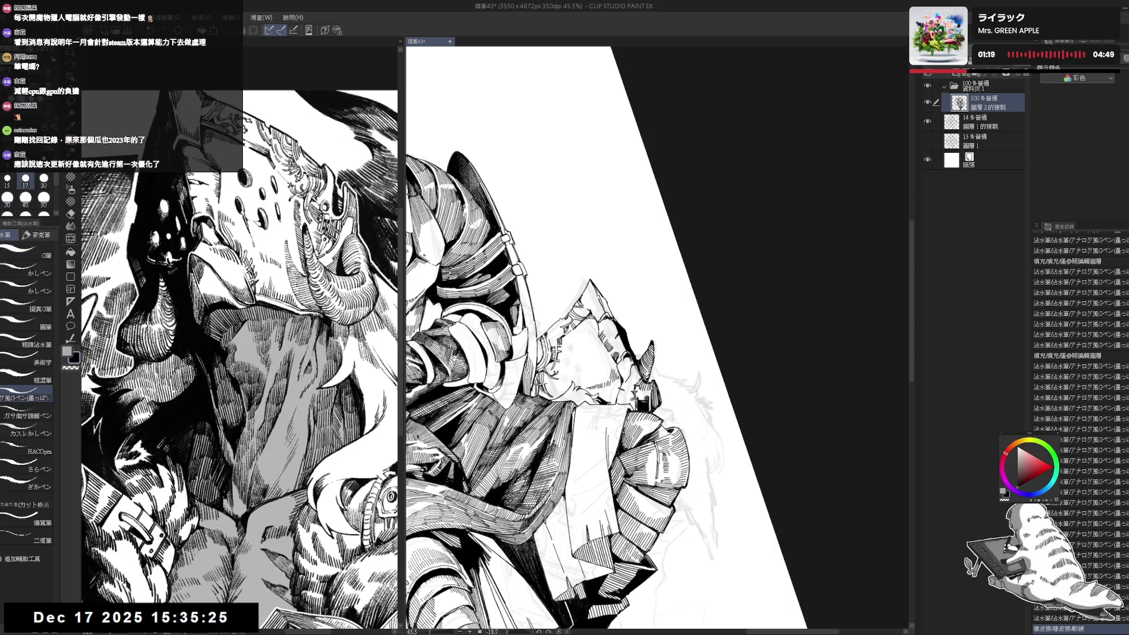
pyautogui.moveTo(647, 353); pyautogui.dragTo(682, 321)
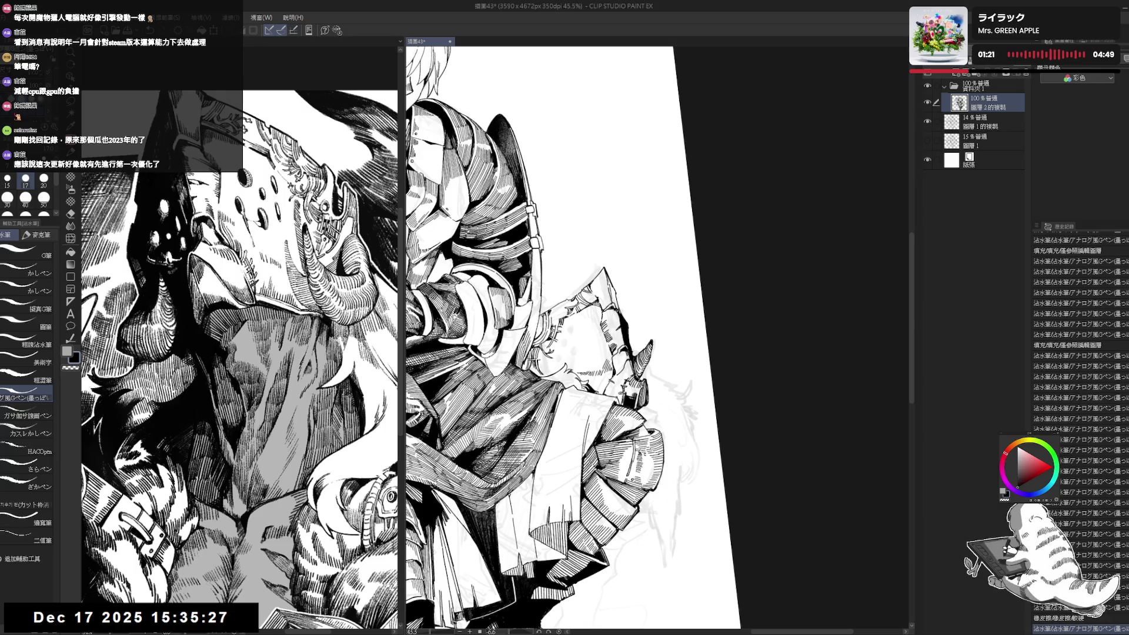
pyautogui.press('g')
pyautogui.hotkey('ctrl', '0')
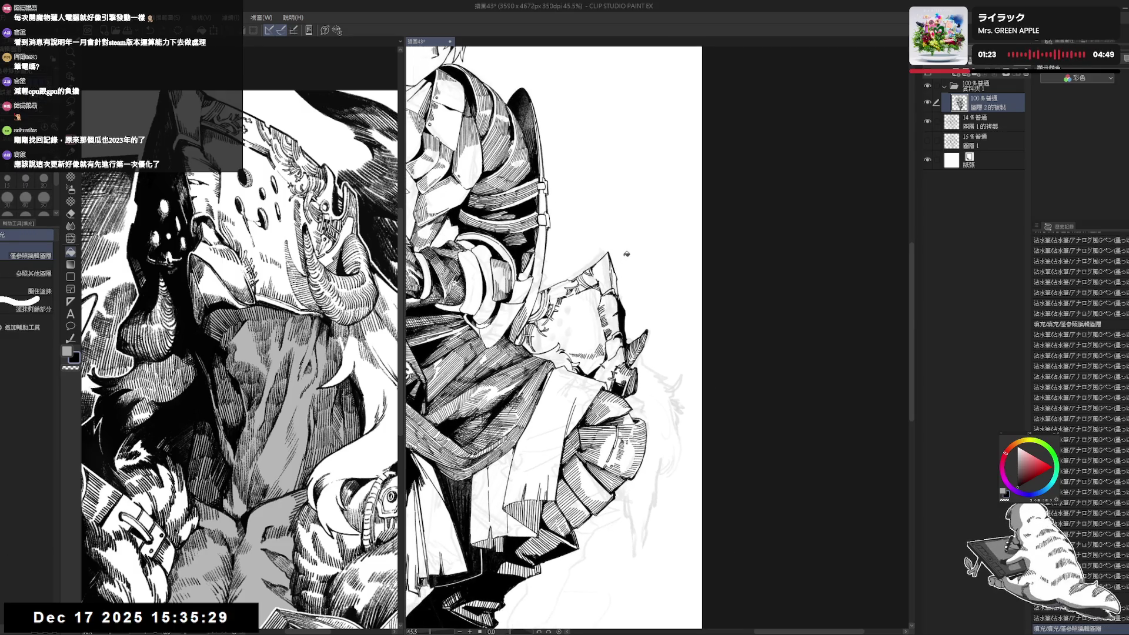
pyautogui.click(628, 257)
# - Fill the two small gaps near the knight's hip bundle with solid black
pyautogui.scroll(1, 628, 259)
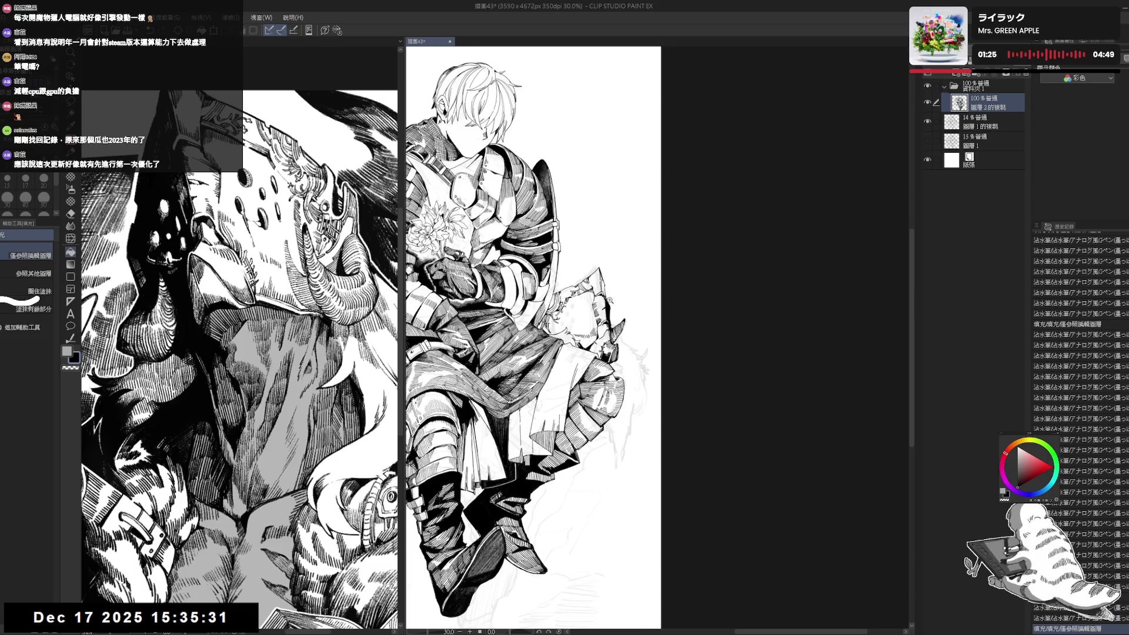
pyautogui.press('p')
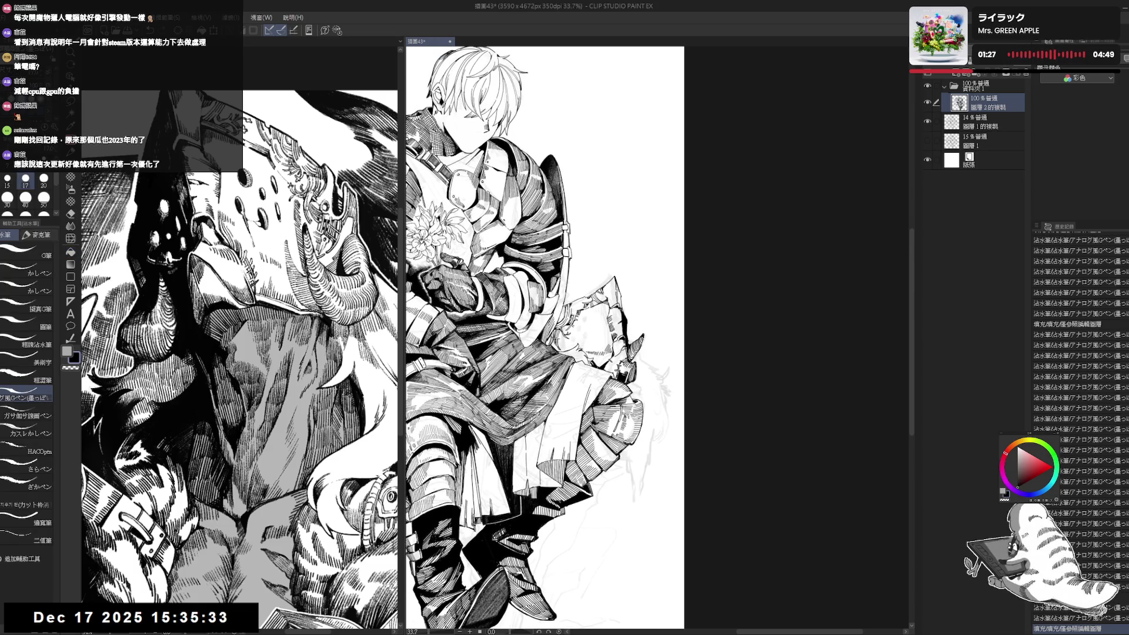
pyautogui.press('g')
pyautogui.click(628, 259)
pyautogui.click(628, 259)
pyautogui.press('p')
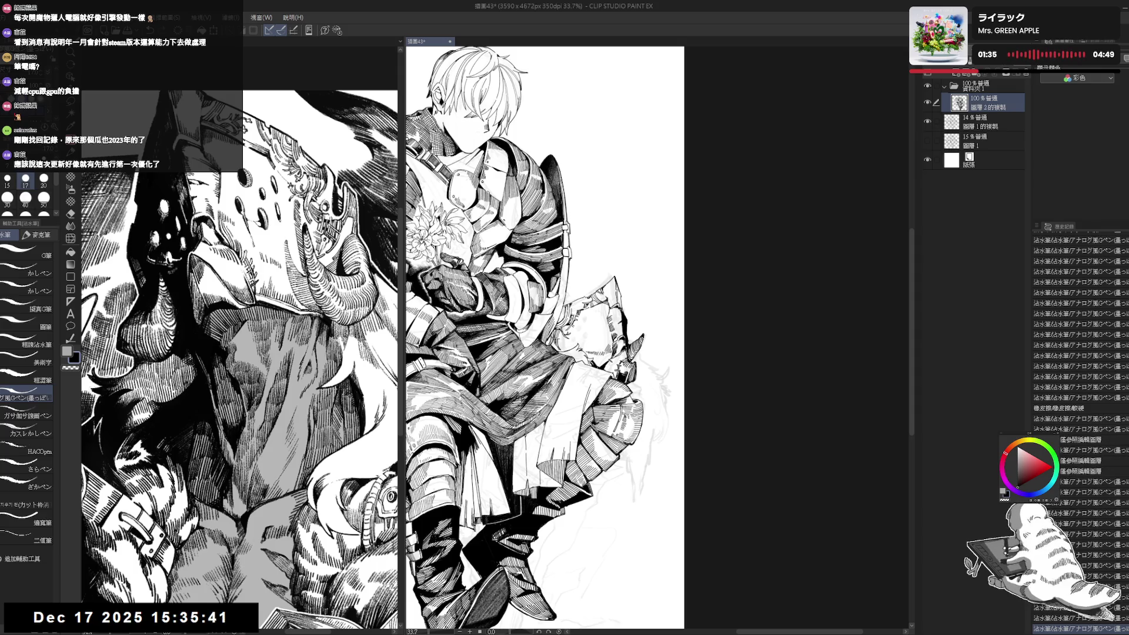
pyautogui.scroll(1, 552, 338)
# - Dab small pen marks on the bundle and the creature's face, erasing one stray mark
pyautogui.scroll(1, 595, 317)
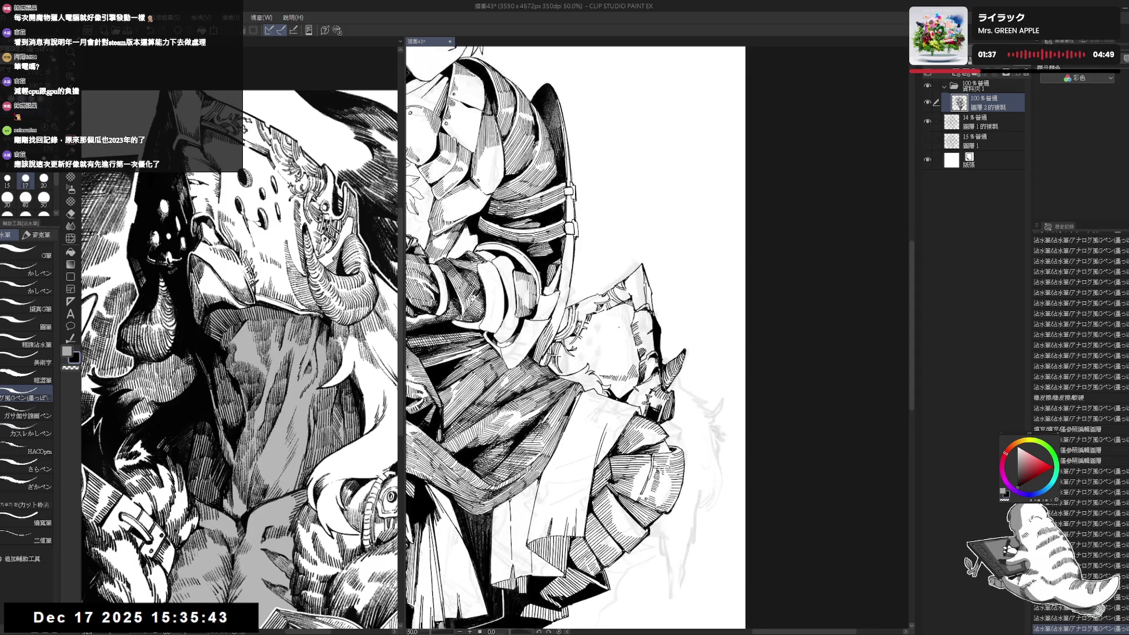
pyautogui.press(']')
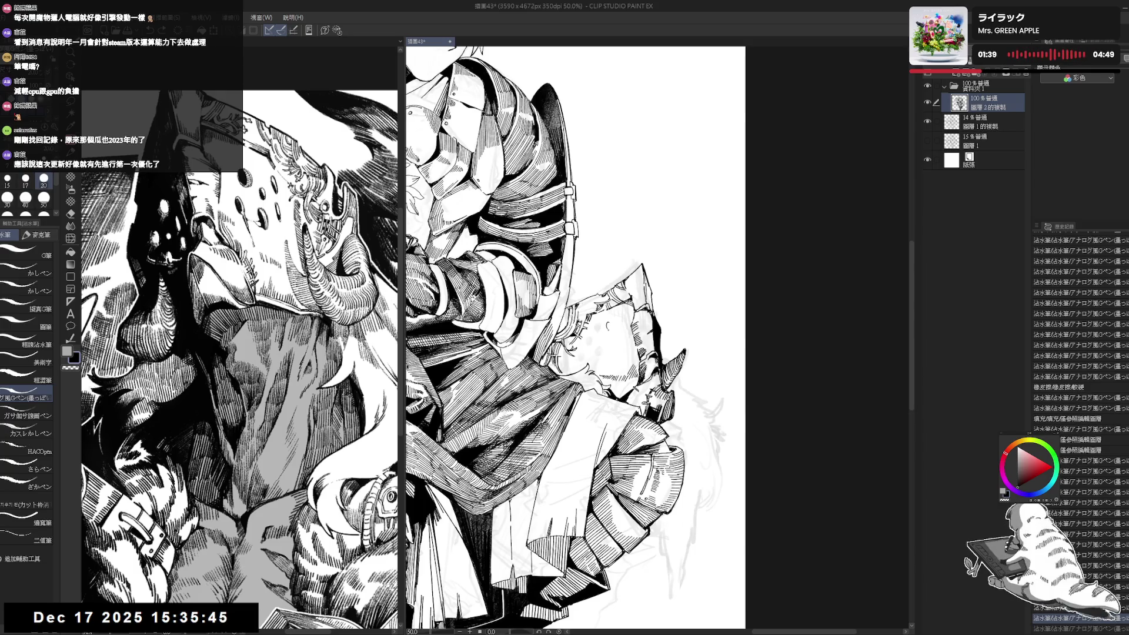
pyautogui.hotkey('ctrl', 'z')
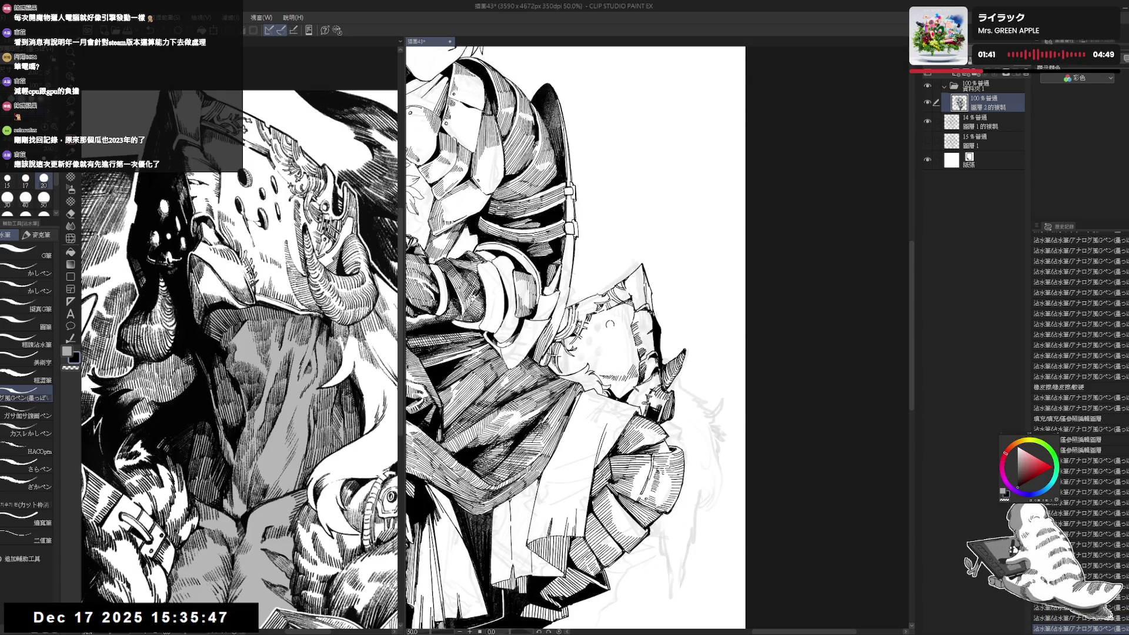
pyautogui.click(609, 324)
pyautogui.click(609, 326)
pyautogui.click(610, 325)
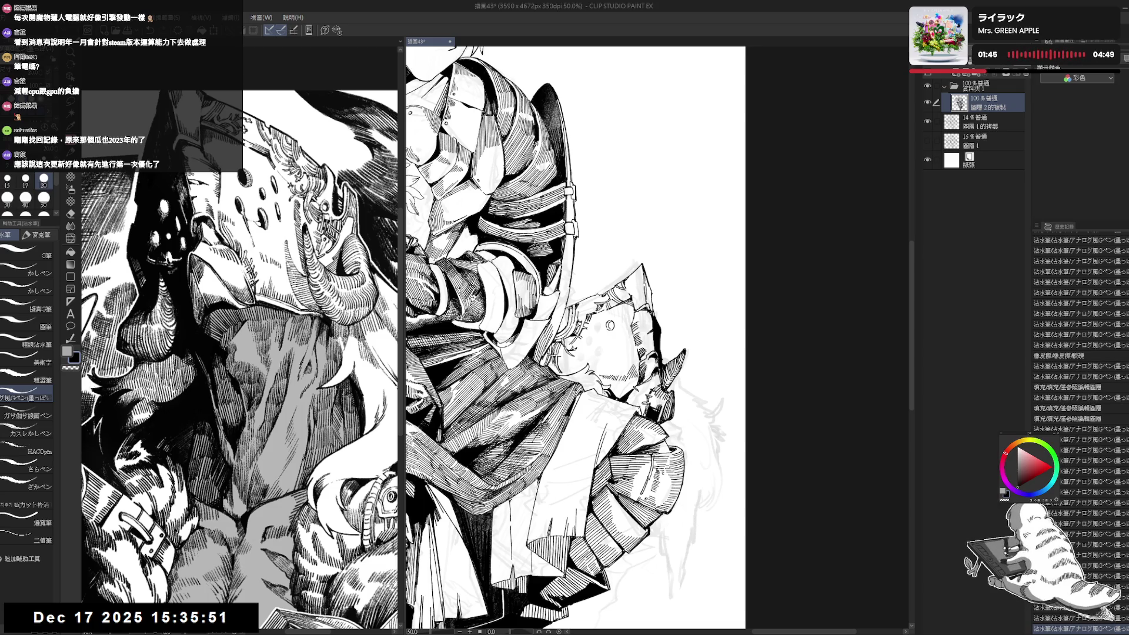
pyautogui.click(610, 325)
pyautogui.press('g')
pyautogui.click(610, 325)
pyautogui.press('e')
pyautogui.click(610, 325)
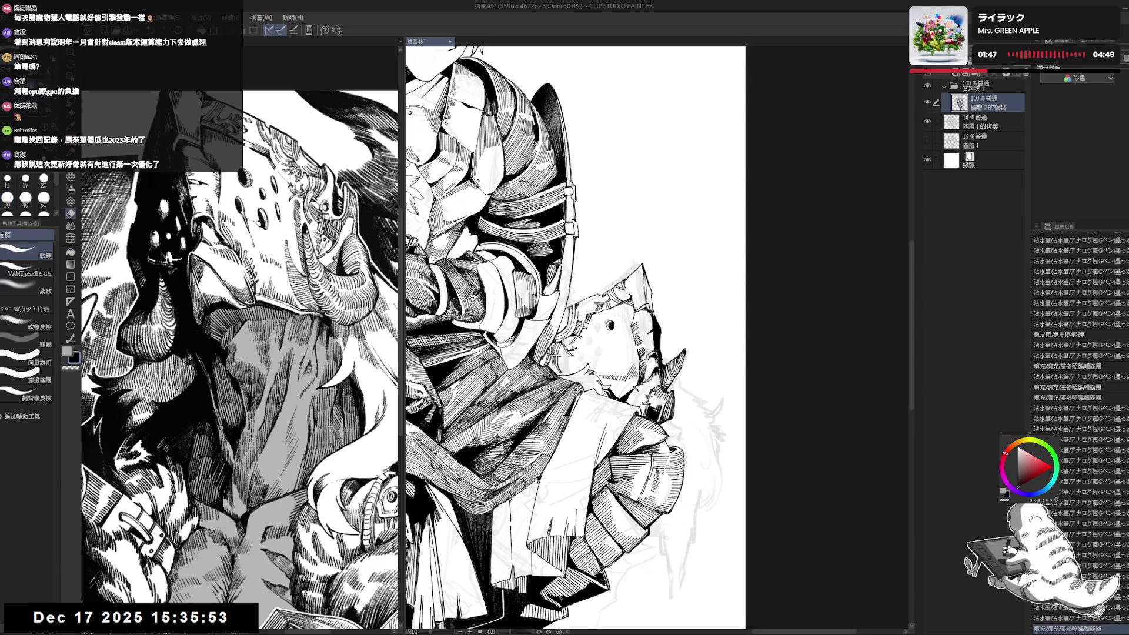
pyautogui.press('p')
pyautogui.click(609, 325)
pyautogui.click(610, 325)
pyautogui.click(610, 325)
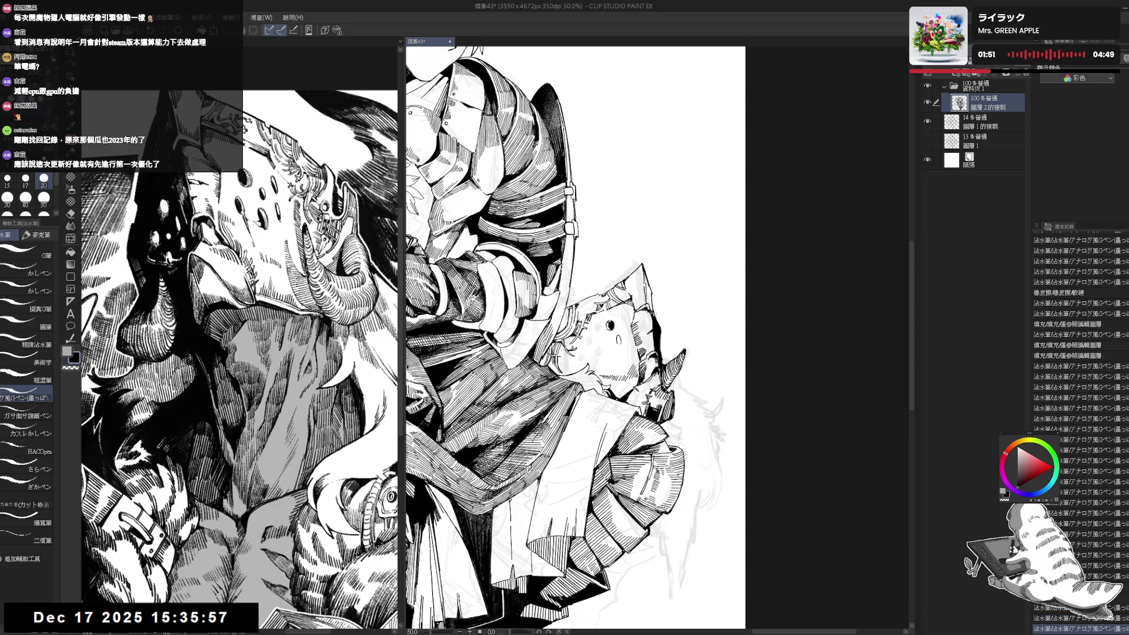
# - Draw the creature's eye as a small circle, fill it black, and clean up around it
pyautogui.click(618, 340)
pyautogui.click(618, 340)
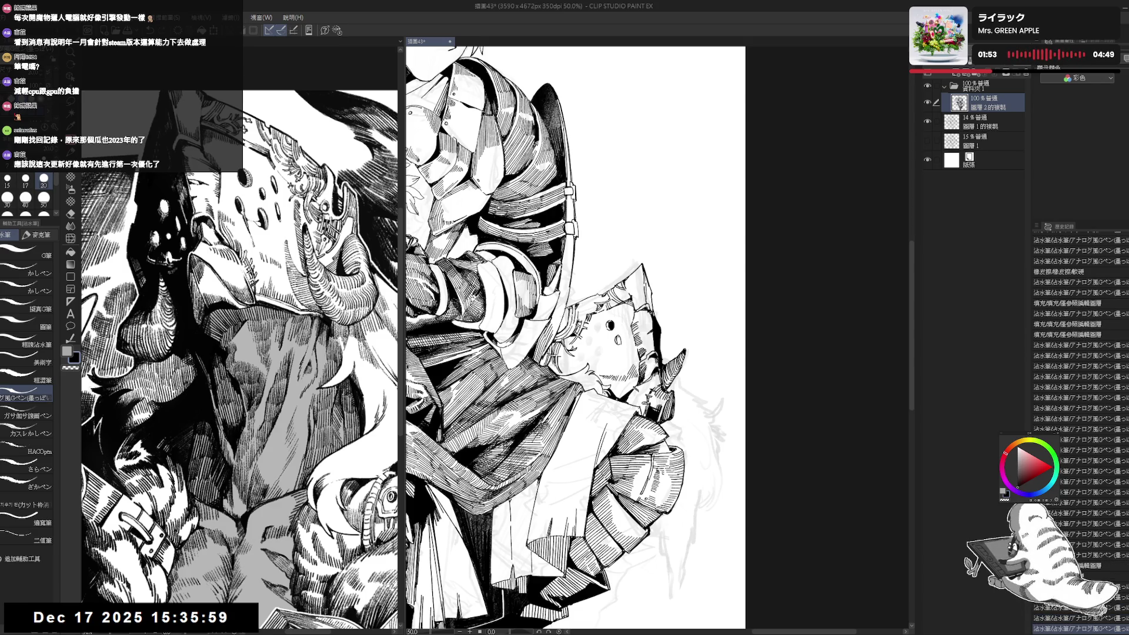
pyautogui.click(618, 340)
pyautogui.press('g')
pyautogui.click(617, 339)
pyautogui.press('p')
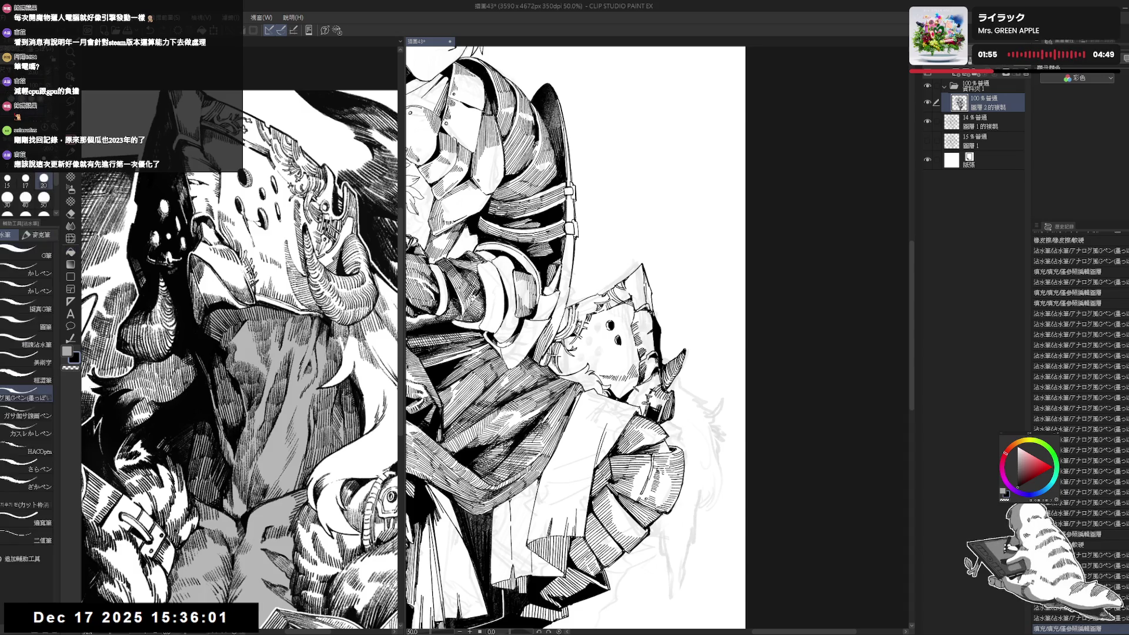
pyautogui.press('e')
pyautogui.click(617, 340)
pyautogui.click(618, 340)
pyautogui.press('p')
pyautogui.click(617, 340)
pyautogui.click(612, 344)
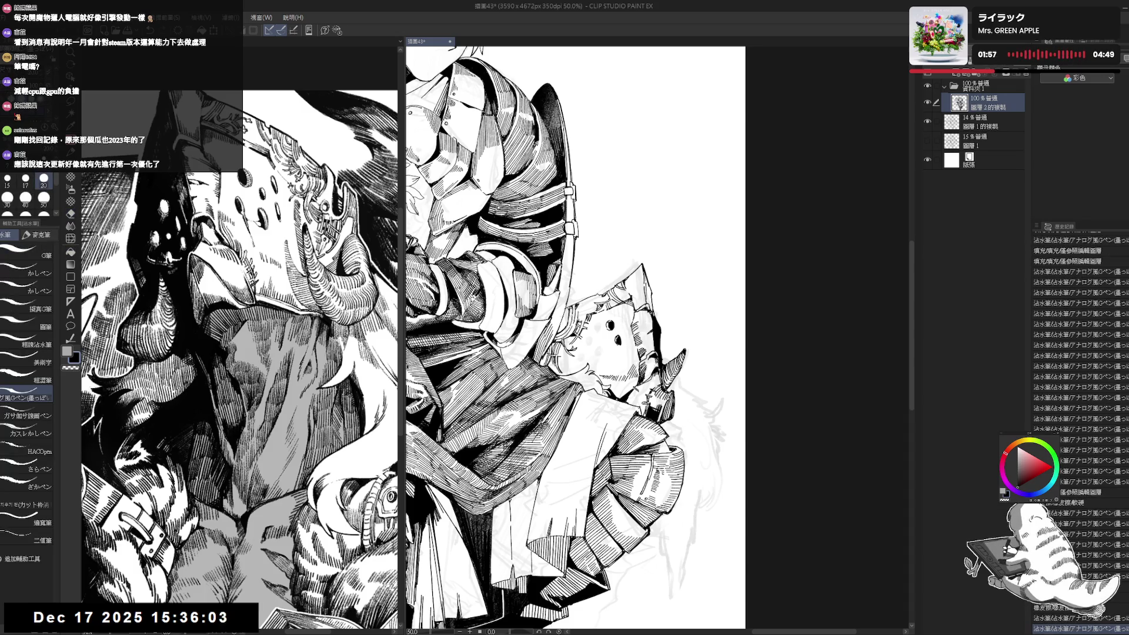
pyautogui.click(612, 344)
# - Add short ink strokes beside the spike and erase the small overshoots and stray marks
pyautogui.moveTo(596, 326); pyautogui.dragTo(594, 317)
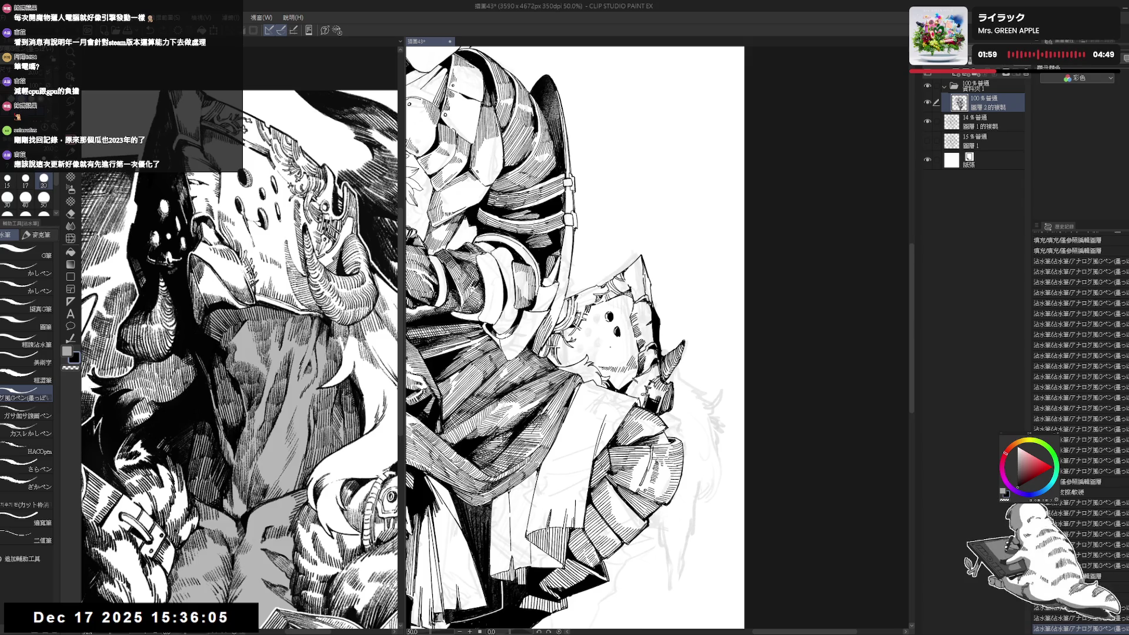
pyautogui.click(606, 344)
pyautogui.click(605, 344)
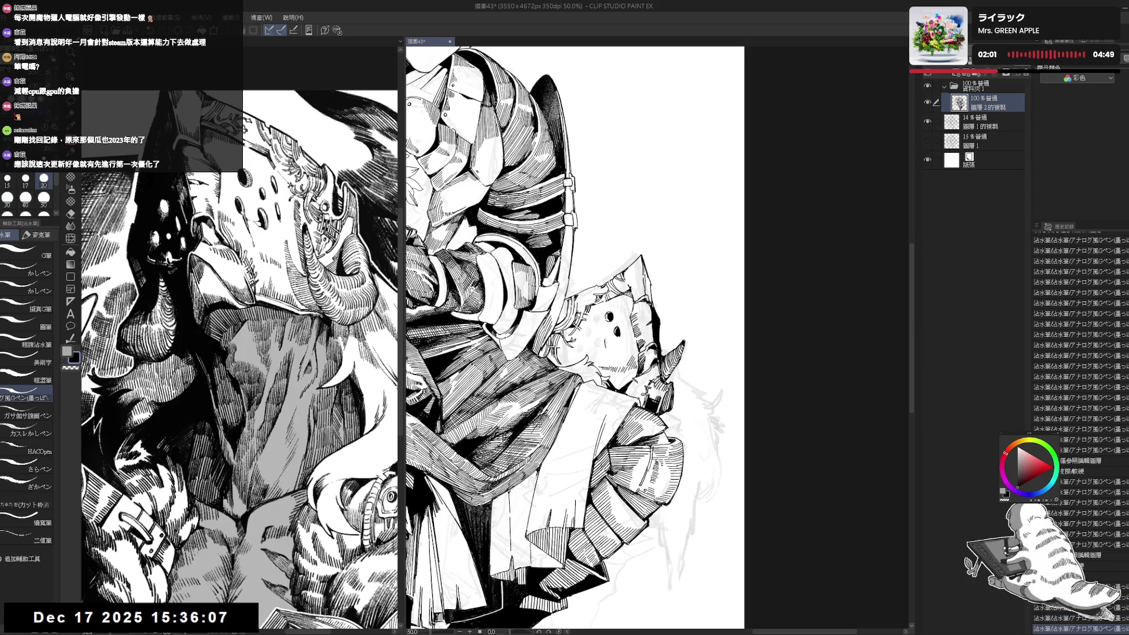
pyautogui.press('e')
pyautogui.click(606, 347)
pyautogui.press('p')
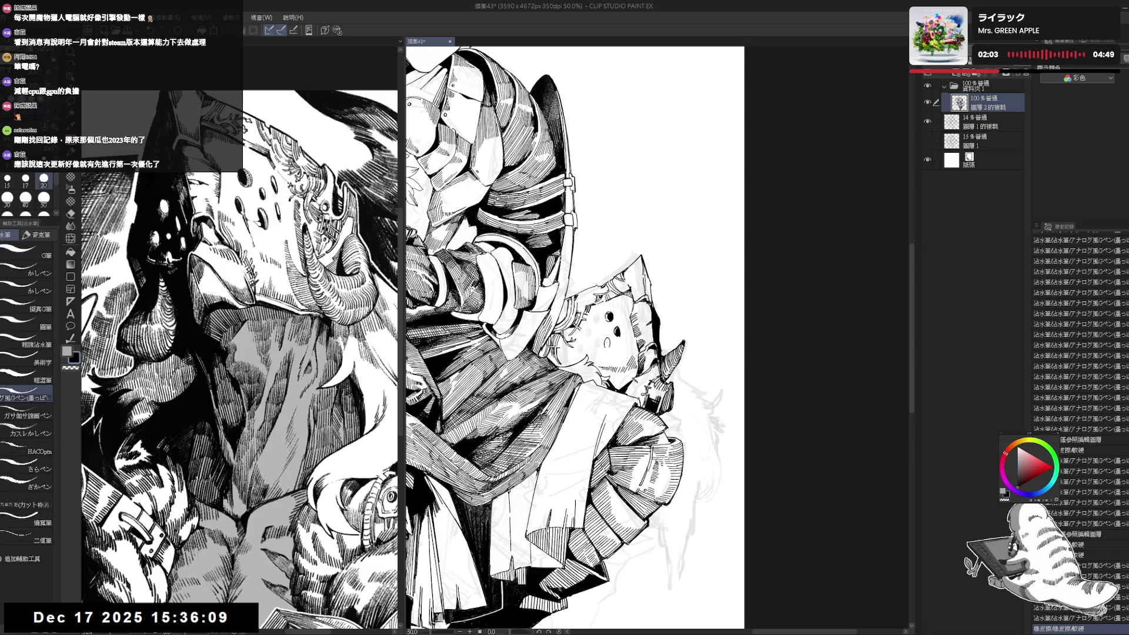
pyautogui.press('e')
pyautogui.click(607, 343)
pyautogui.press('p')
pyautogui.press('e')
pyautogui.click(606, 344)
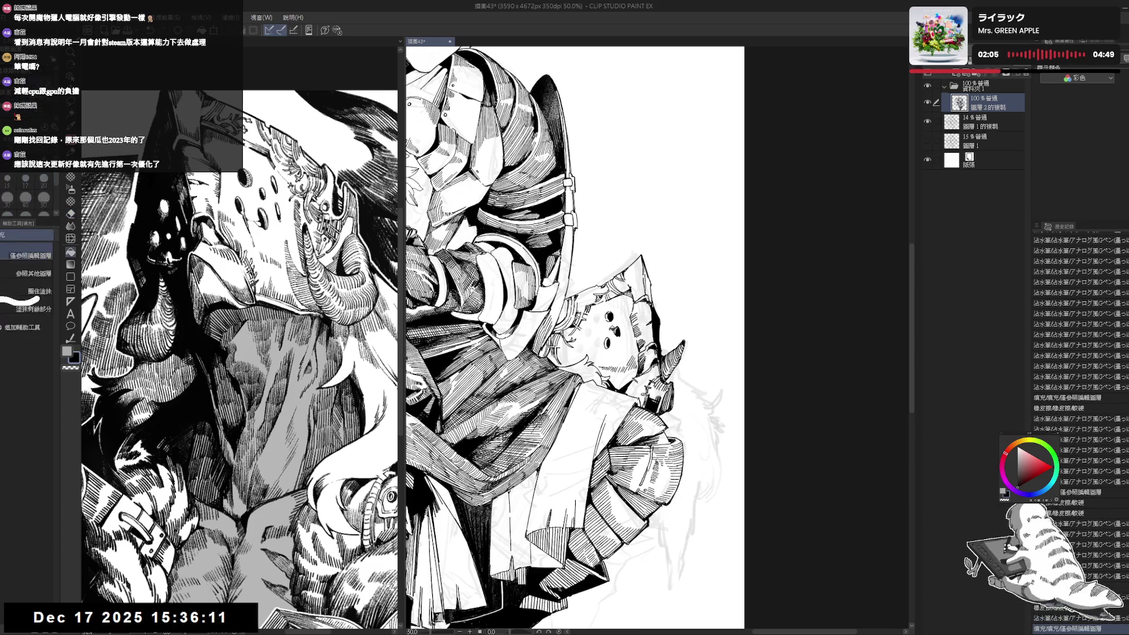
pyautogui.press('p')
pyautogui.click(595, 290)
pyautogui.moveTo(588, 294); pyautogui.dragTo(593, 305)
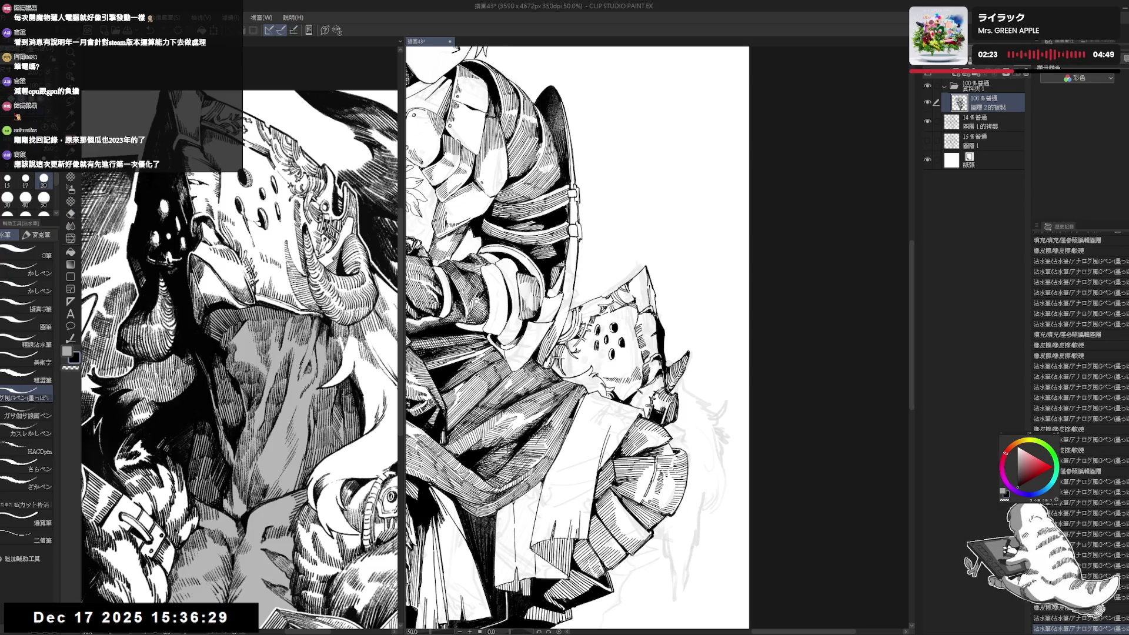
# - Fill a small ink gap and add a short pen stroke near the perforated piece
pyautogui.moveTo(576, 329)
pyautogui.mouseDown()
pyautogui.moveTo(582, 318)
pyautogui.moveTo(594, 353)
pyautogui.moveTo(572, 372)
pyautogui.mouseUp()
pyautogui.press('e')
pyautogui.press('p')
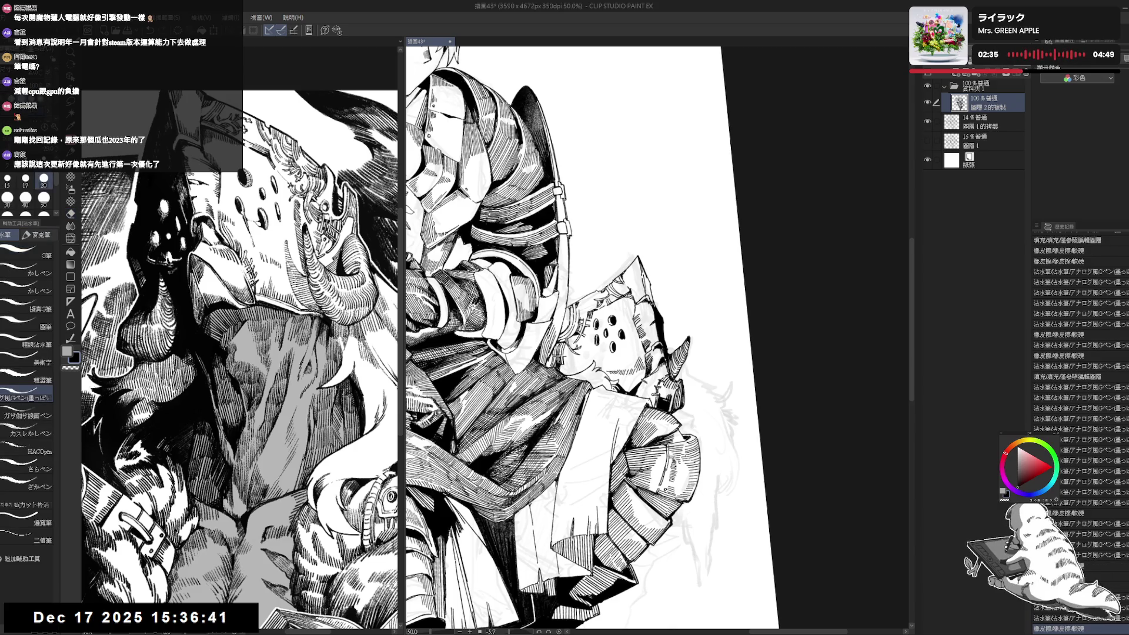
pyautogui.press('g')
pyautogui.moveTo(561, 365)
pyautogui.mouseDown()
pyautogui.moveTo(563, 374)
pyautogui.moveTo(591, 361)
pyautogui.mouseUp()
pyautogui.click(556, 349)
pyautogui.press('p')
pyautogui.press('e')
pyautogui.press('p')
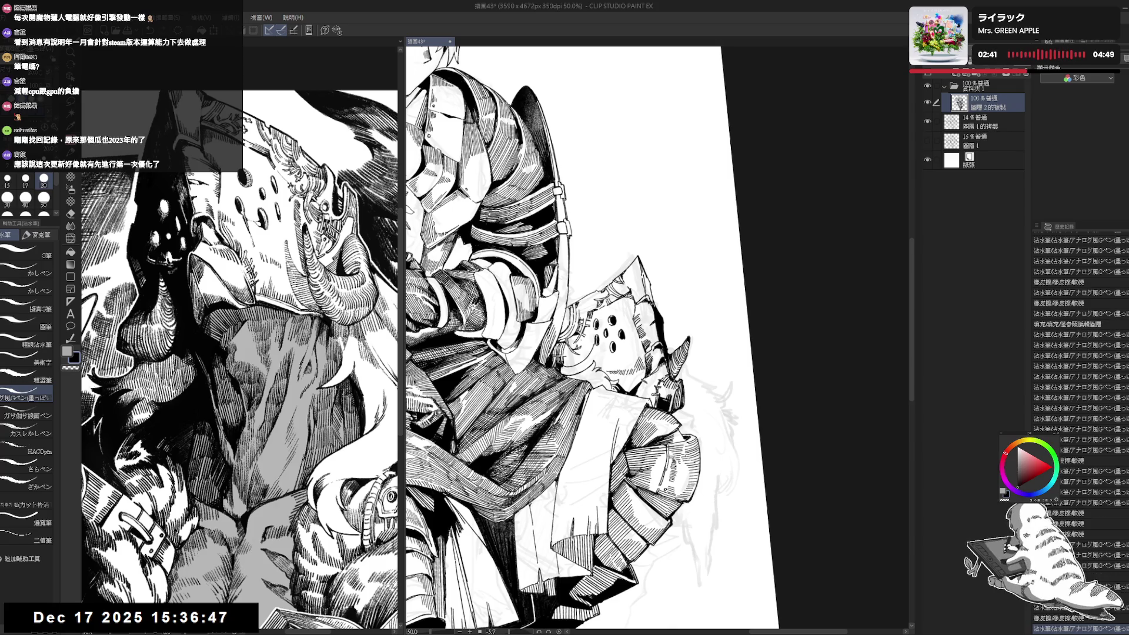
# - Undo the last pen stroke and redraw it, then straighten the canvas and zoom out to 36%
pyautogui.hotkey('ctrl', 'z')
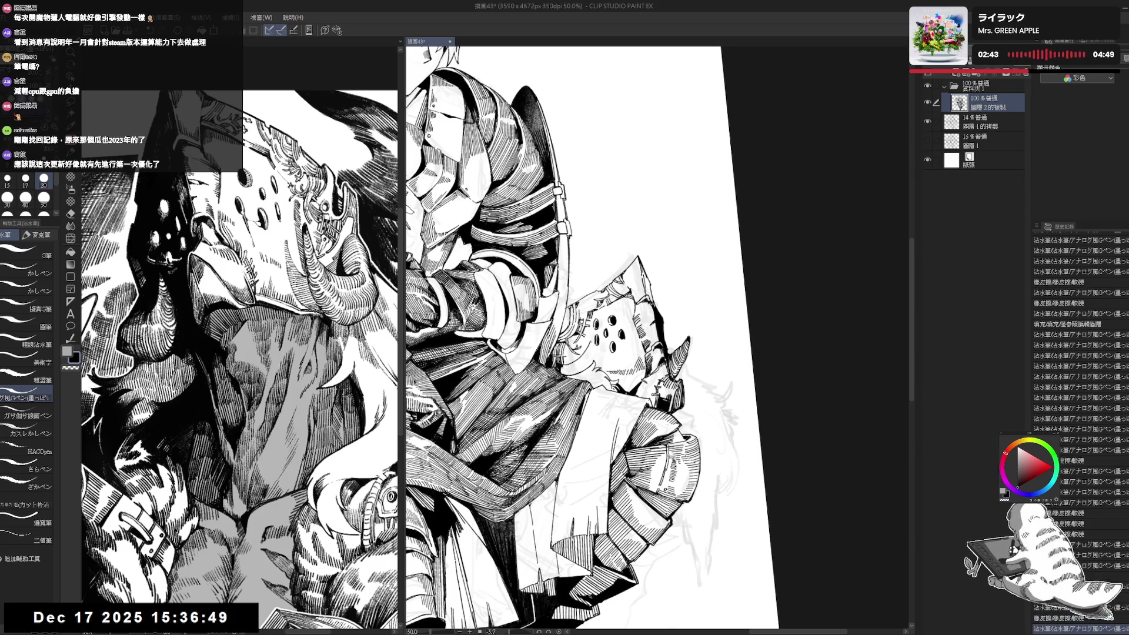
pyautogui.moveTo(587, 348); pyautogui.dragTo(591, 364)
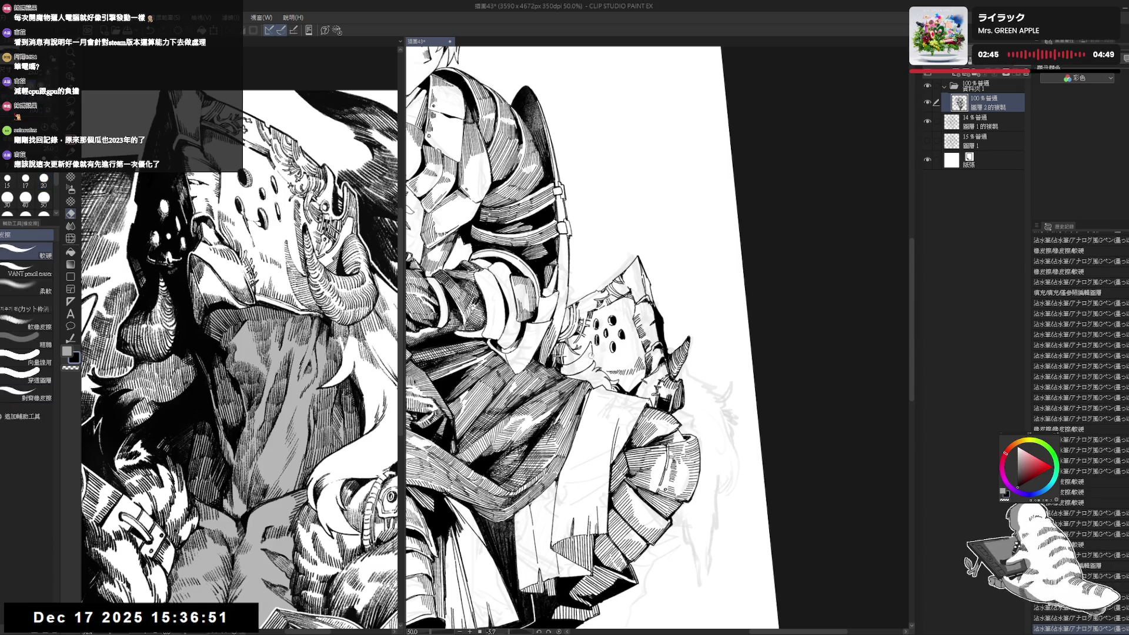
pyautogui.hotkey('ctrl', '@')
pyautogui.scroll(-3, 573, 327)
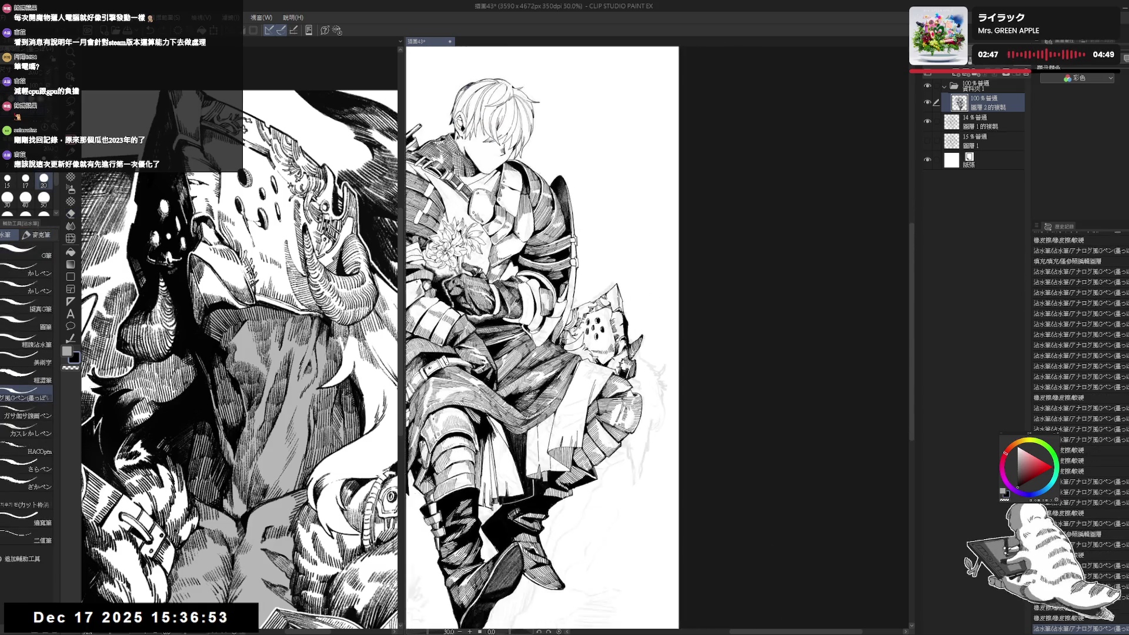
pyautogui.scroll(1, 603, 385)
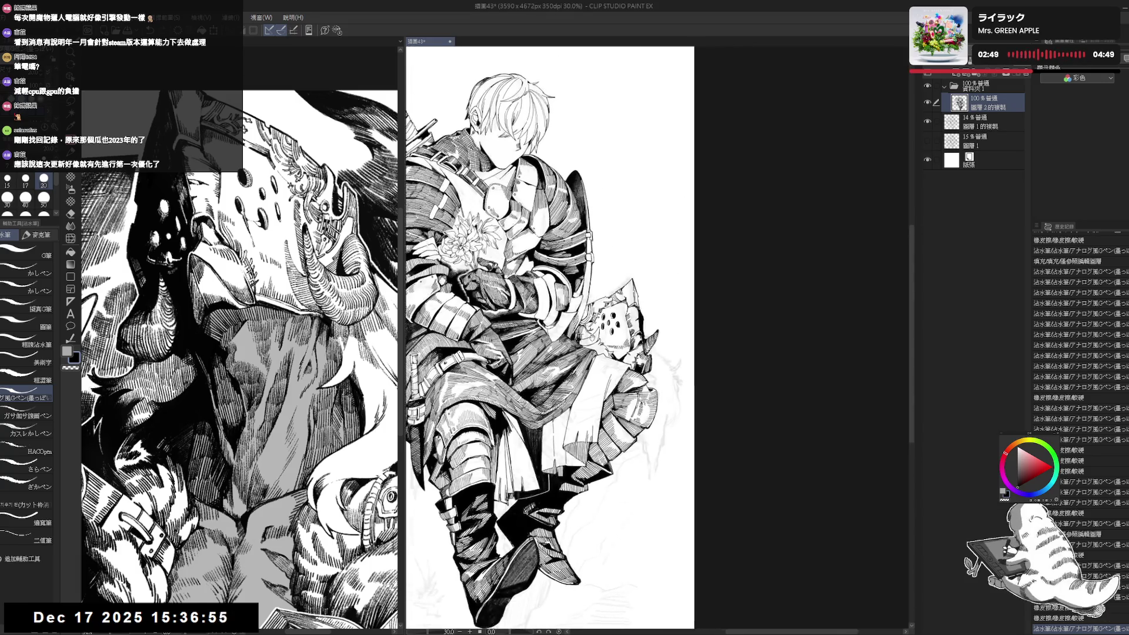
pyautogui.hscroll(5, 603, 385)
# - Erase two stray marks and add a row of hatching strokes to the lap cloth
pyautogui.press('e')
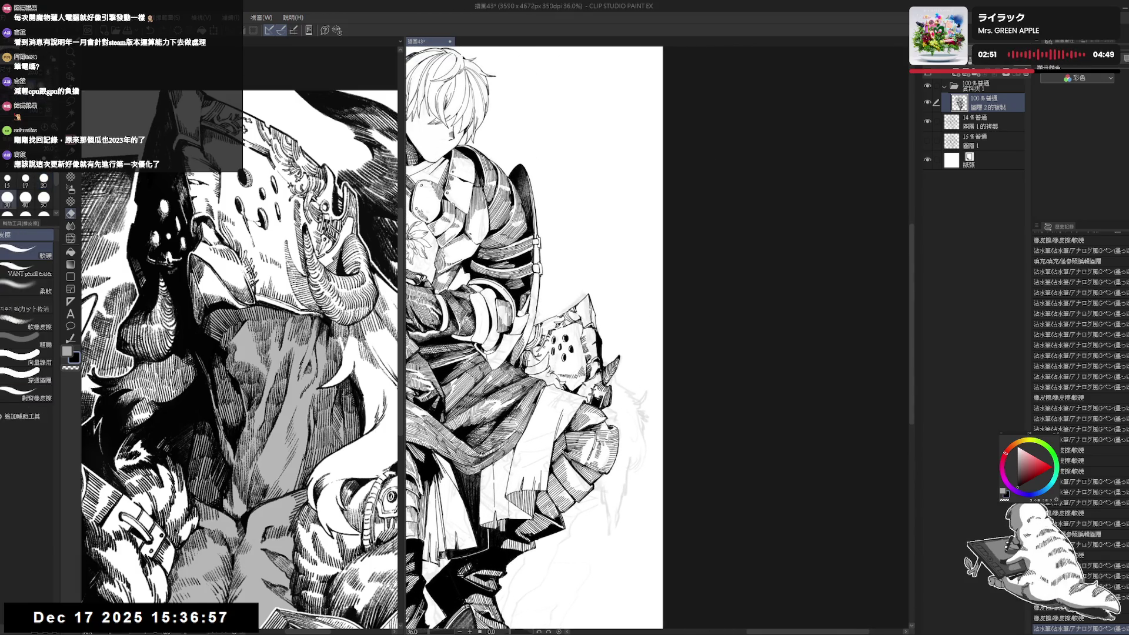
pyautogui.click(532, 373)
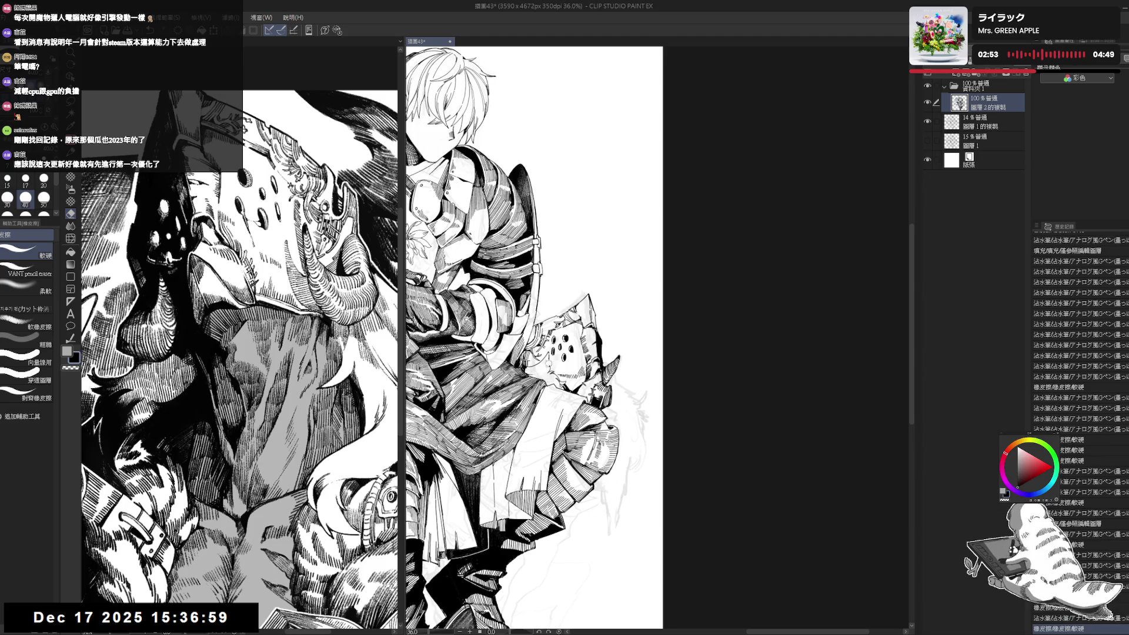
pyautogui.click(548, 360)
pyautogui.press('p')
pyautogui.click(538, 364)
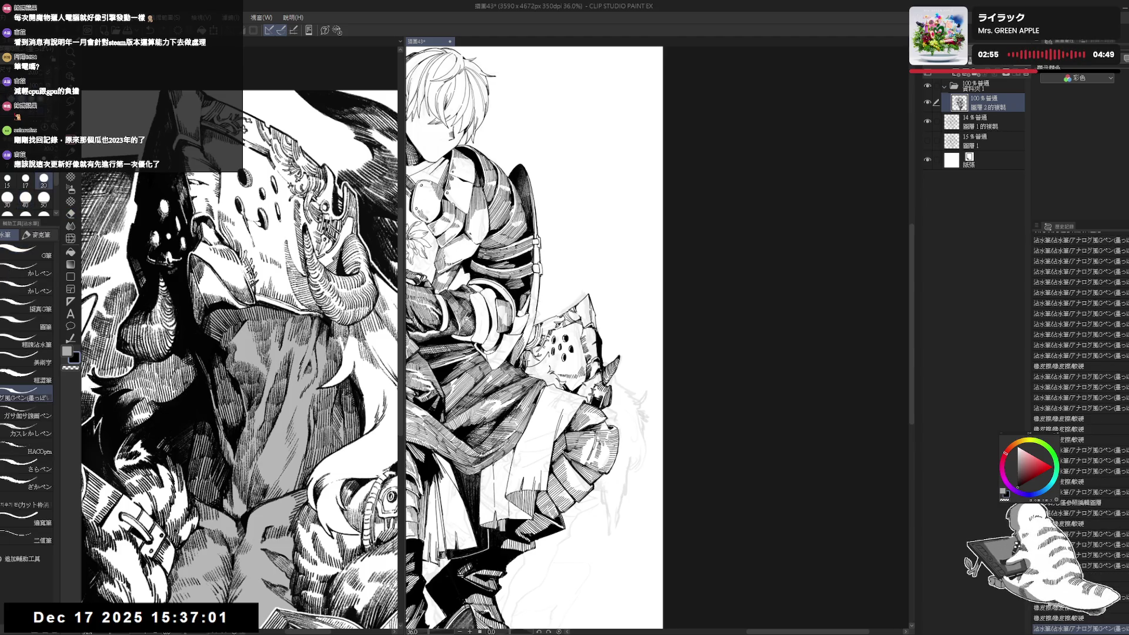
pyautogui.click(540, 362)
pyautogui.click(542, 360)
pyautogui.click(543, 358)
pyautogui.click(545, 355)
# - Erase a stray hatch line and add a second column of hatching on the cloth
pyautogui.press('e')
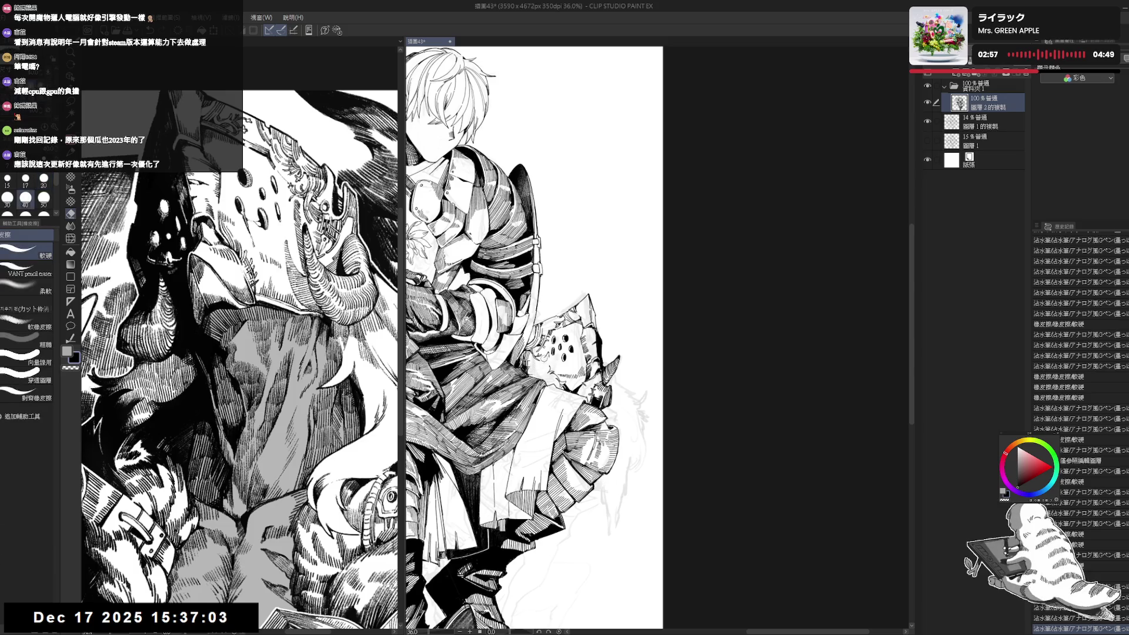
pyautogui.click(538, 362)
pyautogui.press('p')
pyautogui.click(547, 356)
pyautogui.click(547, 359)
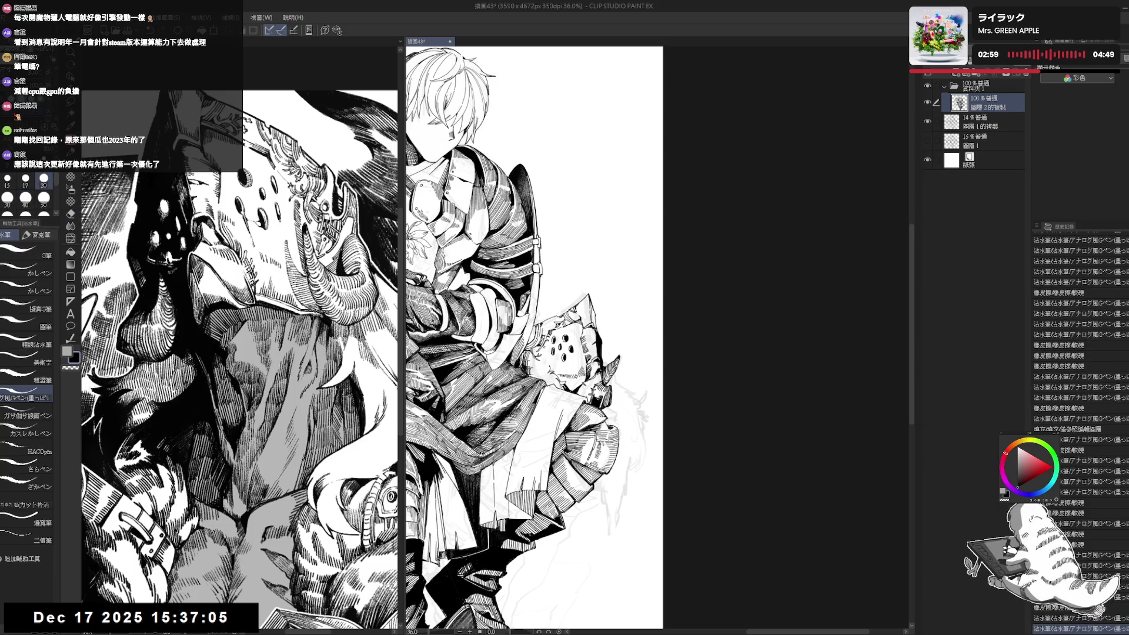
pyautogui.click(547, 361)
pyautogui.click(547, 363)
pyautogui.click(547, 364)
# - Build a dense run of hatching down the draped lap cloth
pyautogui.press('e')
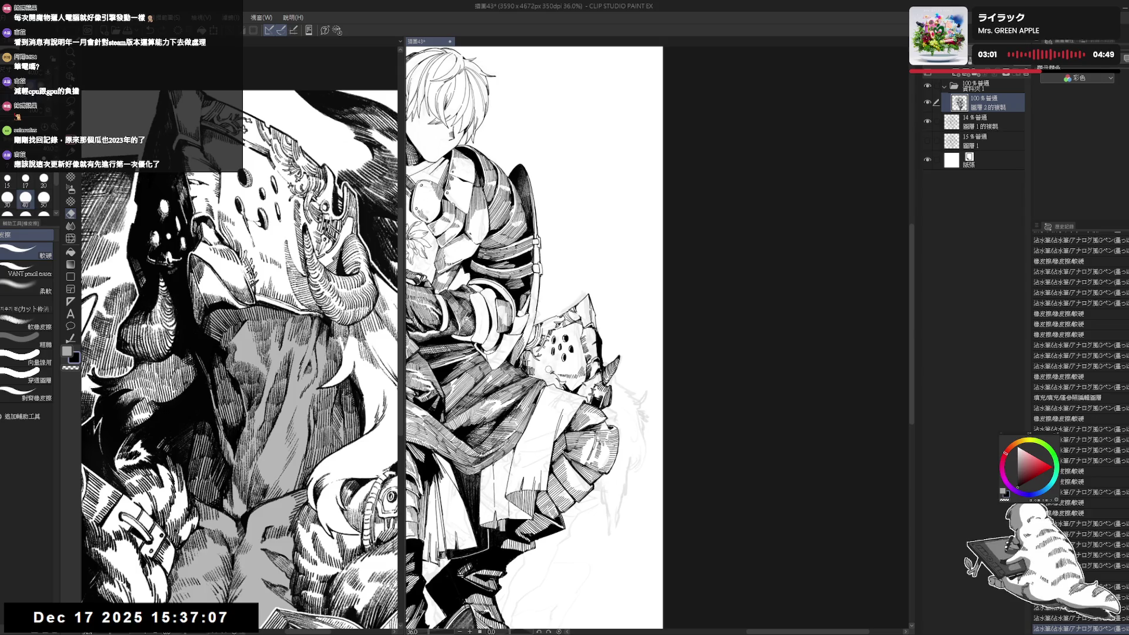
pyautogui.press('p')
pyautogui.click(547, 367)
pyautogui.click(548, 368)
pyautogui.click(548, 368)
pyautogui.click(548, 369)
pyautogui.click(549, 369)
pyautogui.click(549, 370)
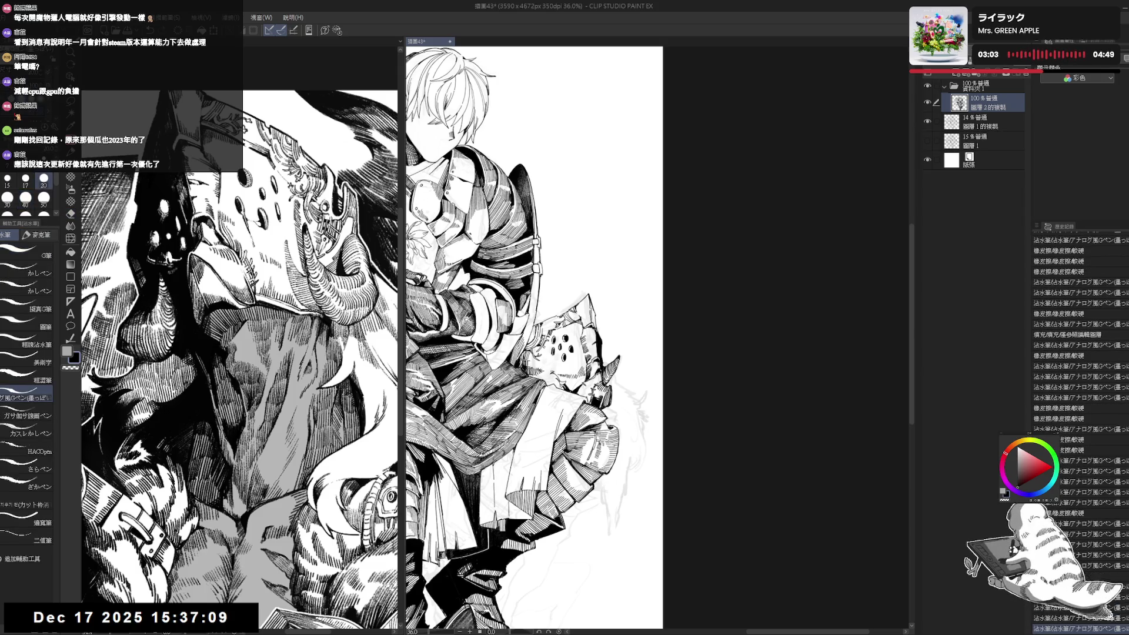
pyautogui.click(550, 370)
pyautogui.click(550, 371)
pyautogui.click(550, 372)
pyautogui.click(550, 373)
pyautogui.click(551, 373)
pyautogui.click(551, 373)
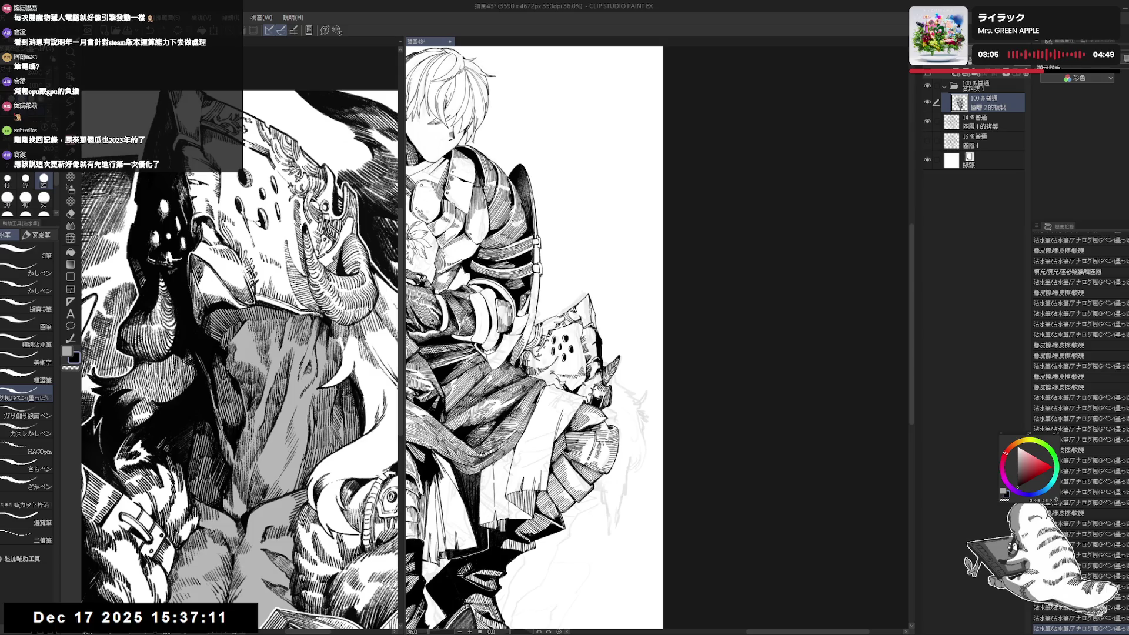
# - Undo two stray strokes, fill a small gap in the cloth's ink black, and straighten the view
pyautogui.click(550, 365)
pyautogui.moveTo(588, 235); pyautogui.dragTo(605, 264)
pyautogui.moveTo(554, 352)
pyautogui.mouseDown()
pyautogui.moveTo(569, 353)
pyautogui.moveTo(562, 359)
pyautogui.mouseUp()
pyautogui.press('p')
pyautogui.press('e')
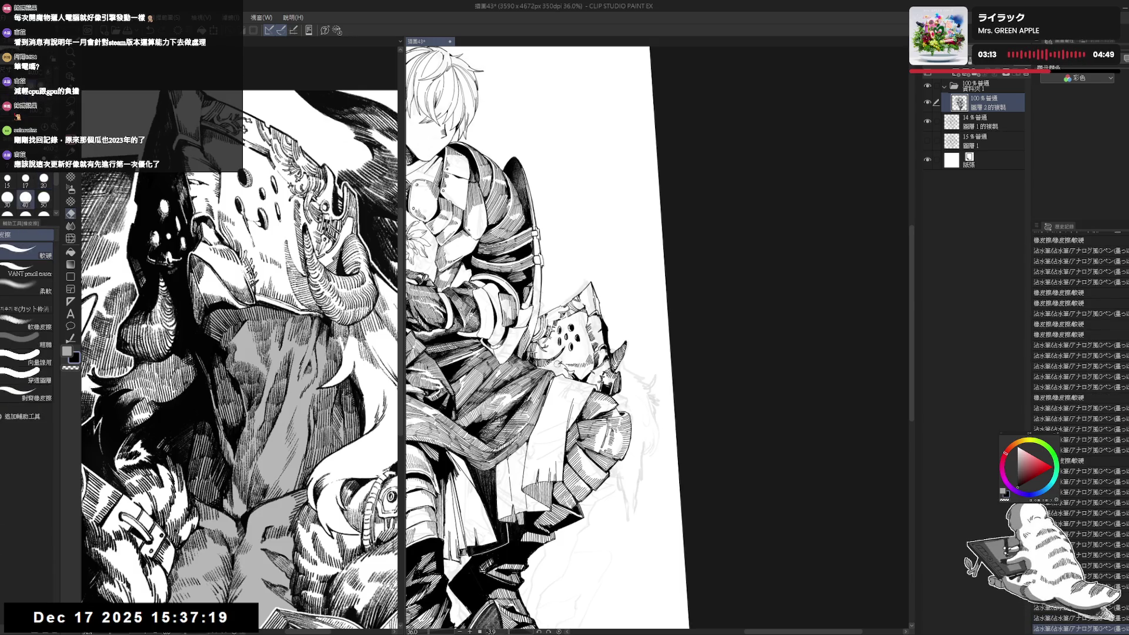
pyautogui.press('p')
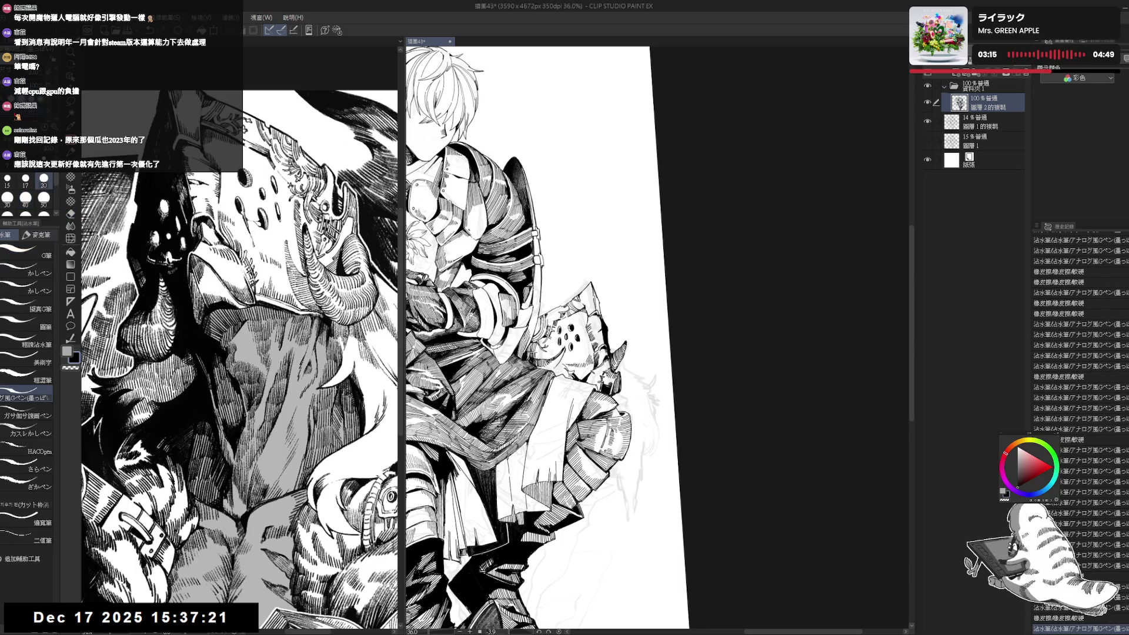
pyautogui.moveTo(553, 352); pyautogui.dragTo(562, 357)
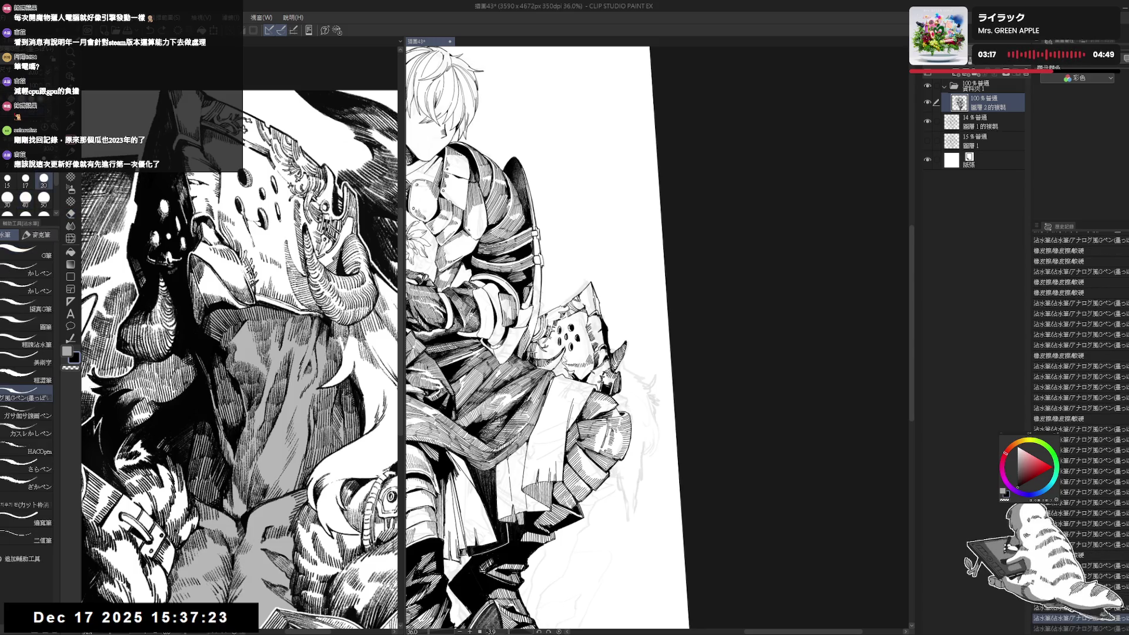
pyautogui.hotkey('ctrl', 'z')
pyautogui.hotkey('ctrl', 'z')
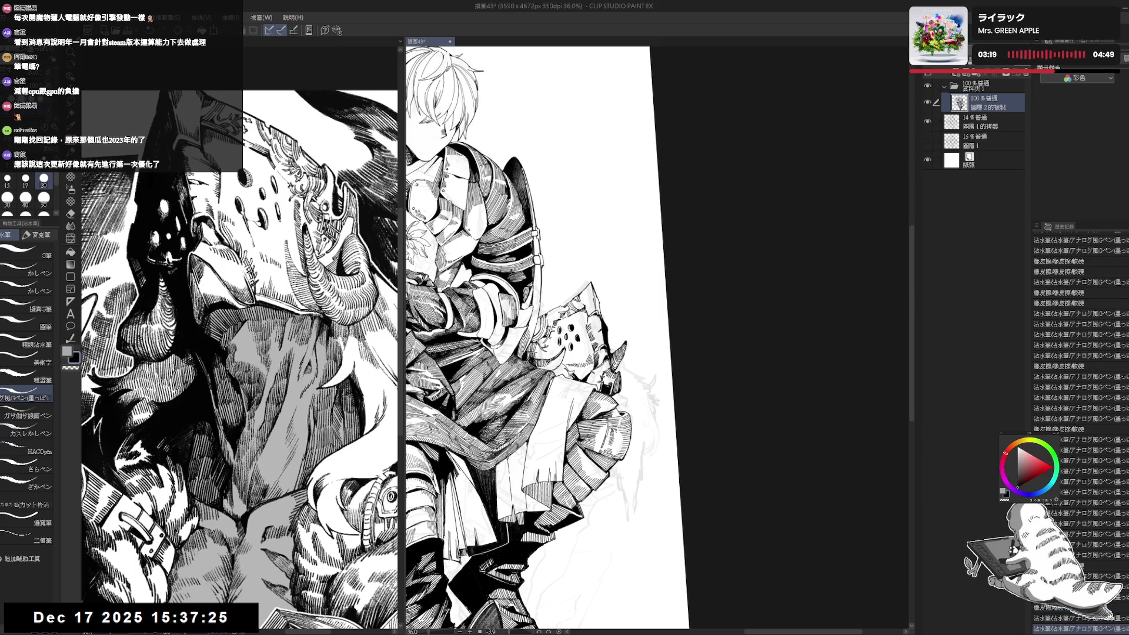
pyautogui.press('g')
pyautogui.click(561, 364)
pyautogui.press('p')
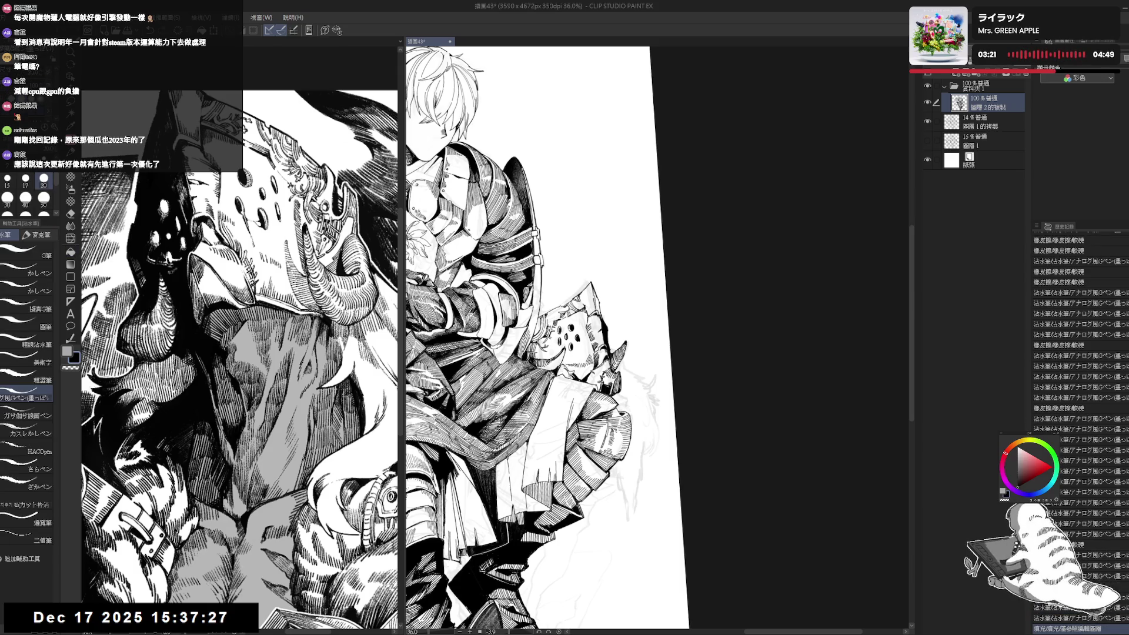
pyautogui.moveTo(359, 373); pyautogui.dragTo(617, 364)
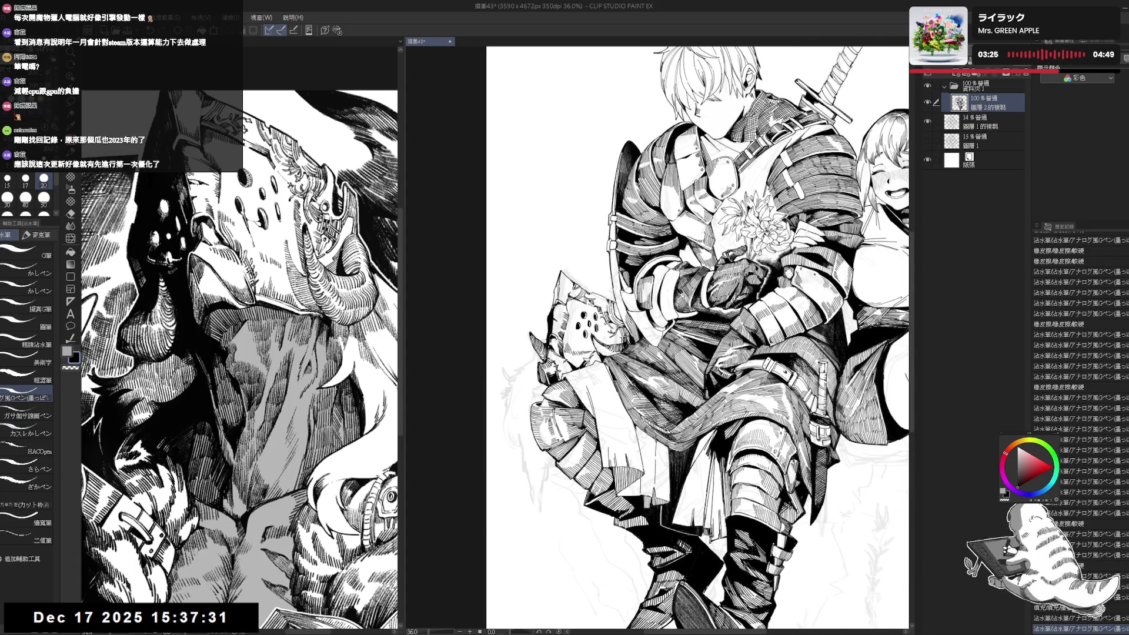
# - Erase stray ink marks near the knight and the perforated piece, checking in a mirrored, tilted view
pyautogui.moveTo(588, 329); pyautogui.dragTo(597, 342)
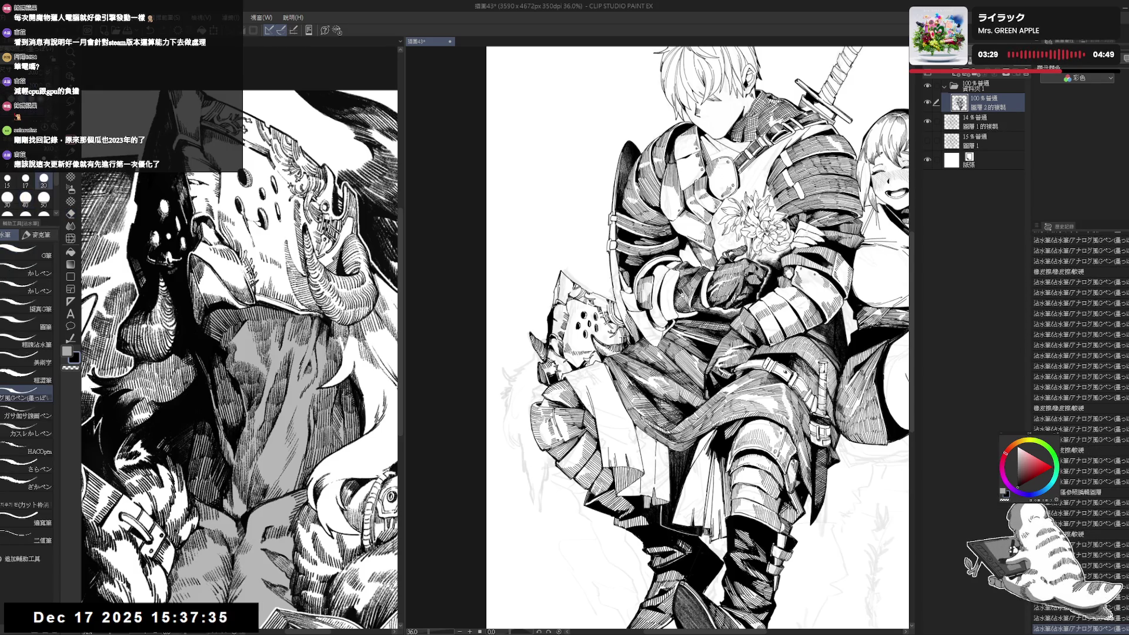
pyautogui.press('h')
pyautogui.moveTo(599, 253); pyautogui.dragTo(588, 271)
pyautogui.press('e')
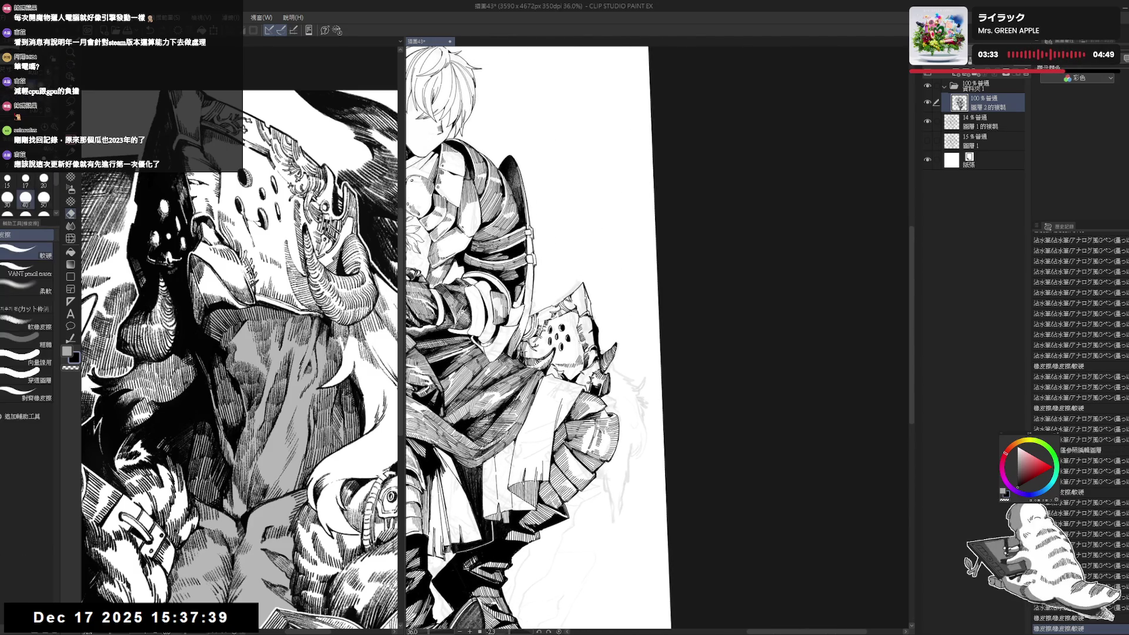
pyautogui.moveTo(575, 332); pyautogui.dragTo(584, 344)
pyautogui.press('p')
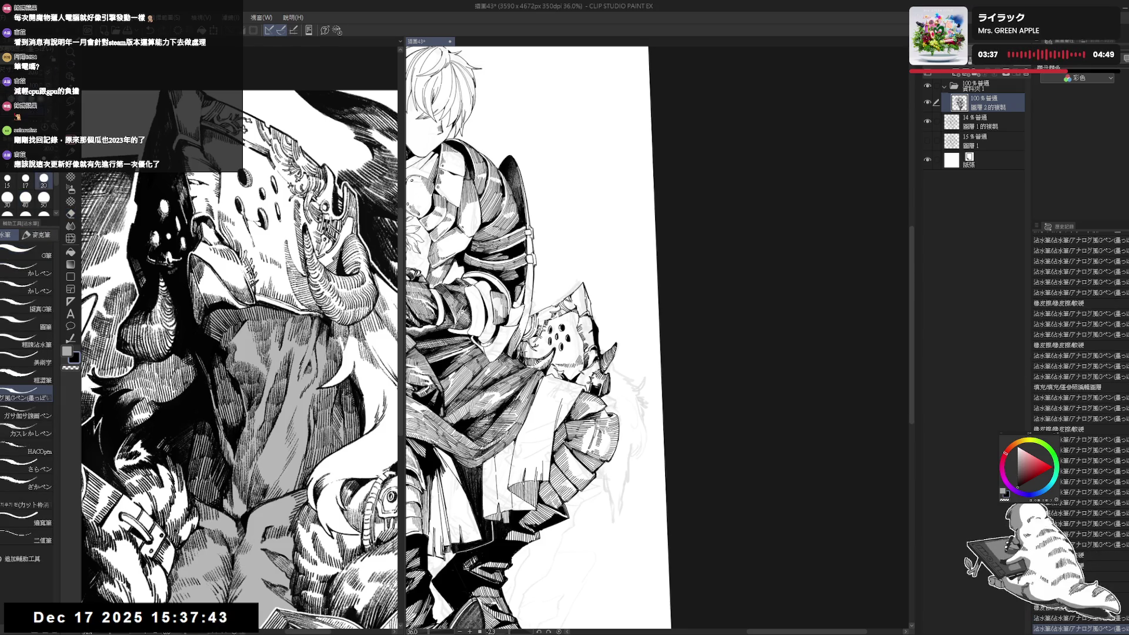
pyautogui.moveTo(588, 272); pyautogui.dragTo(570, 291)
# - Make the pen slightly thinner and set the tilted view back upright with the pen active
pyautogui.press('[')
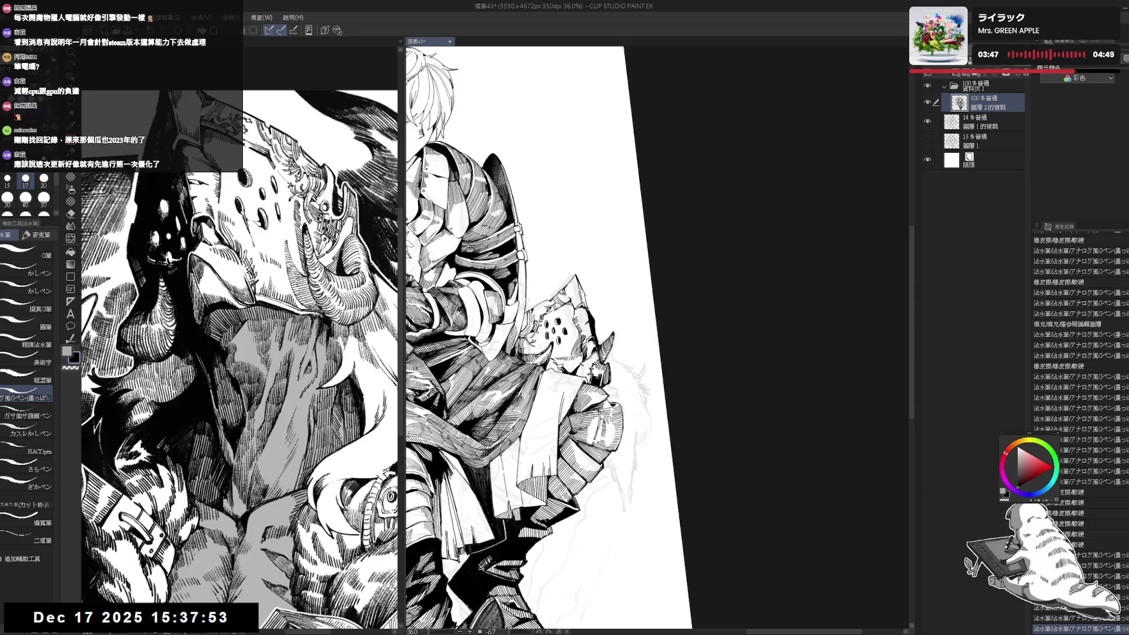
pyautogui.press('e')
pyautogui.press('p')
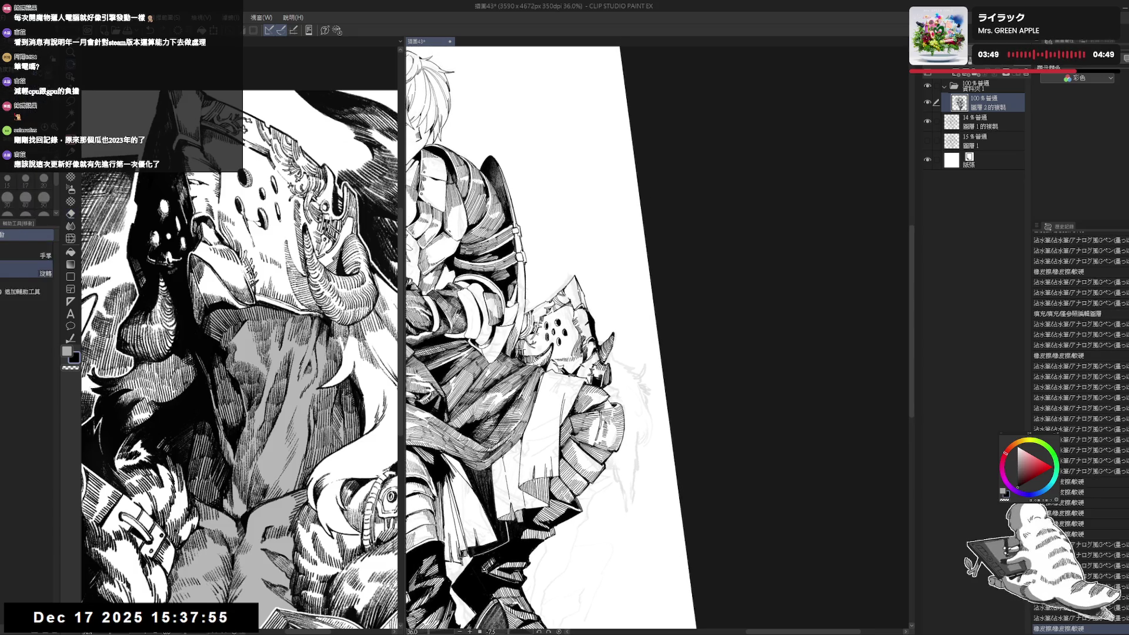
pyautogui.press('-')
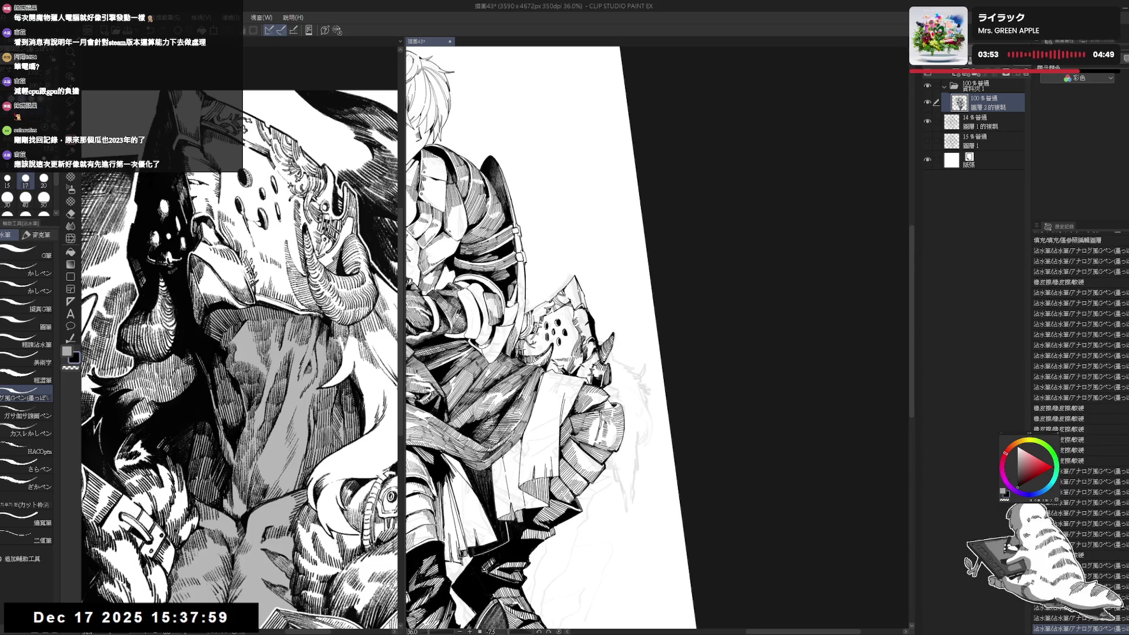
pyautogui.press('^')
pyautogui.press('-')
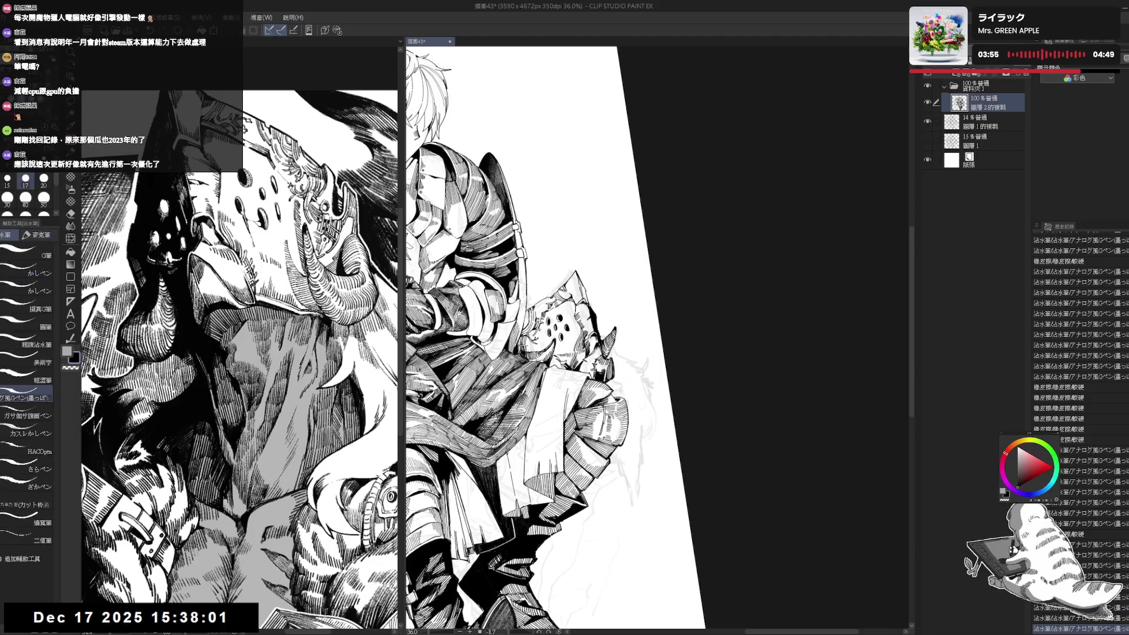
pyautogui.press('^')
pyautogui.press('e')
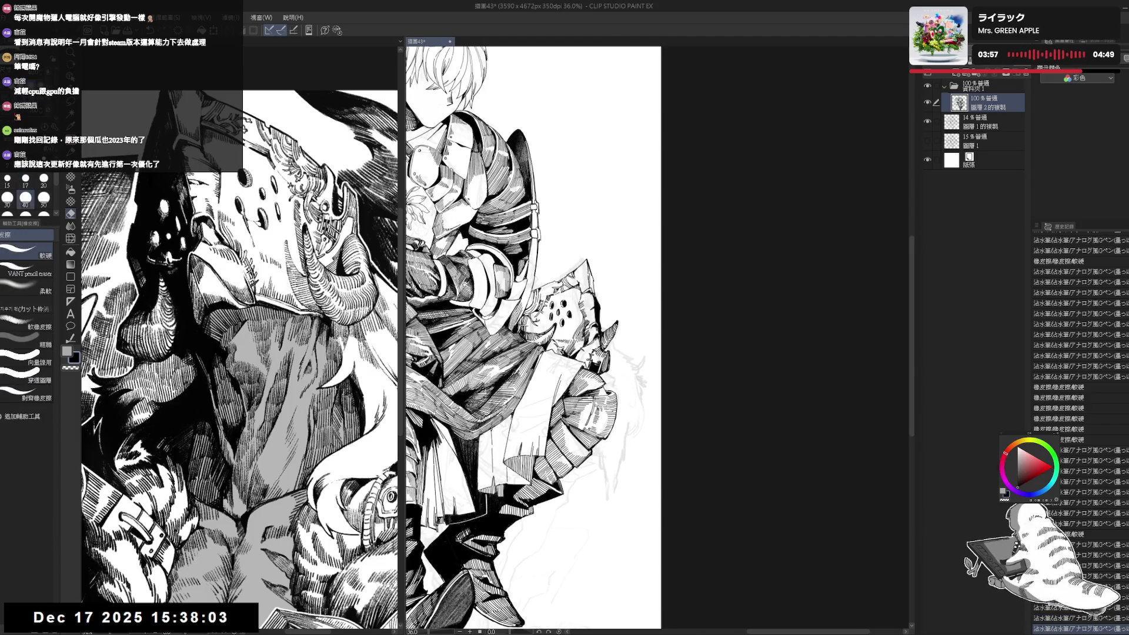
pyautogui.press('p')
pyautogui.hscroll(2, 511, 338)
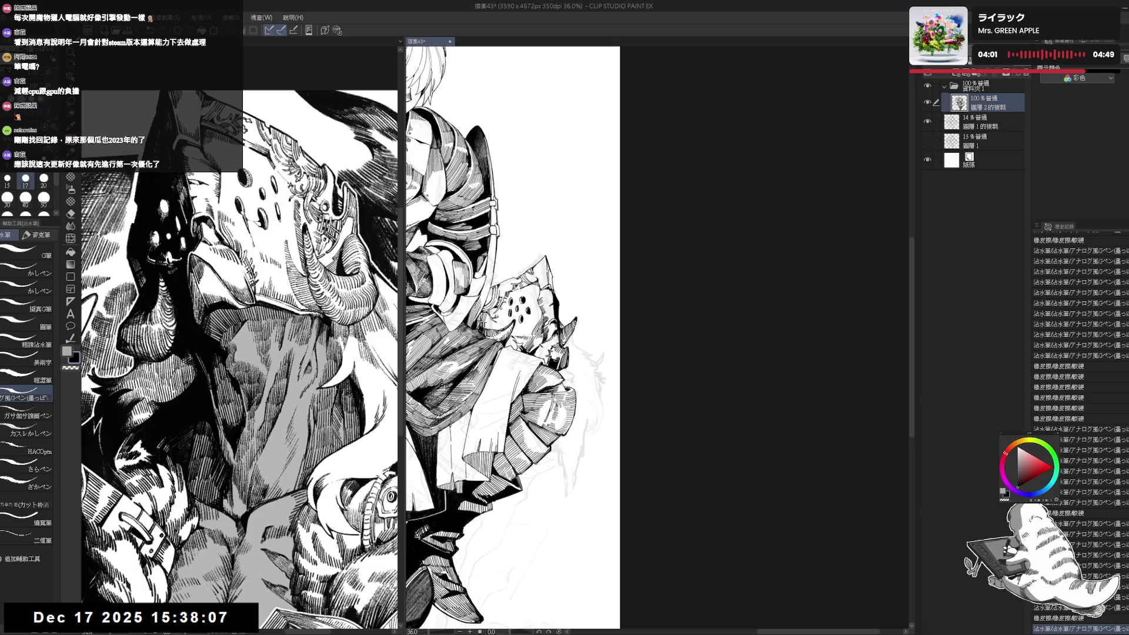
# - Add a small stroke to the armor, set the pen size to 20 and zoom to 50%
pyautogui.click(223, 616)
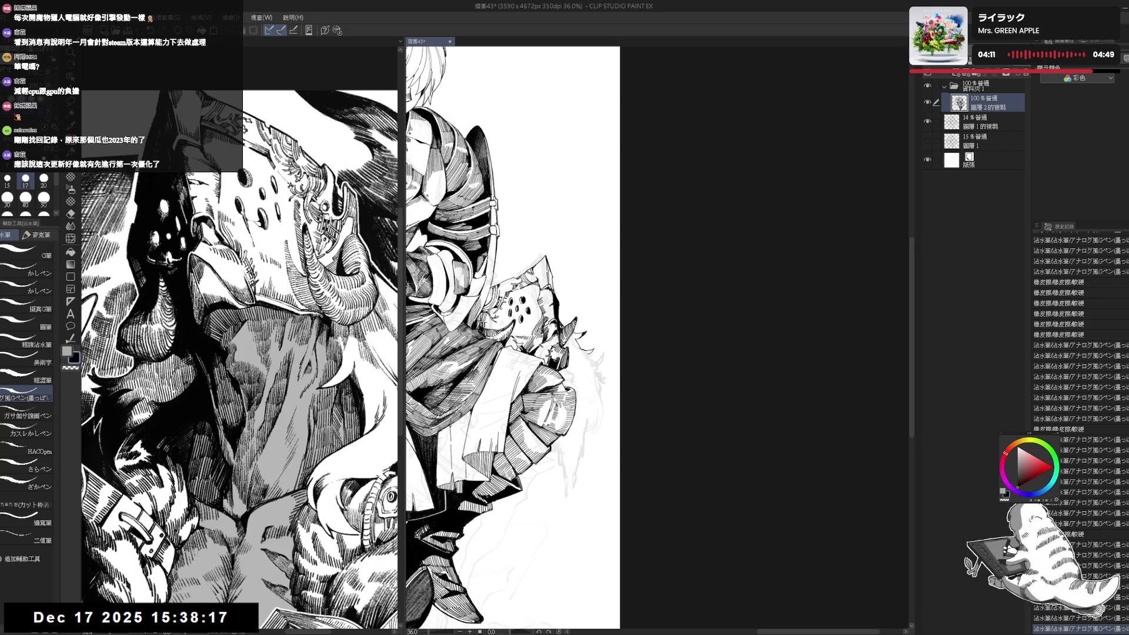
pyautogui.click(43, 180)
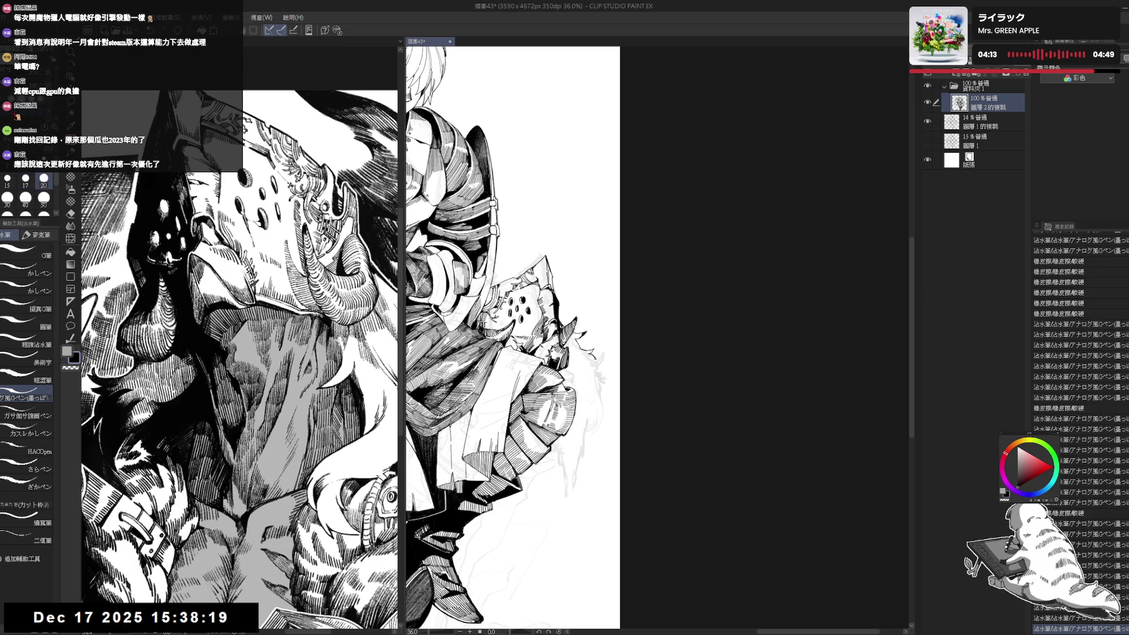
pyautogui.hotkey('ctrl', '+')
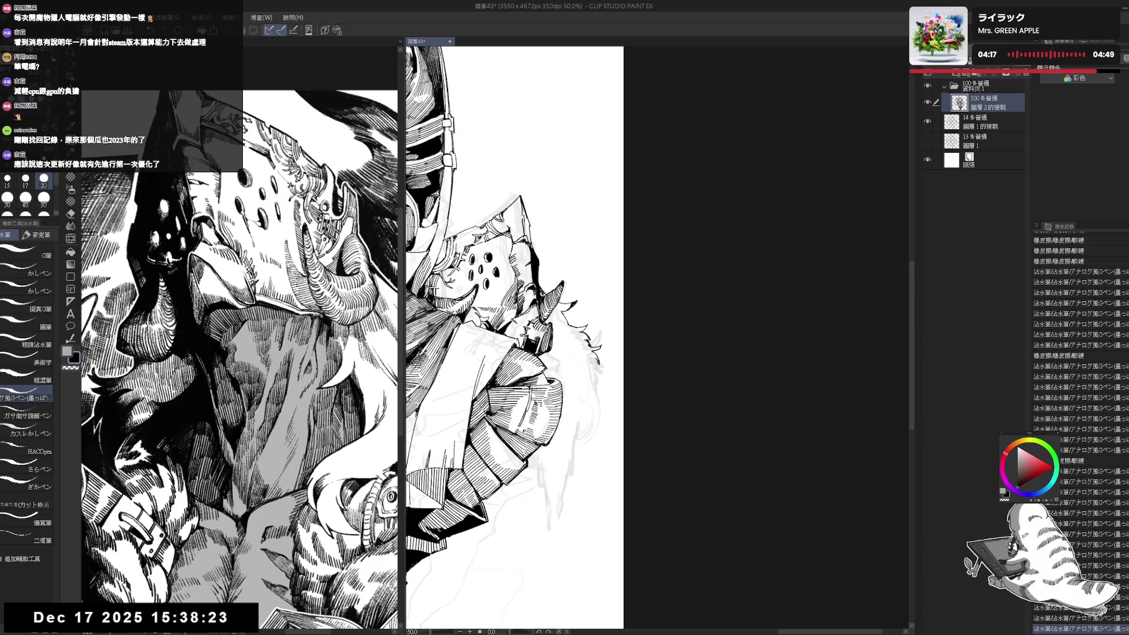
# - Restore the undone stroke, then ink a short fur line and tiny marks at the trim's edge
pyautogui.moveTo(592, 376); pyautogui.dragTo(595, 364)
pyautogui.hotkey('ctrl', 'z')
pyautogui.hotkey('ctrl', 'y')
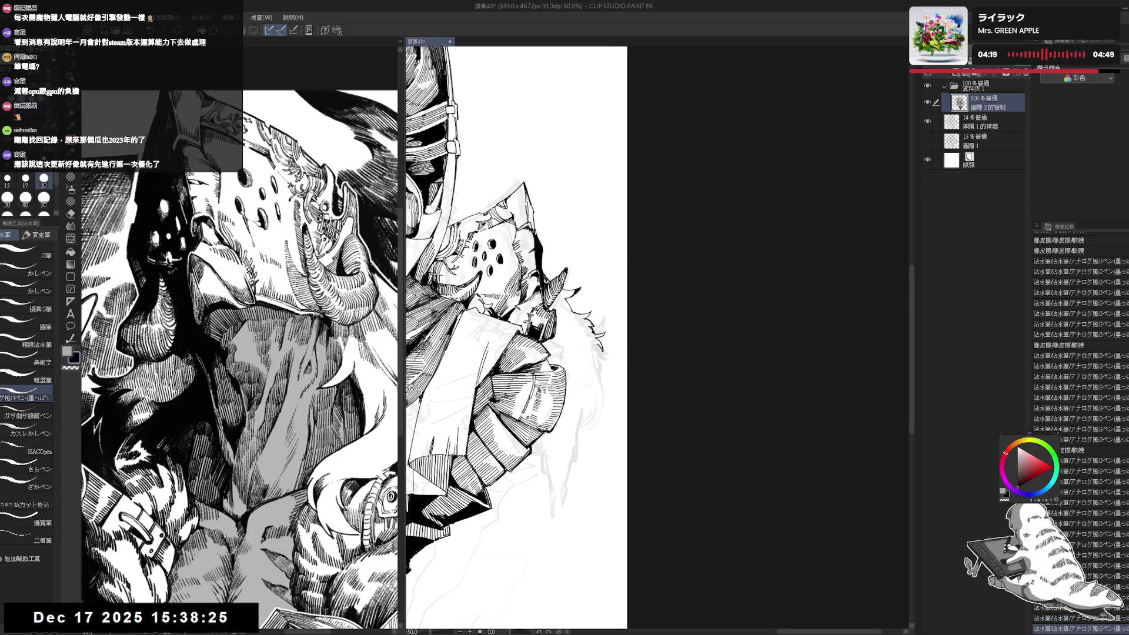
pyautogui.hotkey('ctrl', 'y')
pyautogui.hotkey('ctrl', 'y')
pyautogui.hotkey('ctrl', 'y')
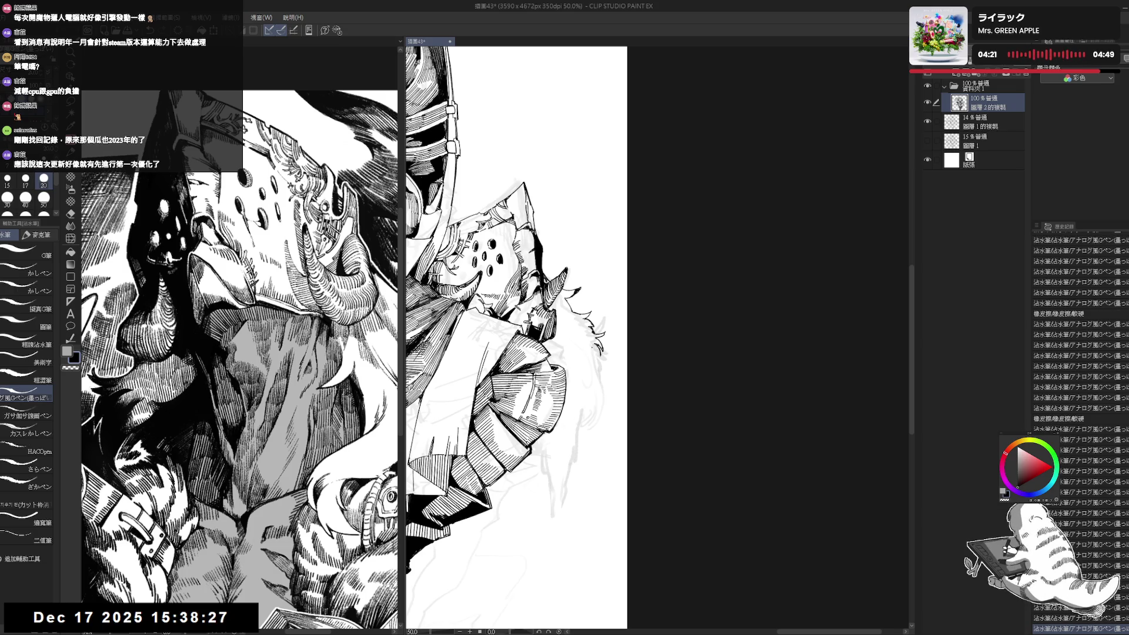
pyautogui.moveTo(599, 347)
pyautogui.mouseDown()
pyautogui.moveTo(606, 385)
pyautogui.moveTo(593, 424)
pyautogui.mouseUp()
pyautogui.click(583, 420)
pyautogui.click(588, 411)
pyautogui.click(588, 413)
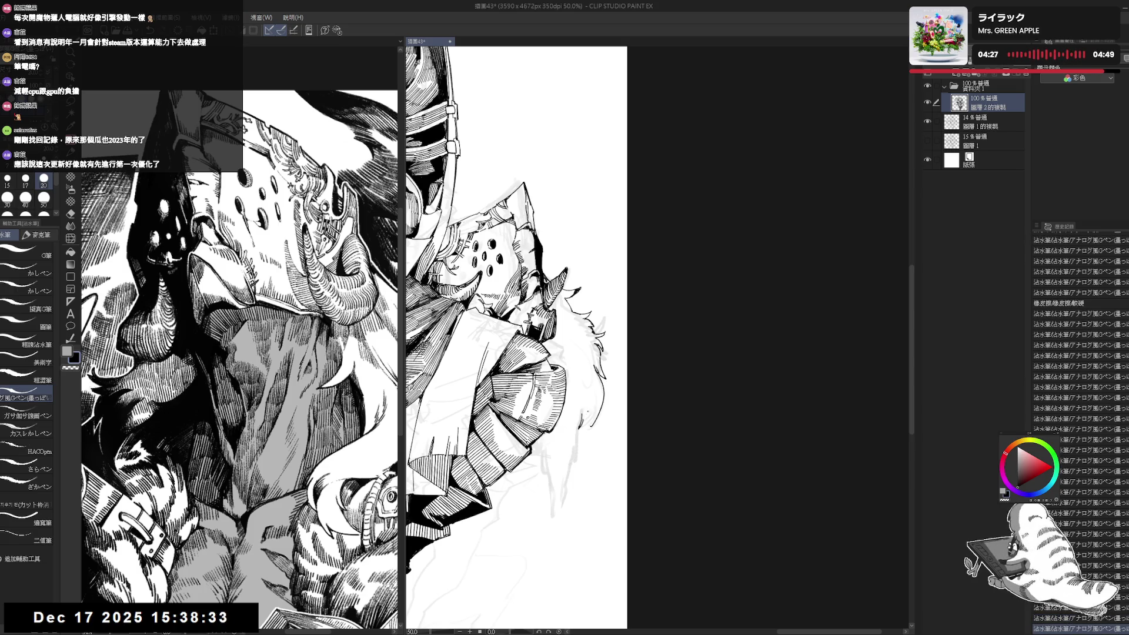
pyautogui.click(588, 412)
pyautogui.click(589, 412)
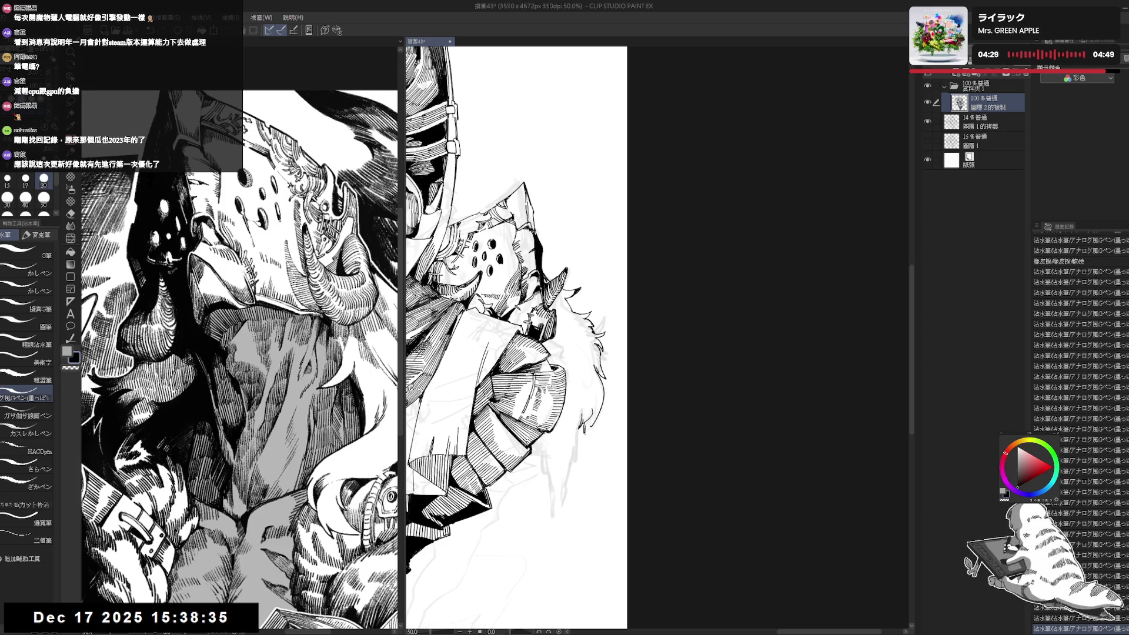
# - Erase a stray spot, then add dots, short strands and a dark armor-edge stroke in the lower fur
pyautogui.click(590, 427)
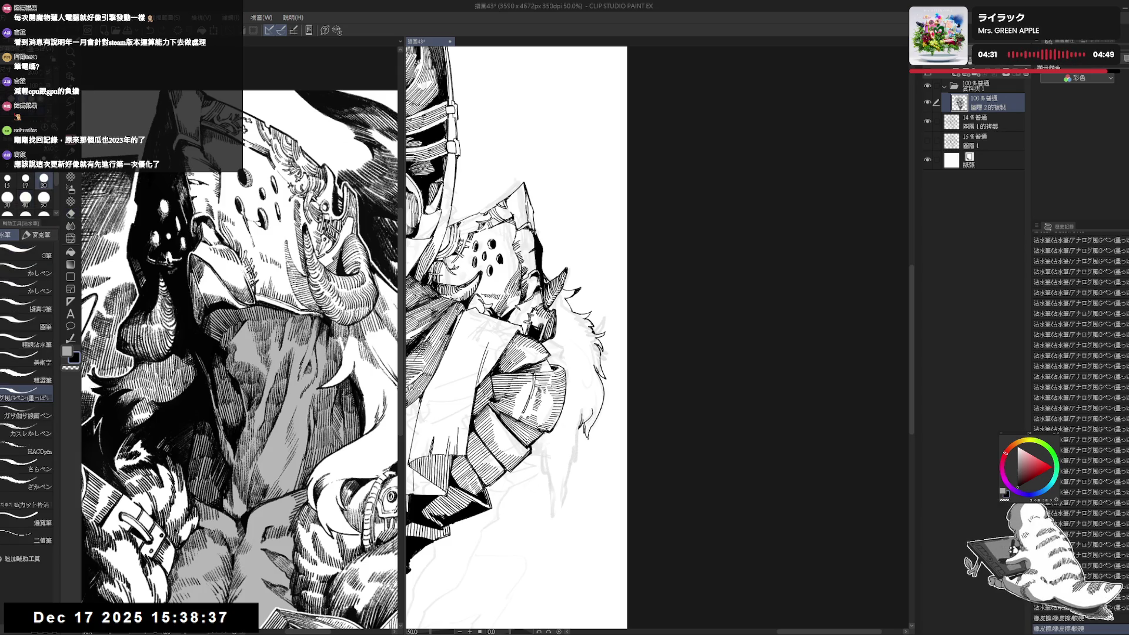
pyautogui.moveTo(572, 438); pyautogui.dragTo(578, 431)
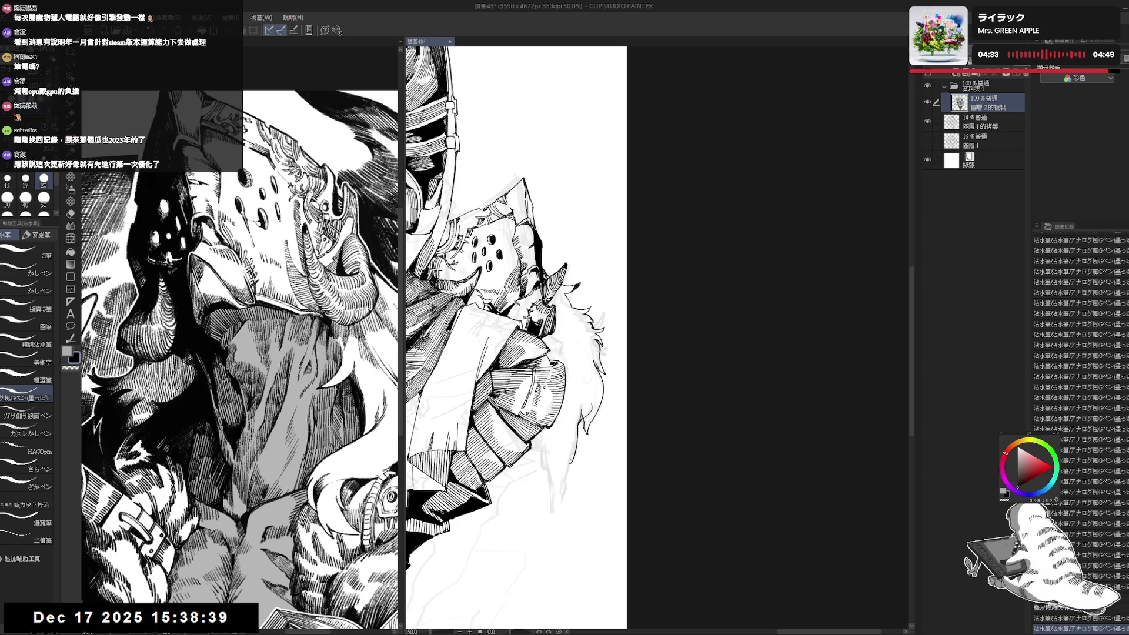
pyautogui.click(566, 458)
pyautogui.moveTo(574, 444); pyautogui.dragTo(575, 454)
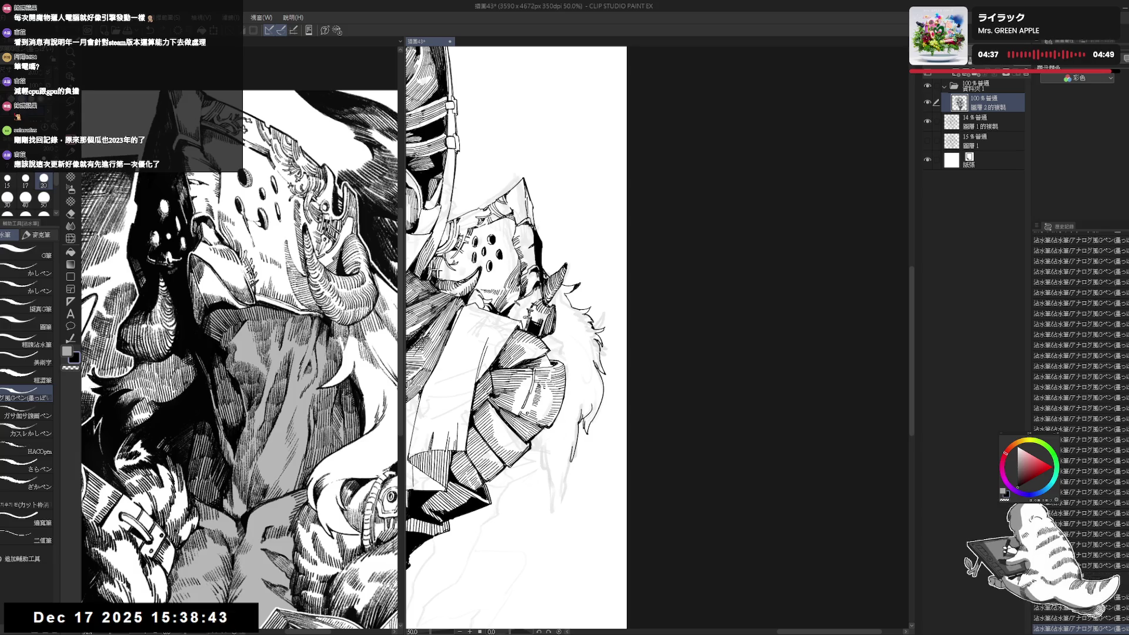
pyautogui.moveTo(571, 463); pyautogui.dragTo(562, 498)
pyautogui.moveTo(544, 429); pyautogui.dragTo(541, 465)
# - Trim the armor-edge stroke, try another short fur stroke, and step back to the erased version
pyautogui.hotkey('ctrl', 'z')
pyautogui.hotkey('ctrl', 'z')
pyautogui.hotkey('ctrl', 'z')
pyautogui.press('e')
pyautogui.press('p')
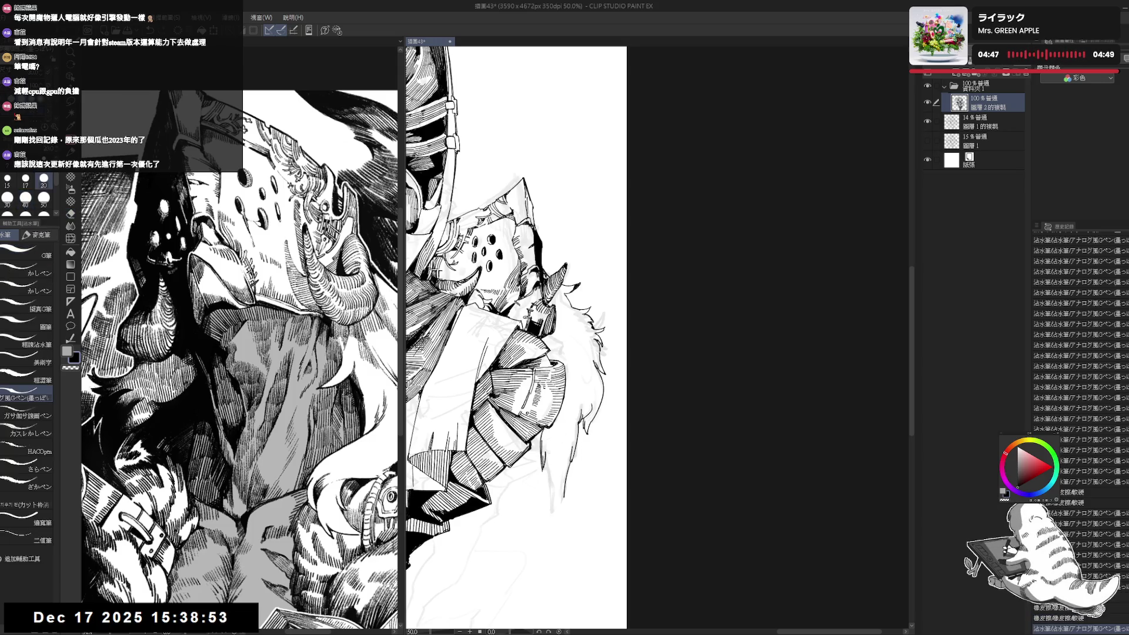
pyautogui.hotkey('ctrl', 'z')
pyautogui.hotkey('ctrl', 'z')
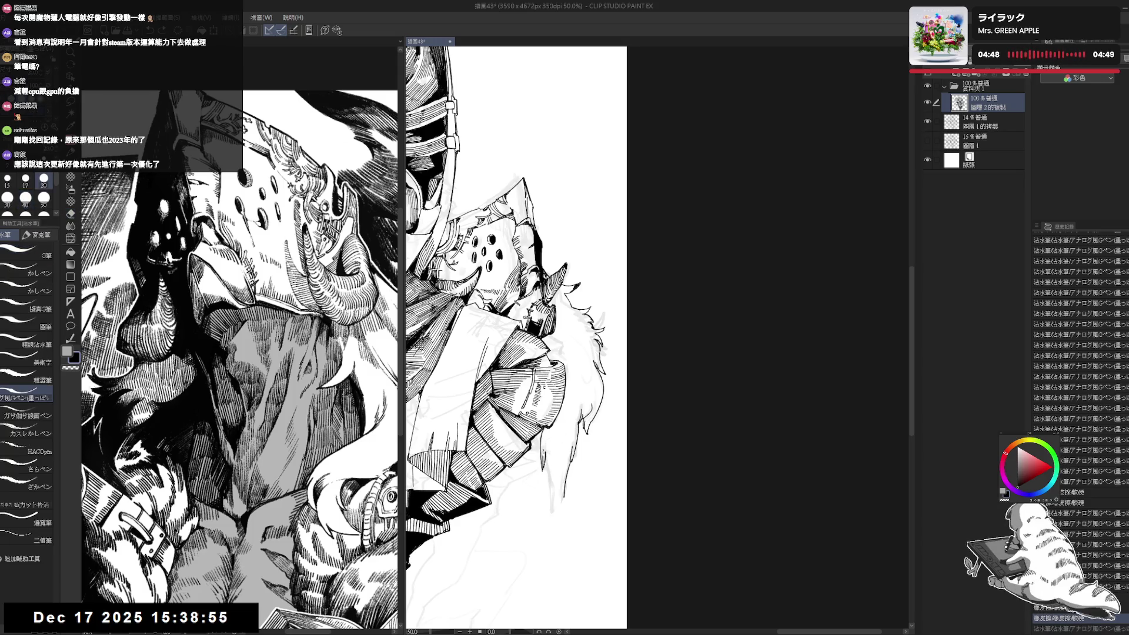
pyautogui.moveTo(546, 457); pyautogui.dragTo(551, 517)
pyautogui.hotkey('ctrl', 'z')
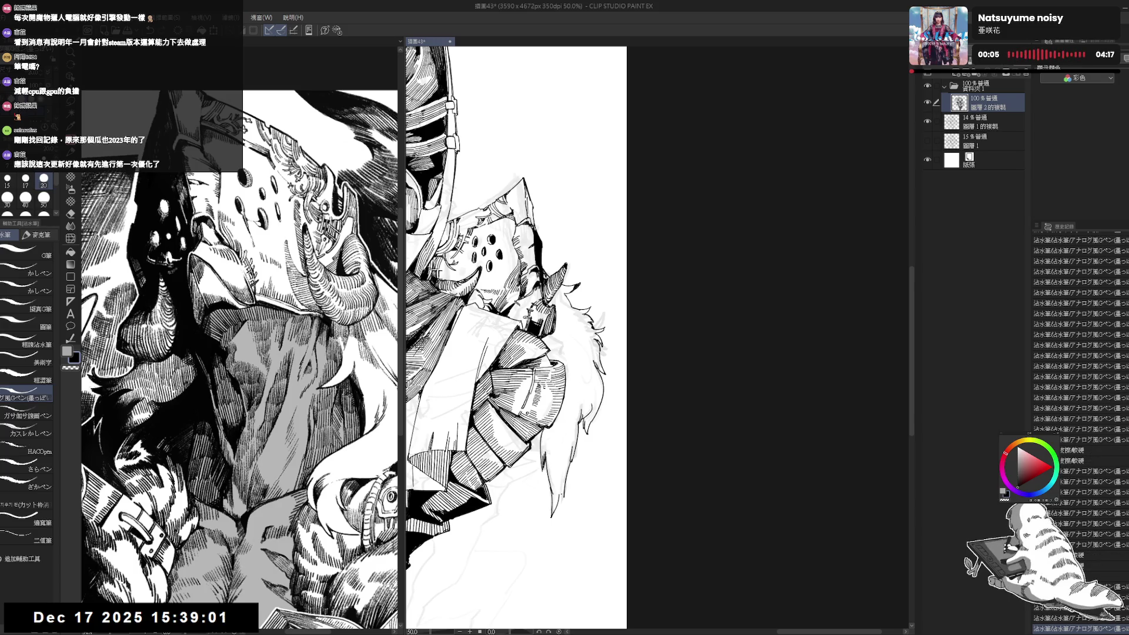
# - Move down the lower armor, reset the rotation upright and touch up the fur trim with small marks
pyautogui.moveTo(573, 370); pyautogui.dragTo(567, 397)
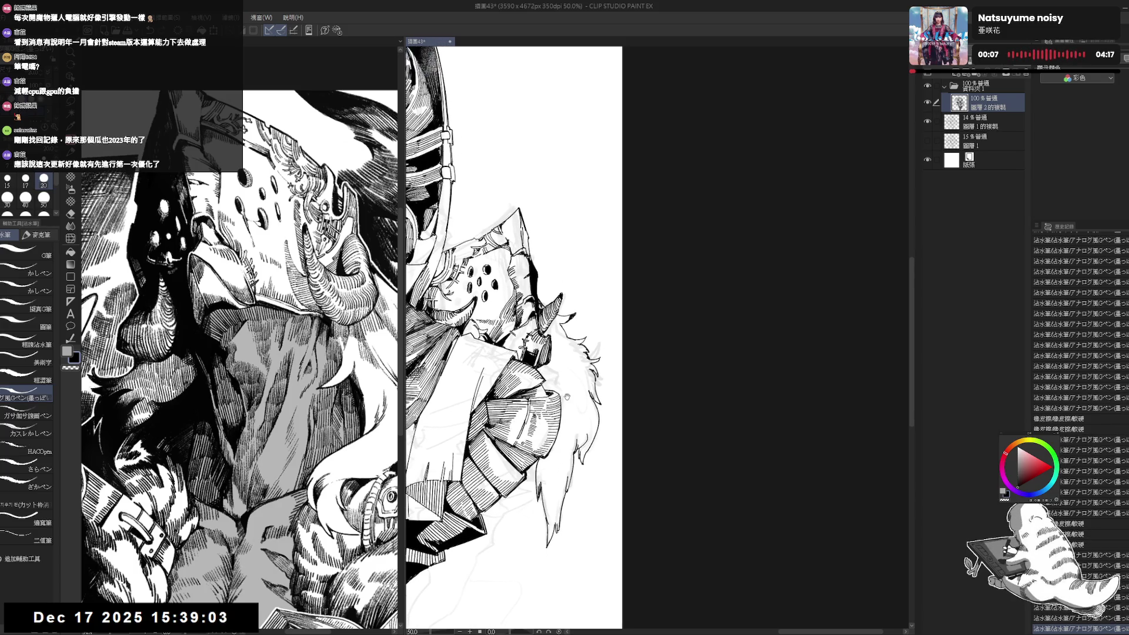
pyautogui.scroll(-5, 511, 338)
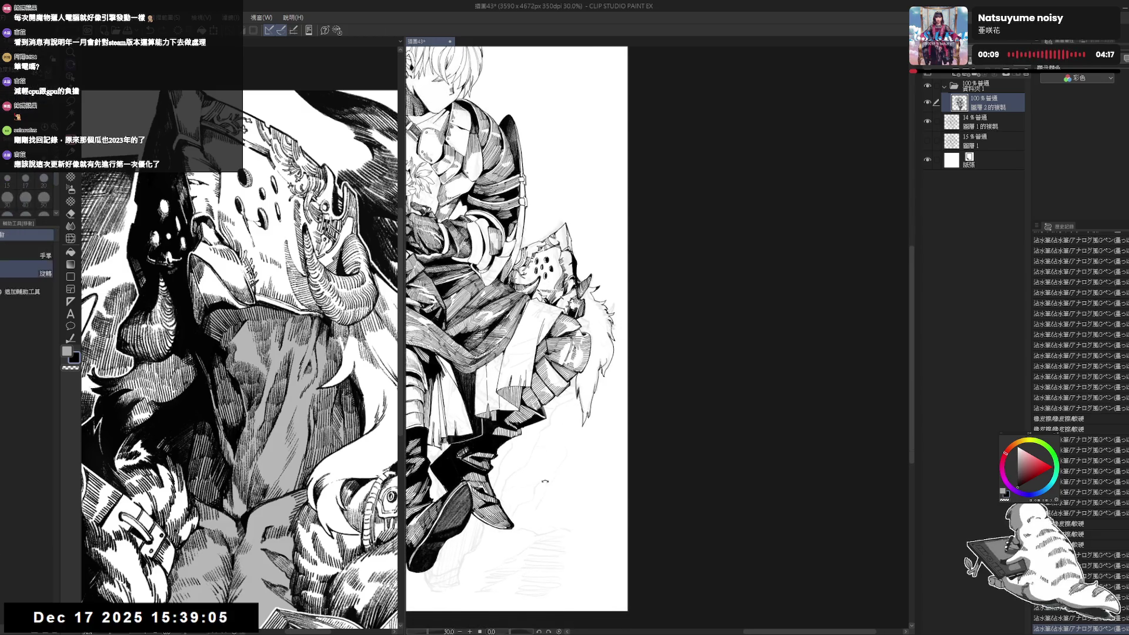
pyautogui.moveTo(580, 381); pyautogui.dragTo(580, 398)
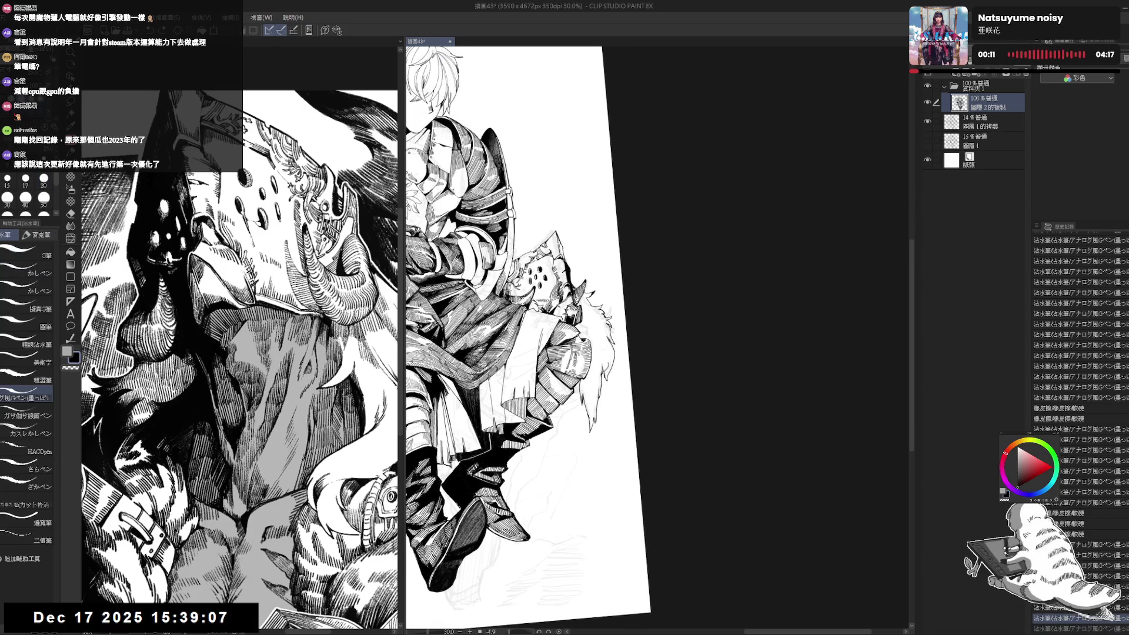
pyautogui.hotkey('ctrl', '@')
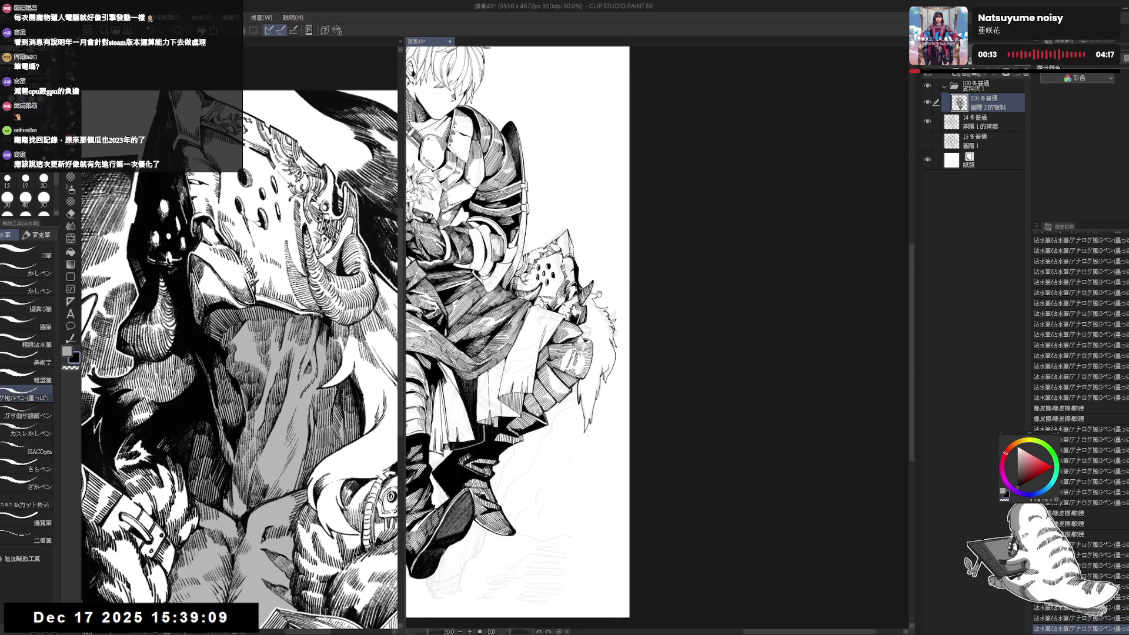
pyautogui.moveTo(588, 374); pyautogui.dragTo(591, 380)
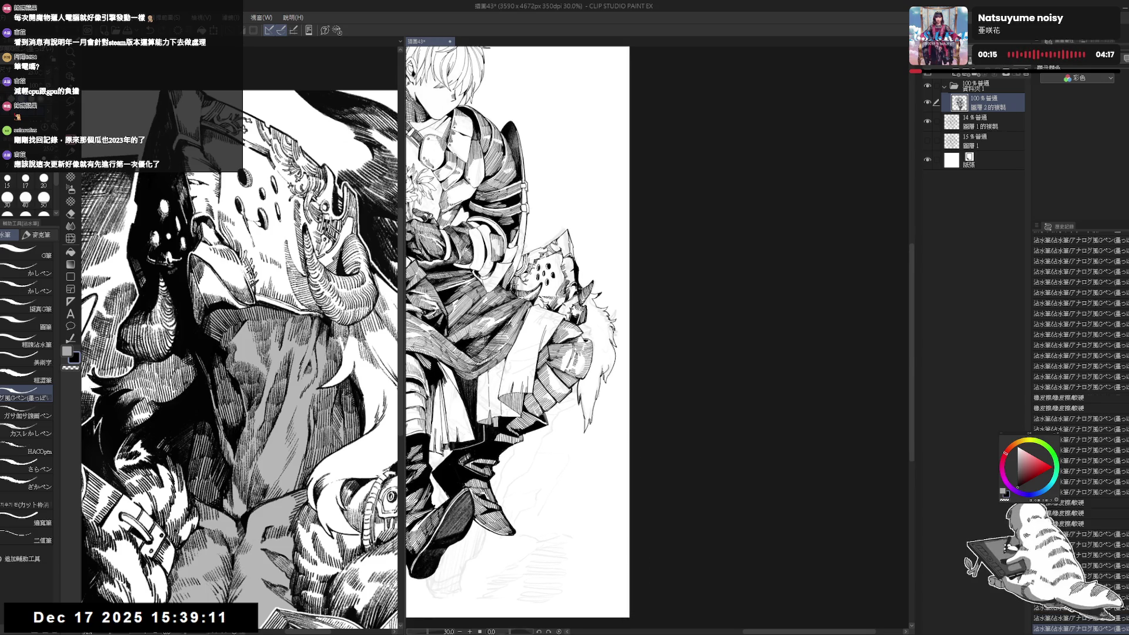
pyautogui.moveTo(518, 329); pyautogui.dragTo(514, 323)
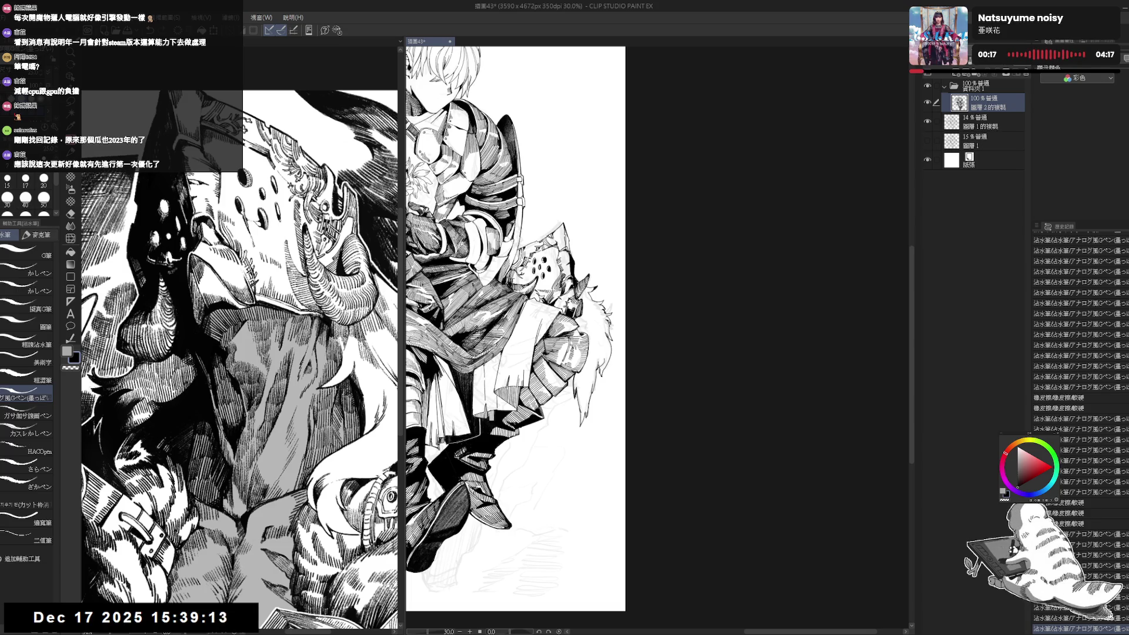
# - Ink a faint stroke below the knight, then straighten the view and frame both figures at 41.6%
pyautogui.moveTo(588, 294); pyautogui.dragTo(583, 241)
pyautogui.moveTo(497, 577); pyautogui.dragTo(518, 571)
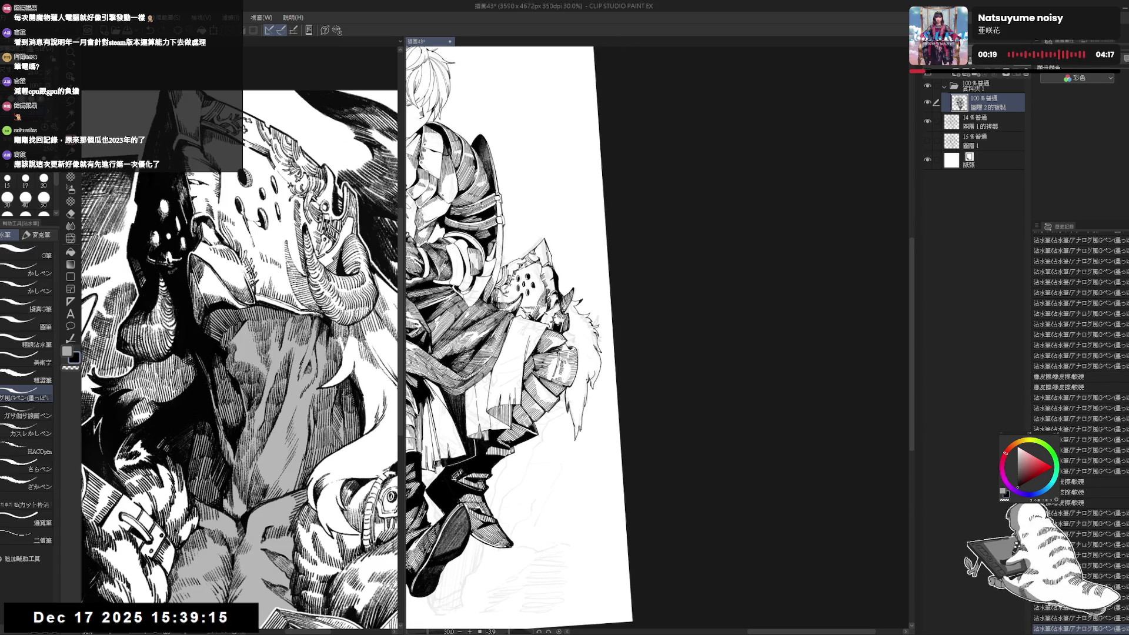
pyautogui.press('@')
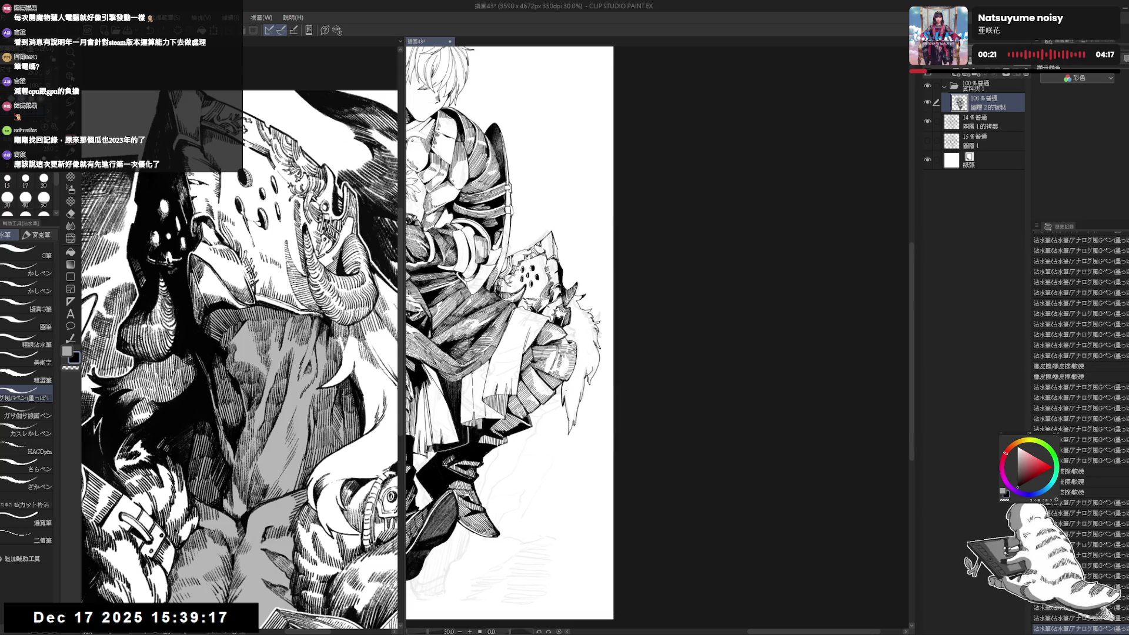
pyautogui.hotkey('ctrl', '-')
pyautogui.hotkey('ctrl', '-')
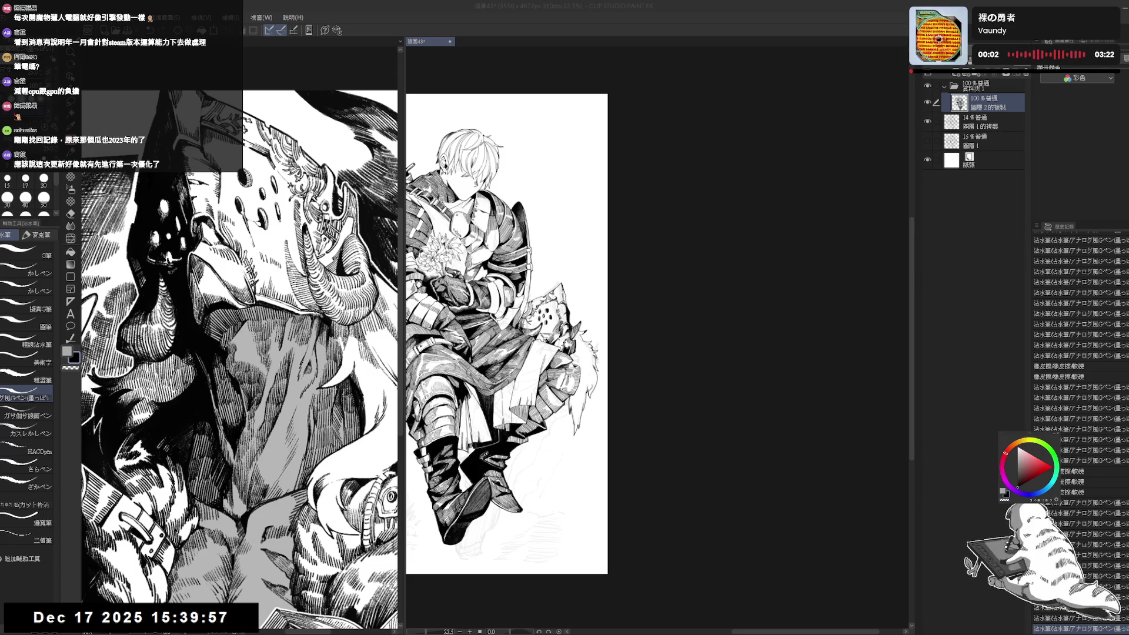
pyautogui.moveTo(505, 353); pyautogui.dragTo(598, 332)
pyautogui.scroll(5, 551, 262)
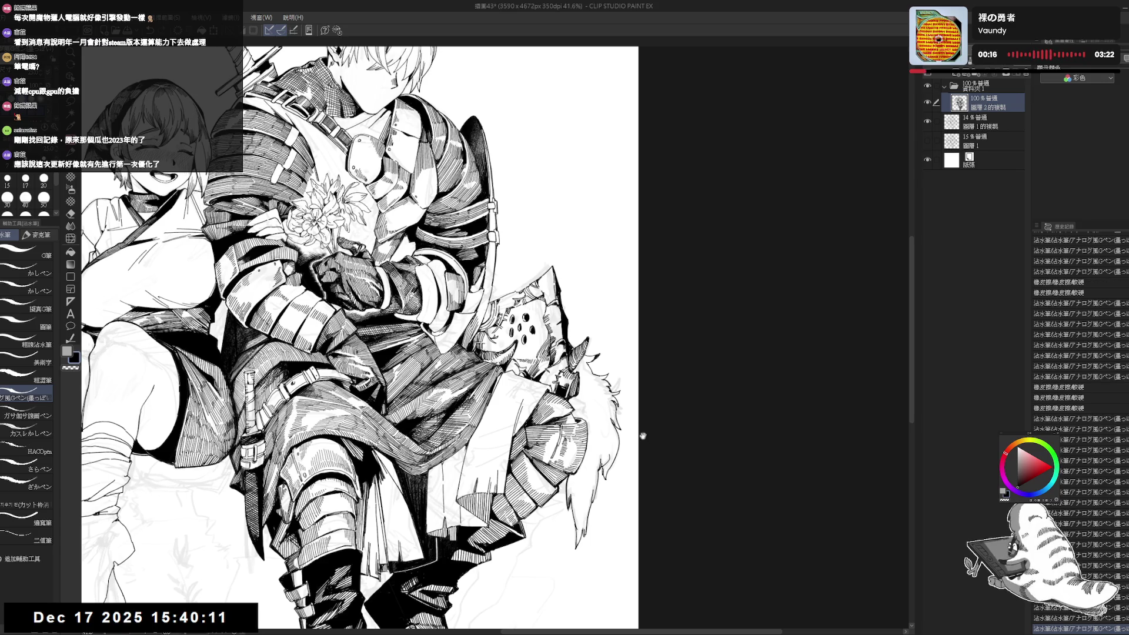
pyautogui.moveTo(352, 336)
pyautogui.mouseDown()
pyautogui.moveTo(337, 314)
pyautogui.moveTo(355, 324)
pyautogui.mouseUp()
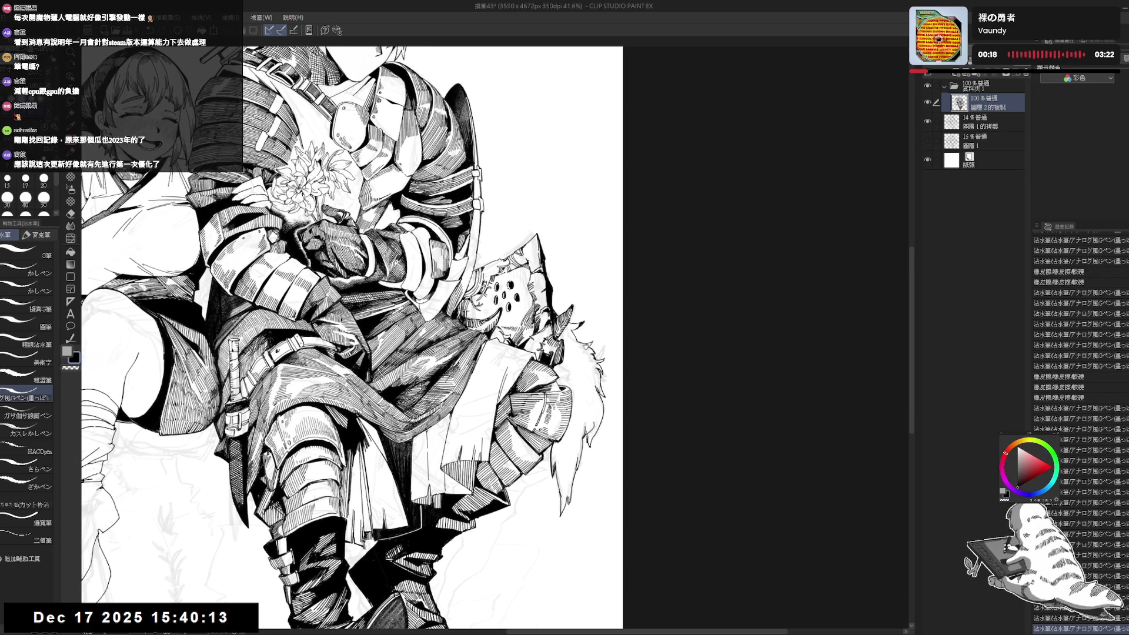
pyautogui.scroll(-2, 623, 264)
pyautogui.press('m')
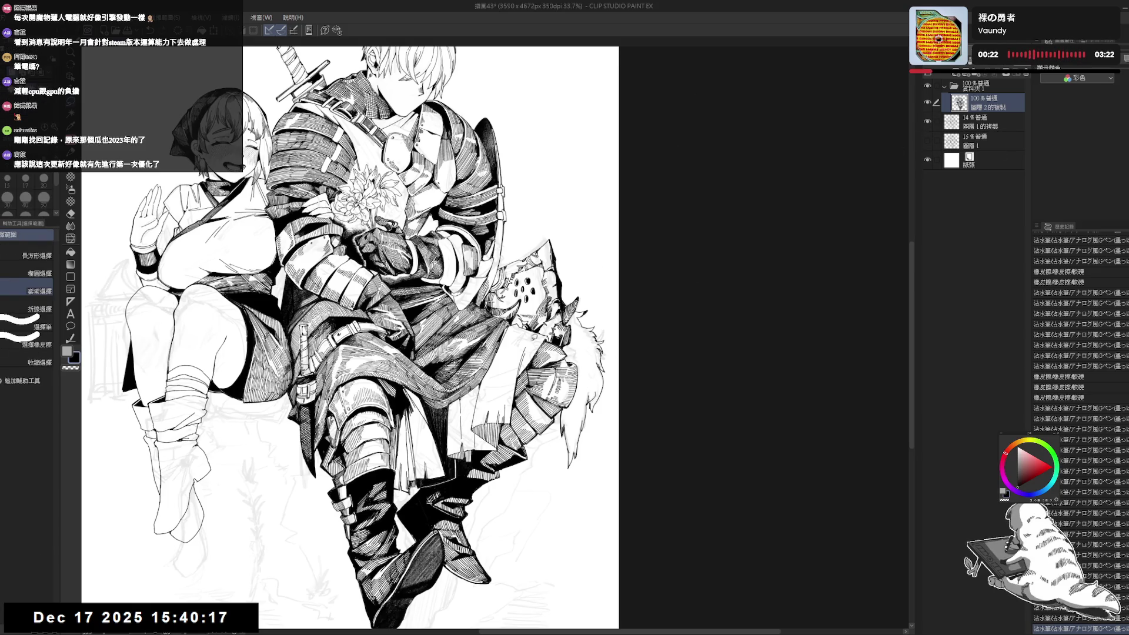
pyautogui.click(928, 122)
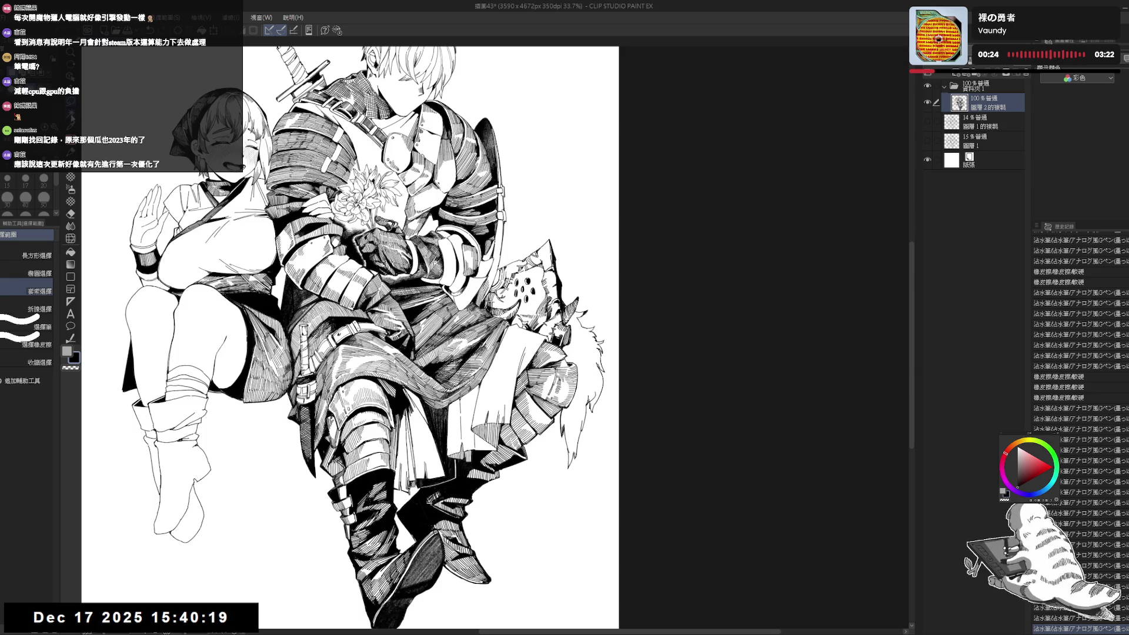
pyautogui.click(72, 118)
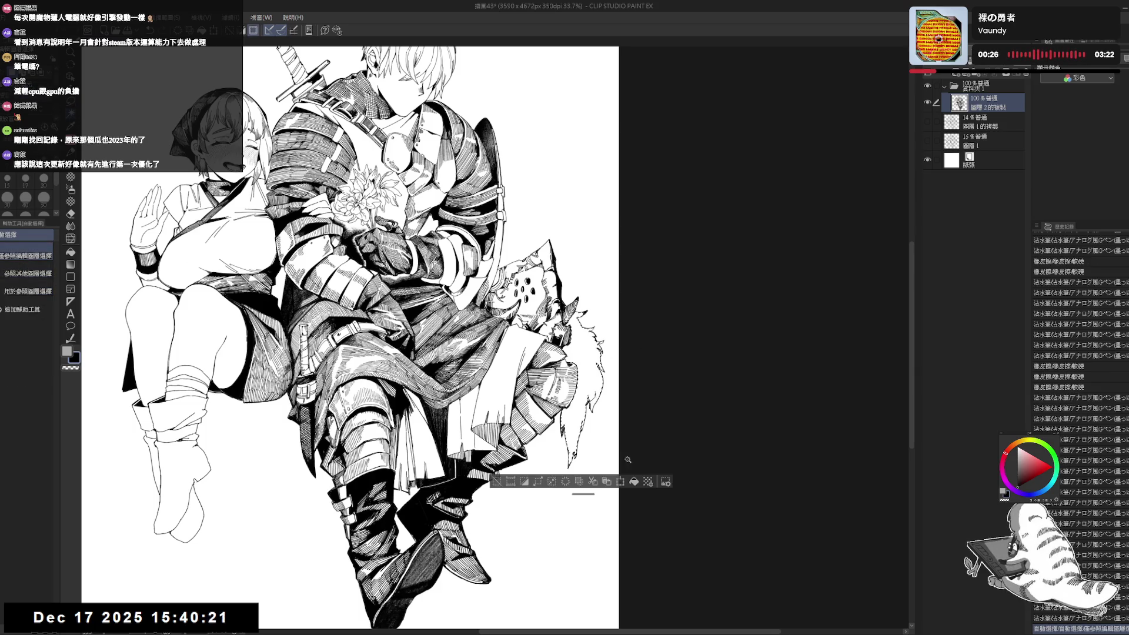
pyautogui.press('p')
pyautogui.click(602, 320)
pyautogui.press('p')
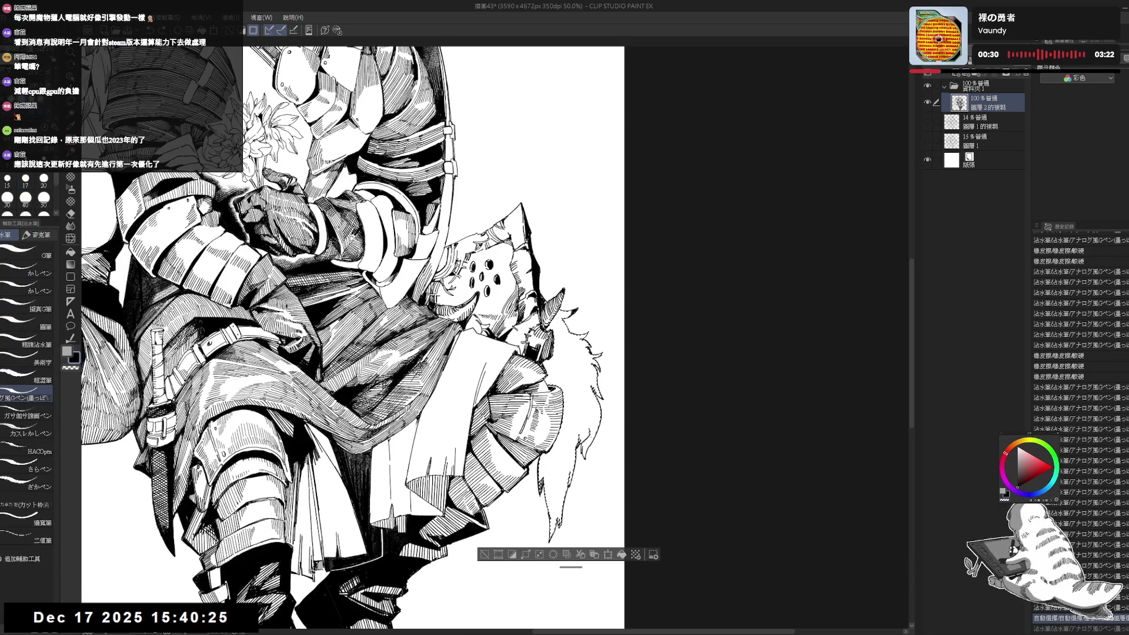
pyautogui.press('^')
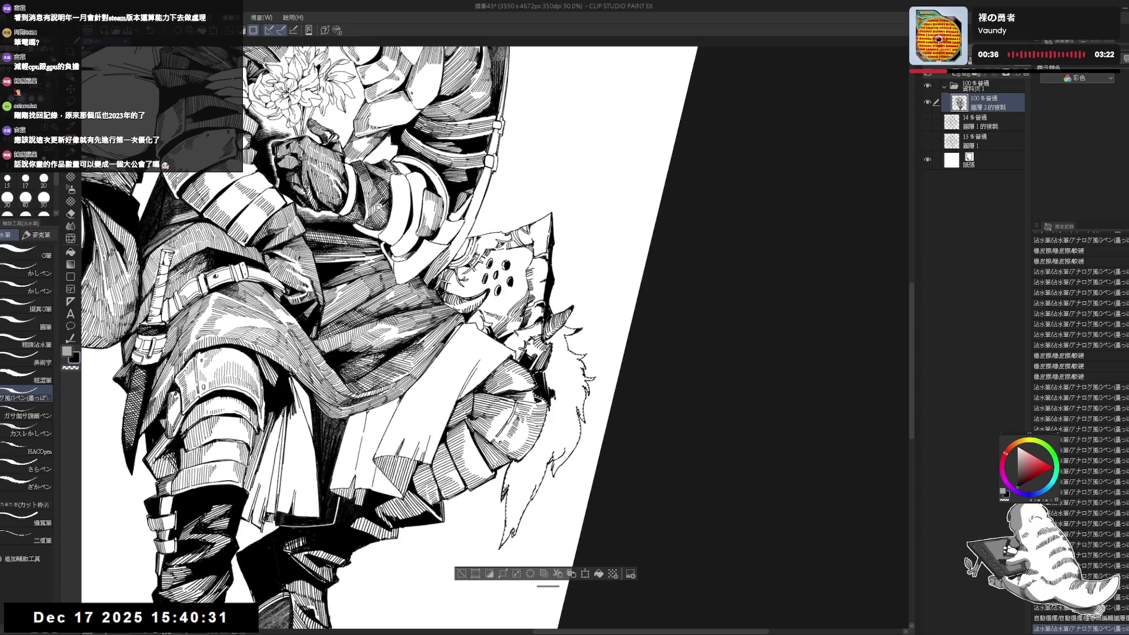
pyautogui.scroll(3, 1081, 423)
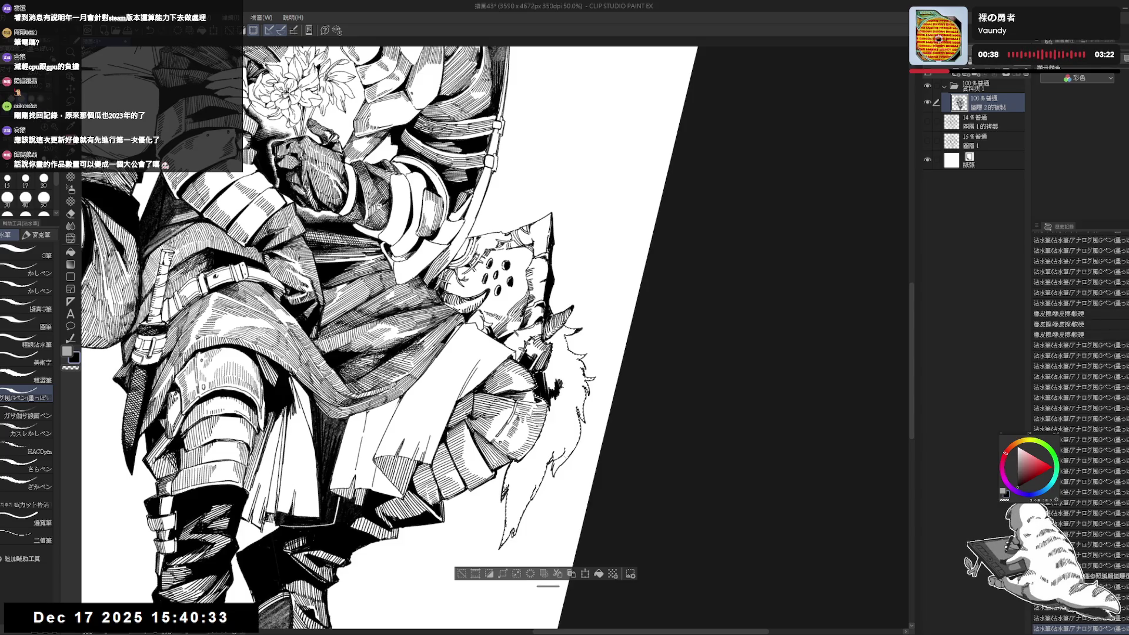
pyautogui.scroll(-5, 1080, 423)
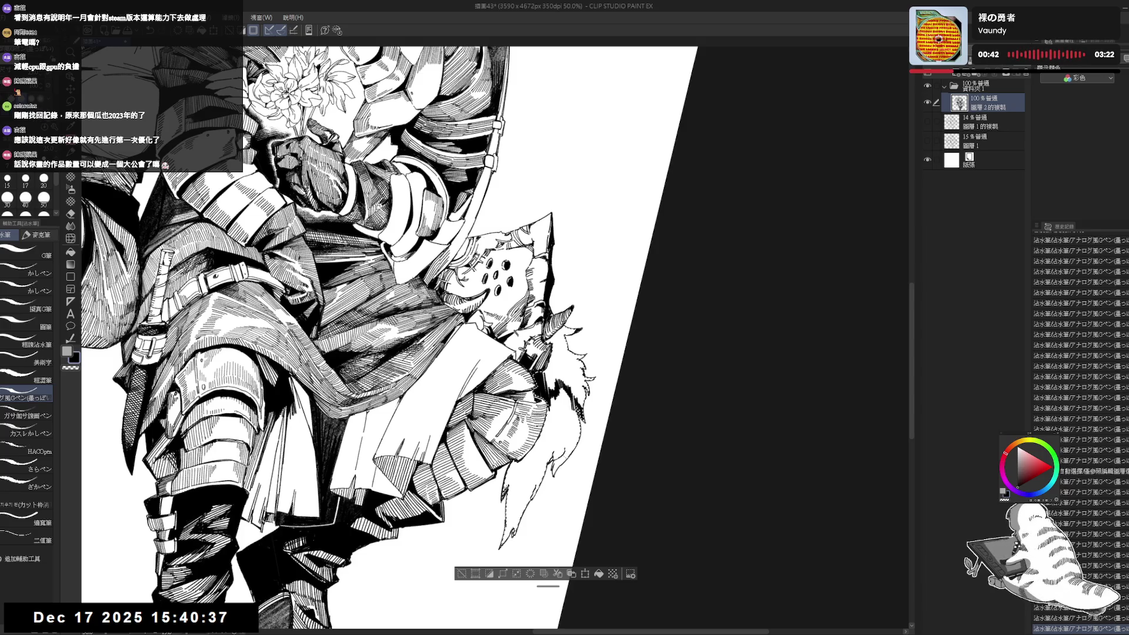
# - Hatch the sword sheath on a tilted page, then straighten the view and sketch a stroke on the fur edge
pyautogui.moveTo(582, 413); pyautogui.dragTo(572, 412)
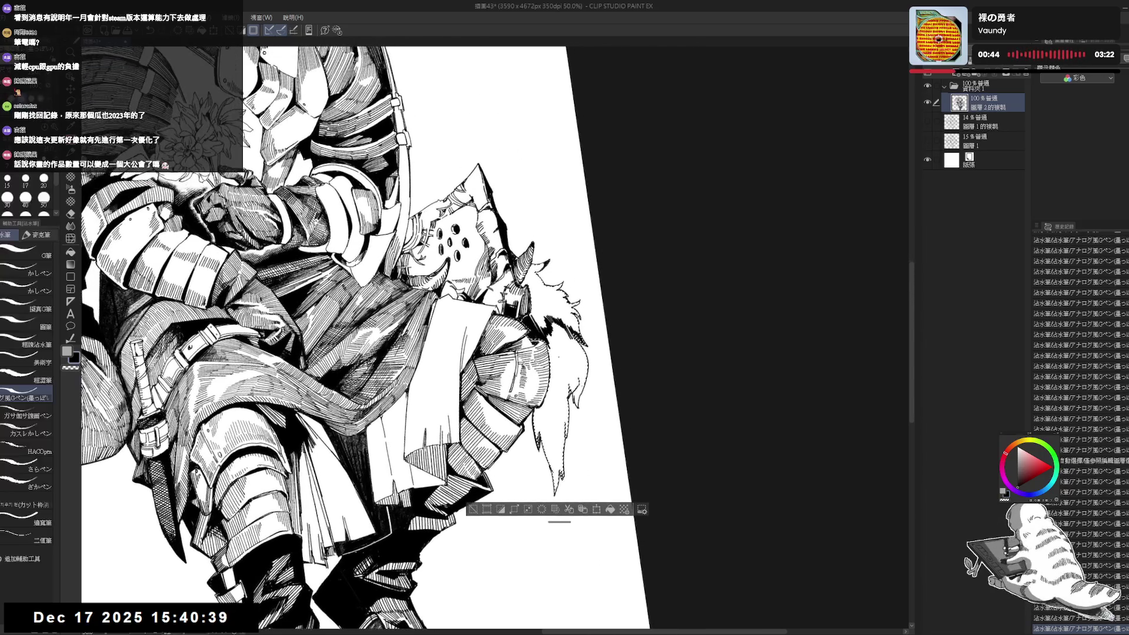
pyautogui.moveTo(574, 327)
pyautogui.mouseDown()
pyautogui.moveTo(582, 347)
pyautogui.moveTo(551, 363)
pyautogui.moveTo(582, 360)
pyautogui.mouseUp()
pyautogui.moveTo(134, 412); pyautogui.dragTo(144, 471)
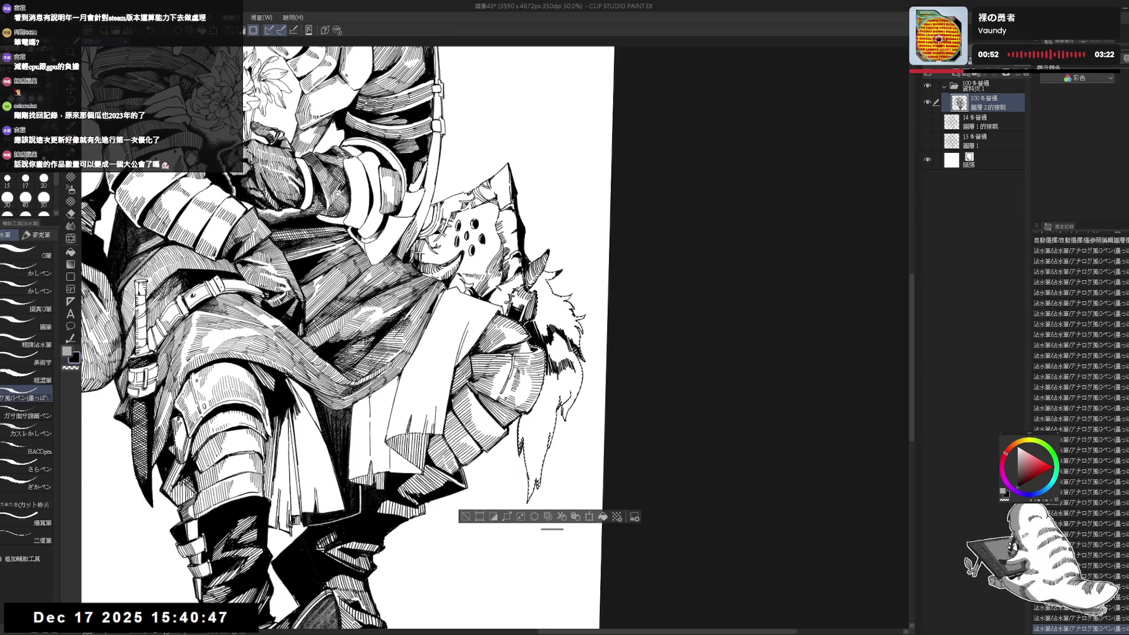
pyautogui.moveTo(575, 362); pyautogui.dragTo(577, 376)
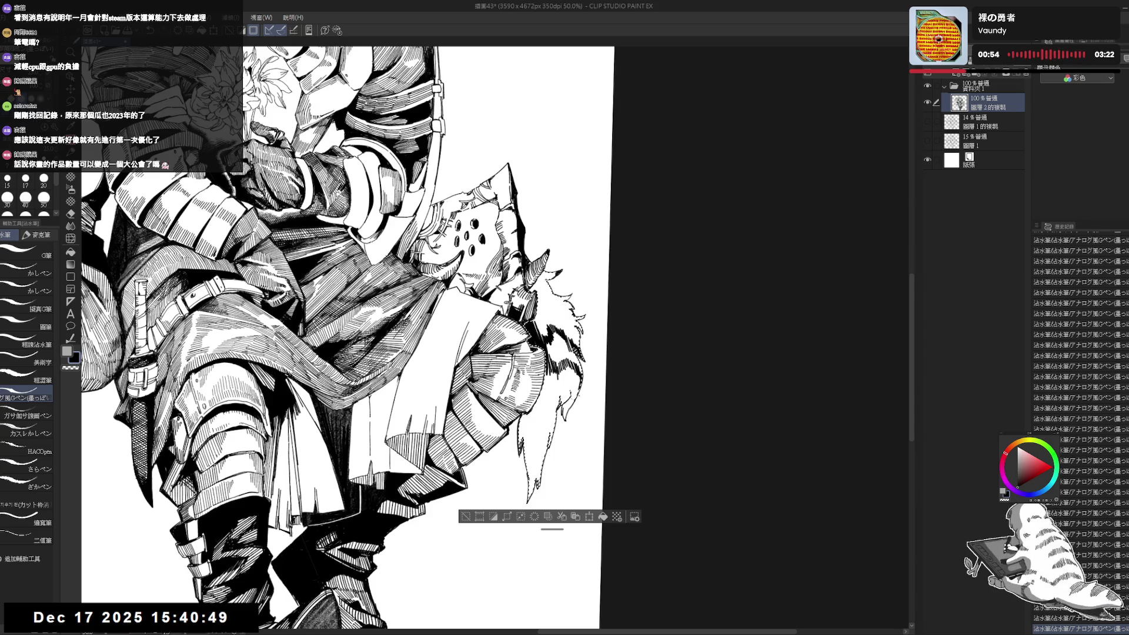
pyautogui.press('w')
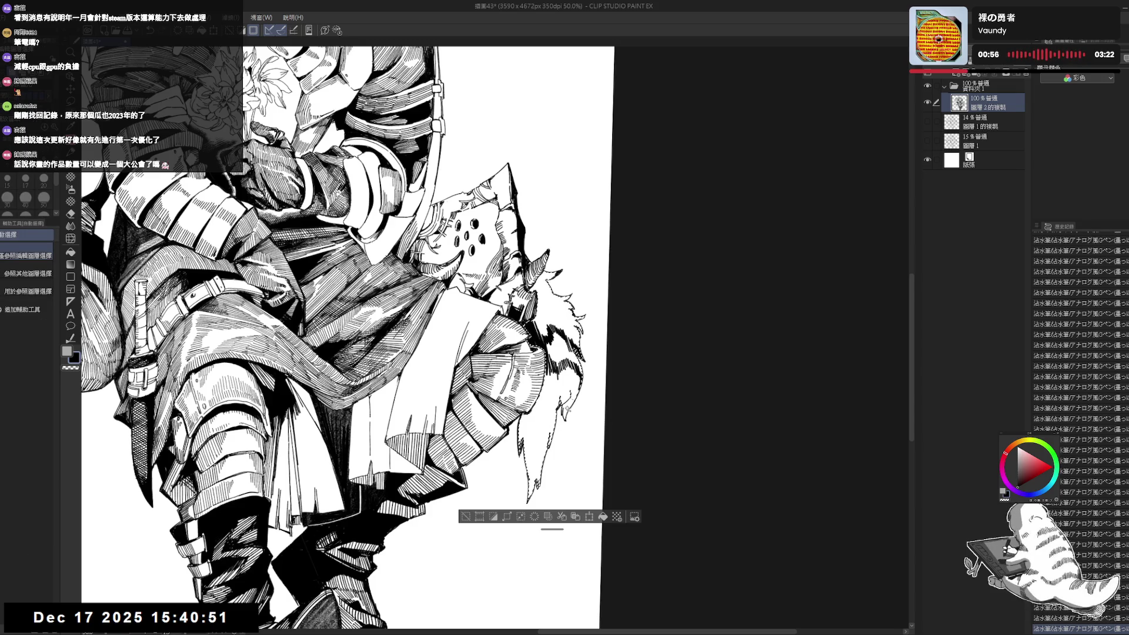
pyautogui.press('p')
pyautogui.hotkey('ctrl', '@')
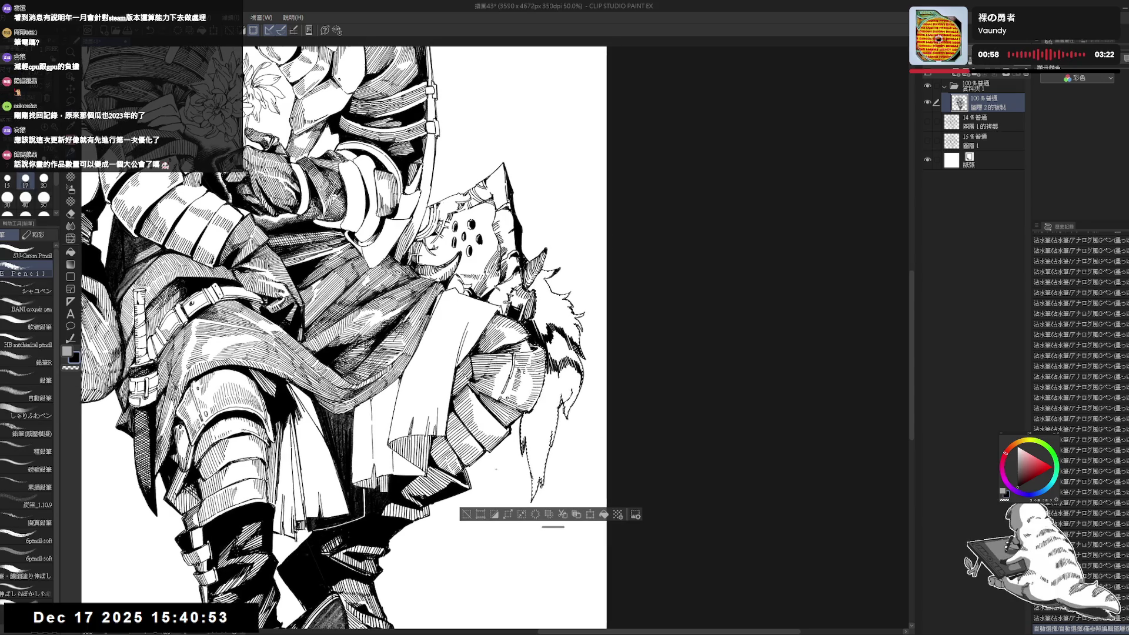
pyautogui.moveTo(577, 315); pyautogui.dragTo(575, 335)
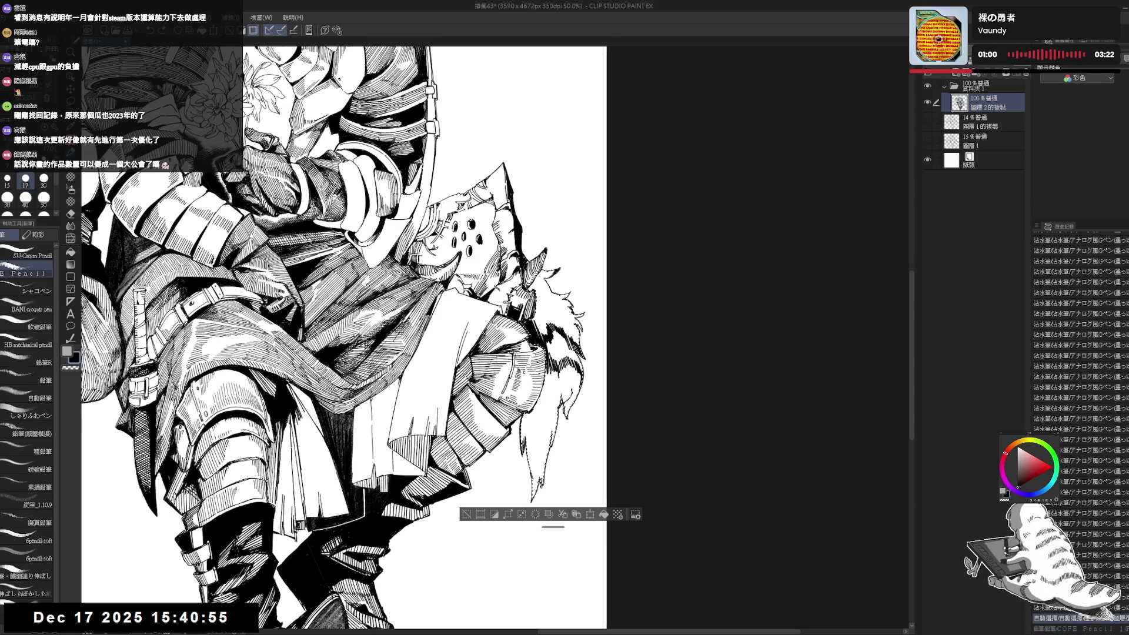
pyautogui.press('p')
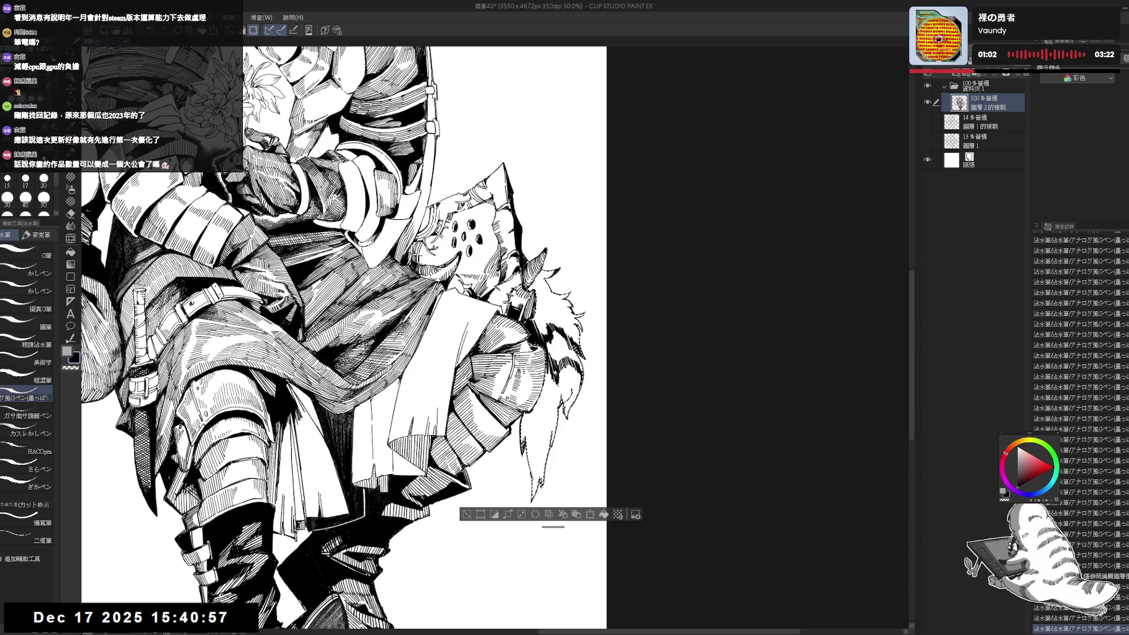
pyautogui.moveTo(524, 426); pyautogui.dragTo(533, 461)
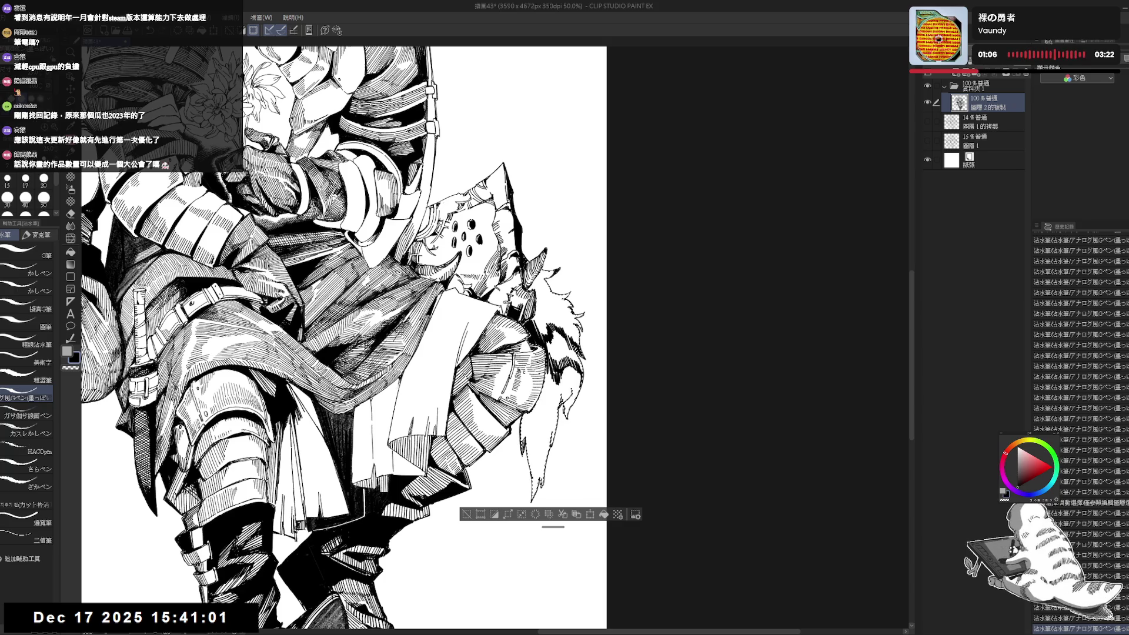
# - Fill two areas of the fur with solid black using the Fill tool
pyautogui.press('g')
pyautogui.click(535, 465)
pyautogui.moveTo(341, 338); pyautogui.dragTo(338, 345)
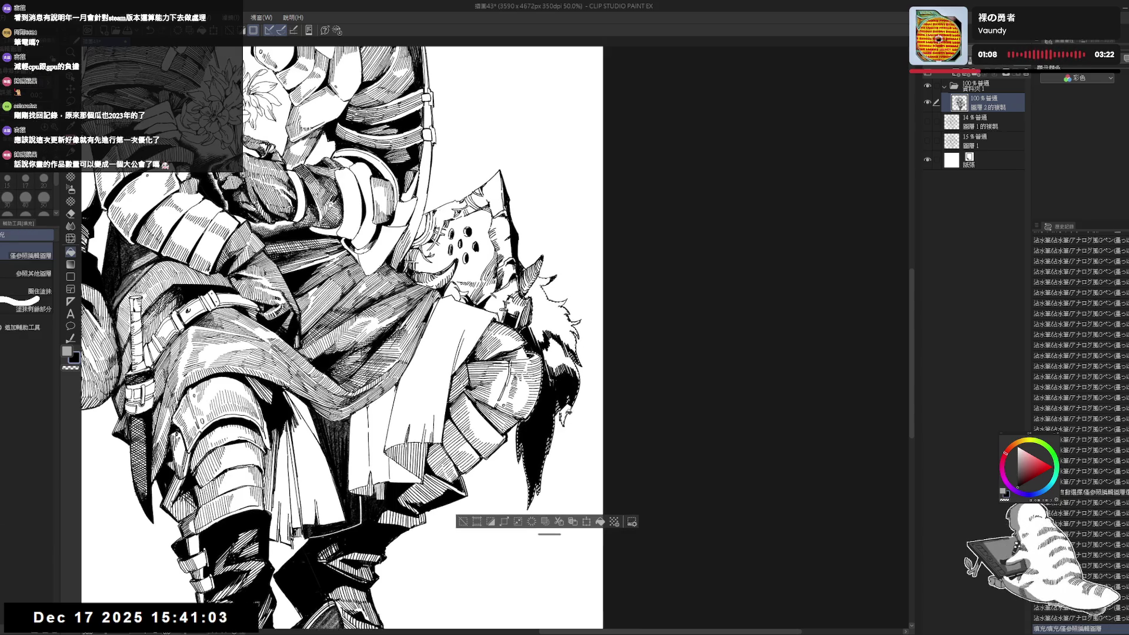
# - Ink several pen strokes through the blackened fur
pyautogui.press('p')
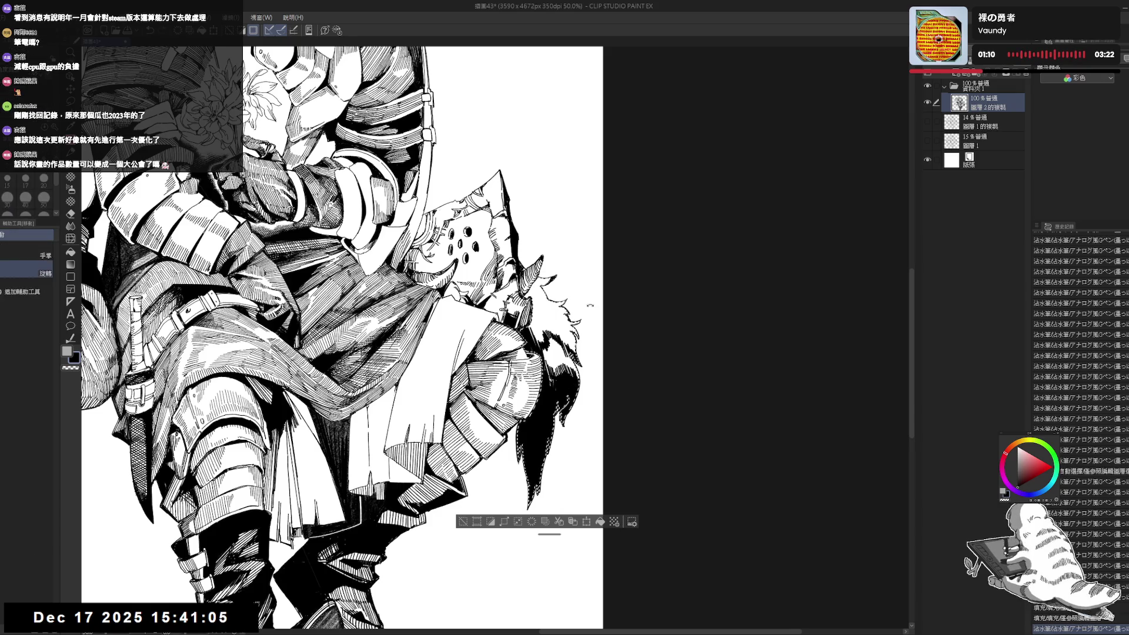
pyautogui.moveTo(530, 294); pyautogui.dragTo(517, 365)
pyautogui.press('p')
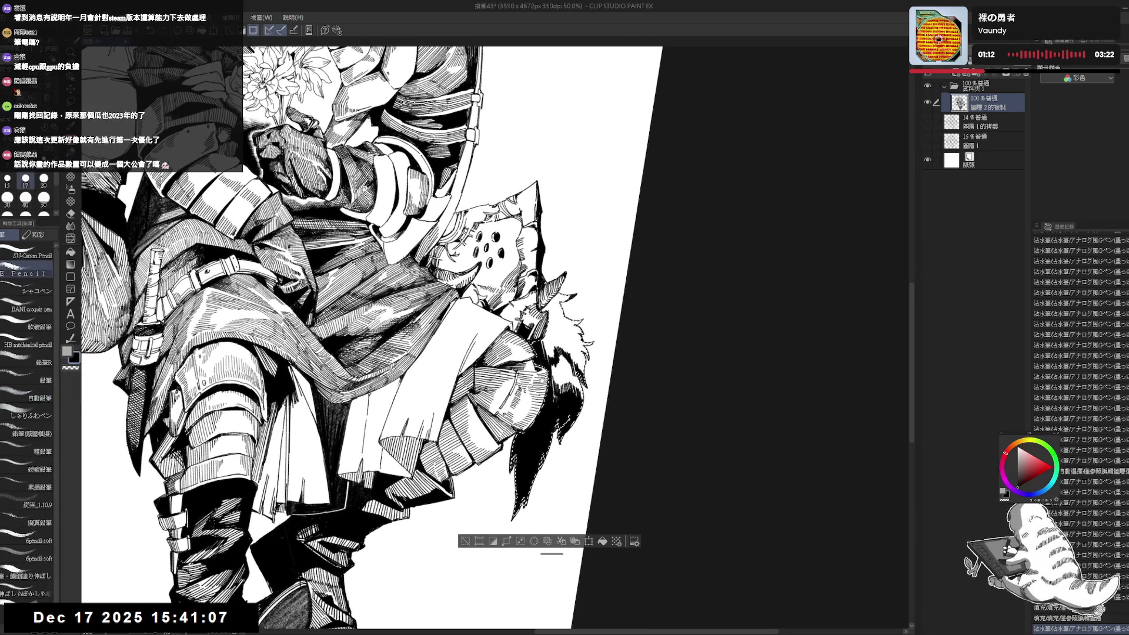
pyautogui.moveTo(341, 338); pyautogui.dragTo(344, 345)
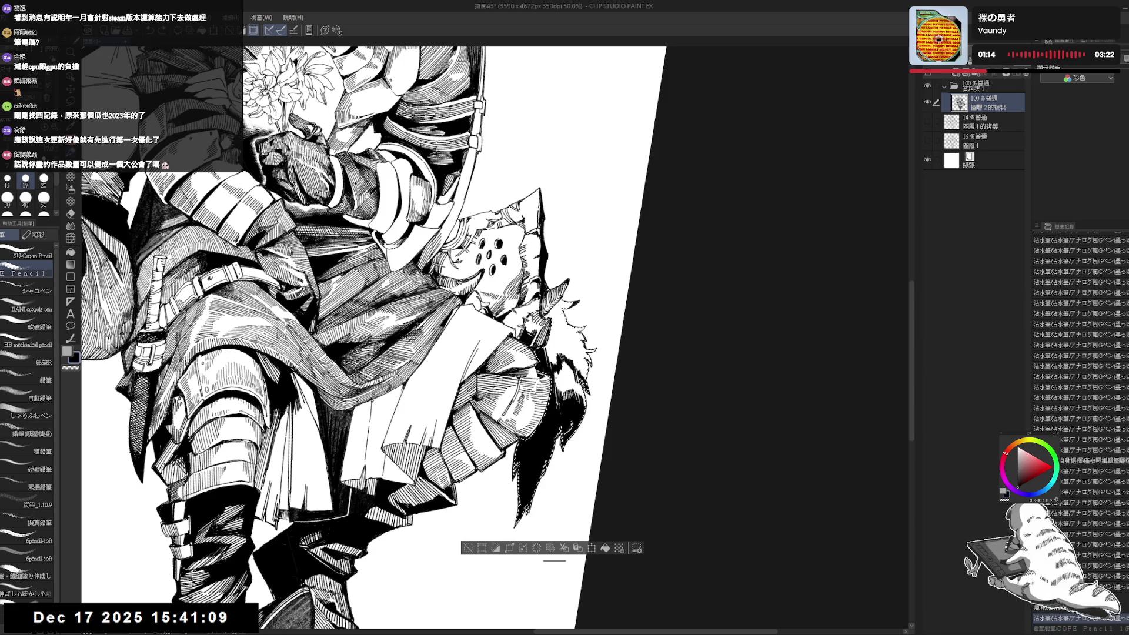
pyautogui.press('p')
pyautogui.moveTo(558, 426); pyautogui.dragTo(562, 448)
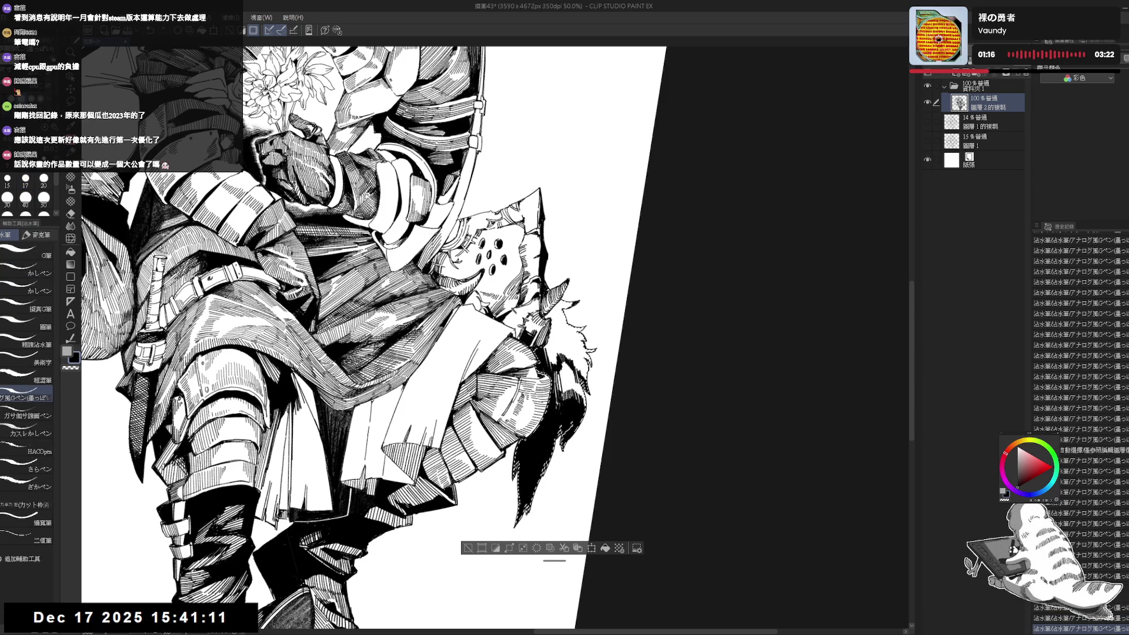
pyautogui.moveTo(532, 498); pyautogui.dragTo(526, 515)
pyautogui.moveTo(517, 458); pyautogui.dragTo(514, 480)
# - Settle the brush at size 17 and add fine strands in the upper fur
pyautogui.press(']')
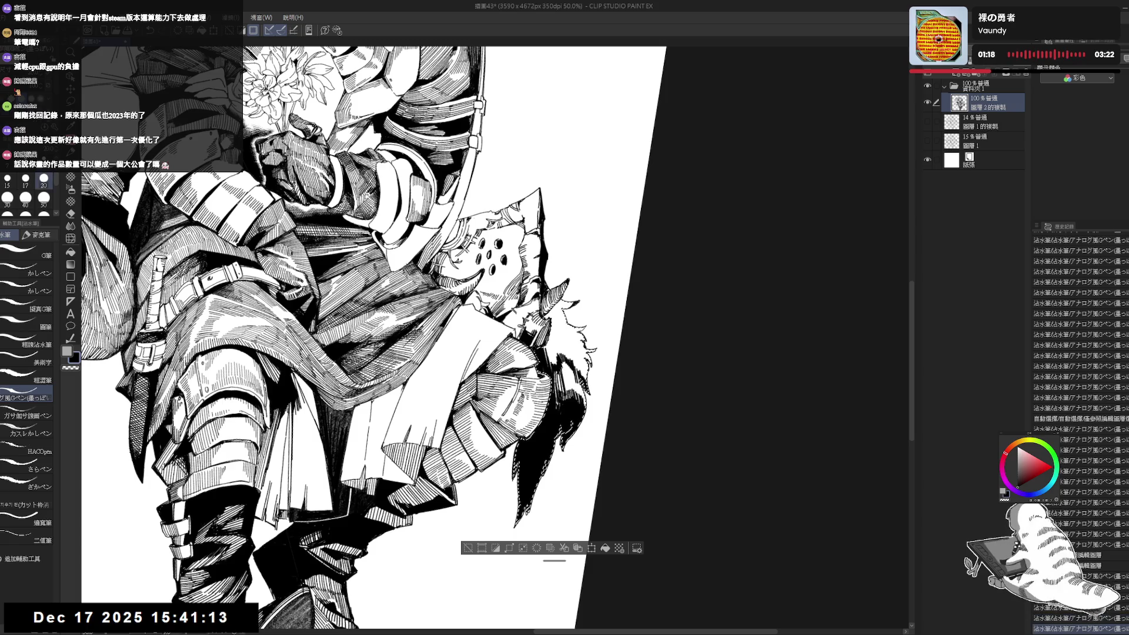
pyautogui.press('[')
pyautogui.moveTo(561, 376); pyautogui.dragTo(561, 402)
pyautogui.moveTo(570, 388); pyautogui.dragTo(575, 417)
pyautogui.moveTo(566, 361); pyautogui.dragTo(562, 382)
pyautogui.moveTo(569, 366); pyautogui.dragTo(572, 396)
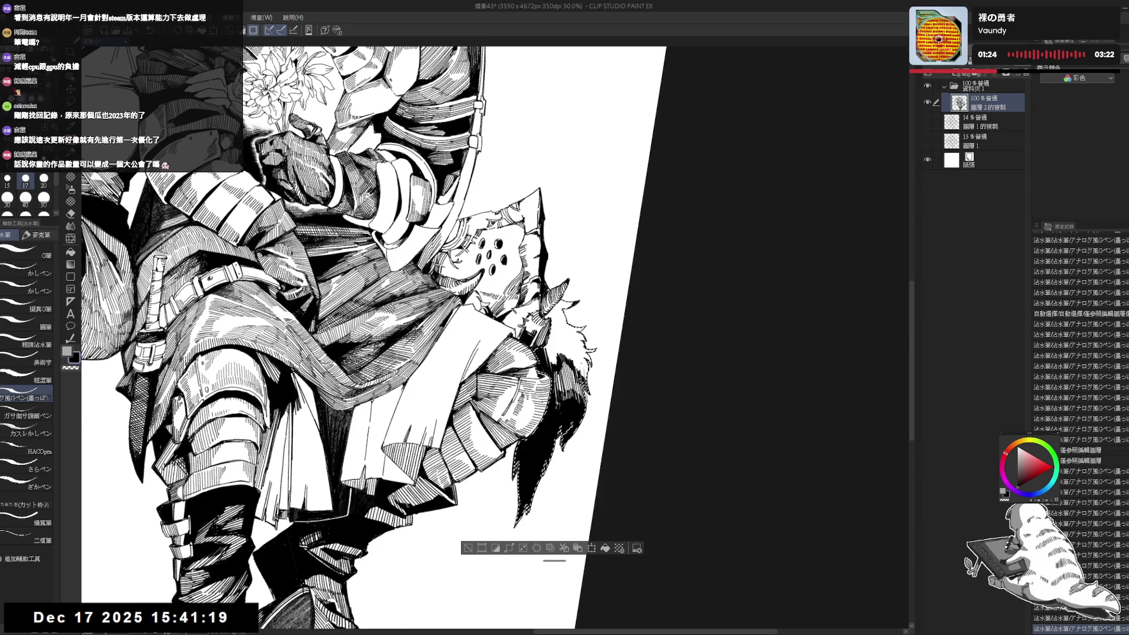
# - Retilt the page, enlarge the brush to 20 and add fine ink strokes through the dark fur
pyautogui.moveTo(376, 335)
pyautogui.mouseDown()
pyautogui.moveTo(353, 353)
pyautogui.moveTo(371, 341)
pyautogui.mouseUp()
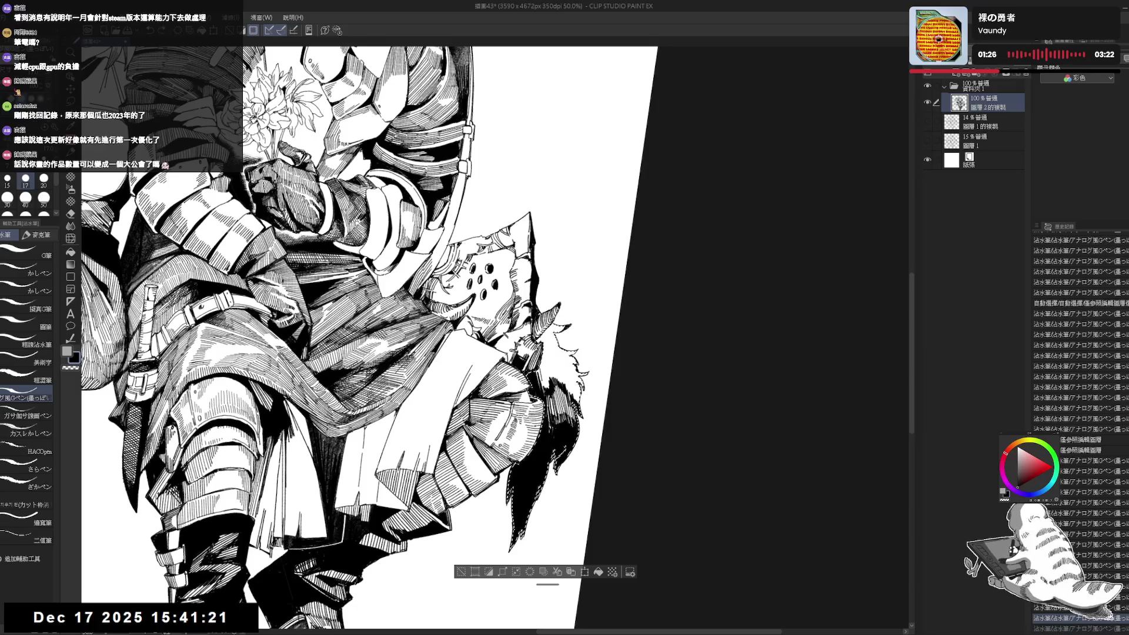
pyautogui.press(']')
pyautogui.moveTo(562, 448); pyautogui.dragTo(531, 511)
pyautogui.moveTo(511, 467); pyautogui.dragTo(508, 507)
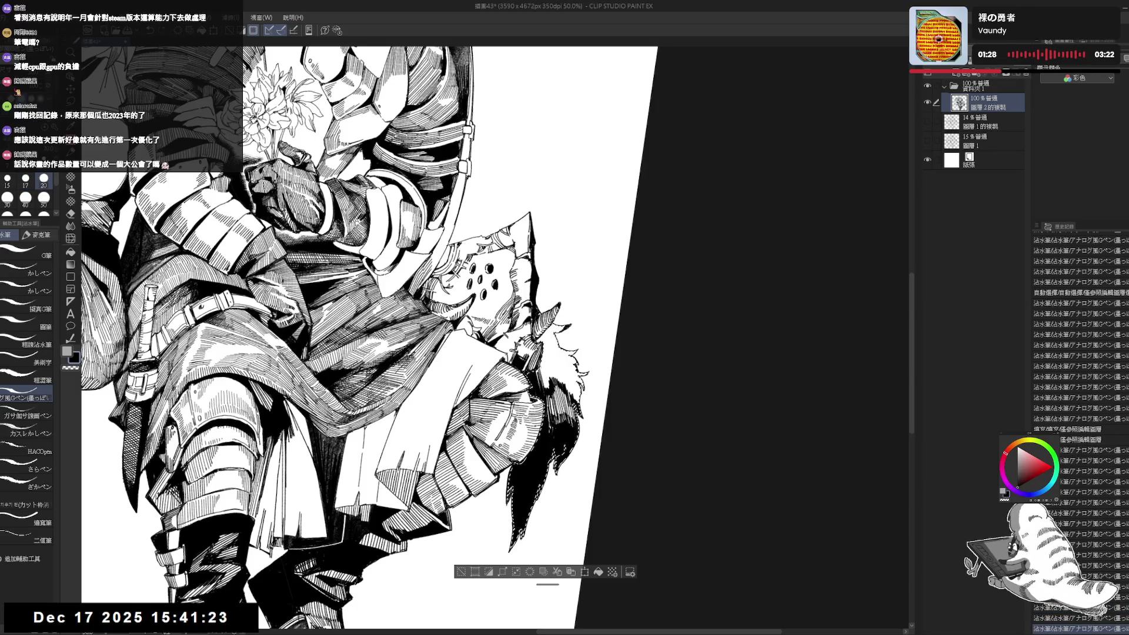
pyautogui.moveTo(560, 451); pyautogui.dragTo(552, 470)
pyautogui.moveTo(567, 370); pyautogui.dragTo(562, 394)
pyautogui.moveTo(571, 376)
pyautogui.mouseDown()
pyautogui.moveTo(569, 406)
pyautogui.moveTo(562, 394)
pyautogui.mouseUp()
pyautogui.moveTo(571, 377); pyautogui.dragTo(569, 406)
pyautogui.moveTo(571, 388); pyautogui.dragTo(570, 420)
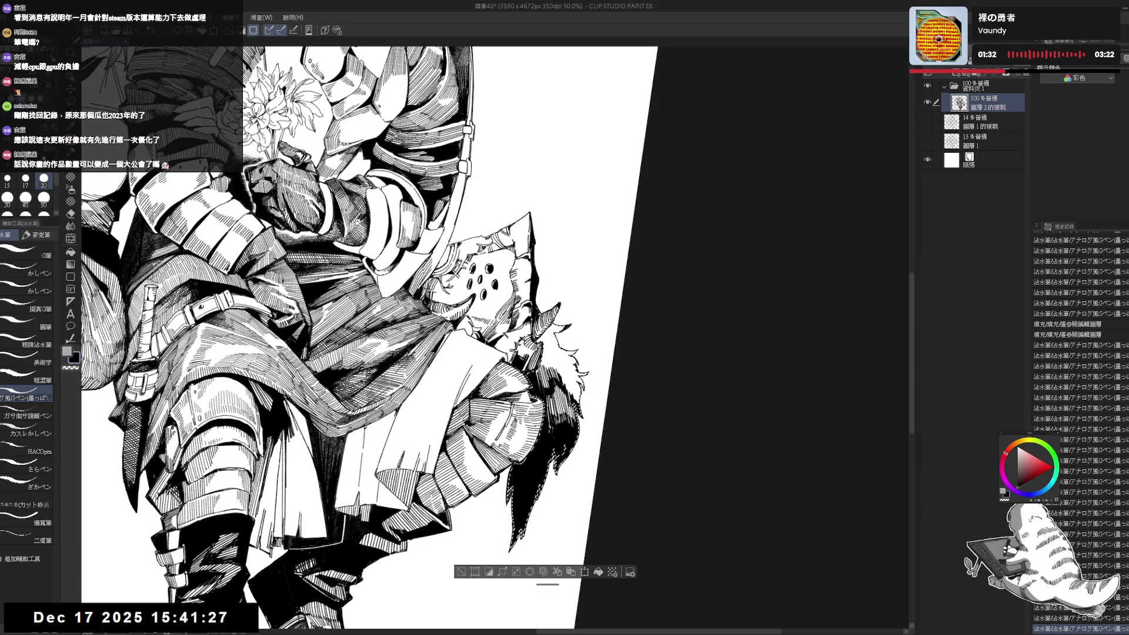
pyautogui.moveTo(568, 370); pyautogui.dragTo(565, 400)
pyautogui.moveTo(575, 382)
pyautogui.mouseDown()
pyautogui.moveTo(565, 412)
pyautogui.moveTo(562, 394)
pyautogui.mouseUp()
pyautogui.moveTo(571, 377); pyautogui.dragTo(569, 406)
pyautogui.moveTo(570, 388); pyautogui.dragTo(568, 417)
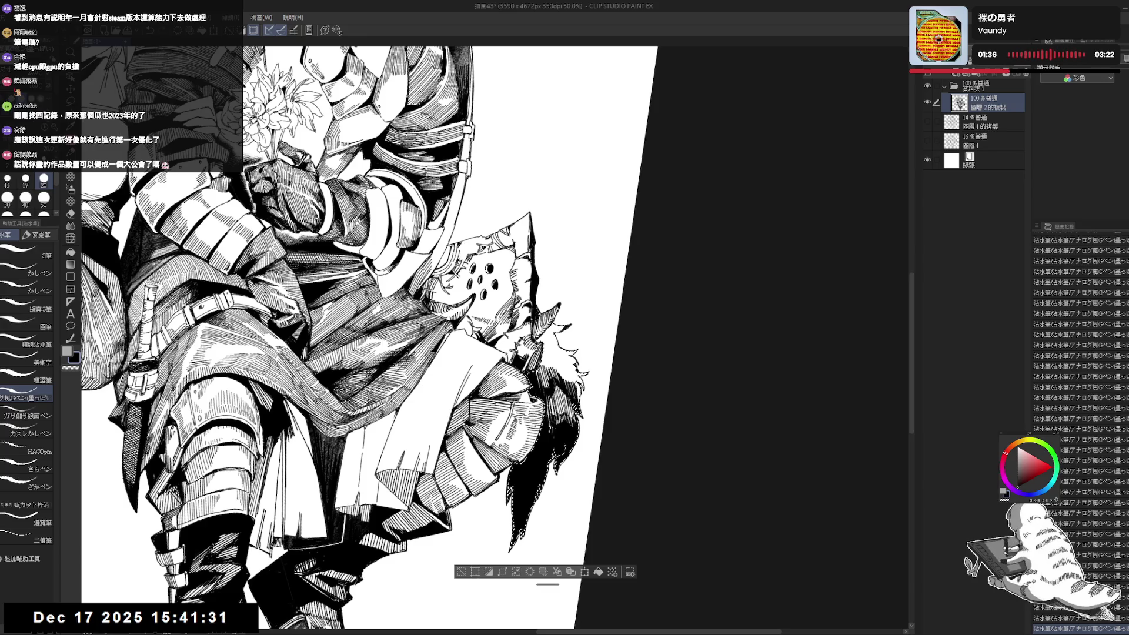
# - Rotate the page about 11° and undo stray ink strokes, including the small mark near the boot
pyautogui.scroll(-5, 562, 333)
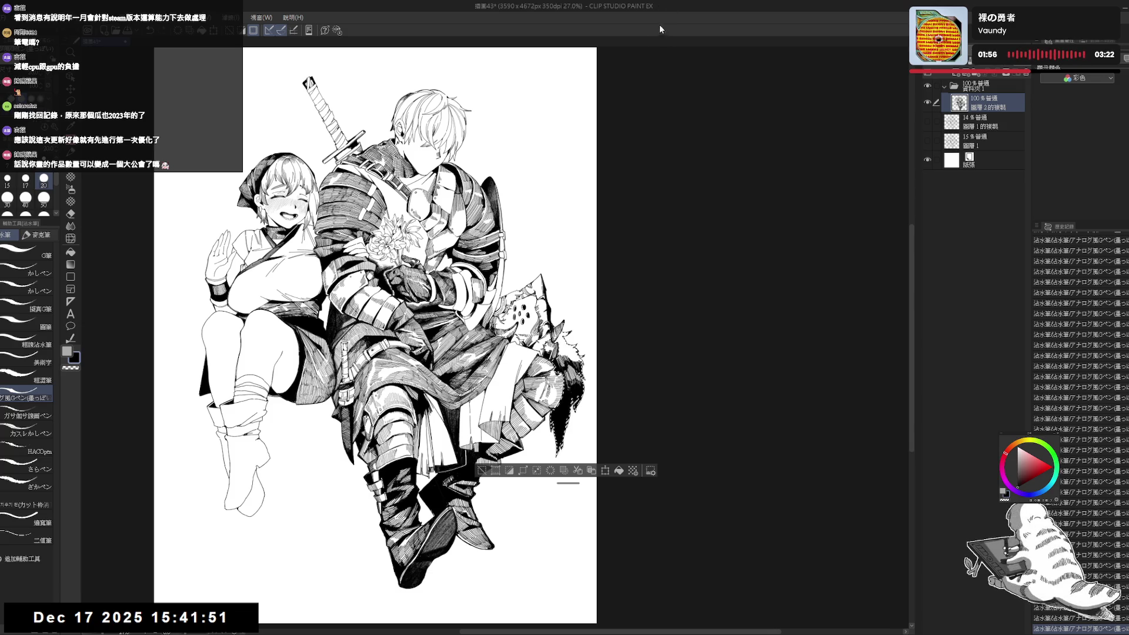
pyautogui.scroll(2, 563, 338)
pyautogui.moveTo(556, 500); pyautogui.dragTo(526, 516)
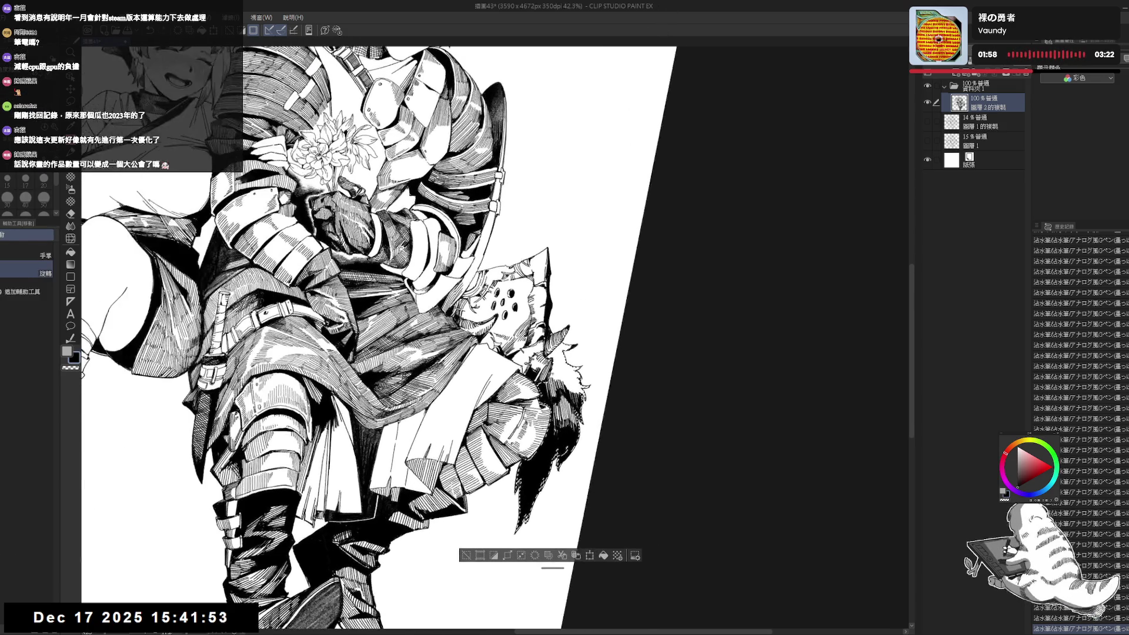
pyautogui.hotkey('ctrl', 'z')
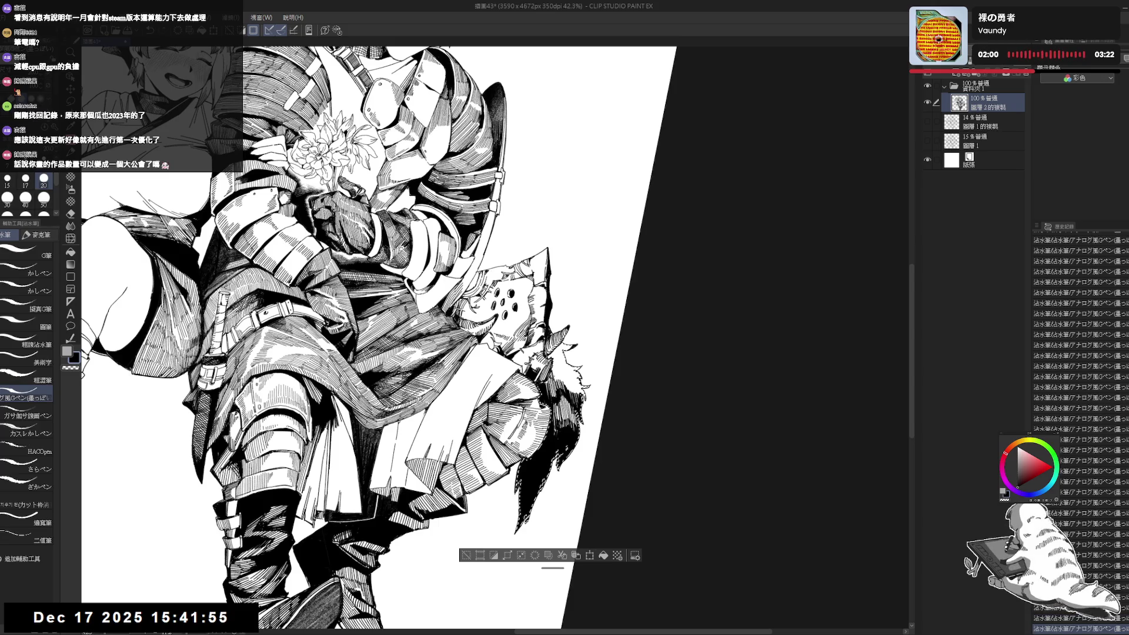
pyautogui.hotkey('ctrl', 'z')
pyautogui.hotkey('ctrl', 'y')
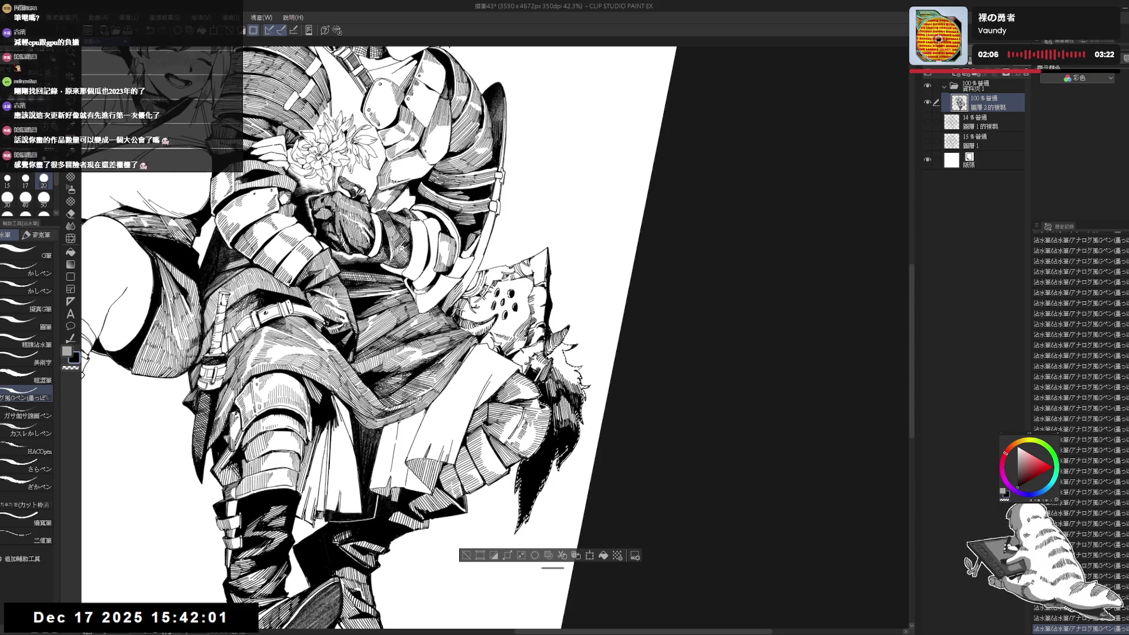
pyautogui.hotkey('ctrl', 'z')
# - Retry the small mark near the boot, undo it, clear the selection and reset the view upright
pyautogui.moveTo(588, 235); pyautogui.dragTo(629, 318)
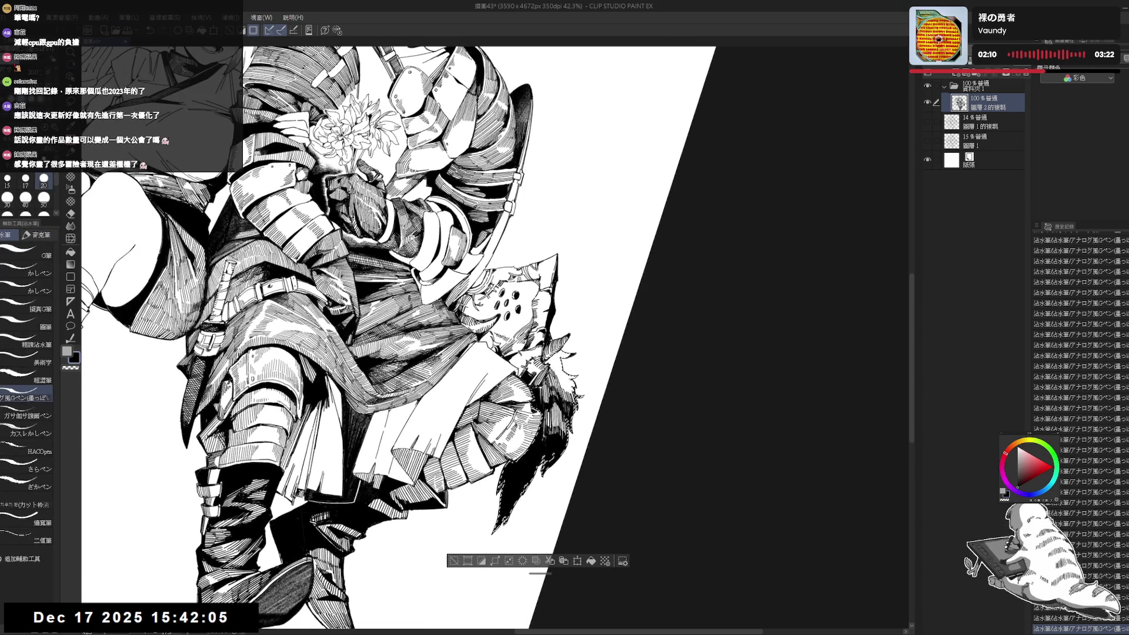
pyautogui.moveTo(219, 612); pyautogui.dragTo(227, 622)
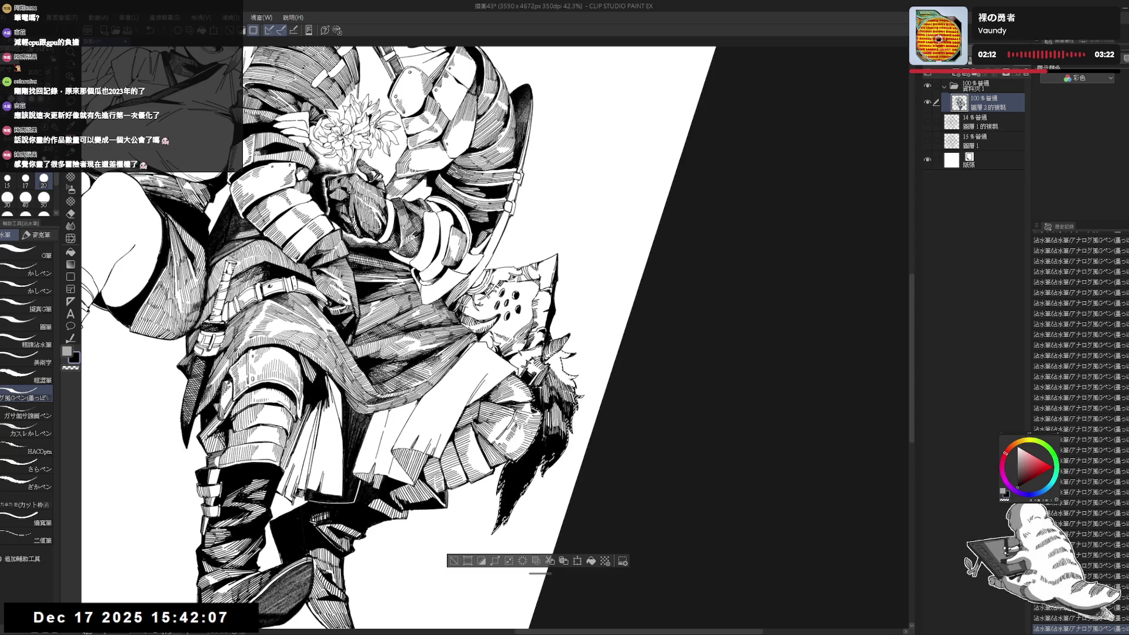
pyautogui.hotkey('ctrl', 'z')
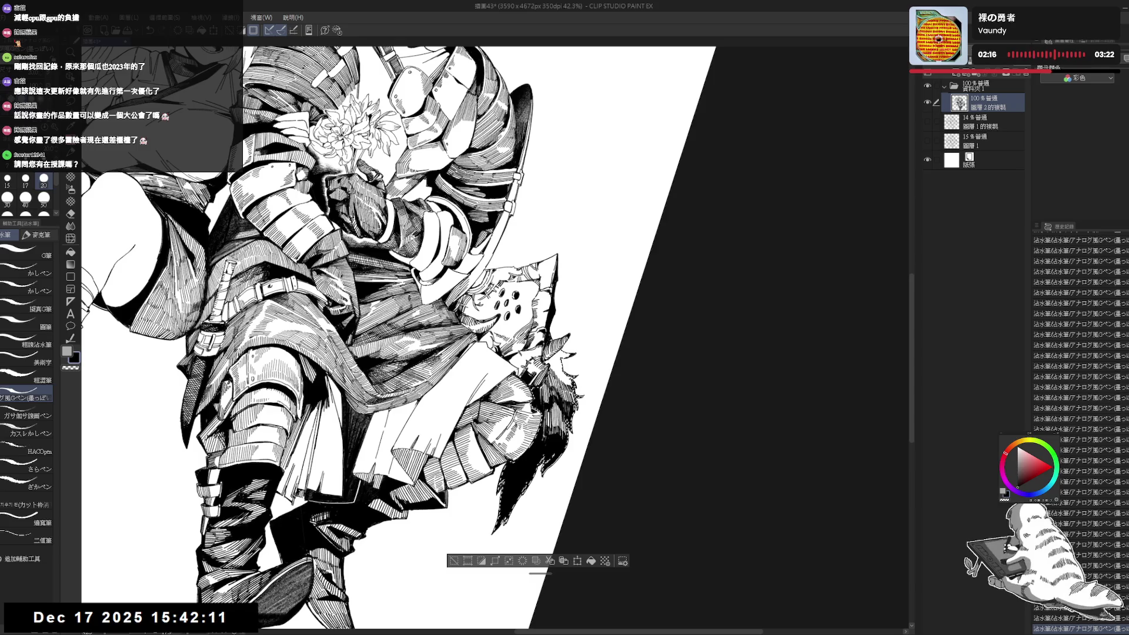
pyautogui.hotkey('ctrl', 'd')
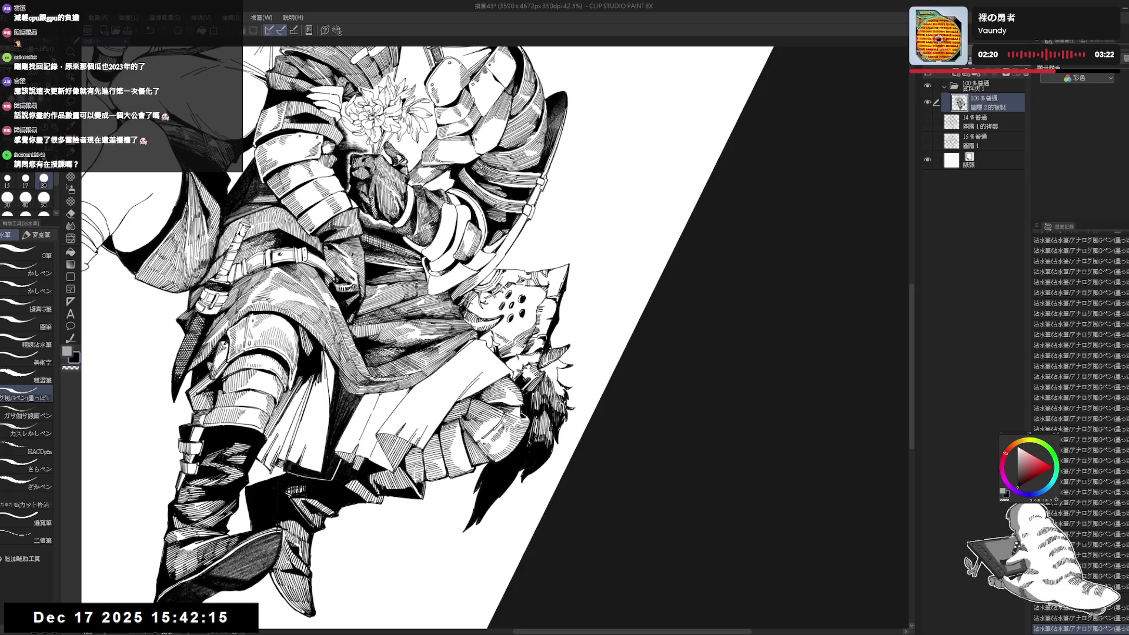
pyautogui.hotkey('ctrl', '@')
# - Review the whole illustration, then redo and undo the recent hatching strokes
pyautogui.scroll(-3, 588, 360)
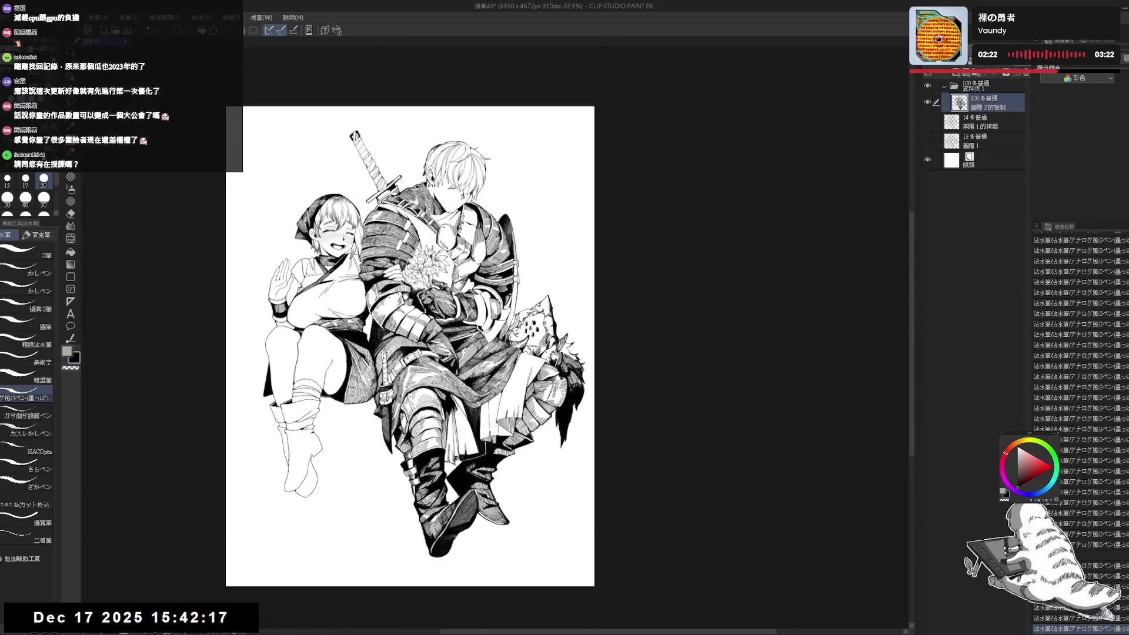
pyautogui.moveTo(590, 359); pyautogui.dragTo(597, 367)
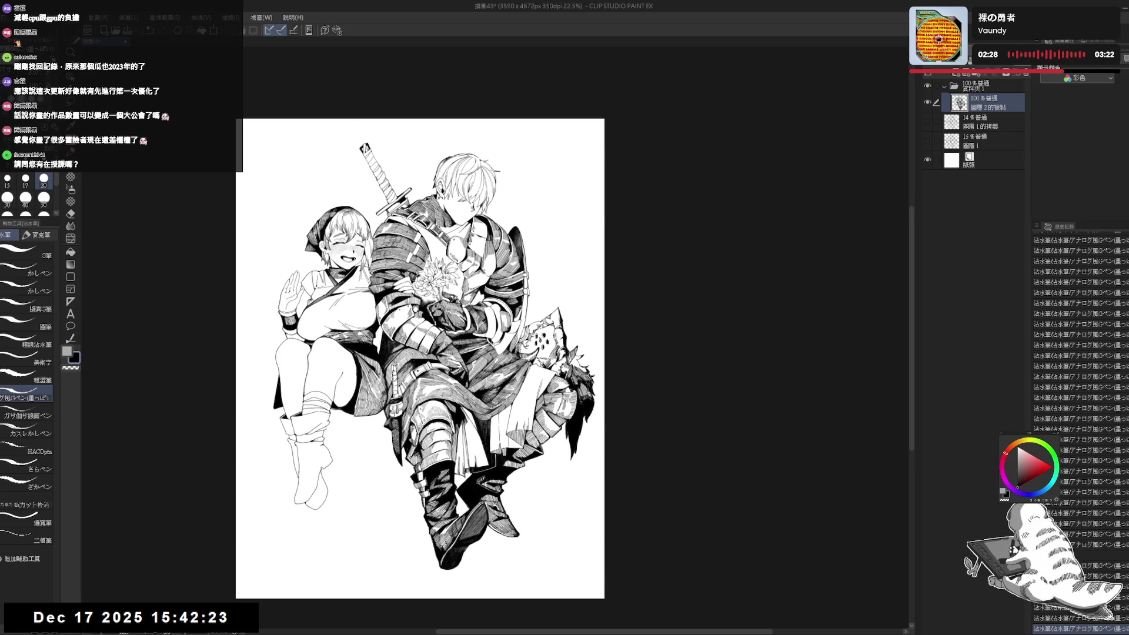
pyautogui.scroll(2, 564, 358)
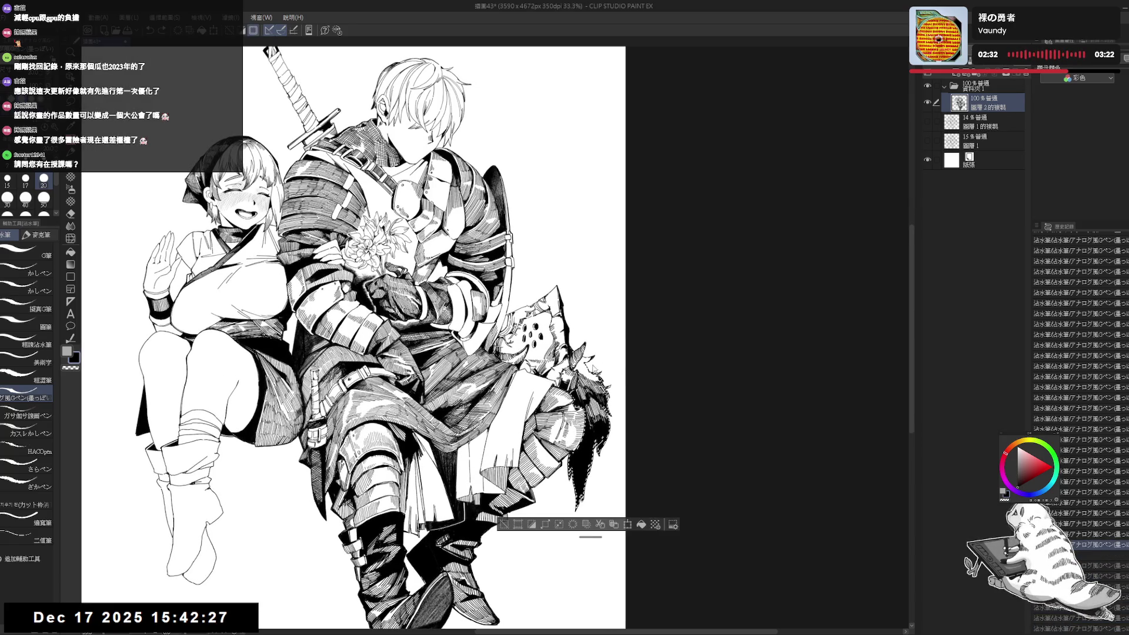
pyautogui.moveTo(590, 338); pyautogui.dragTo(581, 340)
pyautogui.scroll(1, 581, 340)
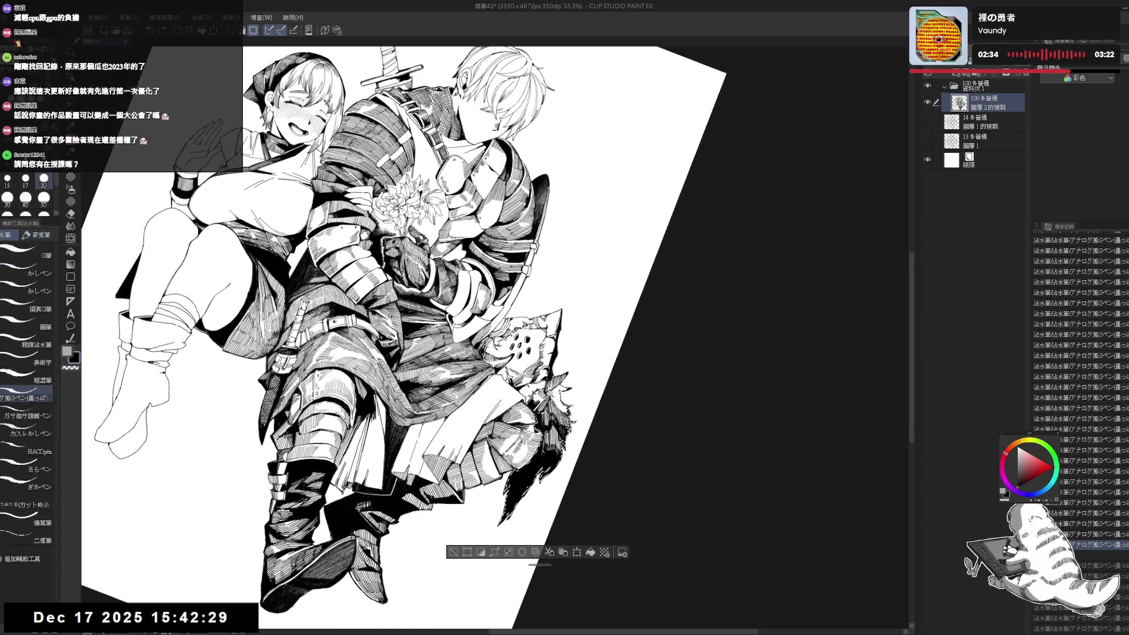
pyautogui.scroll(1, 581, 340)
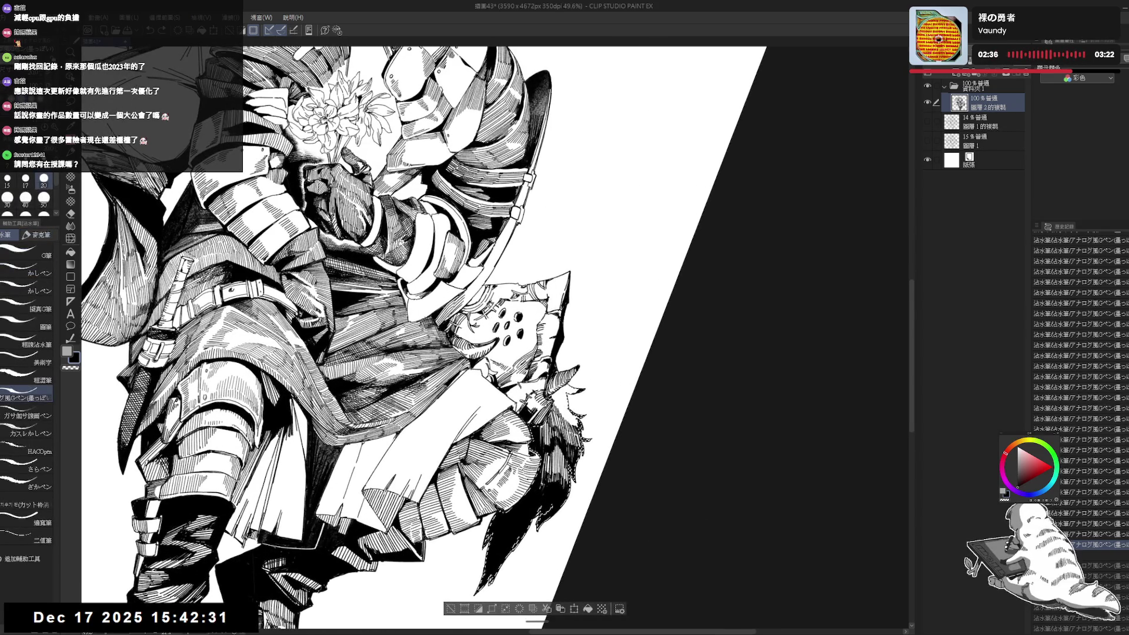
pyautogui.hotkey('ctrl', 'y')
pyautogui.hotkey('ctrl', 'y')
pyautogui.hotkey('ctrl', 'y')
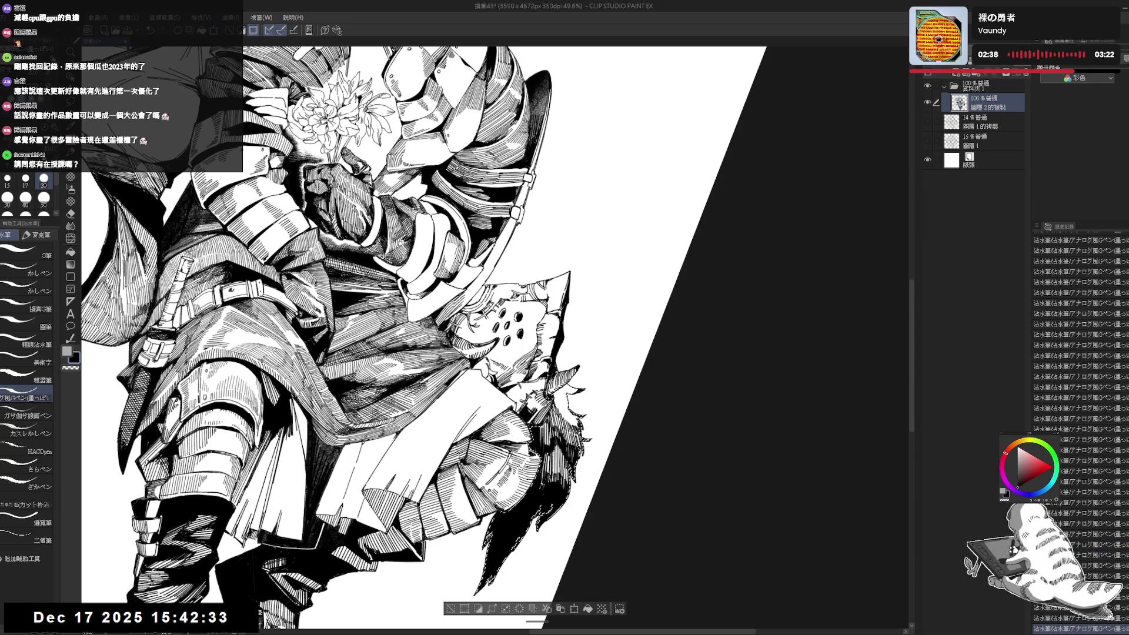
pyautogui.hotkey('ctrl', 'z')
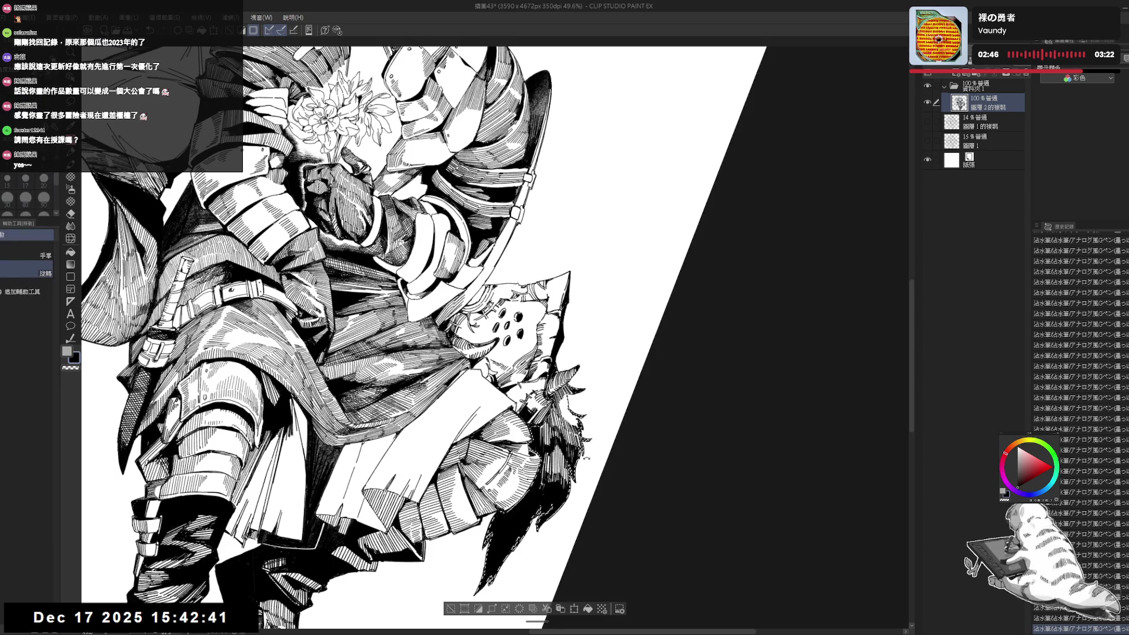
# - Use a smaller pen size to add small dark hatching marks on the knight's lower armor
pyautogui.moveTo(588, 235); pyautogui.dragTo(612, 264)
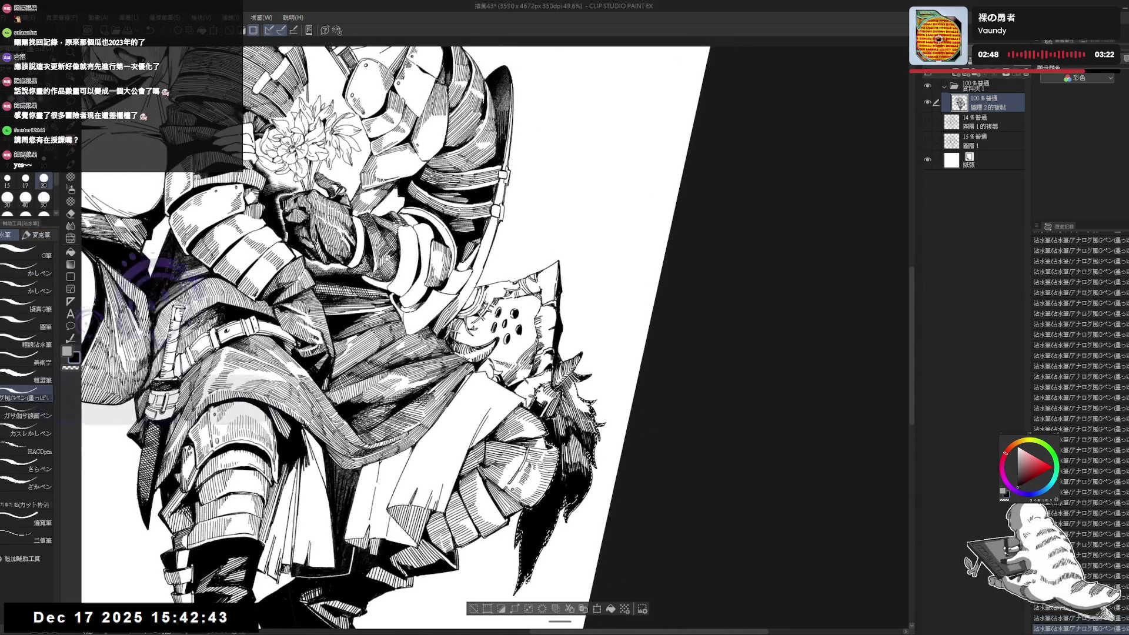
pyautogui.press('[')
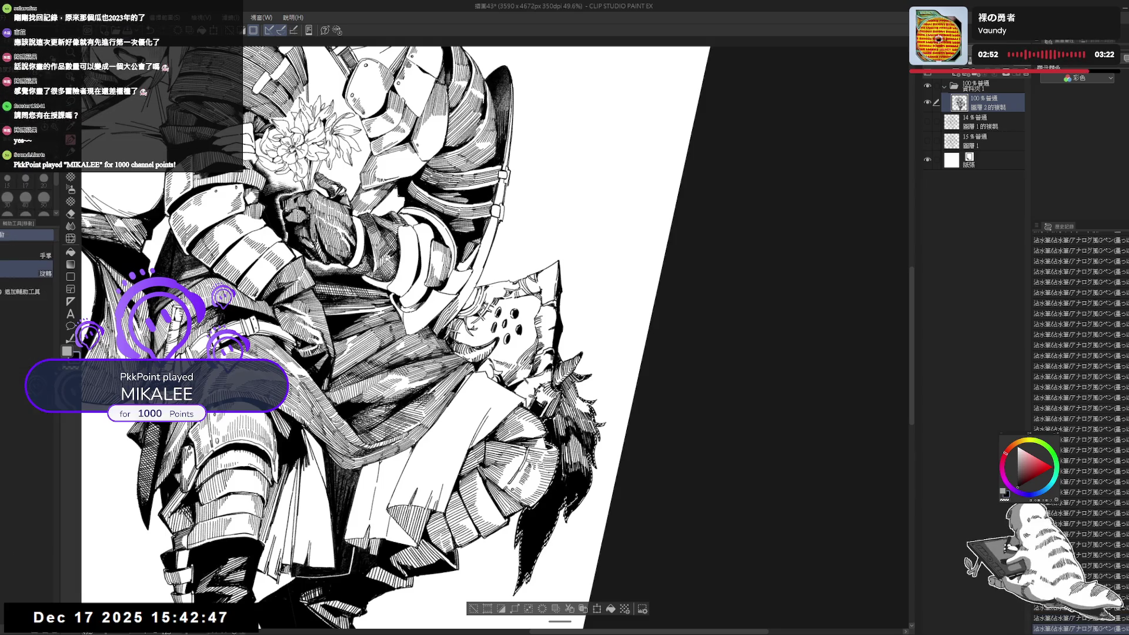
pyautogui.moveTo(588, 235); pyautogui.dragTo(605, 258)
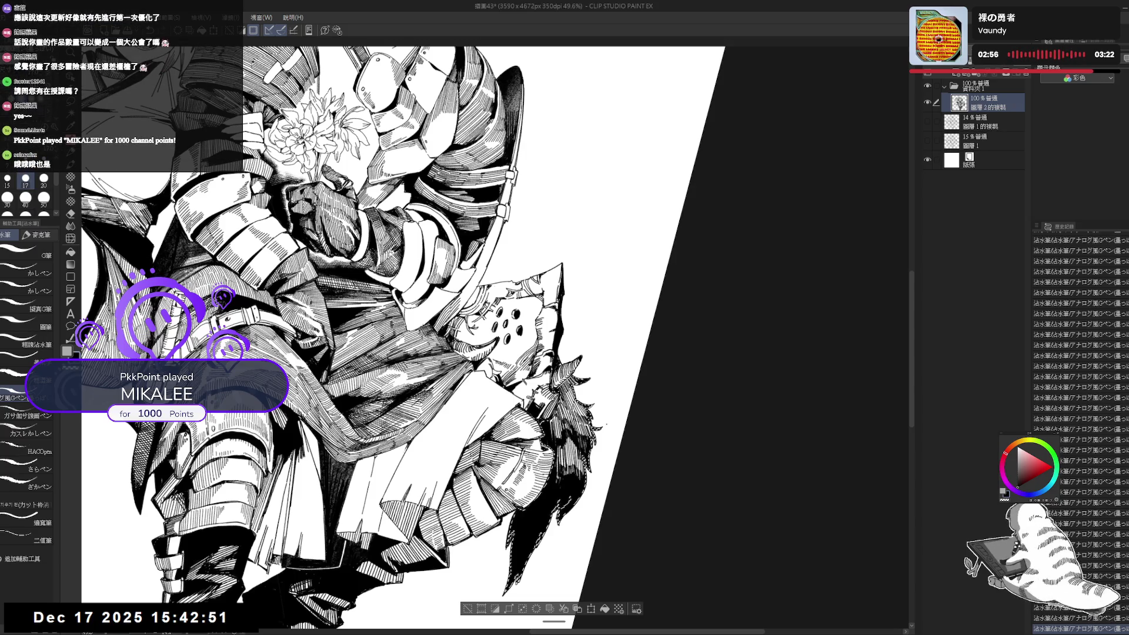
pyautogui.scroll(-2, 621, 404)
pyautogui.scroll(3, 620, 403)
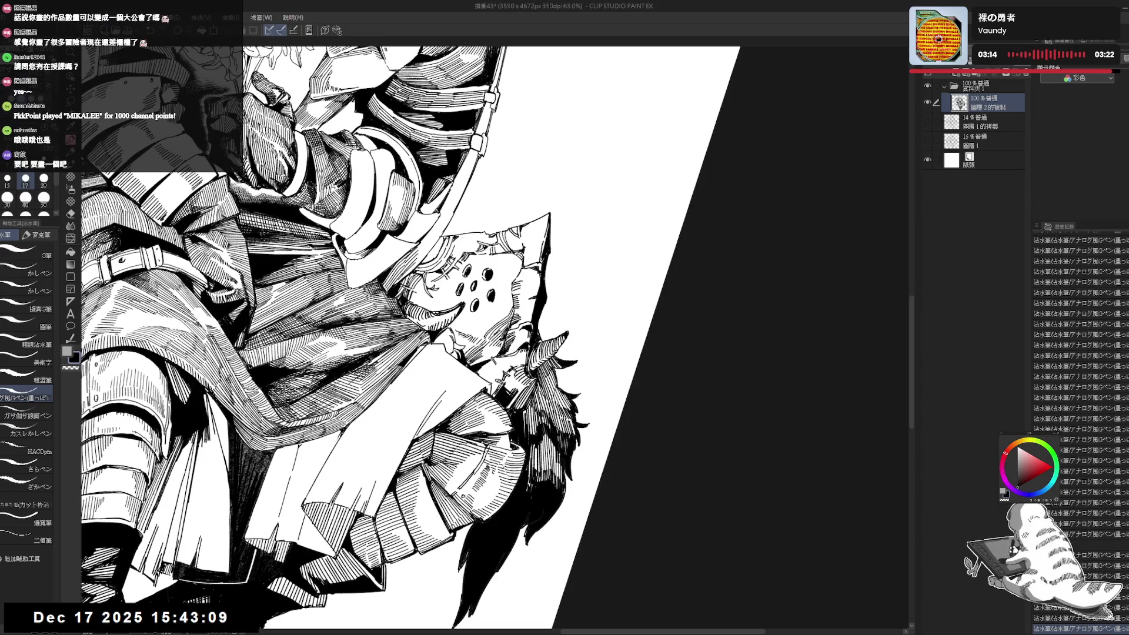
pyautogui.moveTo(377, 335); pyautogui.dragTo(408, 279)
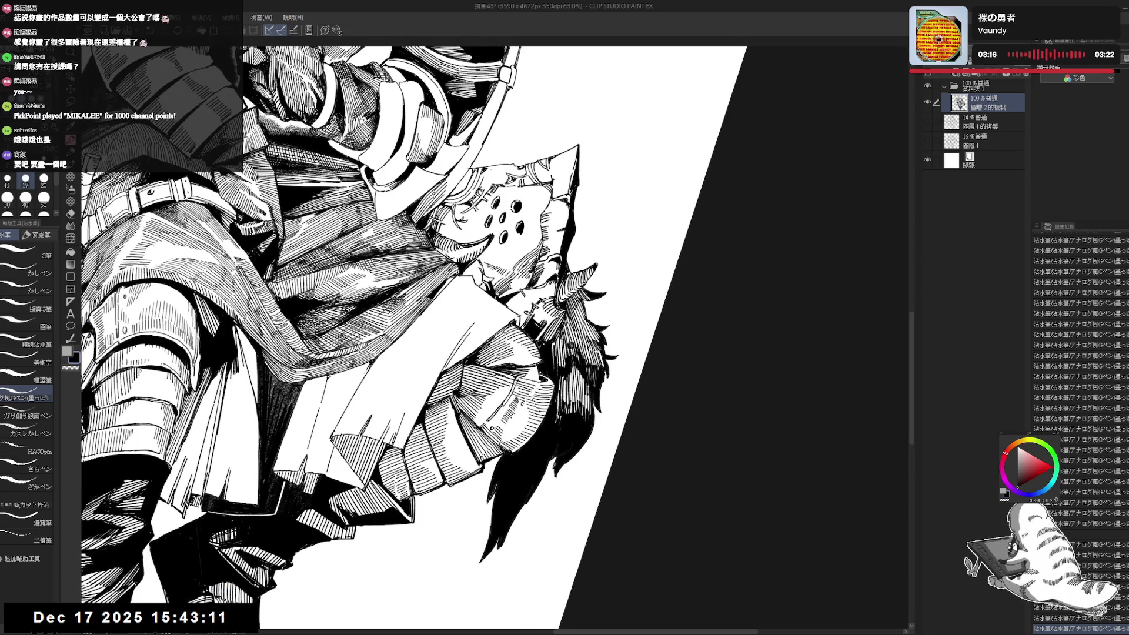
pyautogui.press('-')
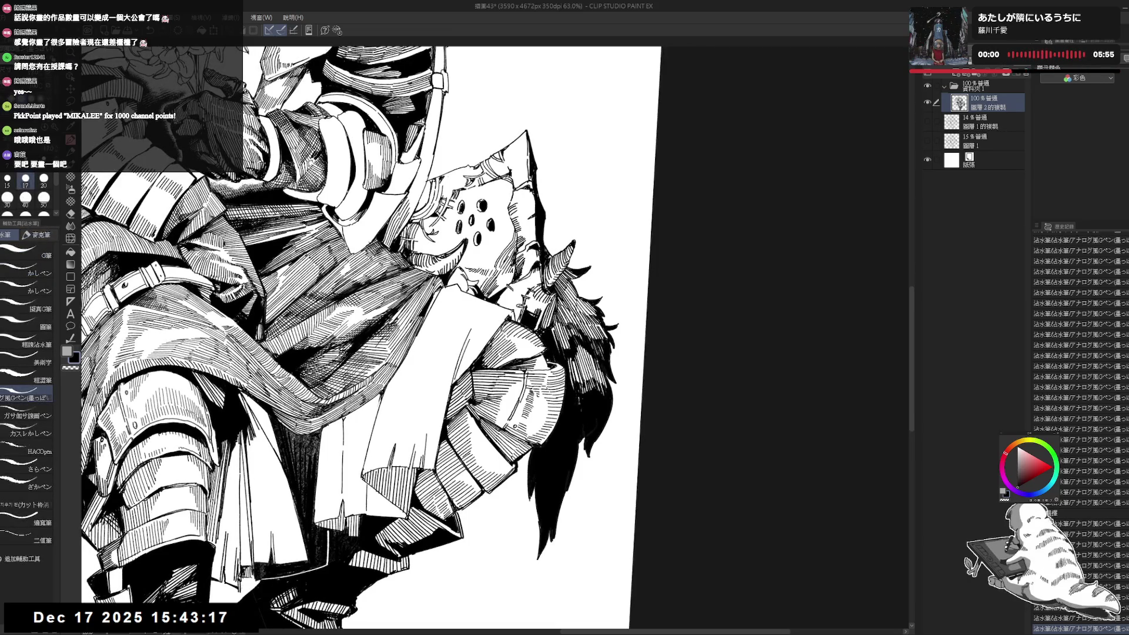
pyautogui.moveTo(574, 370); pyautogui.dragTo(579, 384)
pyautogui.moveTo(578, 376); pyautogui.dragTo(581, 384)
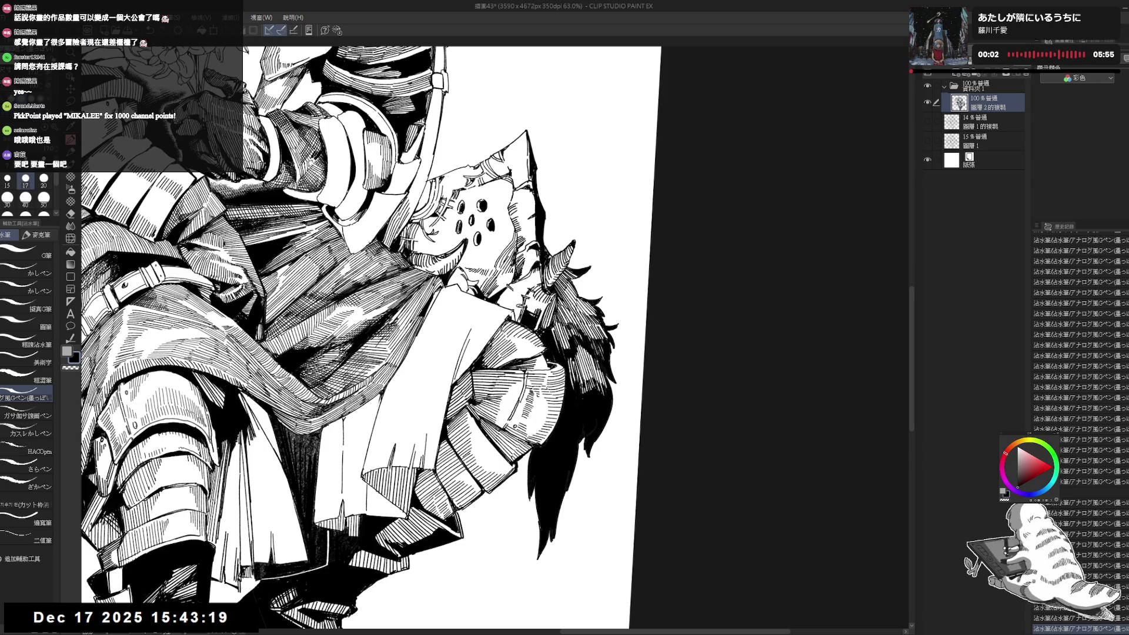
pyautogui.scroll(-4, 764, 372)
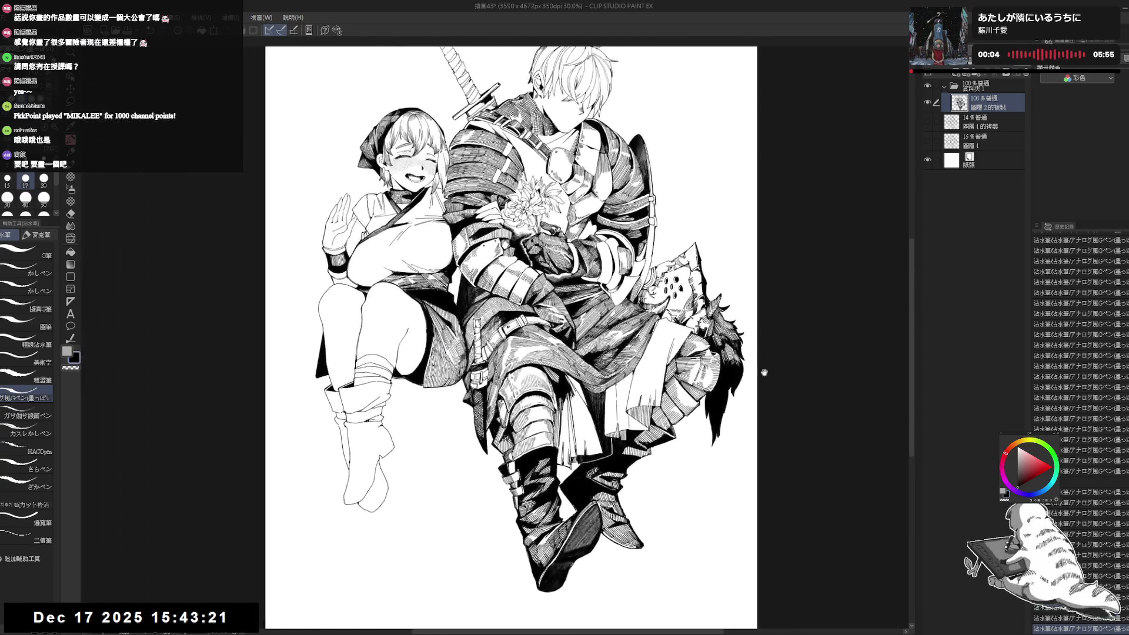
# - Erase a small patch of stray ink on the knight, return to the G-pen, and fit the page
pyautogui.moveTo(763, 372); pyautogui.dragTo(783, 379)
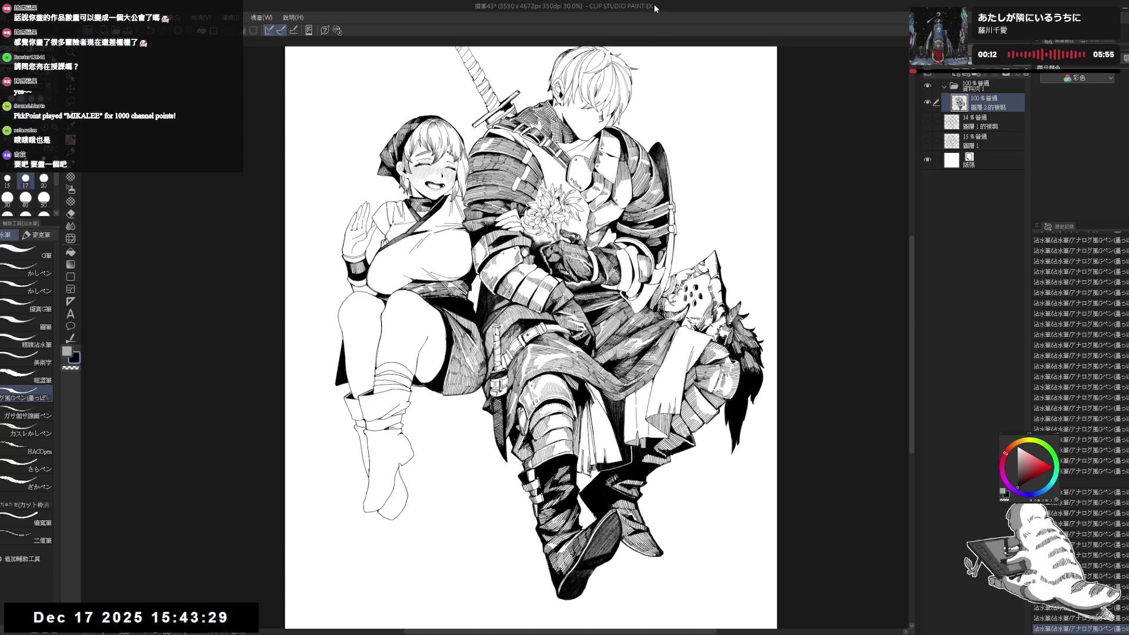
pyautogui.scroll(2, 671, 43)
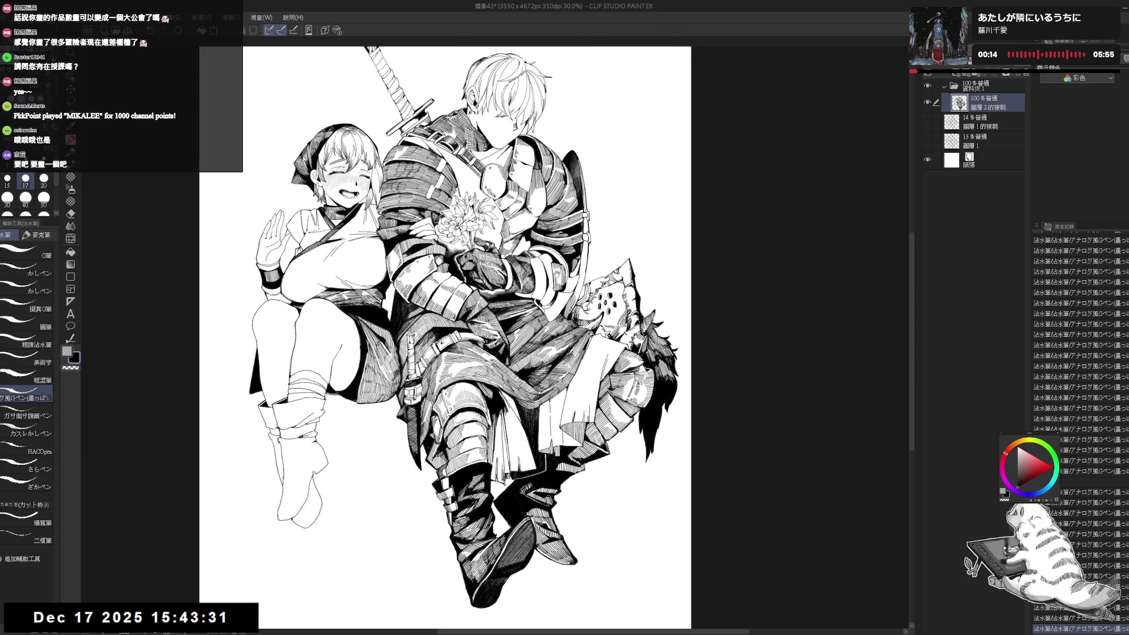
pyautogui.press('-')
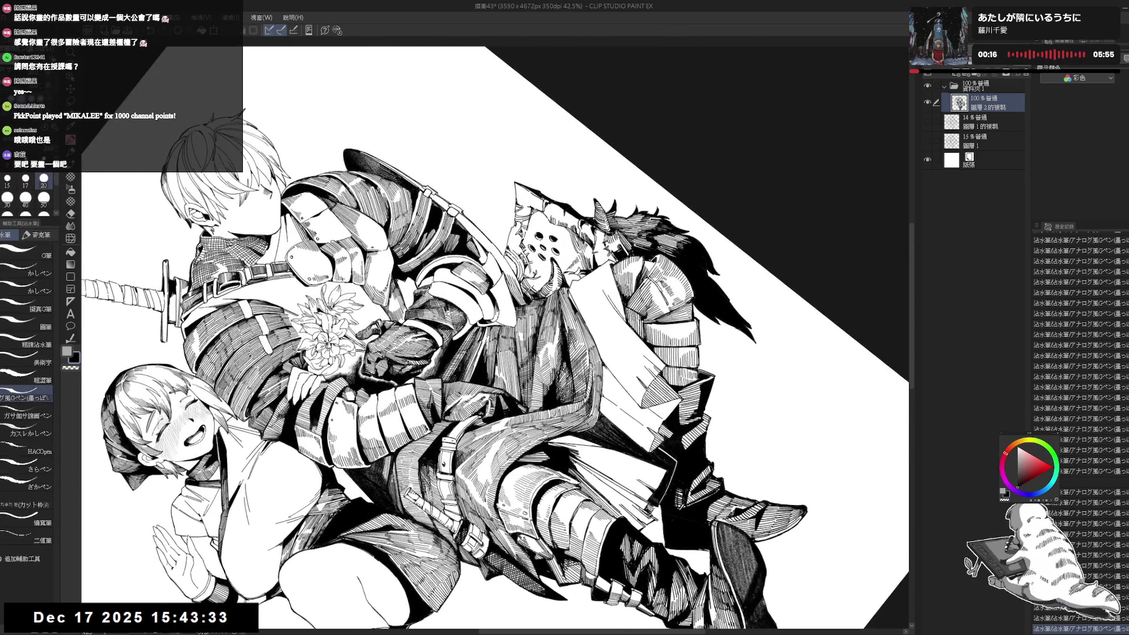
pyautogui.moveTo(509, 223)
pyautogui.mouseDown()
pyautogui.moveTo(505, 257)
pyautogui.moveTo(508, 250)
pyautogui.mouseUp()
pyautogui.press('e')
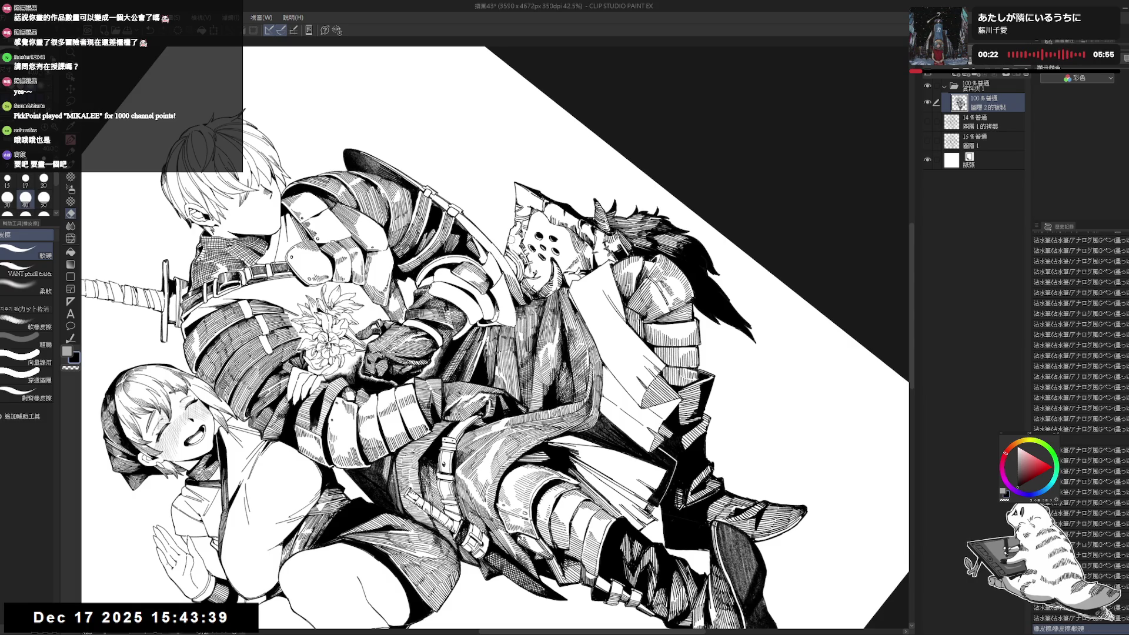
pyautogui.press('p')
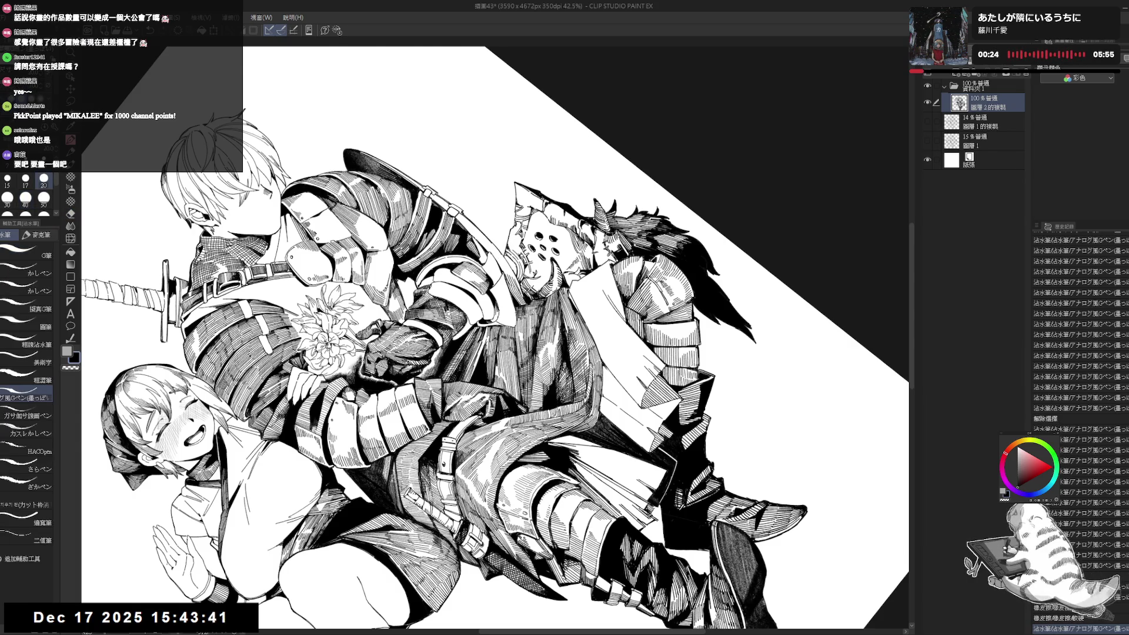
pyautogui.hotkey('ctrl', '@')
pyautogui.press('-')
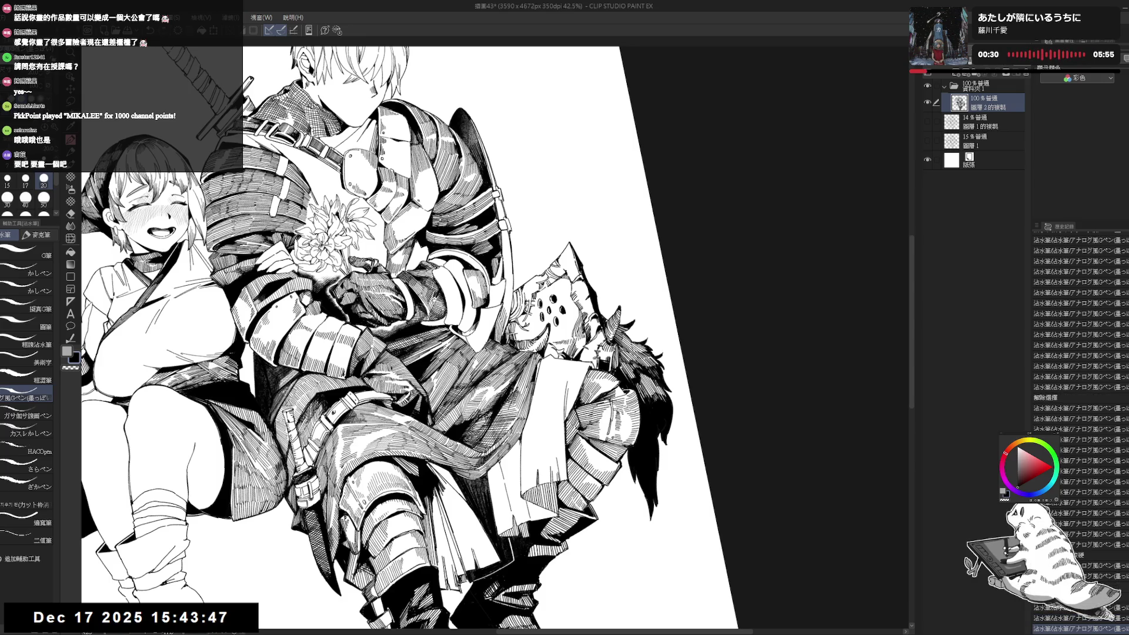
pyautogui.press('^')
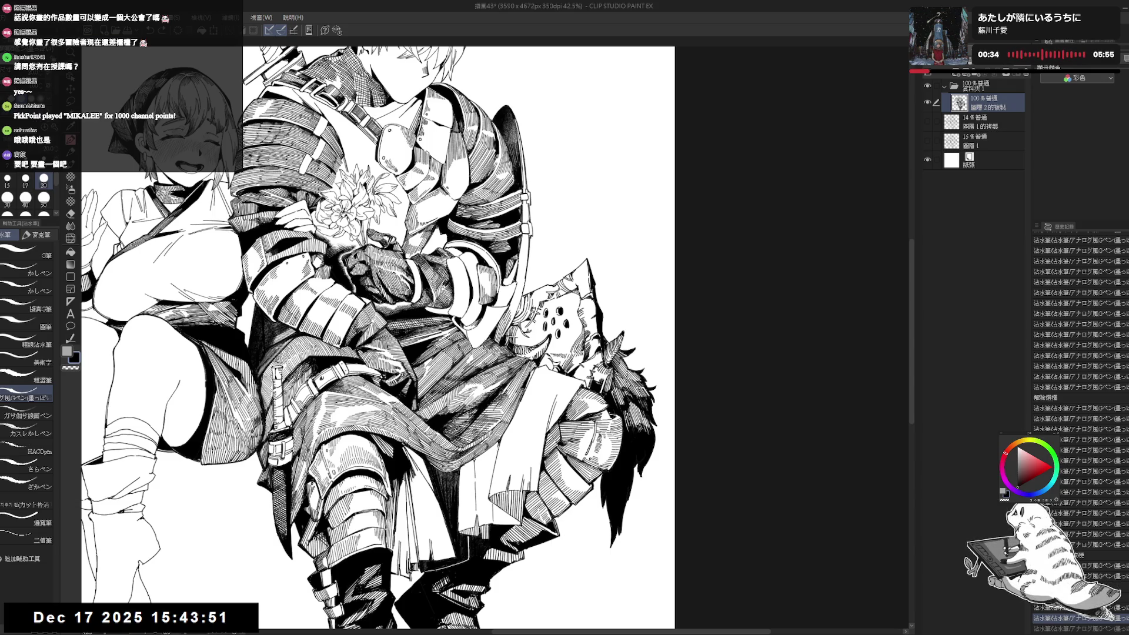
pyautogui.hotkey('ctrl', '0')
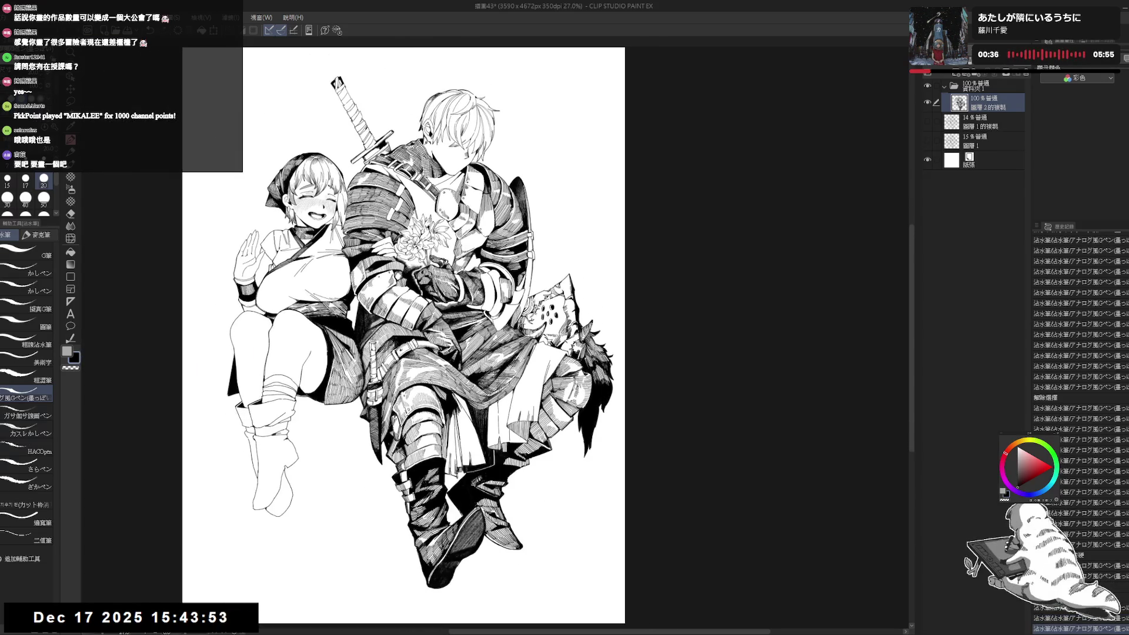
# - Check the drawing mirrored and rotated with a smaller pen, then reset the view upright and fit it
pyautogui.press('h')
pyautogui.scroll(2, 627, 297)
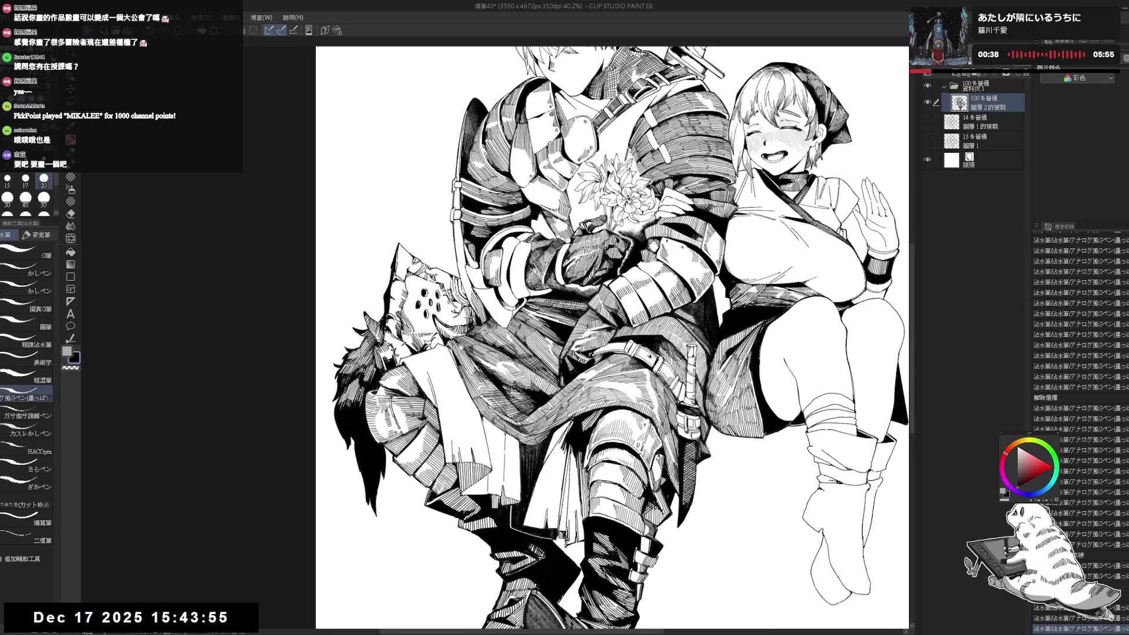
pyautogui.press('^')
pyautogui.press('^')
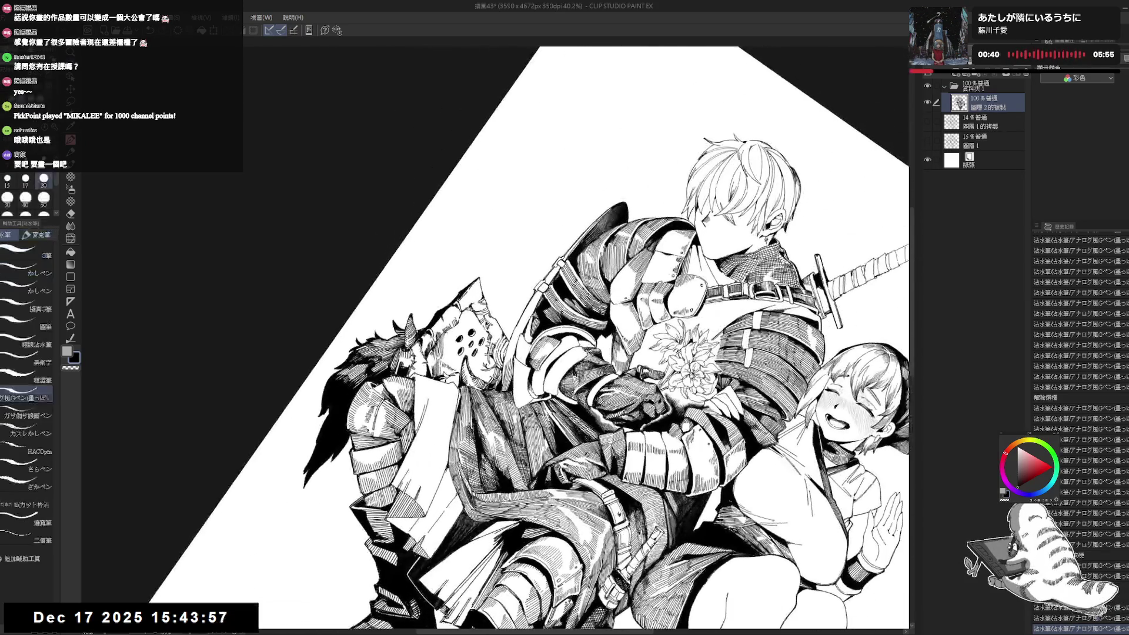
pyautogui.press('[')
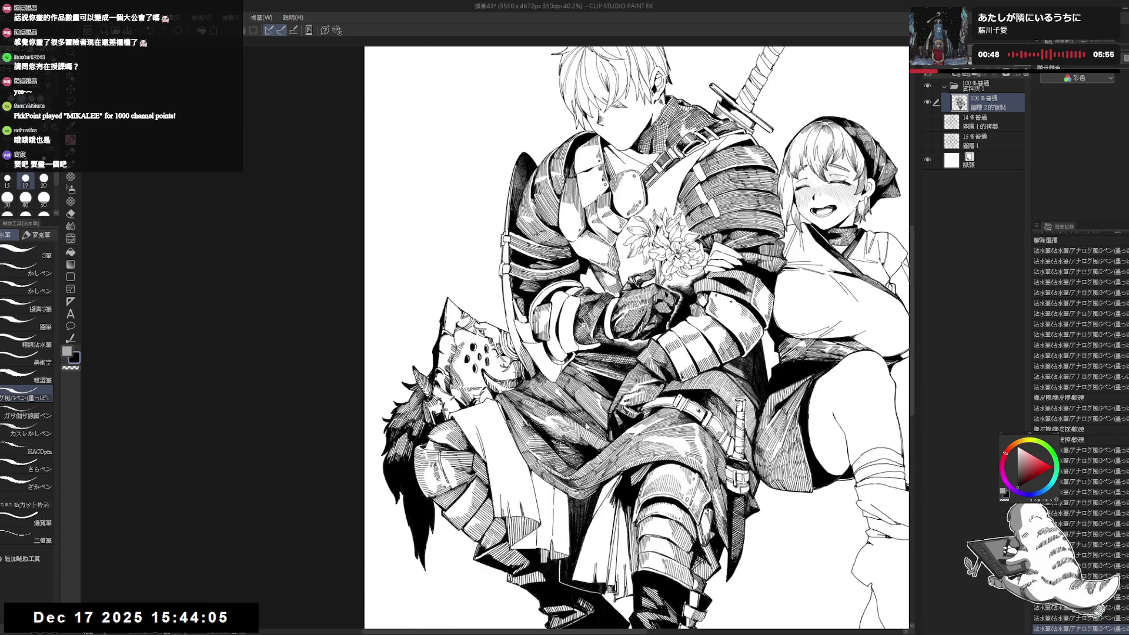
pyautogui.moveTo(588, 412)
pyautogui.mouseDown()
pyautogui.moveTo(411, 470)
pyautogui.moveTo(294, 382)
pyautogui.moveTo(265, 265)
pyautogui.mouseUp()
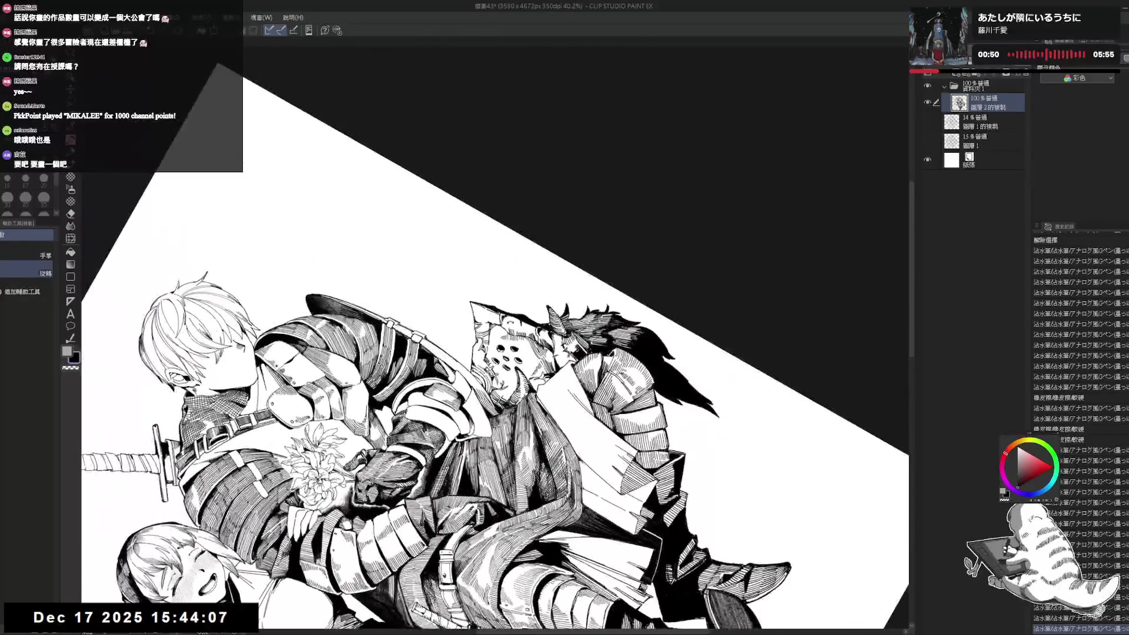
pyautogui.press('p')
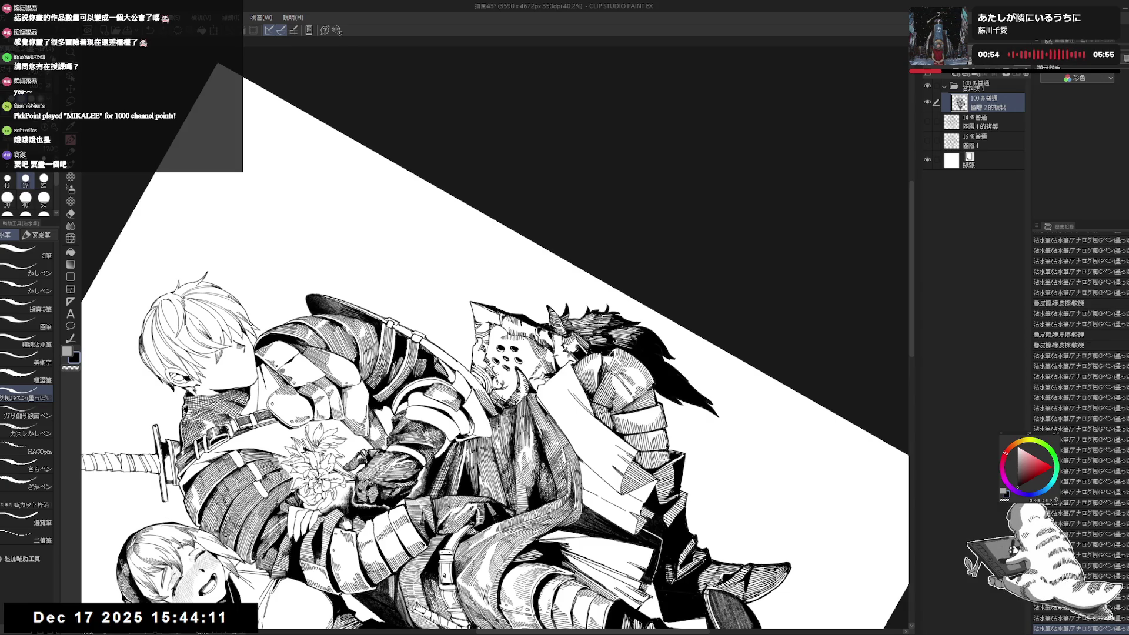
pyautogui.hotkey('ctrl', '@')
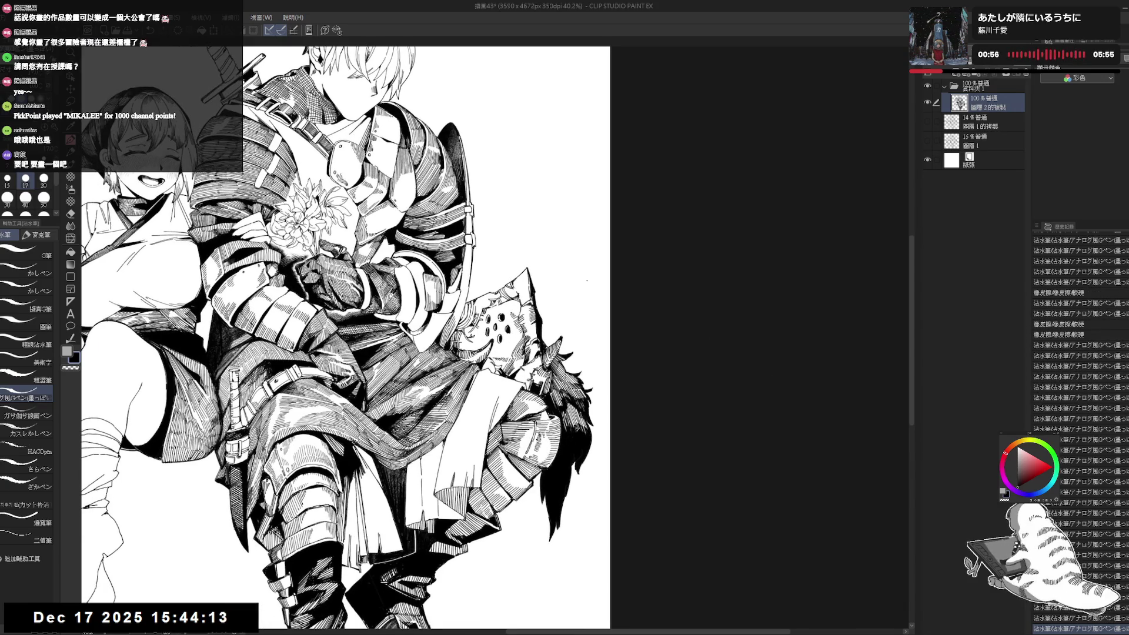
pyautogui.hotkey('ctrl', '-')
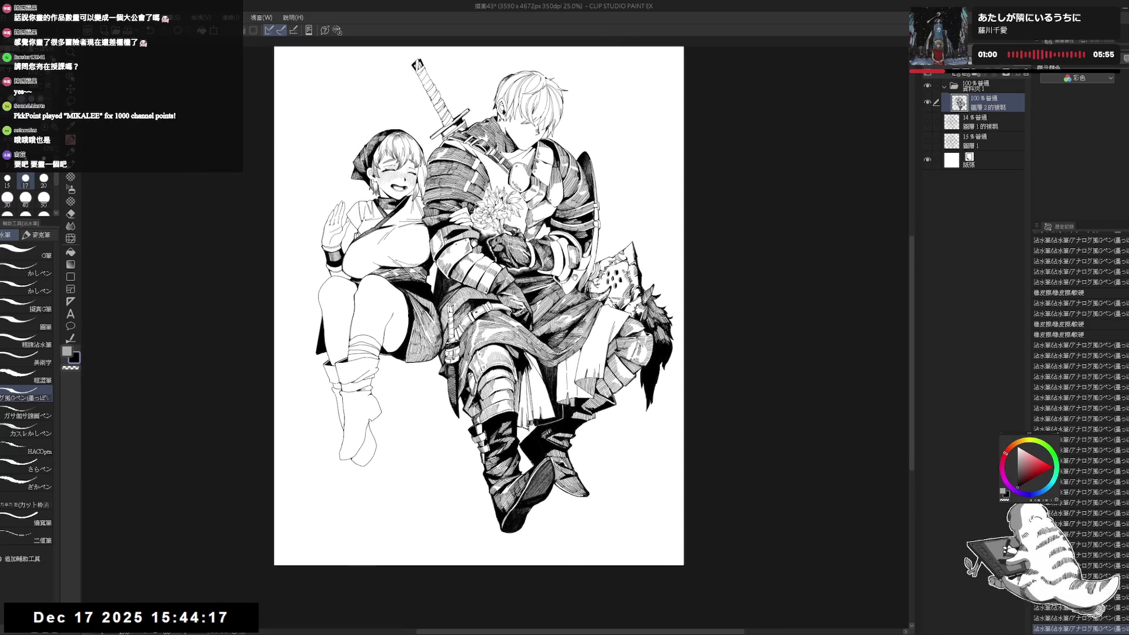
# - Frame the knight's waist and legs, tilting the view and toggling between eraser and G-pen
pyautogui.scroll(2, 564, 273)
pyautogui.scroll(3, 572, 123)
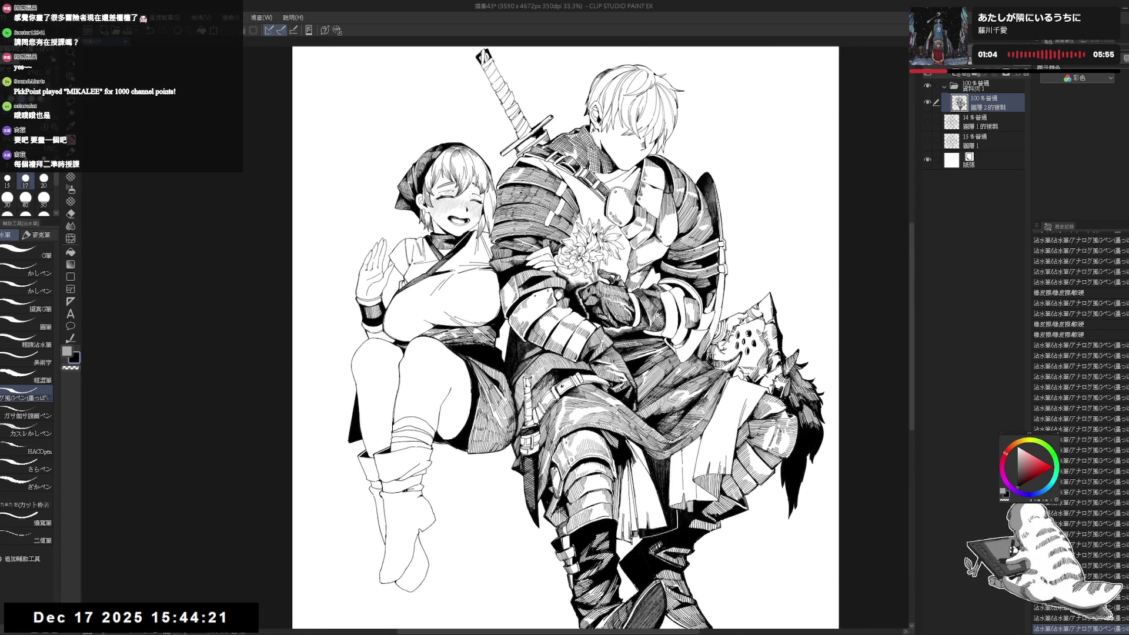
pyautogui.hscroll(1, 600, 235)
pyautogui.scroll(4, 818, 329)
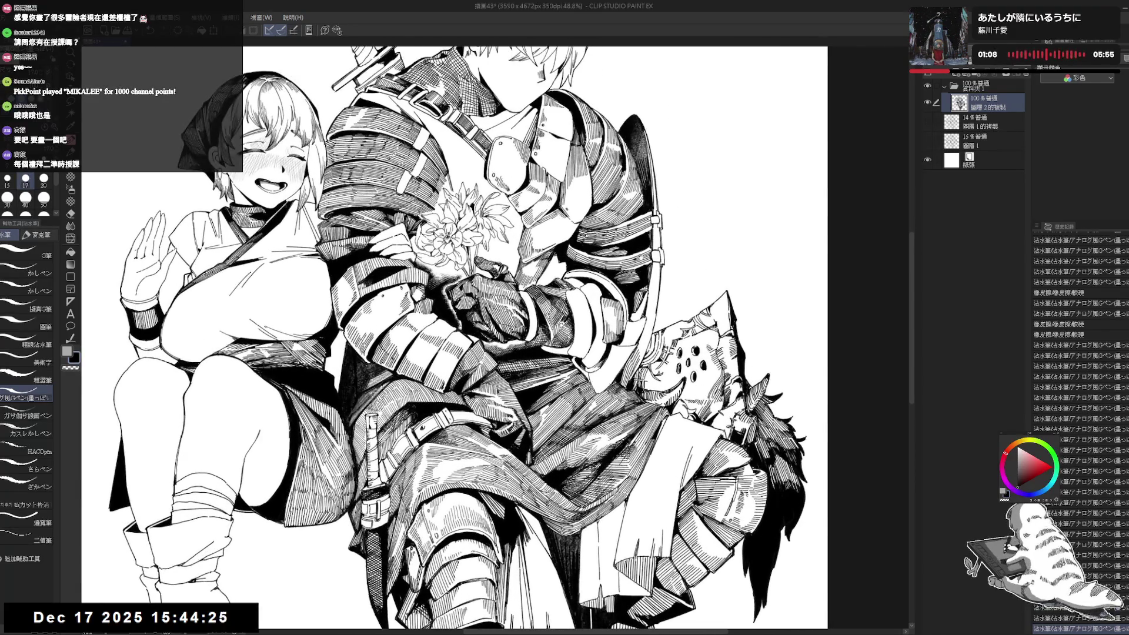
pyautogui.hscroll(1, 455, 340)
pyautogui.press('^')
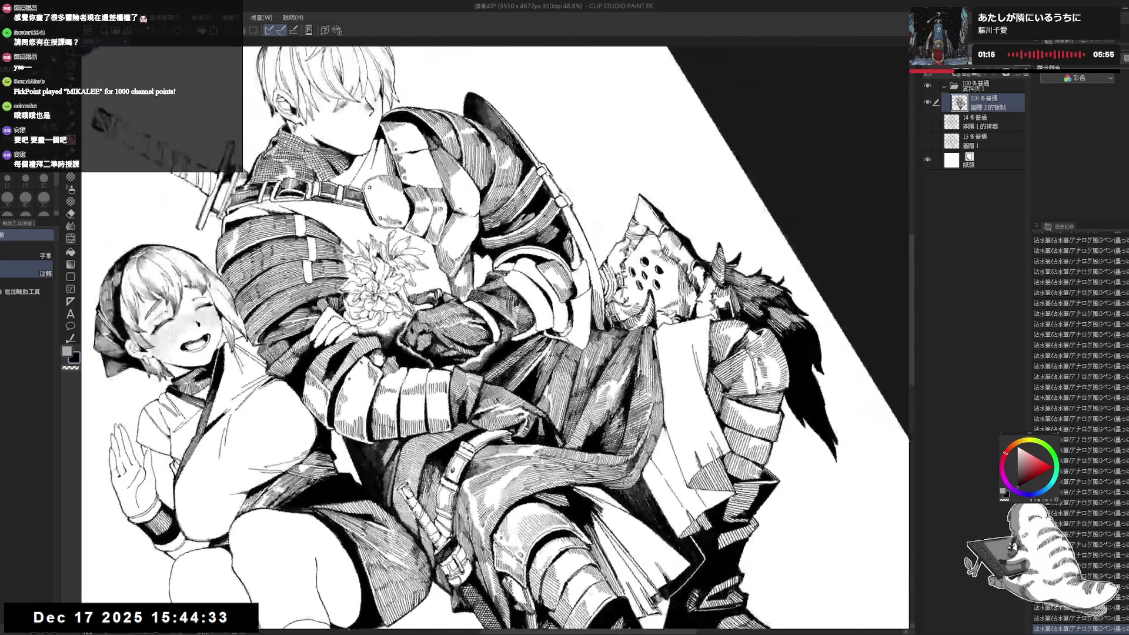
pyautogui.press('e')
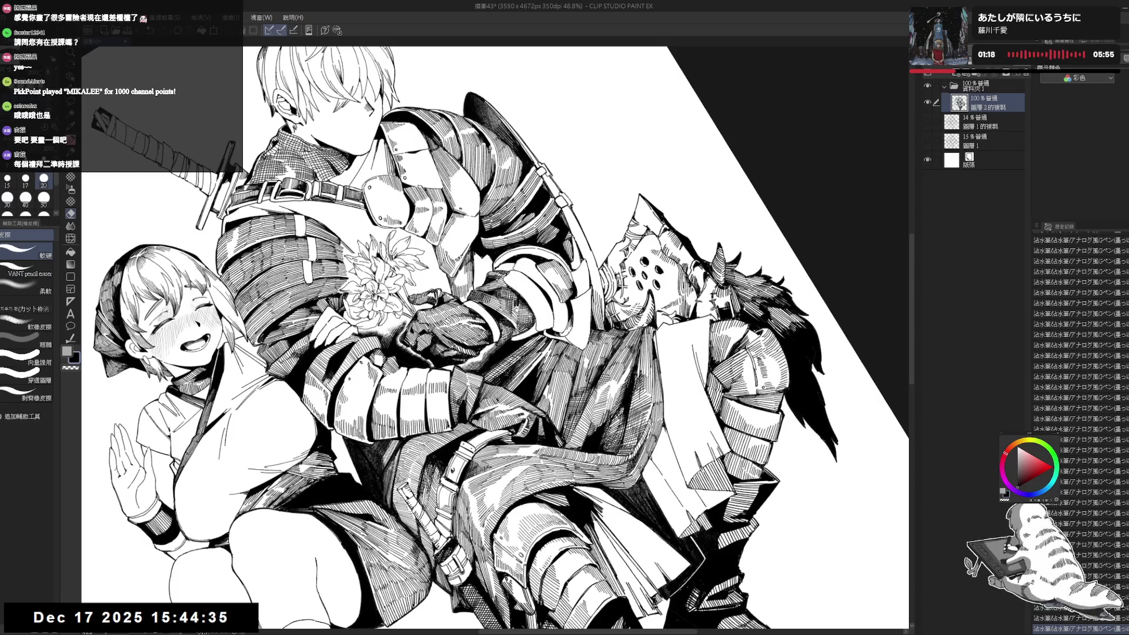
pyautogui.press('p')
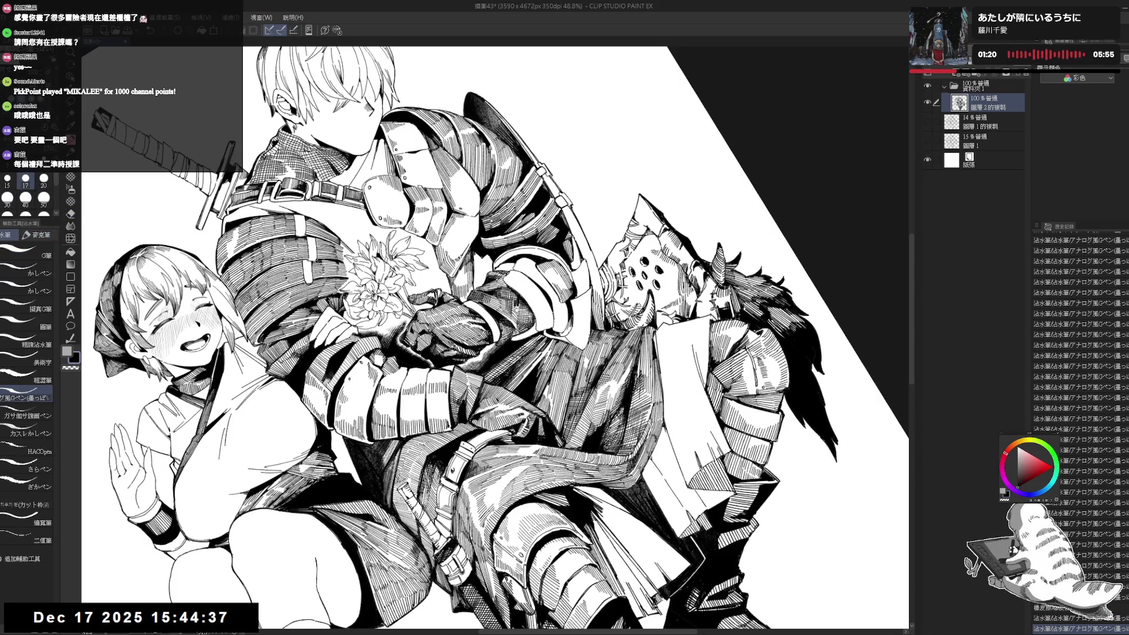
pyautogui.hotkey('ctrl', '0')
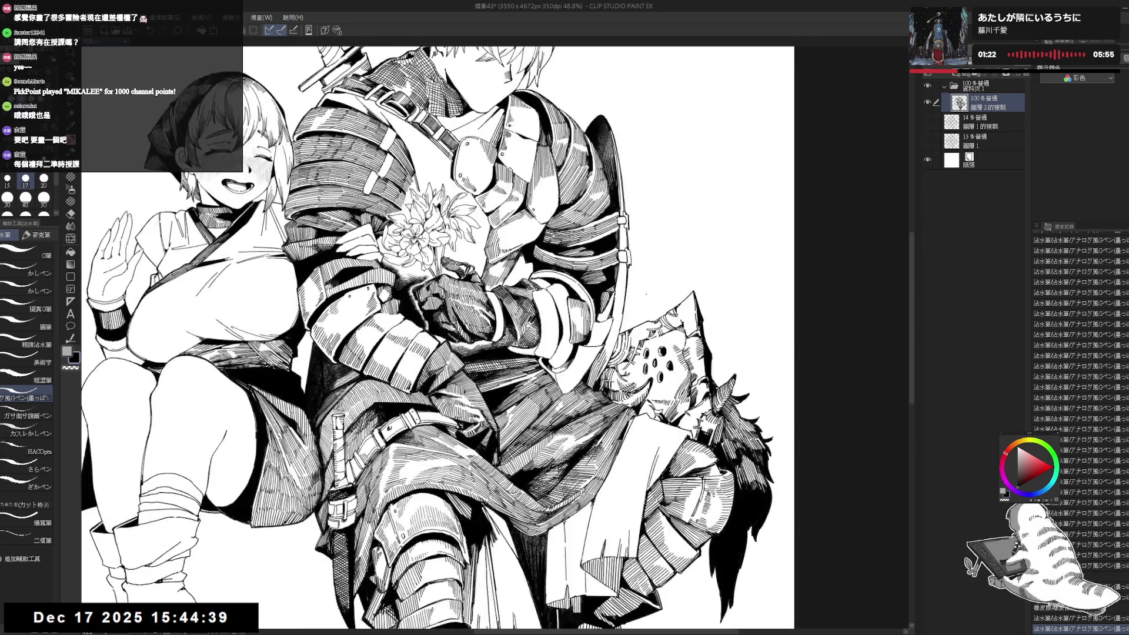
pyautogui.hotkey('ctrl', 's')
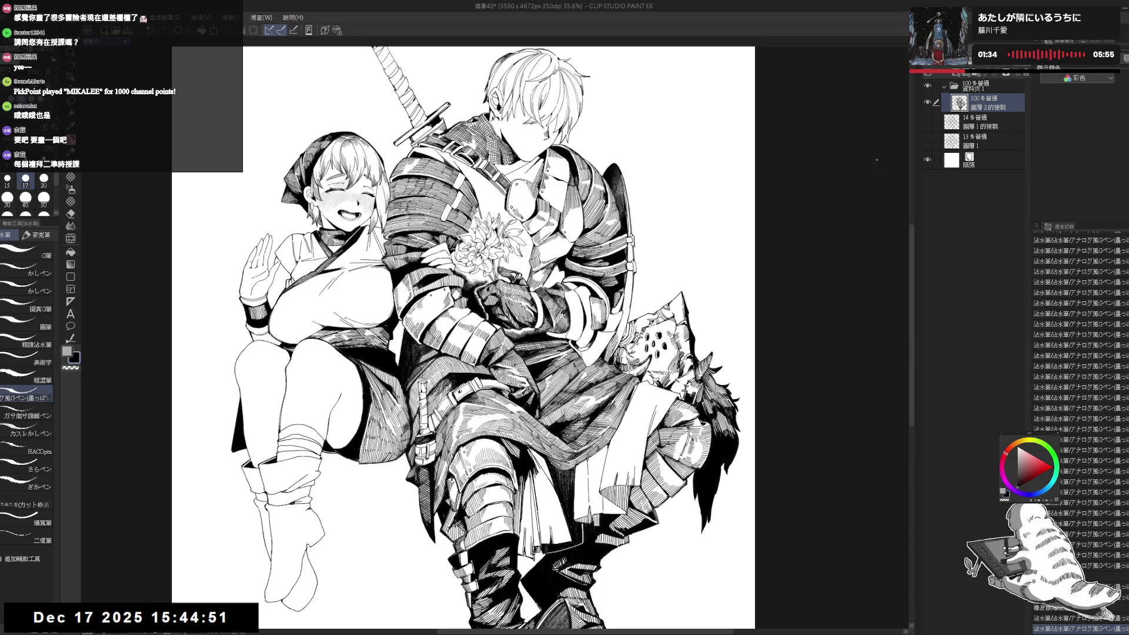
pyautogui.moveTo(470, 353); pyautogui.dragTo(548, 259)
pyautogui.scroll(3, 429, 378)
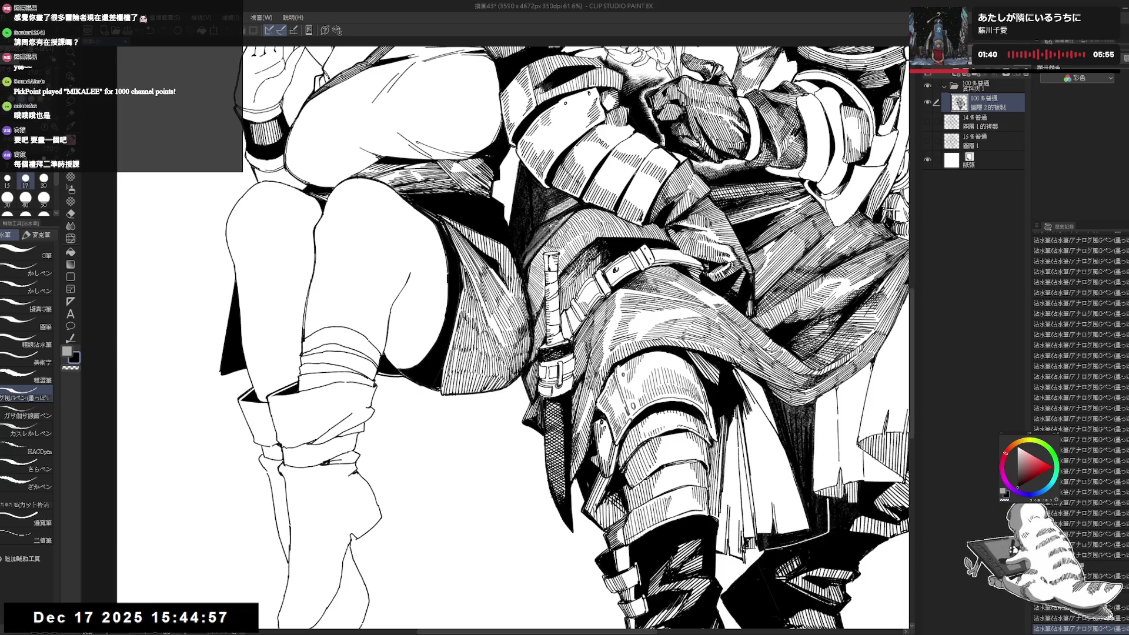
pyautogui.hotkey('ctrl', '0')
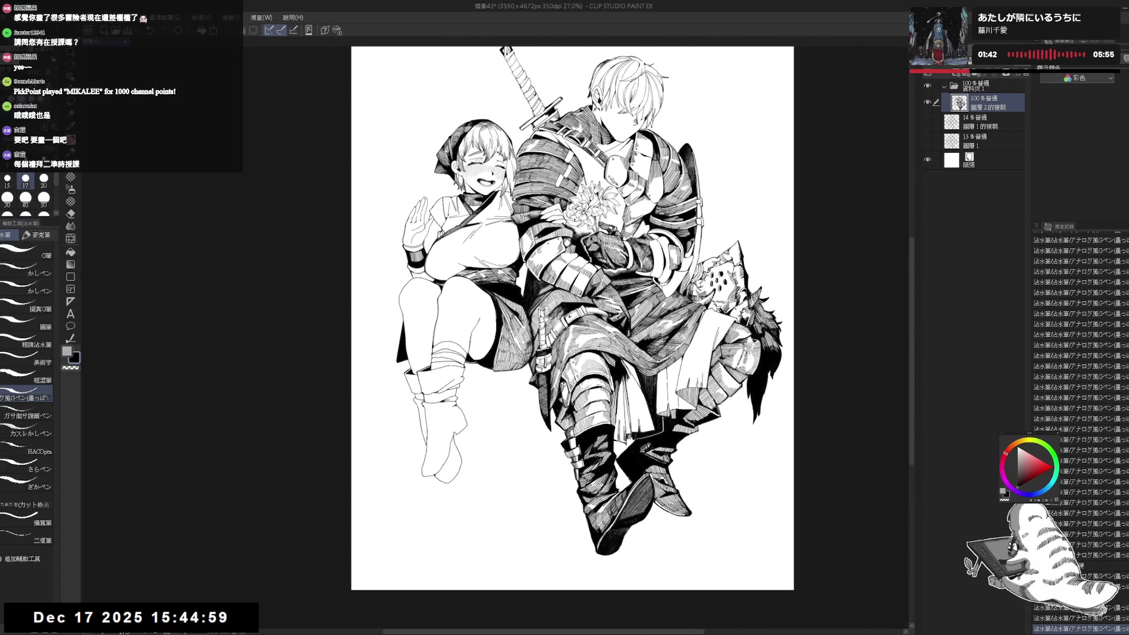
# - Add several short hatch strokes on the knight's waist armour with the canvas tilted clockwise
pyautogui.scroll(4, 501, 335)
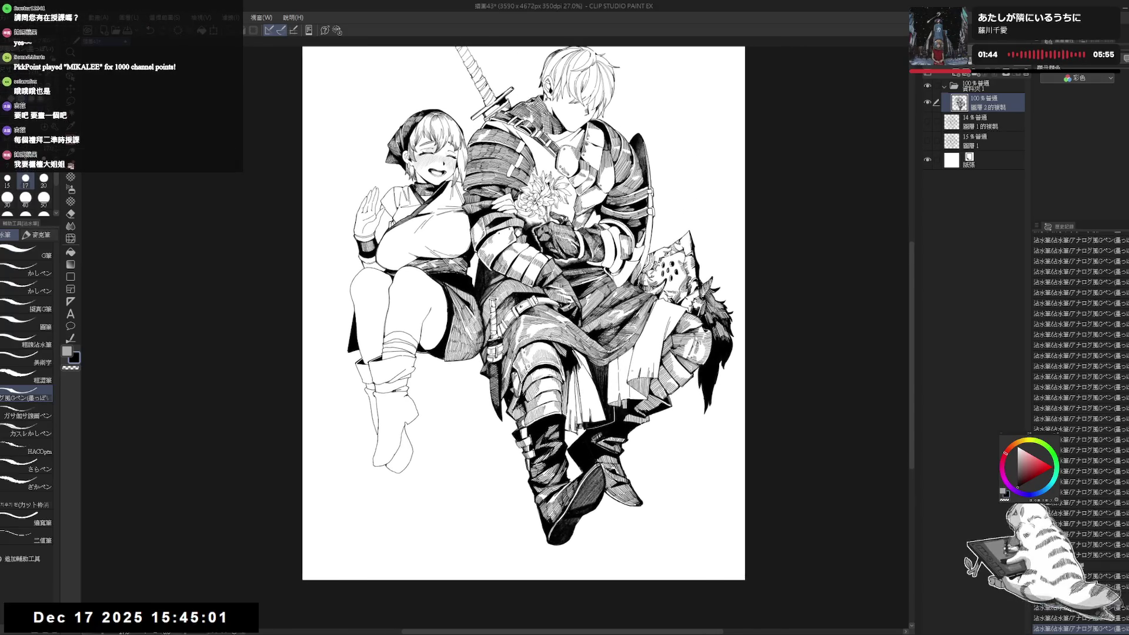
pyautogui.moveTo(556, 353)
pyautogui.mouseDown()
pyautogui.moveTo(565, 406)
pyautogui.moveTo(555, 426)
pyautogui.mouseUp()
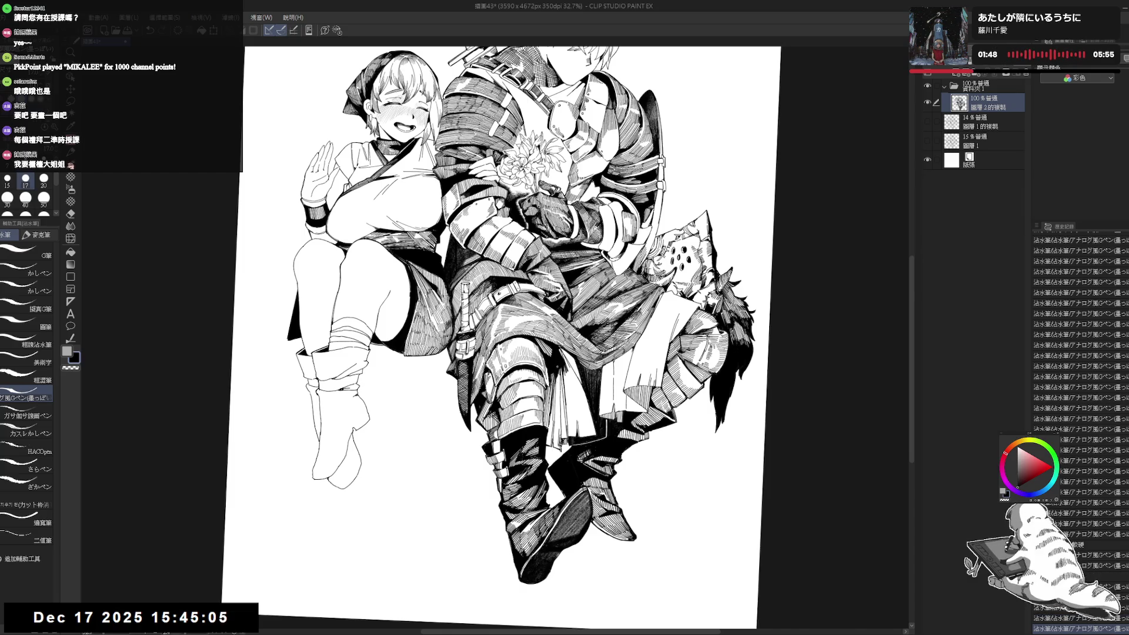
pyautogui.moveTo(557, 377)
pyautogui.mouseDown()
pyautogui.moveTo(557, 411)
pyautogui.moveTo(553, 376)
pyautogui.moveTo(537, 399)
pyautogui.mouseUp()
pyautogui.moveTo(560, 348)
pyautogui.mouseDown()
pyautogui.moveTo(547, 440)
pyautogui.moveTo(538, 438)
pyautogui.mouseUp()
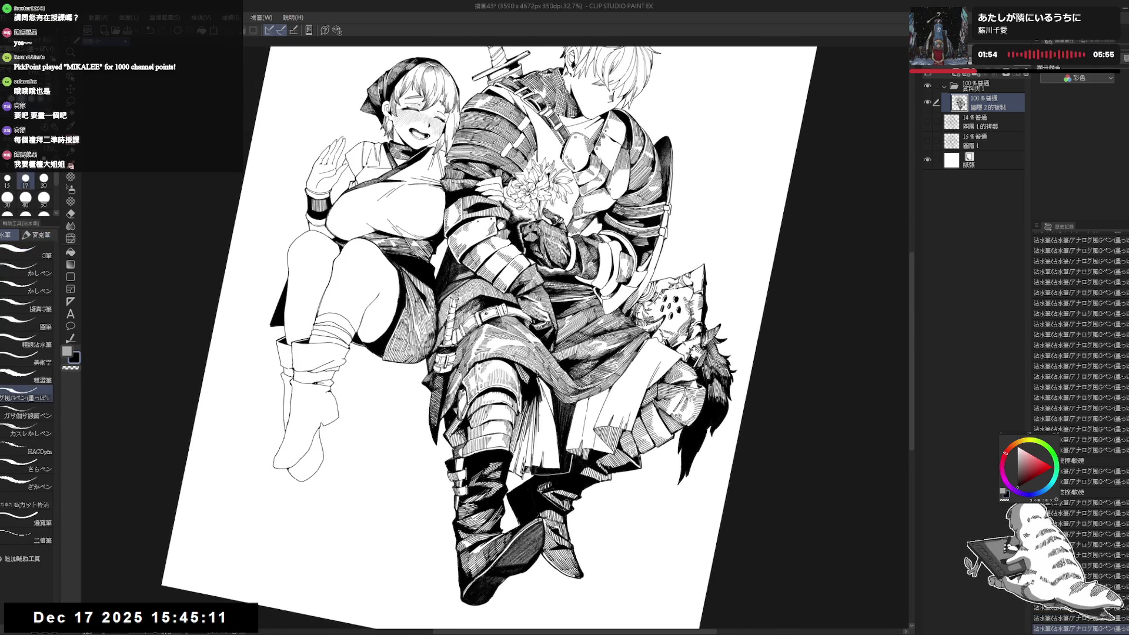
pyautogui.moveTo(547, 440); pyautogui.dragTo(611, 388)
pyautogui.moveTo(515, 432); pyautogui.dragTo(517, 455)
pyautogui.moveTo(523, 417)
pyautogui.mouseDown()
pyautogui.moveTo(522, 457)
pyautogui.moveTo(526, 435)
pyautogui.moveTo(537, 445)
pyautogui.mouseUp()
pyautogui.hotkey('ctrl', '@')
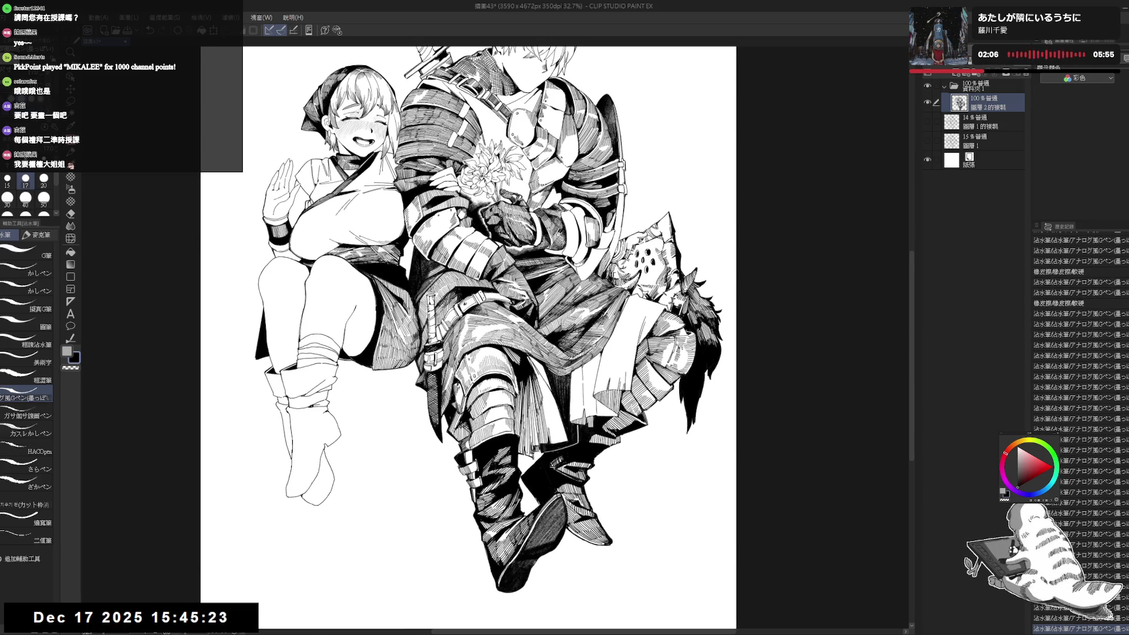
pyautogui.hotkey('ctrl', '-')
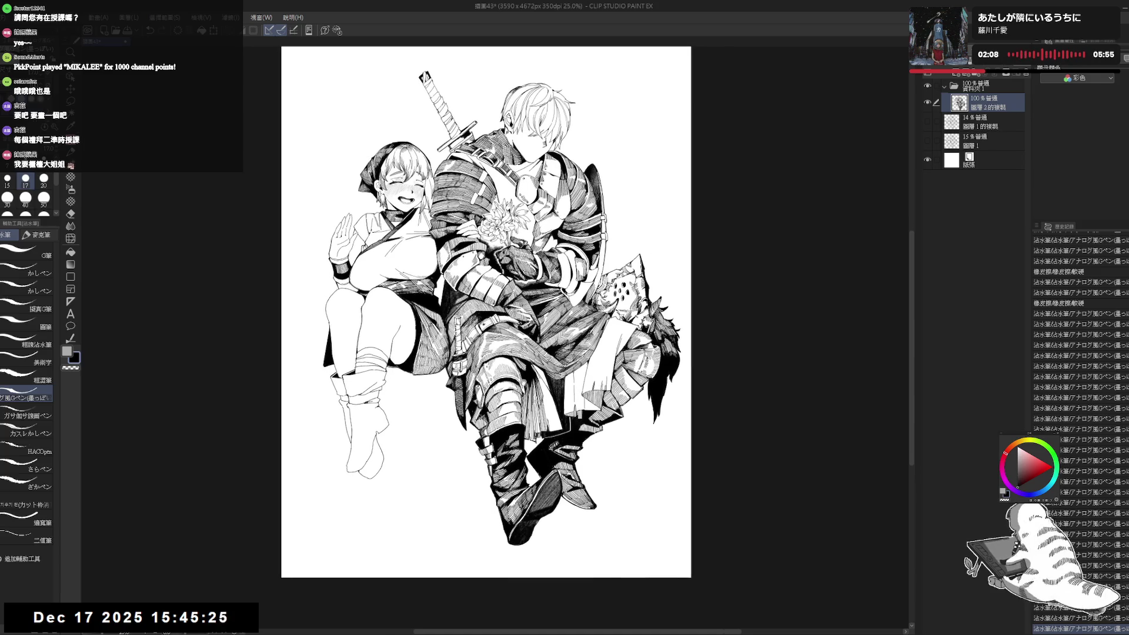
pyautogui.scroll(1, 526, 384)
# - Add small marks and short pen strokes on the armour with the canvas tilted about 8° and a slightly thicker pen
pyautogui.press('r')
pyautogui.moveTo(528, 386); pyautogui.dragTo(579, 486)
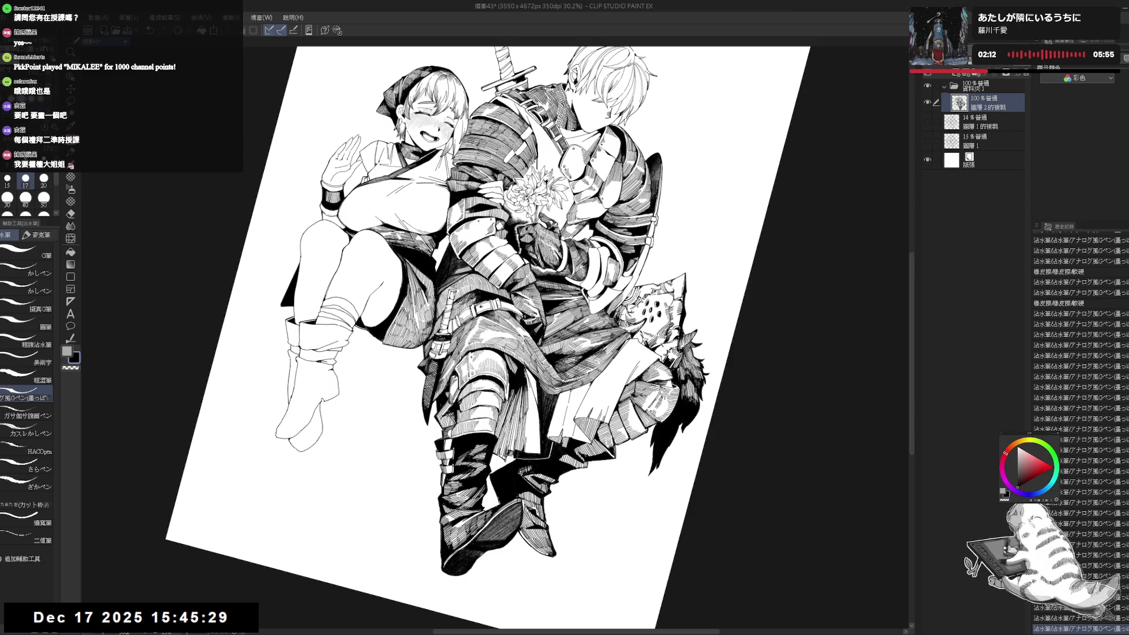
pyautogui.click(529, 381)
pyautogui.click(529, 381)
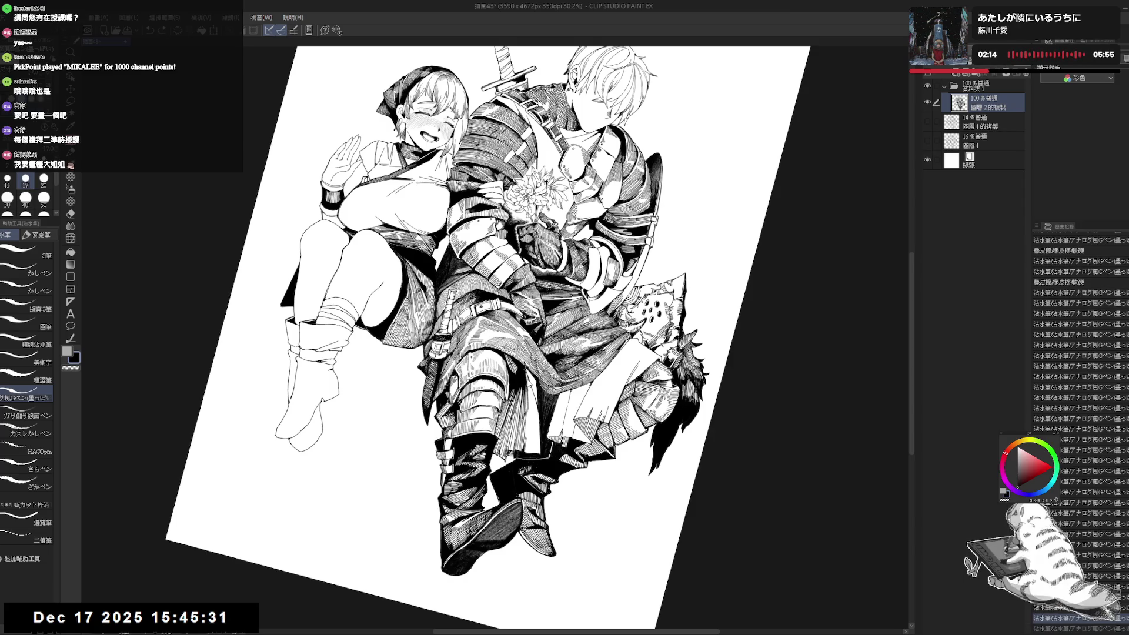
pyautogui.moveTo(528, 377); pyautogui.dragTo(533, 410)
pyautogui.press(']')
pyautogui.press('r')
pyautogui.moveTo(588, 294); pyautogui.dragTo(576, 317)
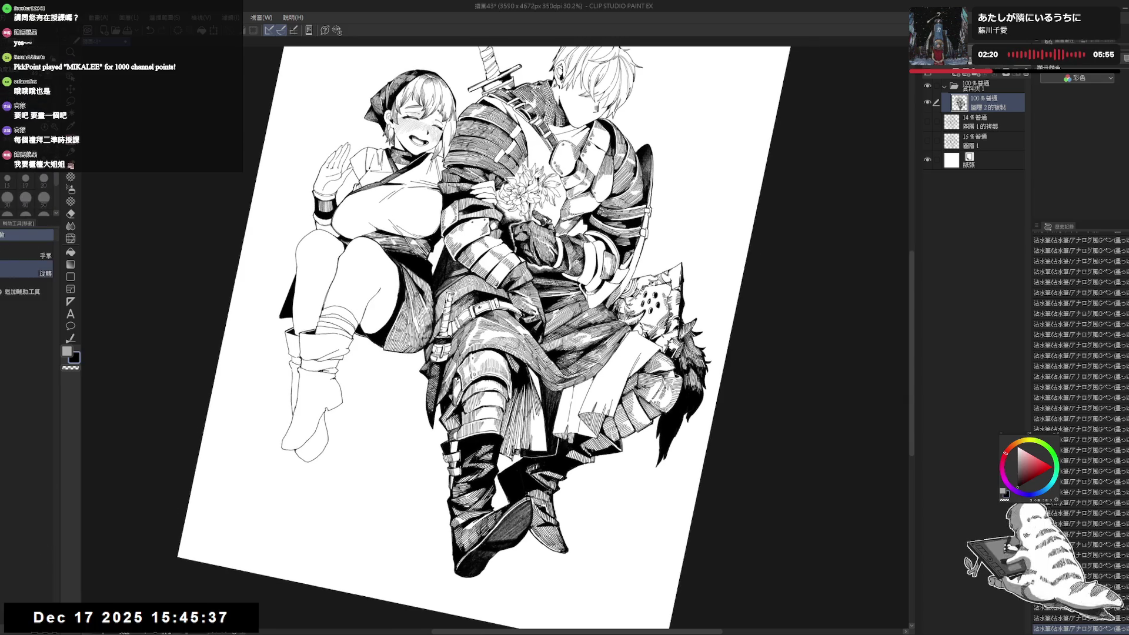
# - Ink short vertical hatching on the armour, then straighten and flip the view to check it
pyautogui.press('e')
pyautogui.press('p')
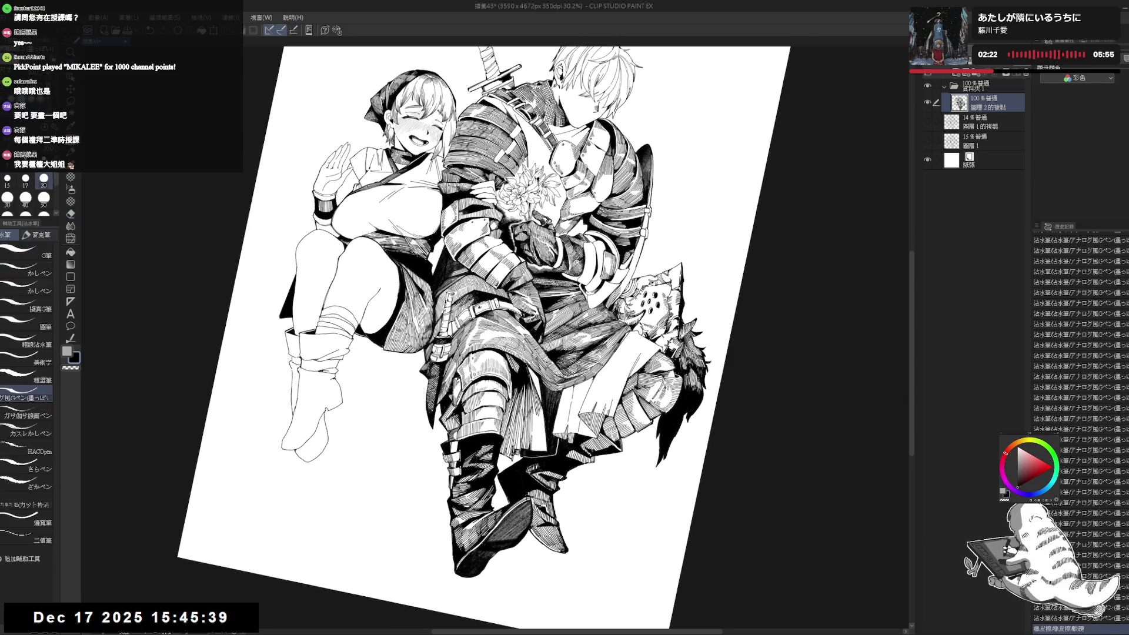
pyautogui.moveTo(529, 383); pyautogui.dragTo(537, 452)
pyautogui.moveTo(539, 413); pyautogui.dragTo(542, 451)
pyautogui.hotkey('ctrl', '0')
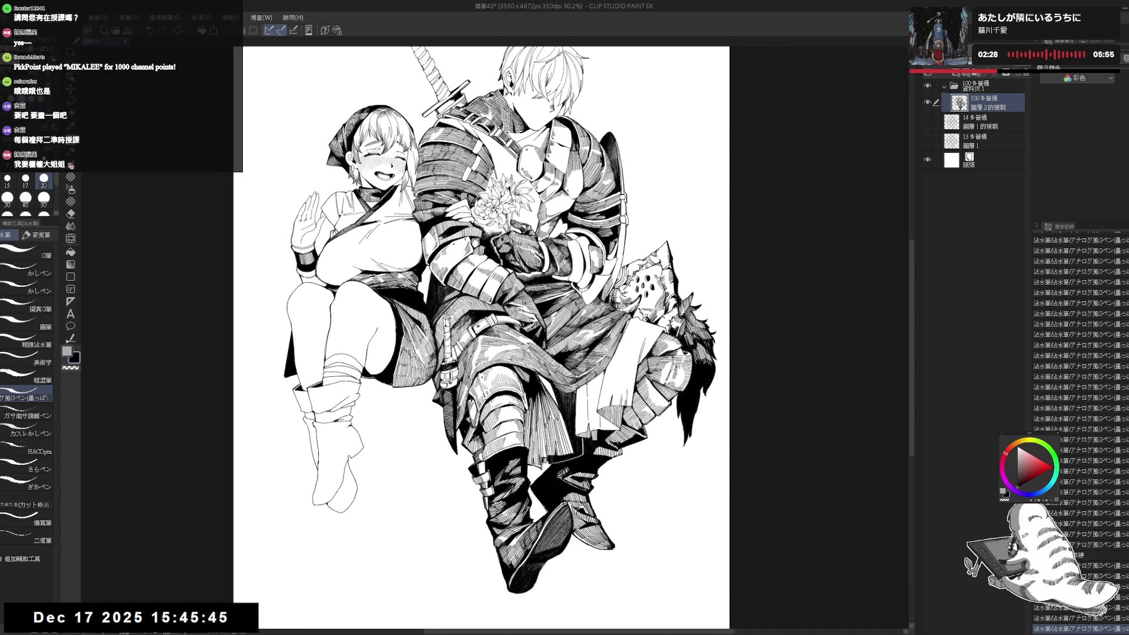
pyautogui.press('h')
pyautogui.press('h')
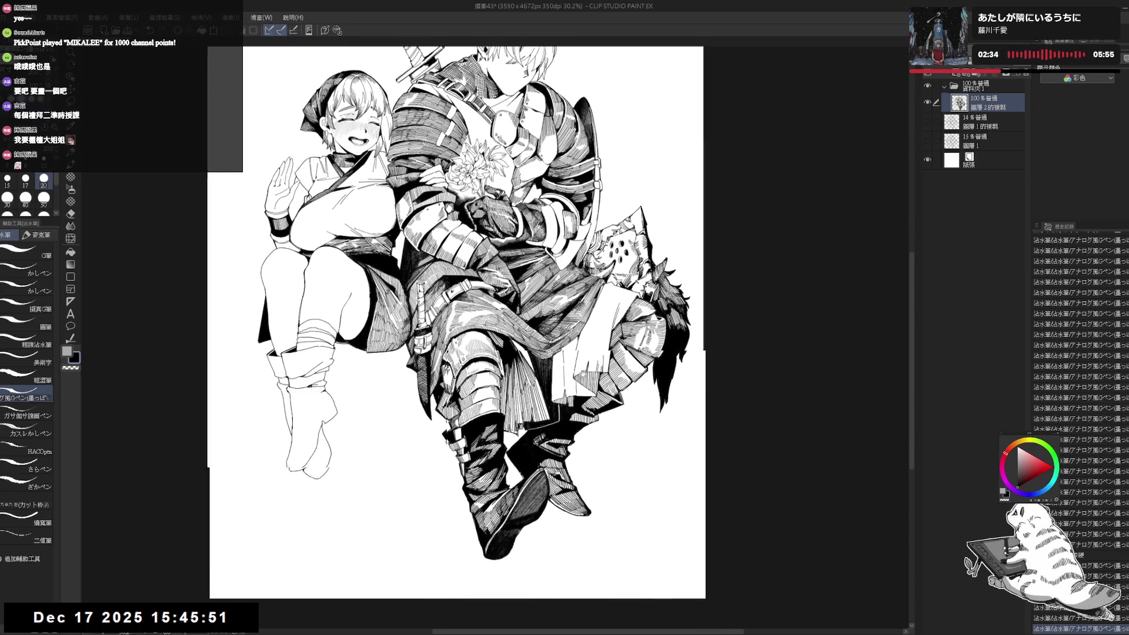
pyautogui.scroll(2, 557, 357)
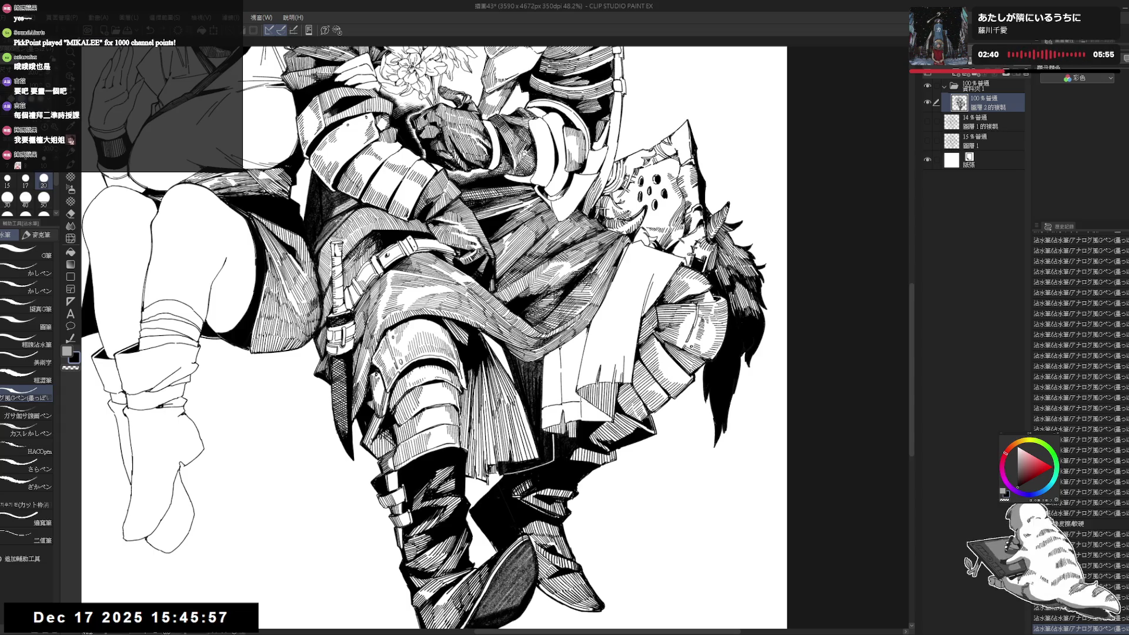
pyautogui.press('-')
pyautogui.press('-')
pyautogui.press('-')
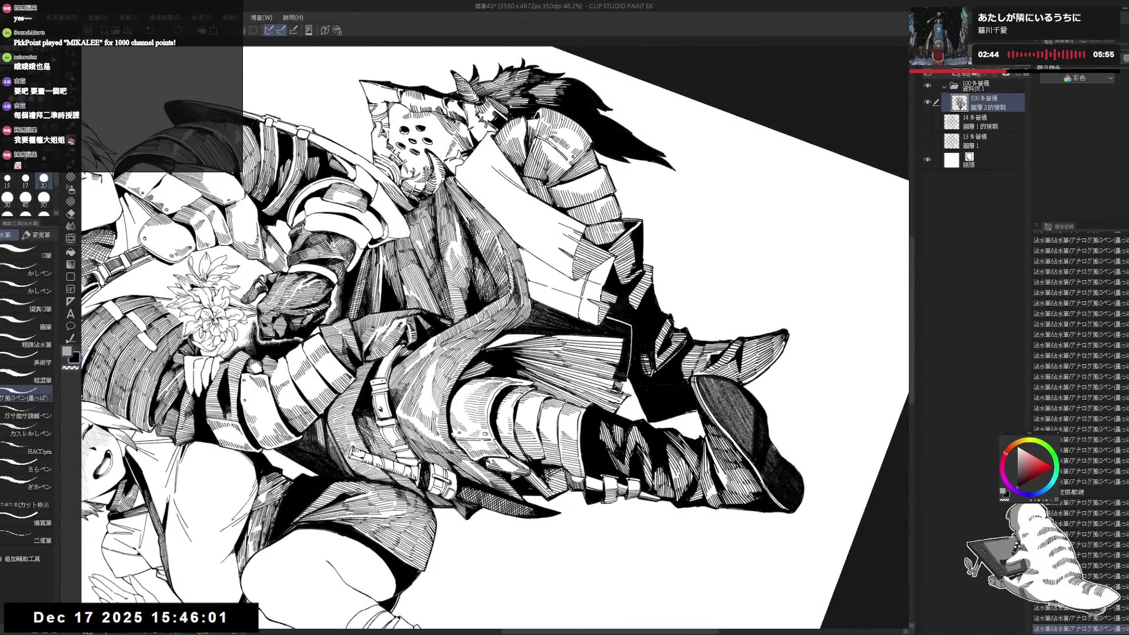
pyautogui.press('^')
pyautogui.press('^')
pyautogui.press('^')
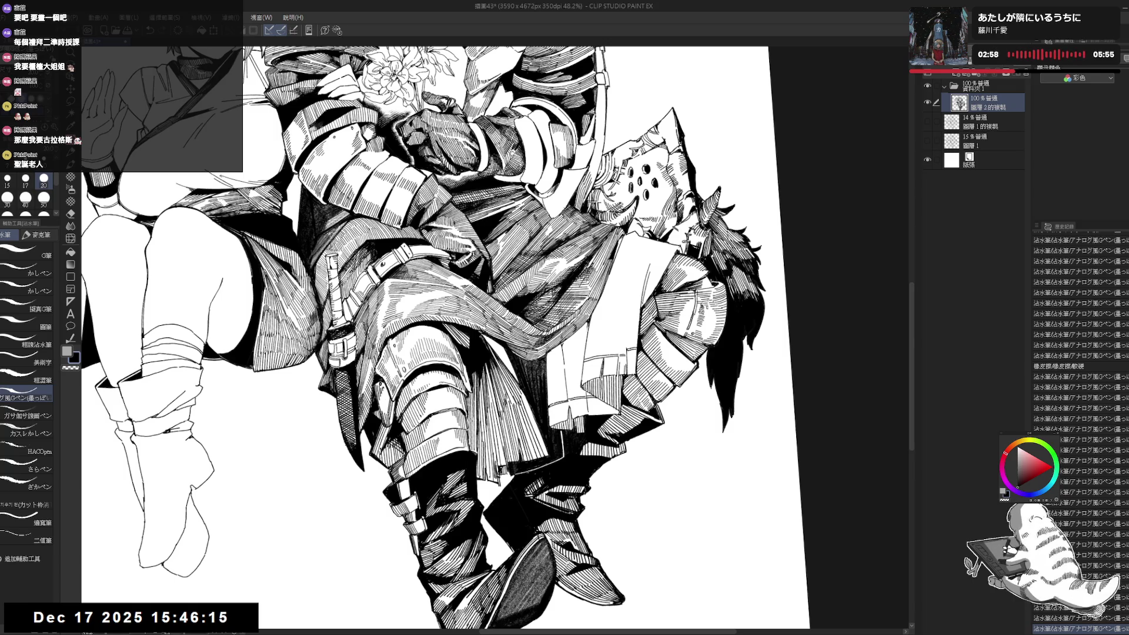
pyautogui.hotkey('ctrl', '0')
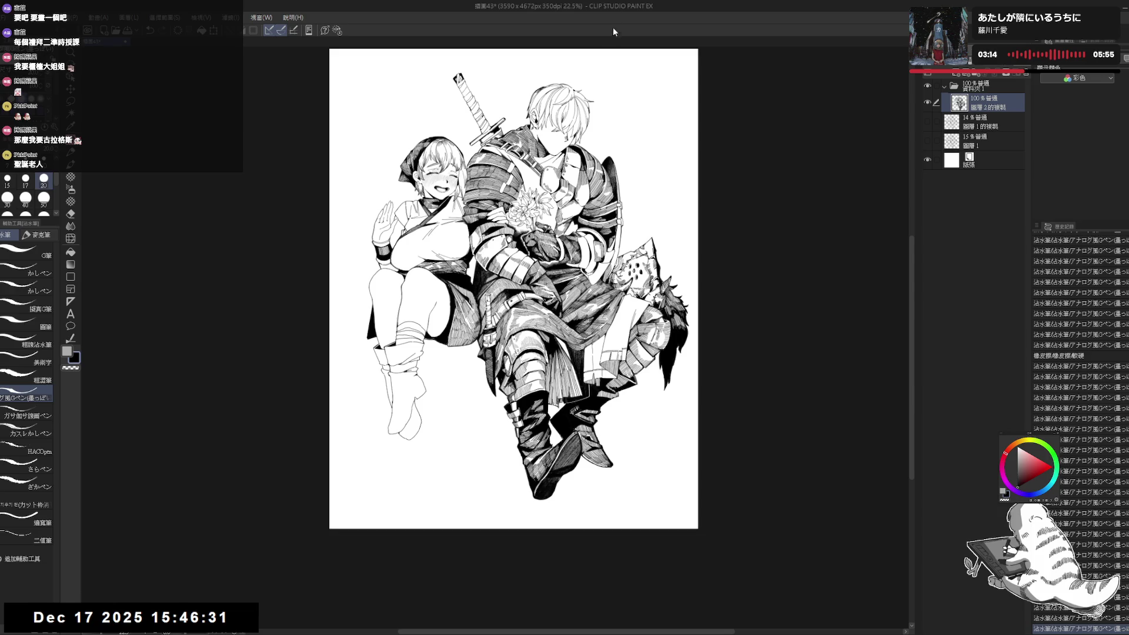
# - Erase the small stray marks on the knight's leg armour, alternating eraser and G-pen, then zoom out
pyautogui.scroll(2, 556, 396)
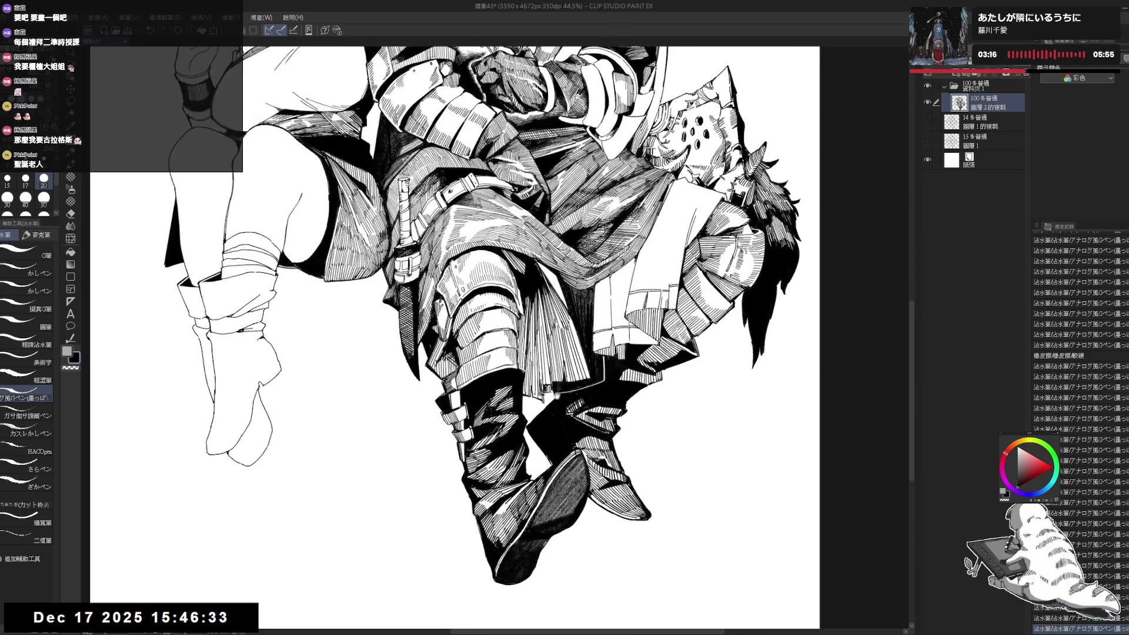
pyautogui.press('e')
pyautogui.moveTo(553, 394); pyautogui.dragTo(558, 397)
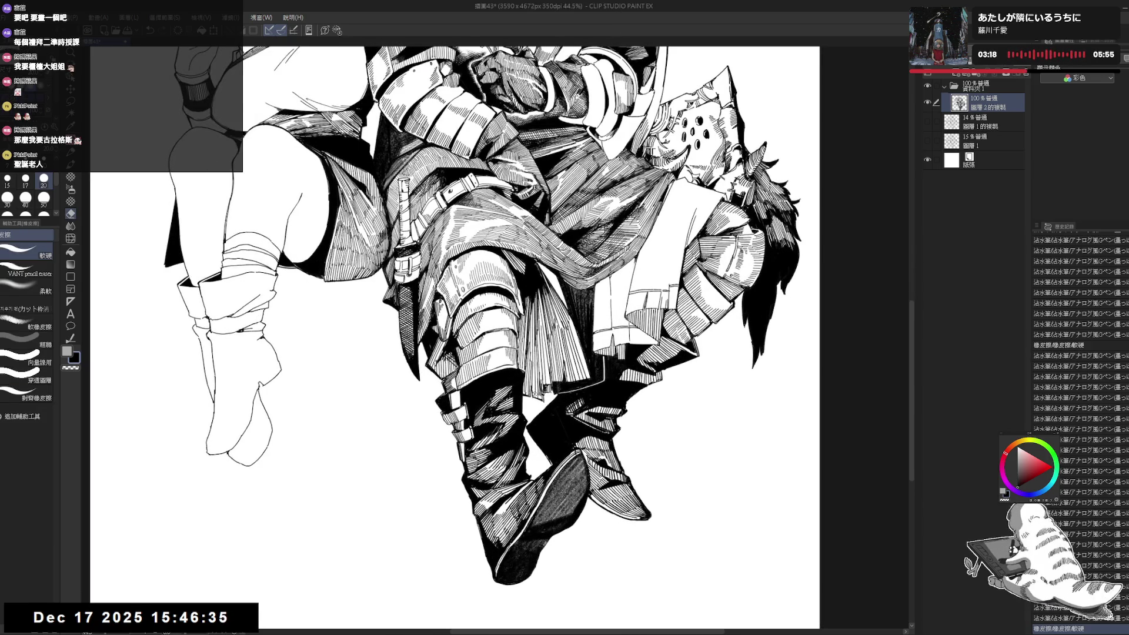
pyautogui.press('p')
pyautogui.press('e')
pyautogui.press('p')
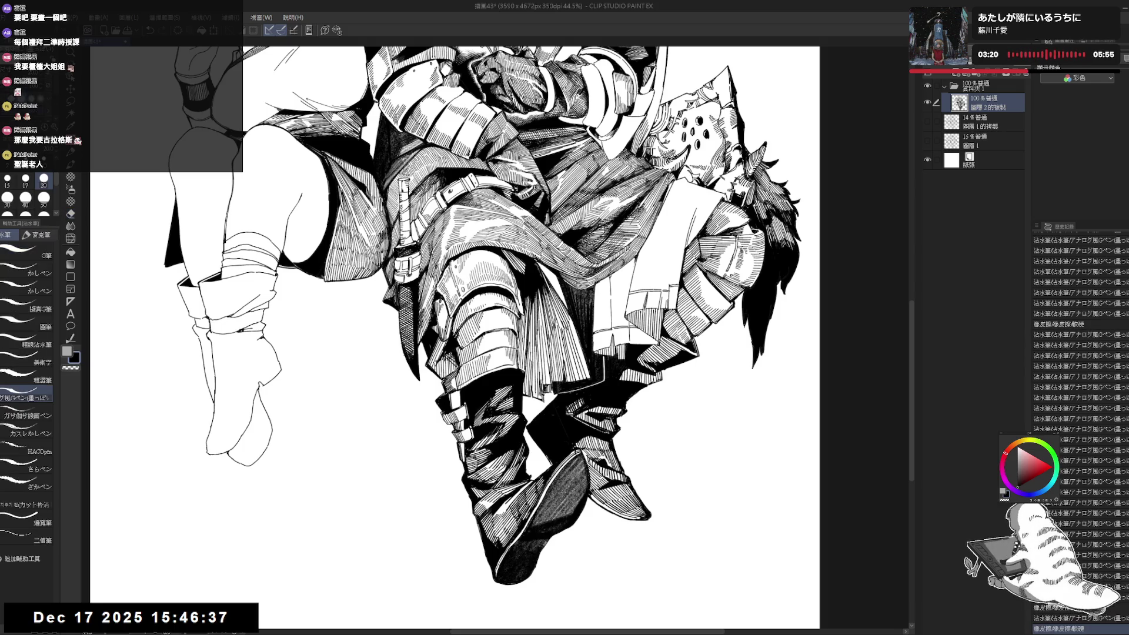
pyautogui.press('e')
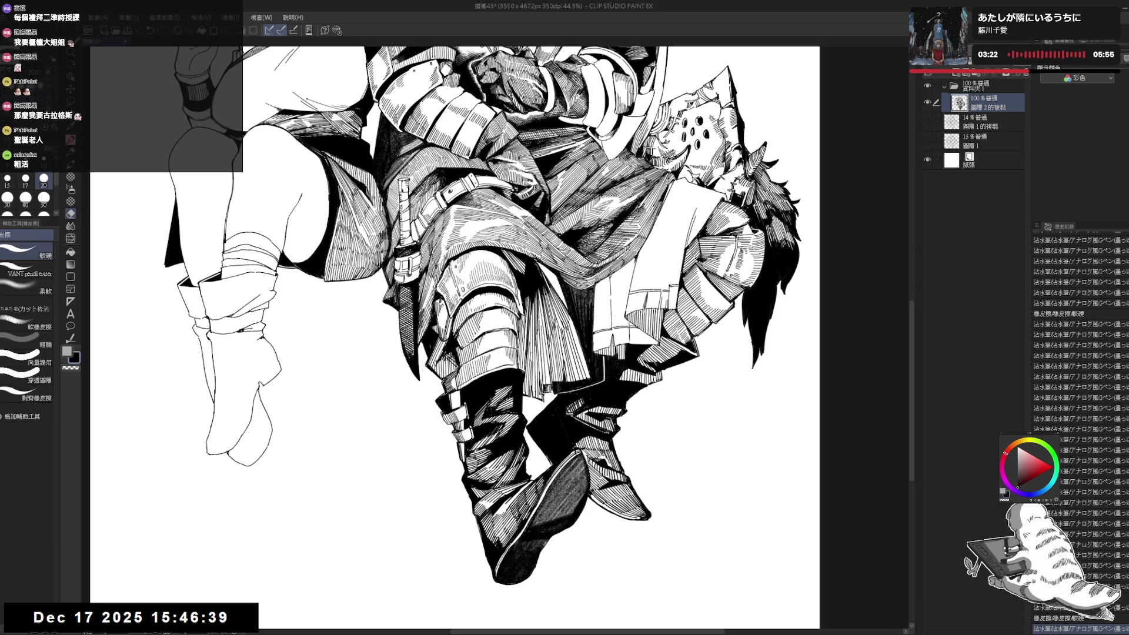
pyautogui.moveTo(540, 378); pyautogui.dragTo(540, 396)
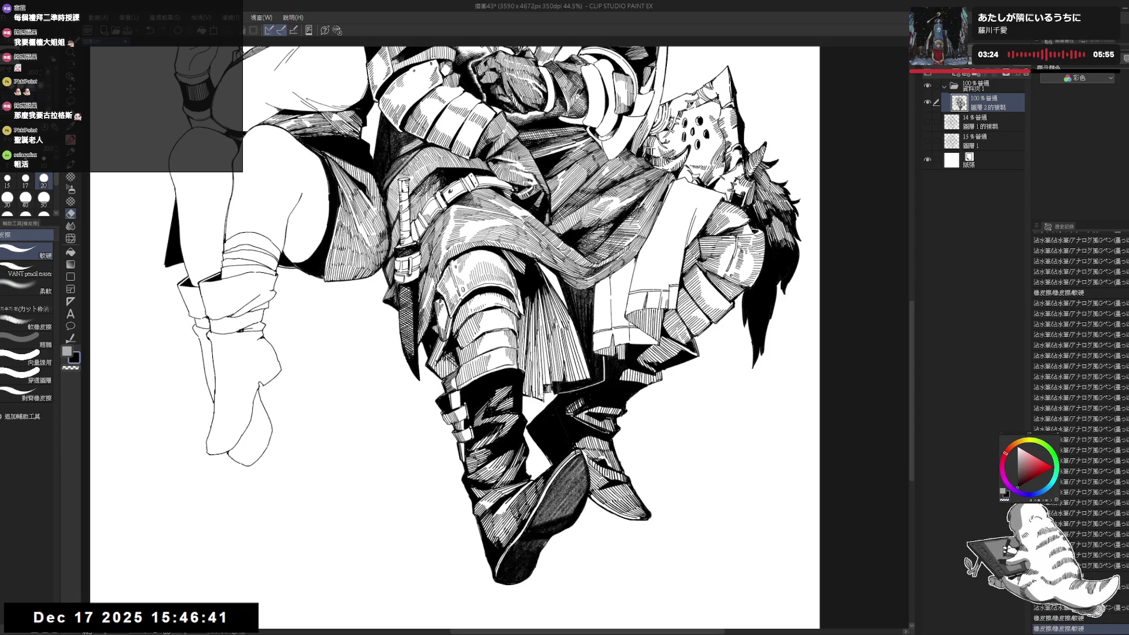
pyautogui.press('p')
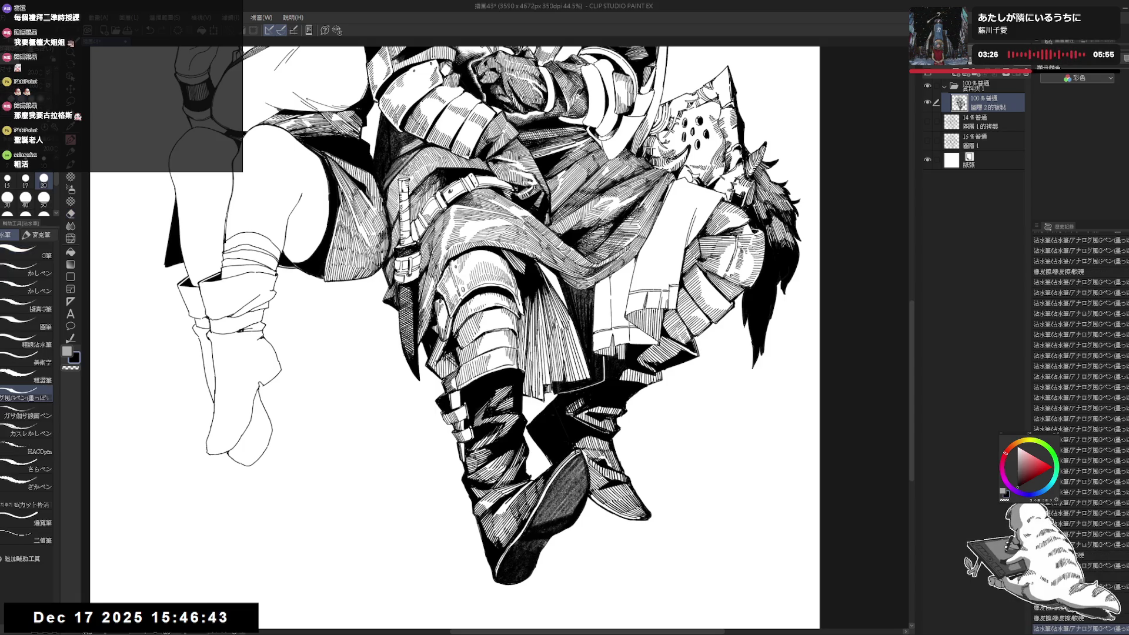
pyautogui.moveTo(540, 380); pyautogui.dragTo(540, 391)
pyautogui.scroll(-5, 491, 282)
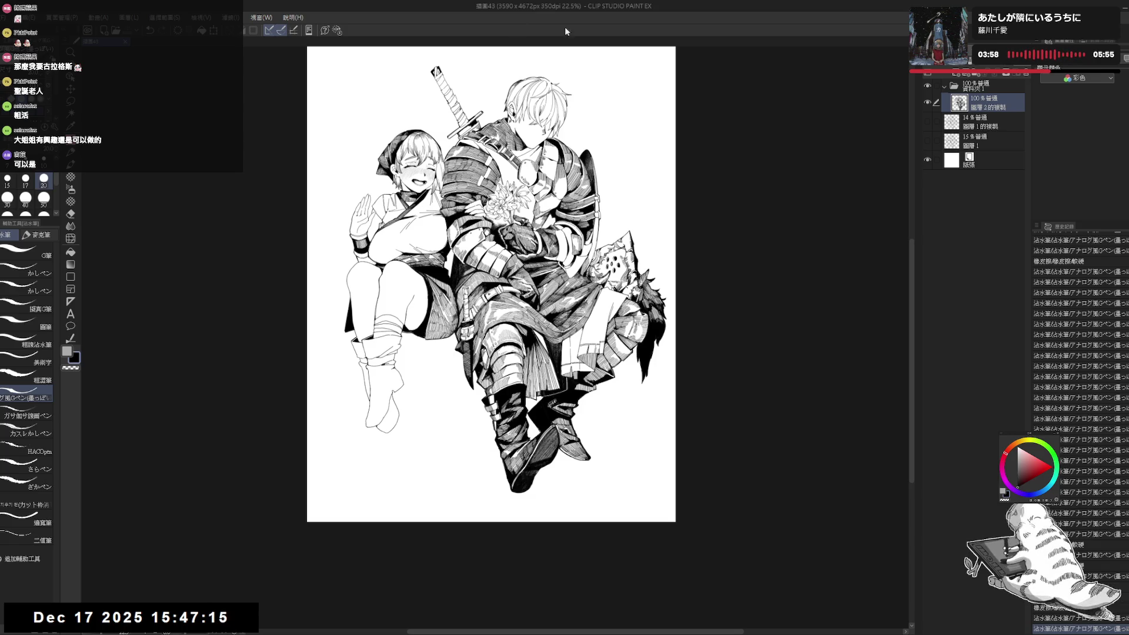
# - Zoom in on the upper drawing, undo the last small stroke, and shrink the brush to 15
pyautogui.hotkey('ctrl', '+')
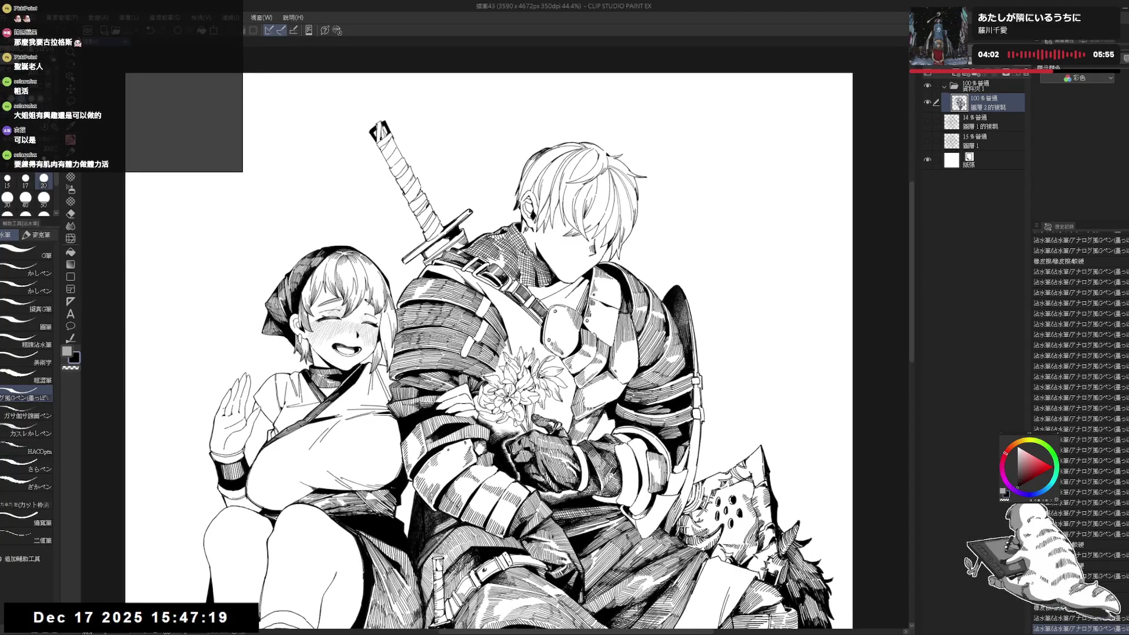
pyautogui.press('^')
pyautogui.press('^')
pyautogui.press('e')
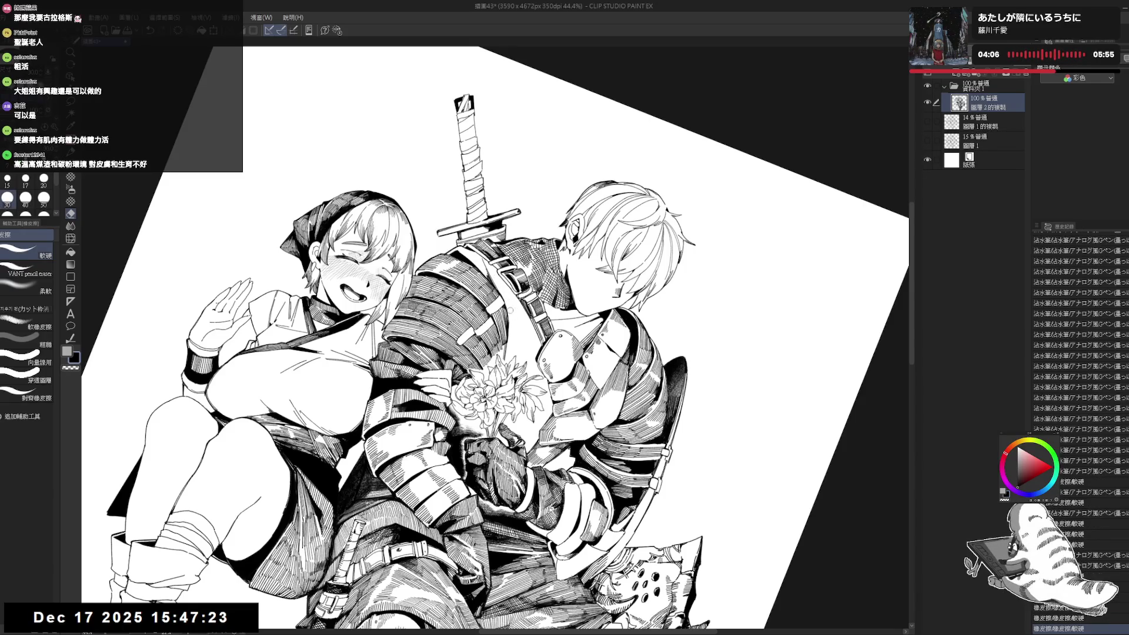
pyautogui.press('-')
pyautogui.press('p')
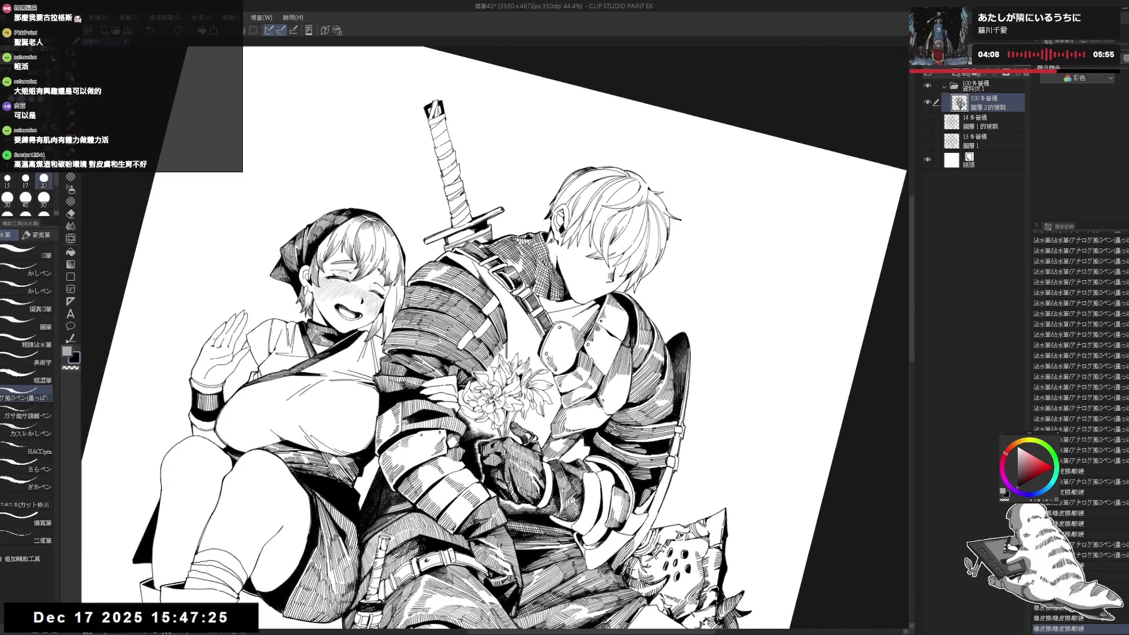
pyautogui.hotkey('ctrl', 'z')
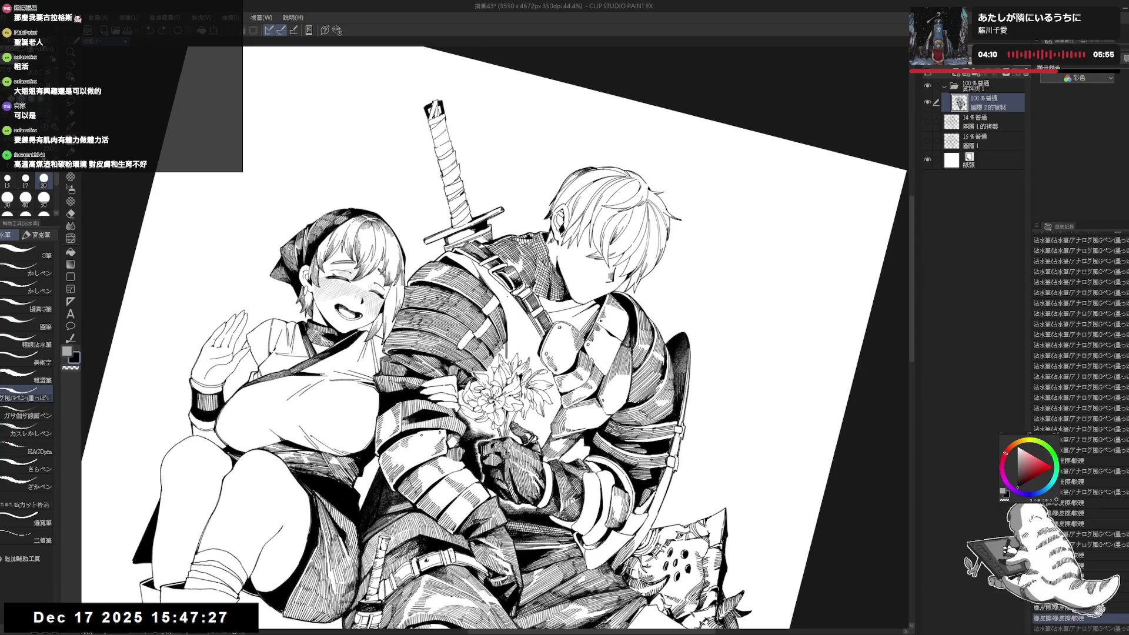
pyautogui.press('[')
pyautogui.press('[')
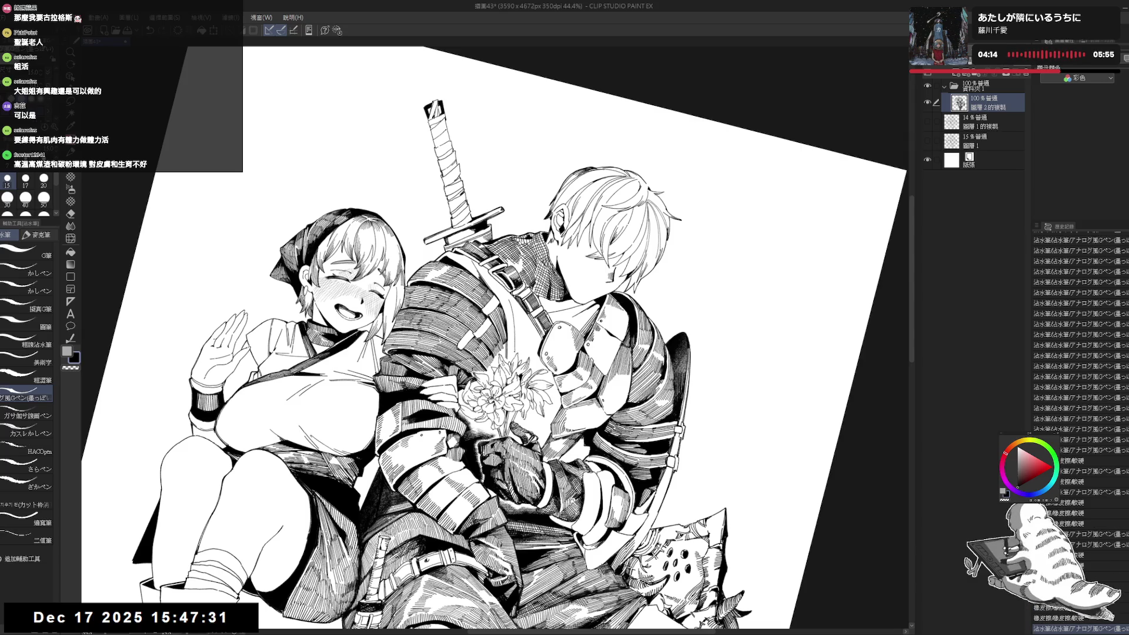
# - Rotate and straighten the view, try a small erasure on the inking, then undo it
pyautogui.moveTo(588, 236)
pyautogui.mouseDown()
pyautogui.moveTo(623, 305)
pyautogui.moveTo(577, 239)
pyautogui.mouseUp()
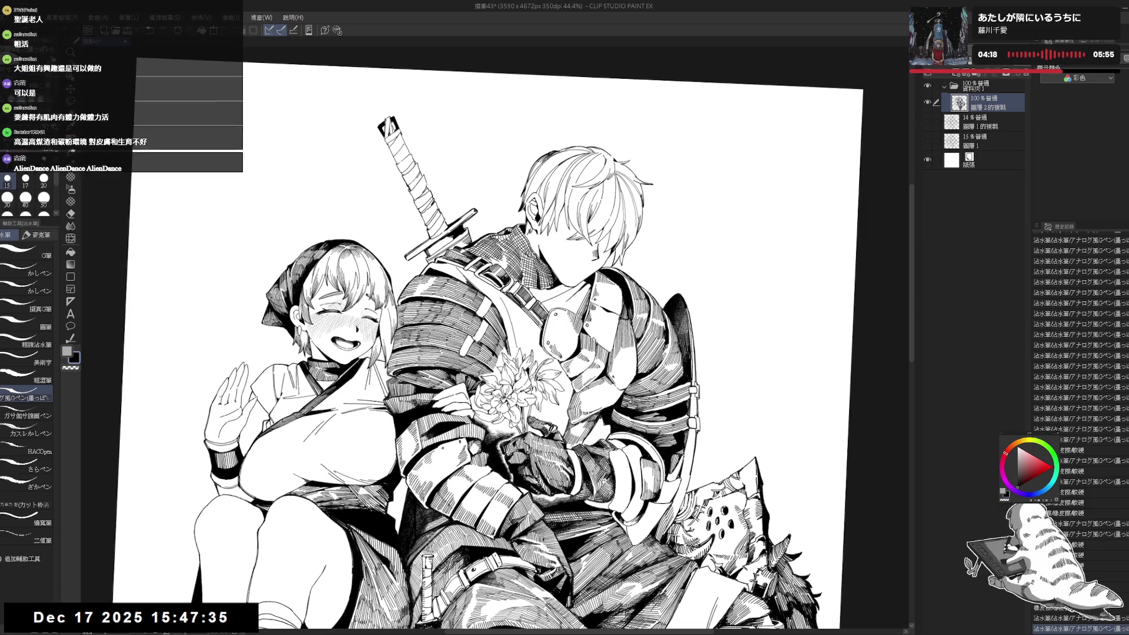
pyautogui.moveTo(564, 306); pyautogui.dragTo(523, 292)
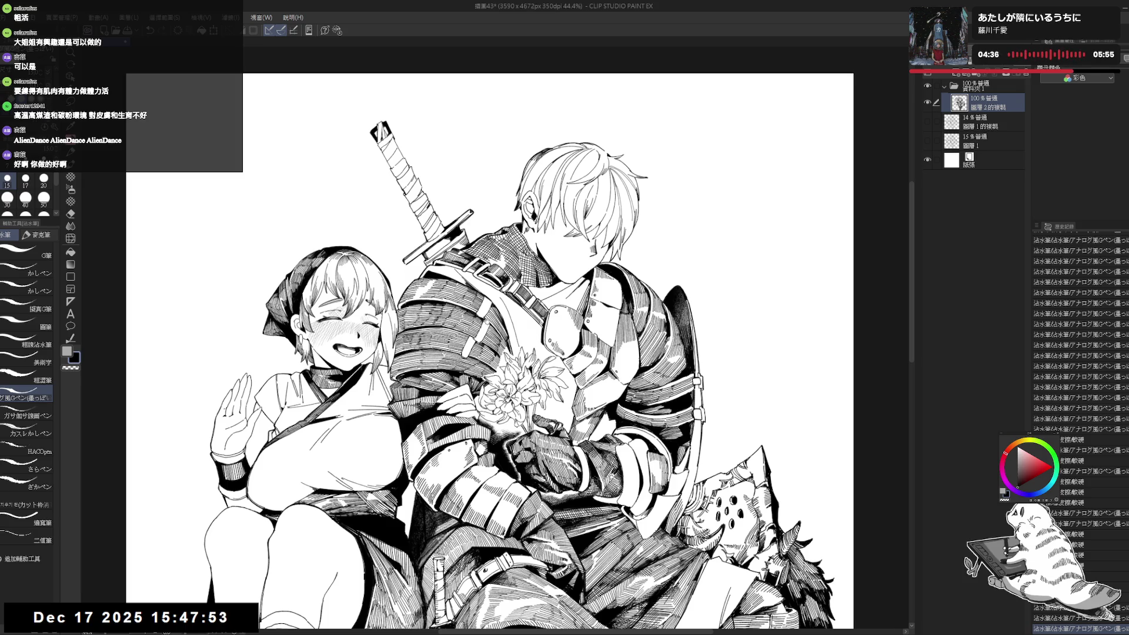
pyautogui.moveTo(488, 353); pyautogui.dragTo(411, 412)
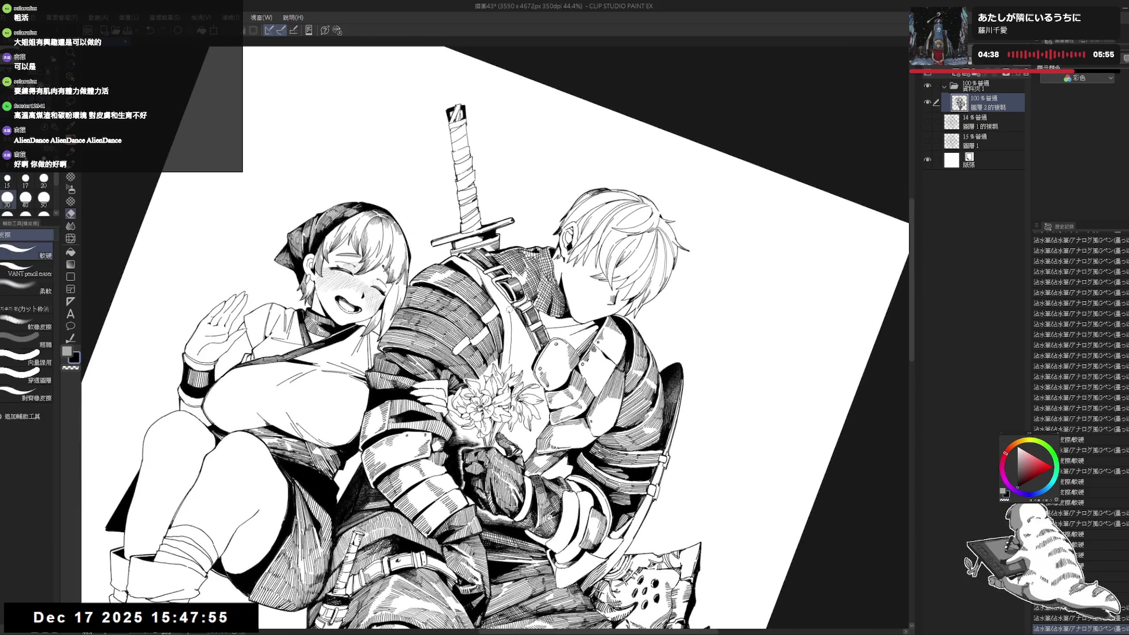
pyautogui.moveTo(506, 308); pyautogui.dragTo(508, 307)
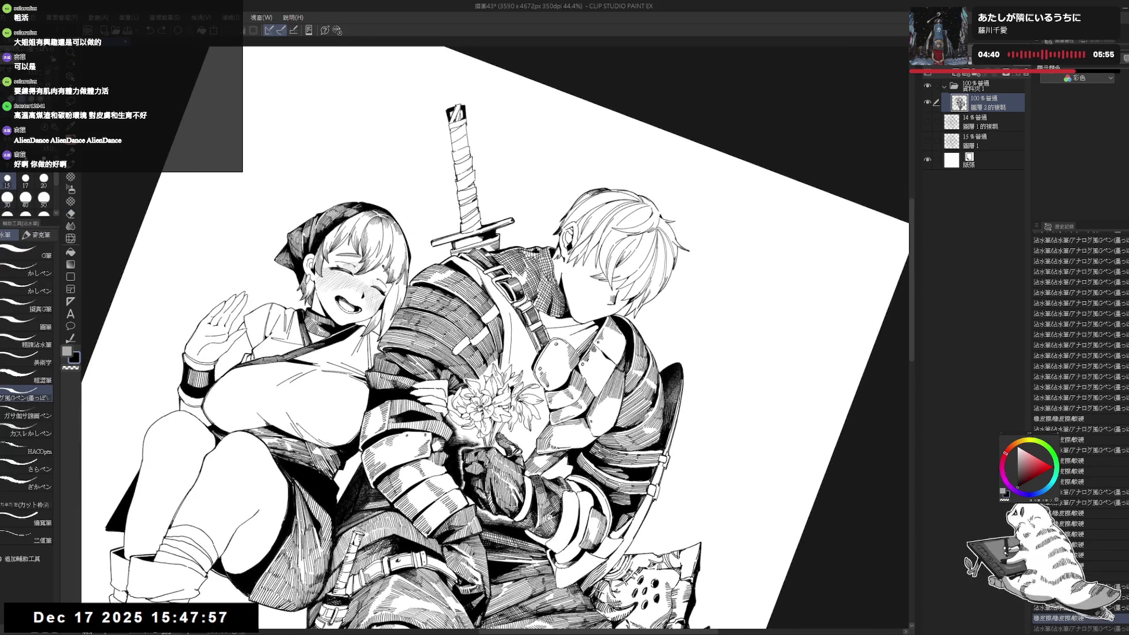
pyautogui.hotkey('ctrl', 'z')
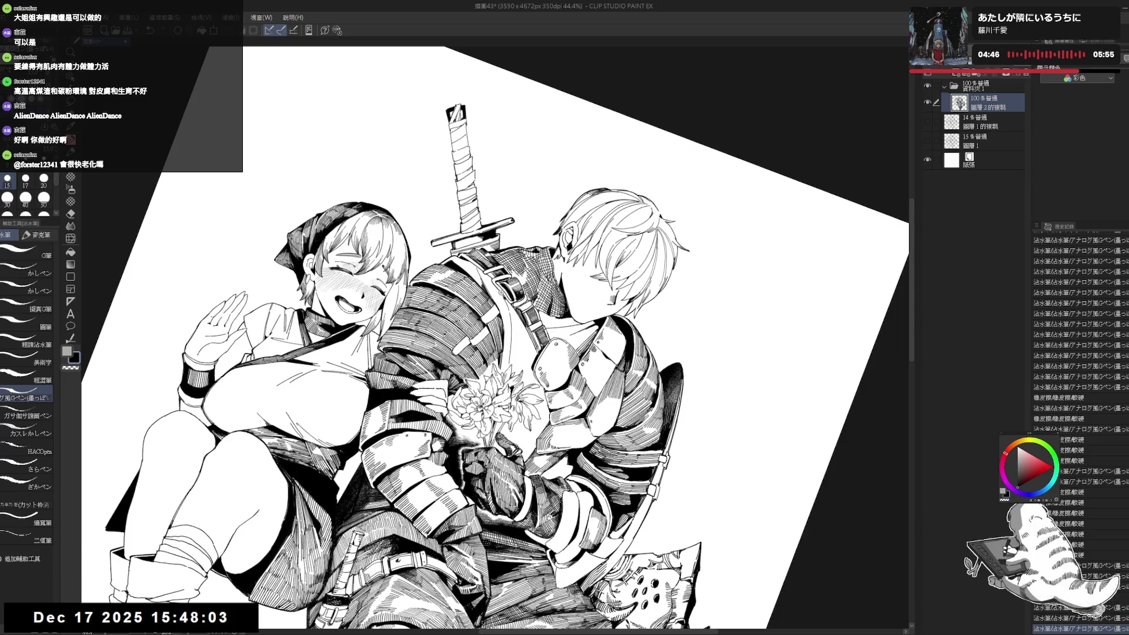
pyautogui.scroll(2, 503, 294)
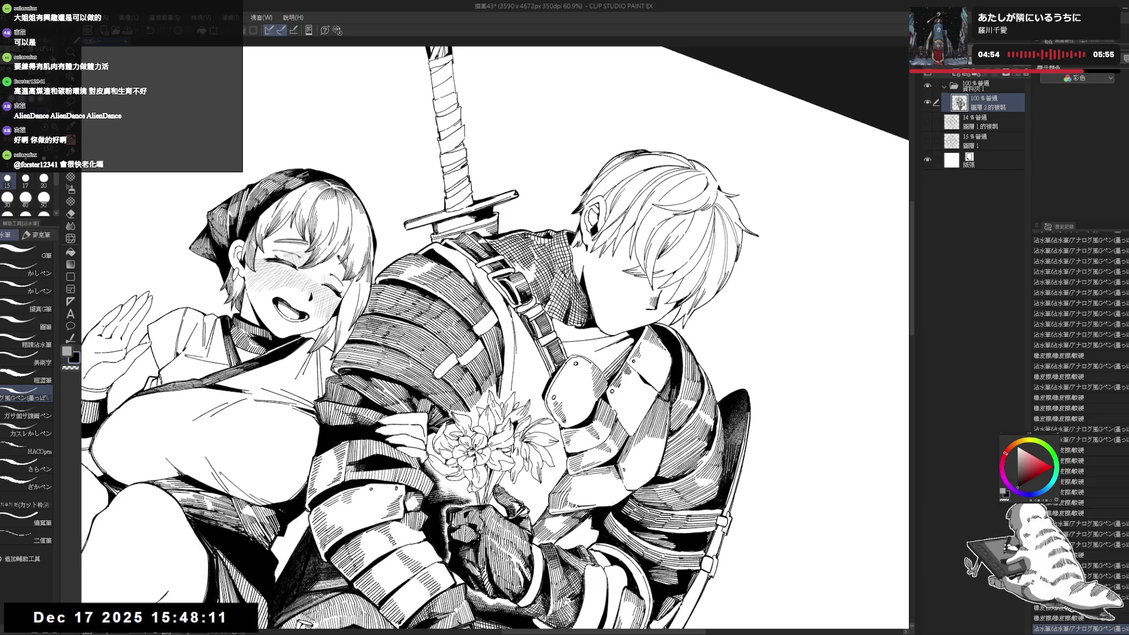
pyautogui.moveTo(515, 331); pyautogui.dragTo(514, 373)
pyautogui.hotkey('ctrl', '@')
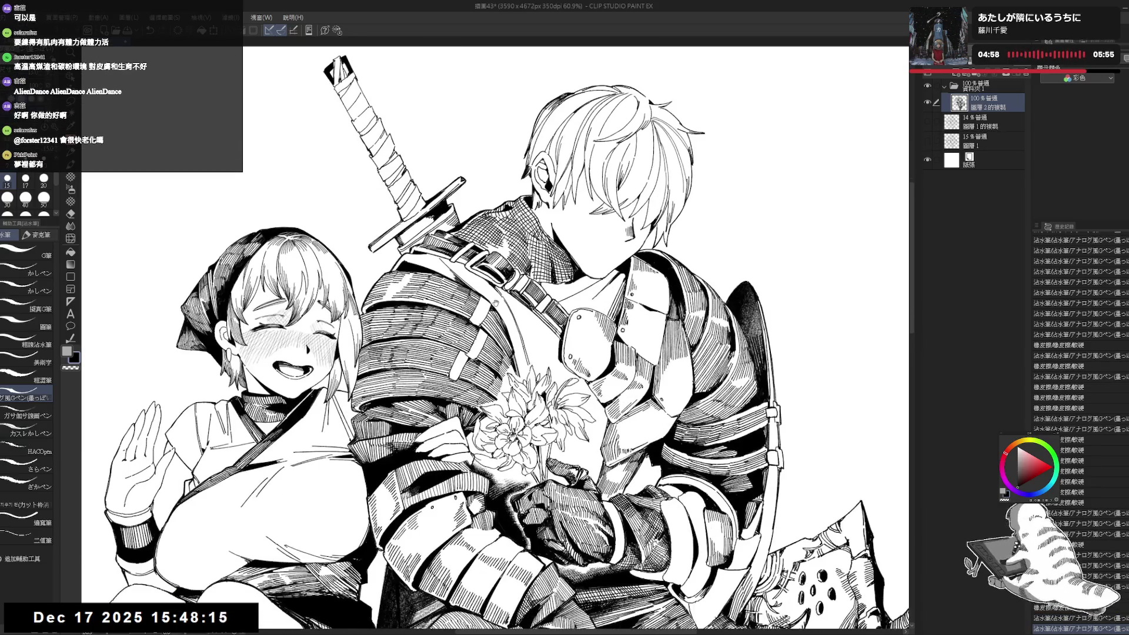
pyautogui.press('^')
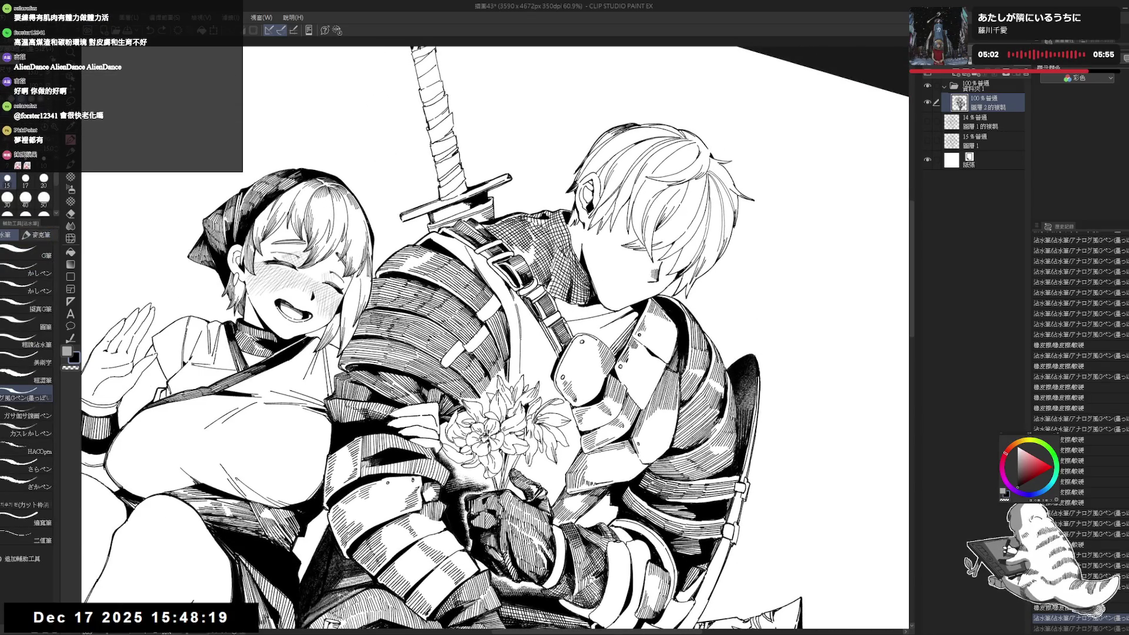
pyautogui.hotkey('ctrl', '-')
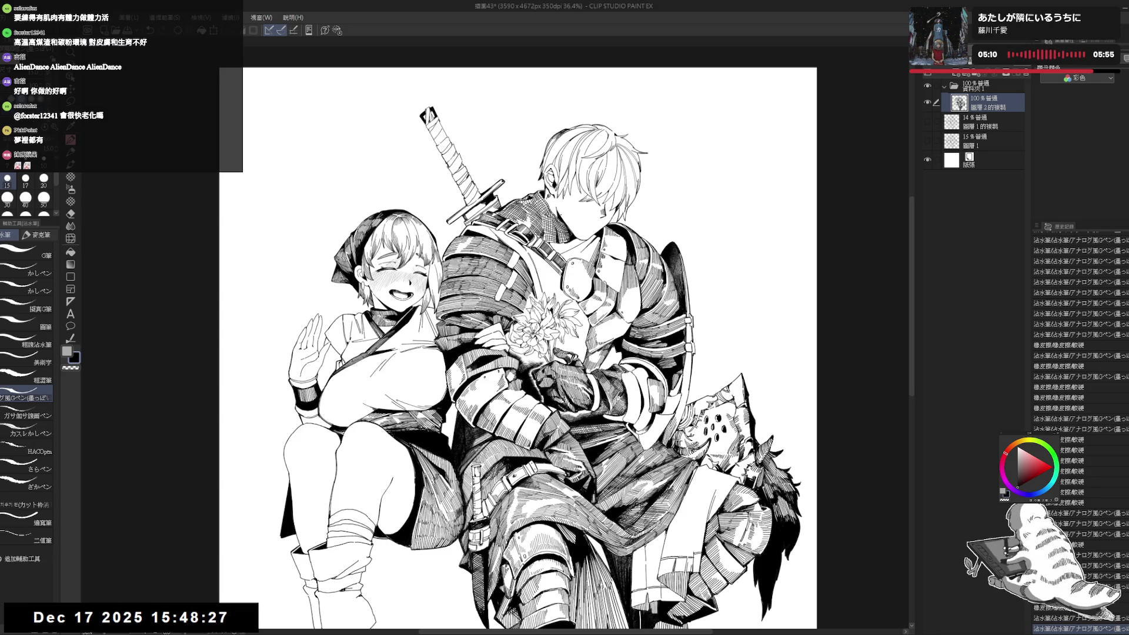
pyautogui.scroll(3, 535, 261)
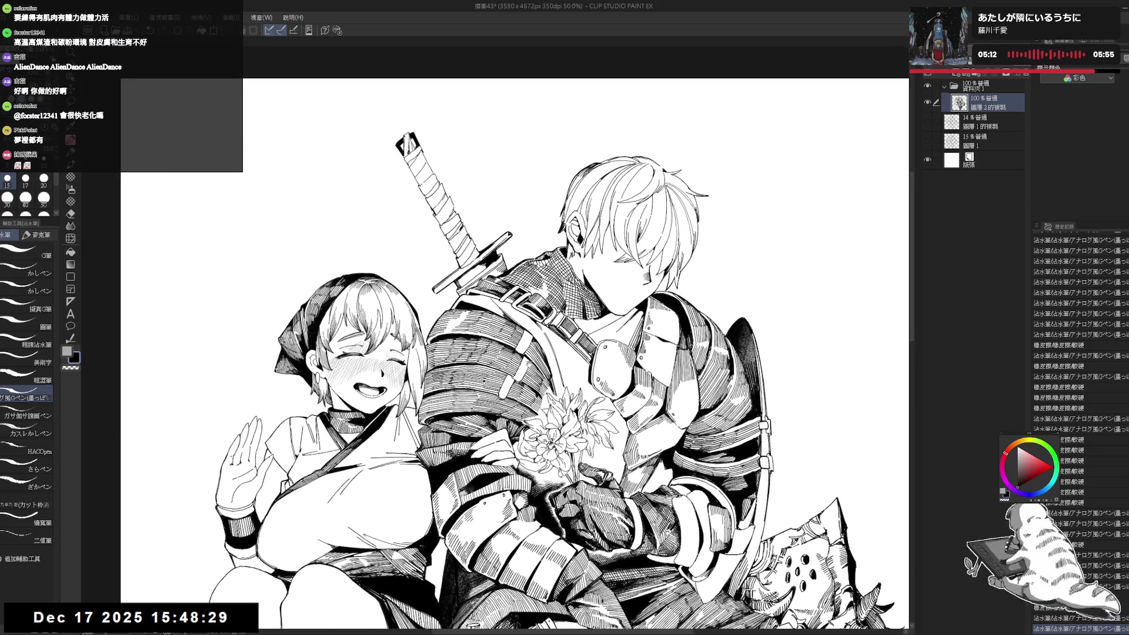
pyautogui.moveTo(529, 362)
pyautogui.mouseDown()
pyautogui.moveTo(557, 431)
pyautogui.moveTo(547, 447)
pyautogui.moveTo(411, 494)
pyautogui.mouseUp()
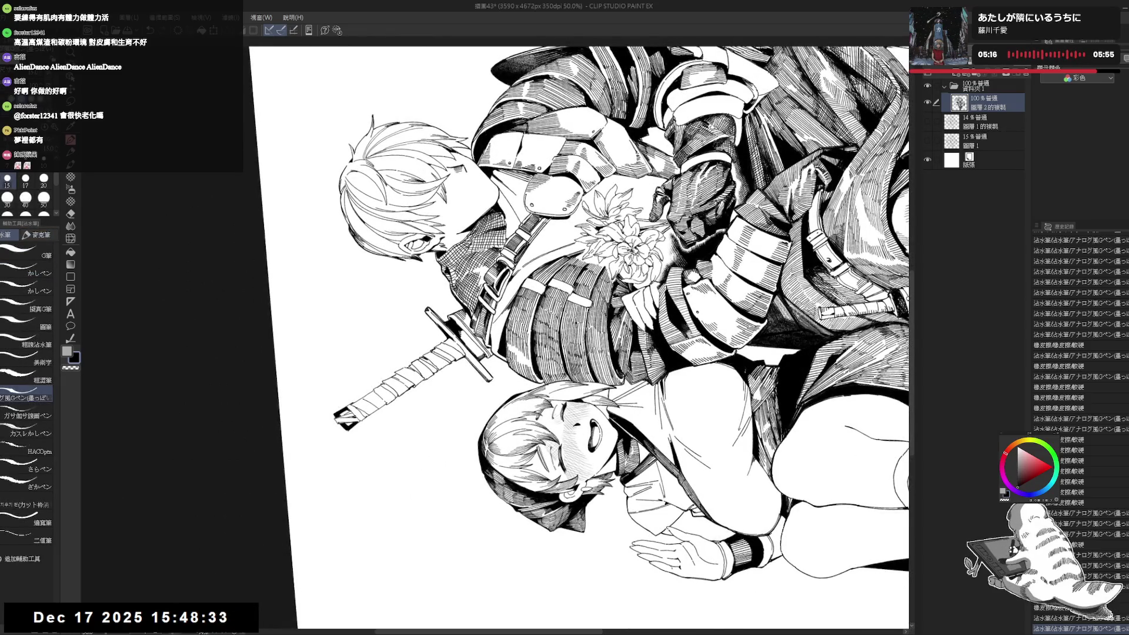
pyautogui.moveTo(529, 353)
pyautogui.mouseDown()
pyautogui.moveTo(646, 411)
pyautogui.moveTo(535, 371)
pyautogui.mouseUp()
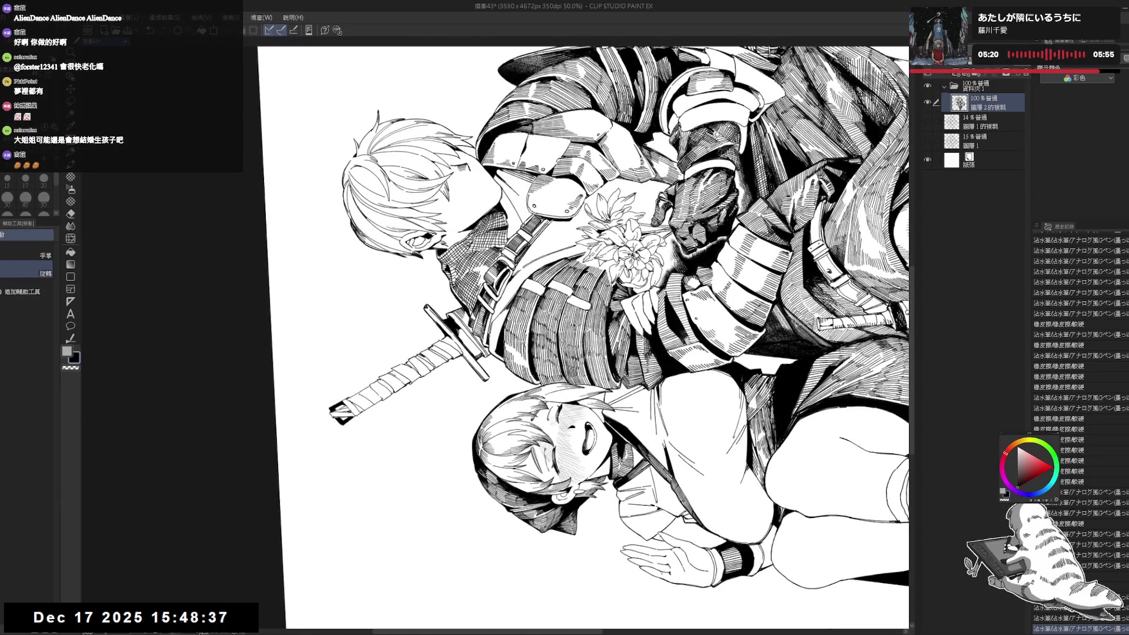
pyautogui.hotkey('ctrl', '@')
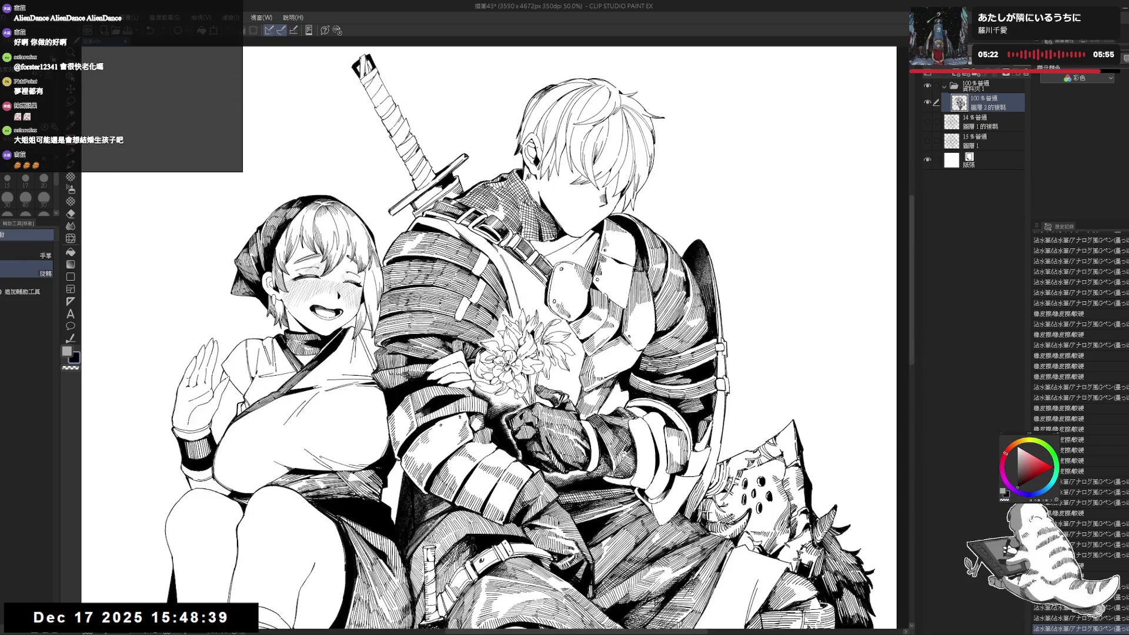
pyautogui.hotkey('ctrl', '0')
pyautogui.moveTo(511, 347); pyautogui.dragTo(523, 340)
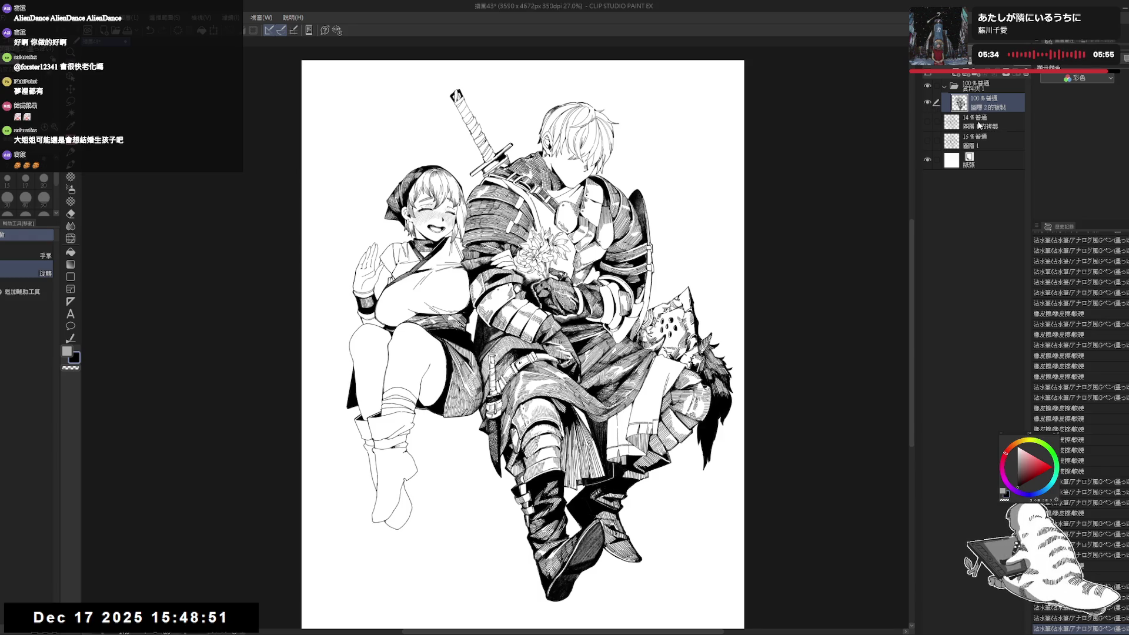
# - Show the faint 14% rough sketch layer beneath the inks
pyautogui.click(934, 122)
pyautogui.click(928, 121)
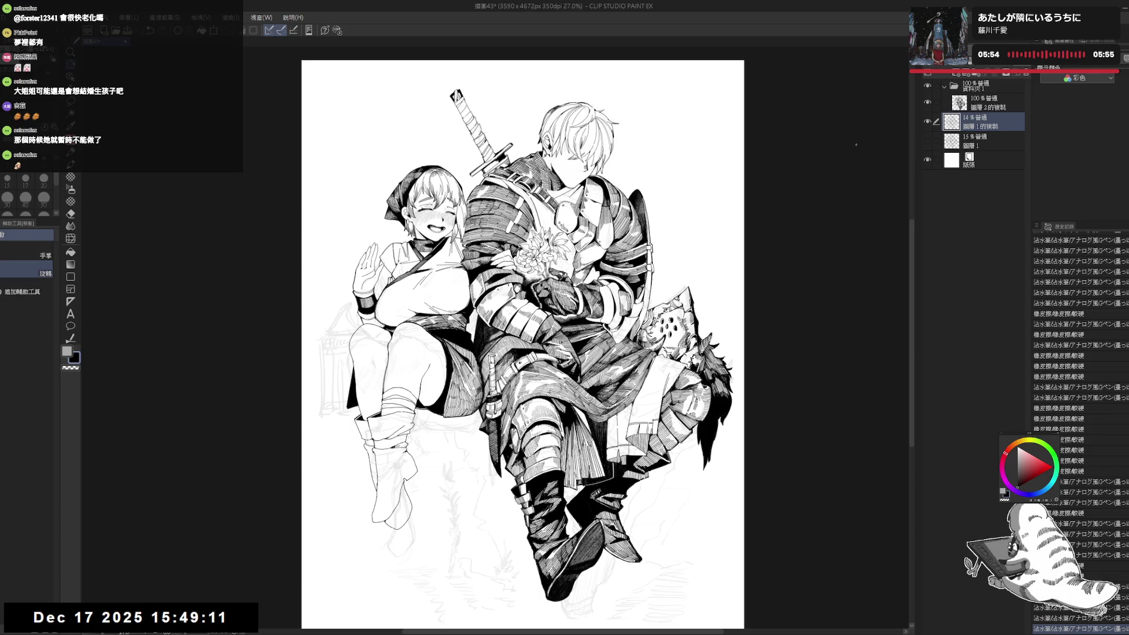
pyautogui.scroll(-1, 714, 241)
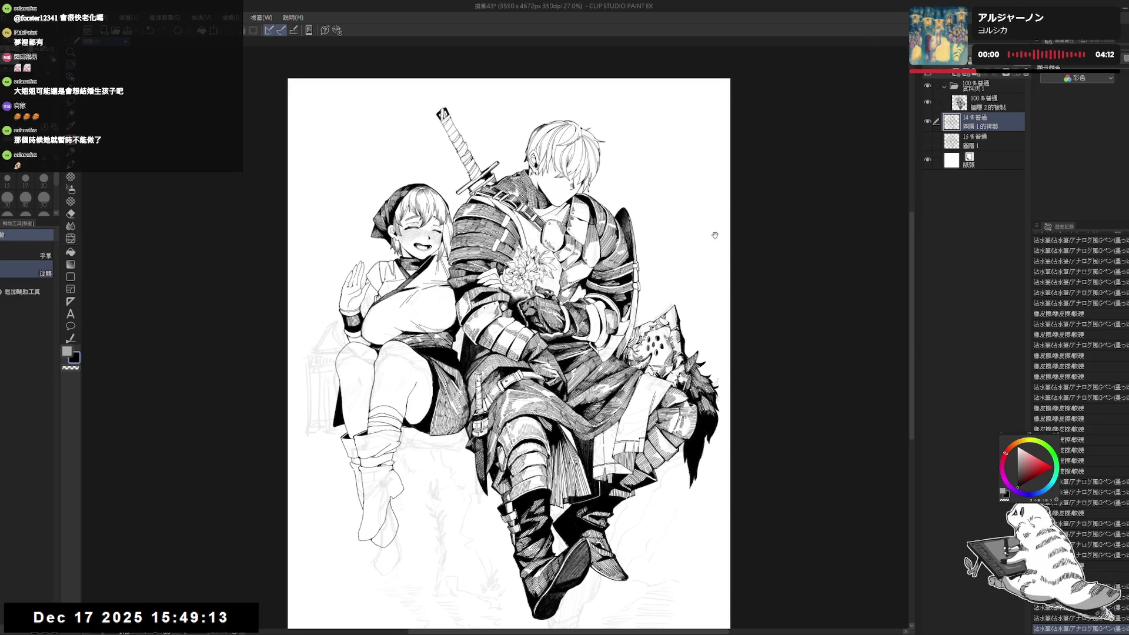
pyautogui.scroll(-1, 713, 243)
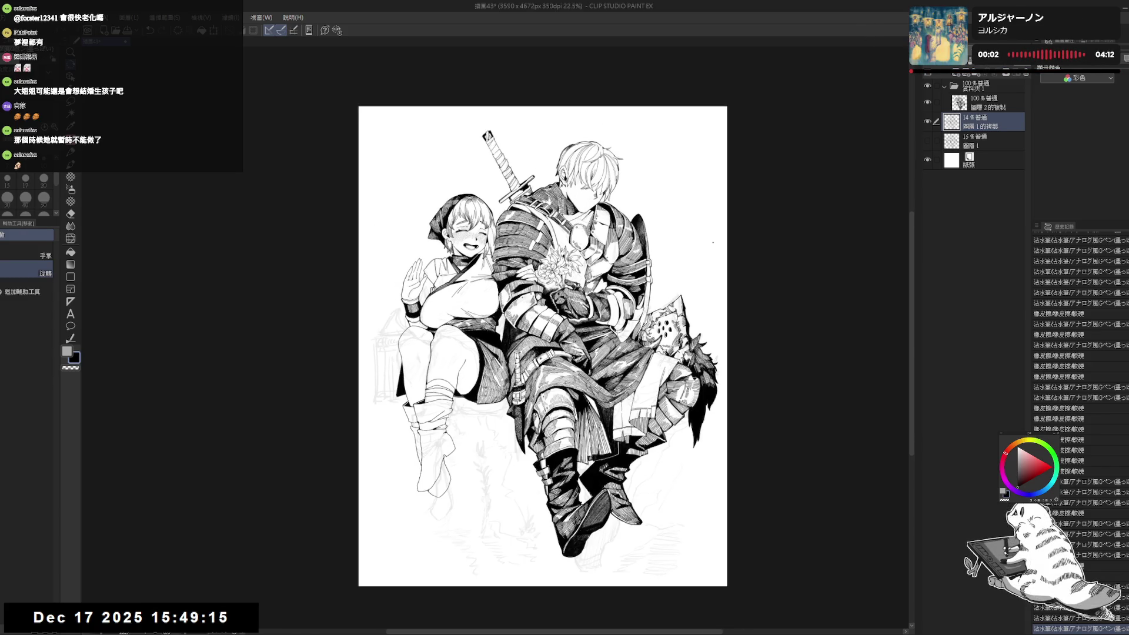
# - On the 100% ink layer, set brush size 17 and hatch the knight's draped cloth darker
pyautogui.click(994, 104)
pyautogui.scroll(6, 656, 346)
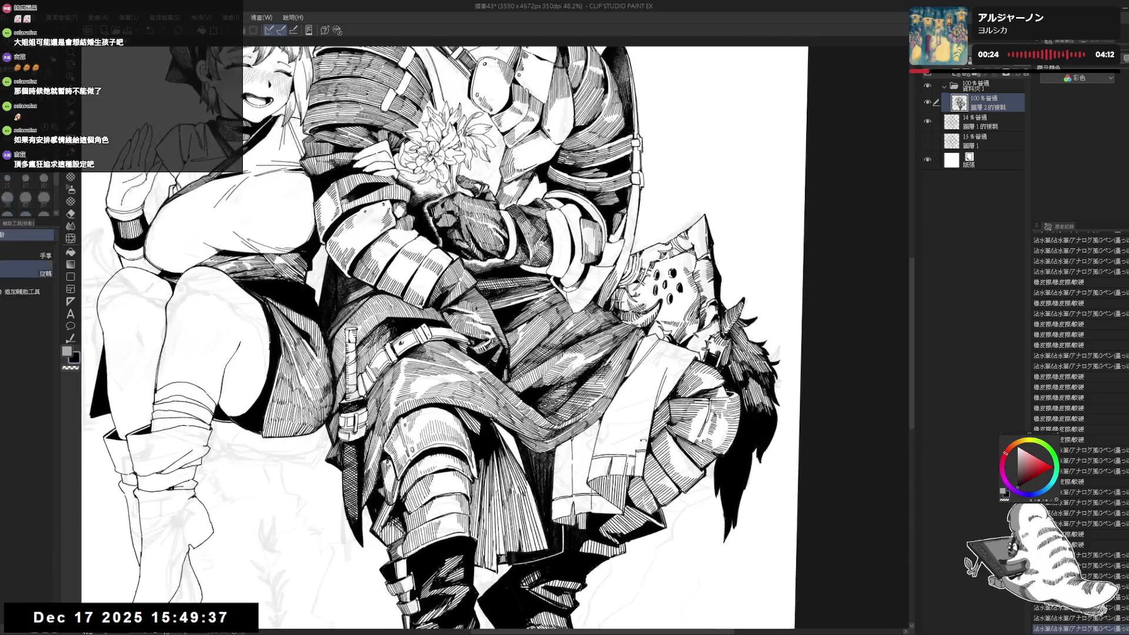
pyautogui.click(661, 355)
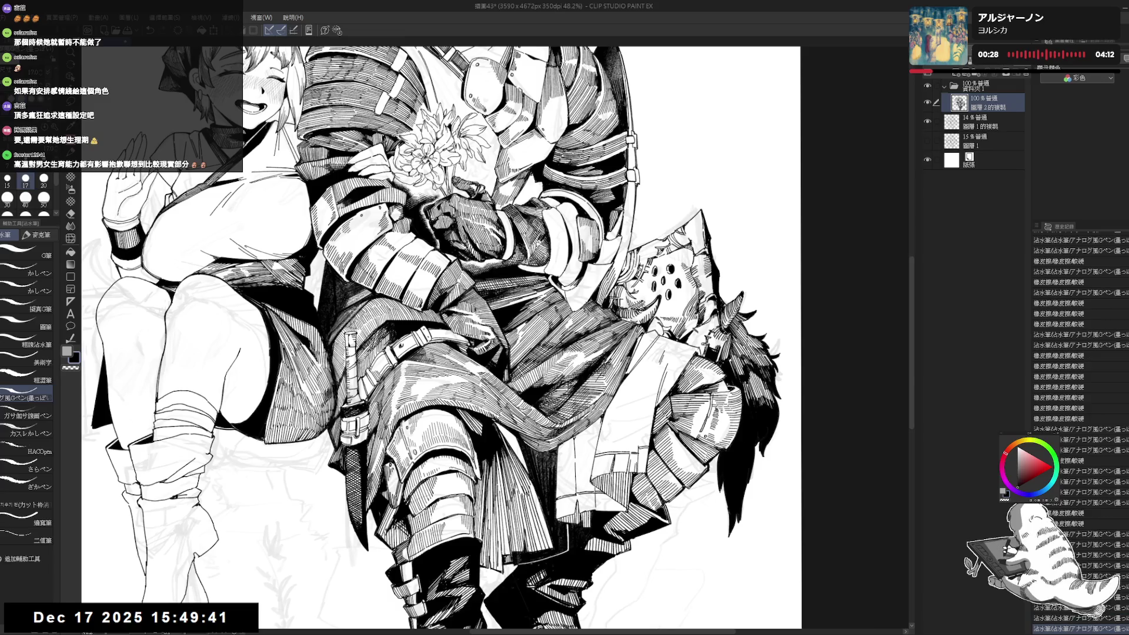
pyautogui.moveTo(658, 375); pyautogui.dragTo(647, 444)
pyautogui.moveTo(648, 399); pyautogui.dragTo(638, 438)
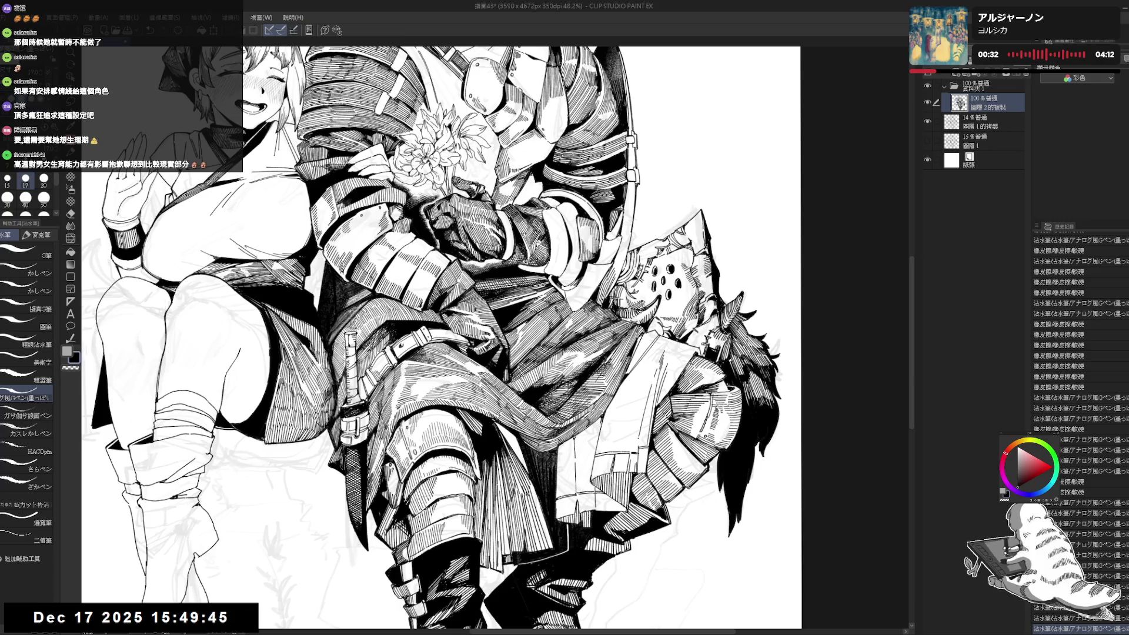
pyautogui.scroll(-4, 643, 381)
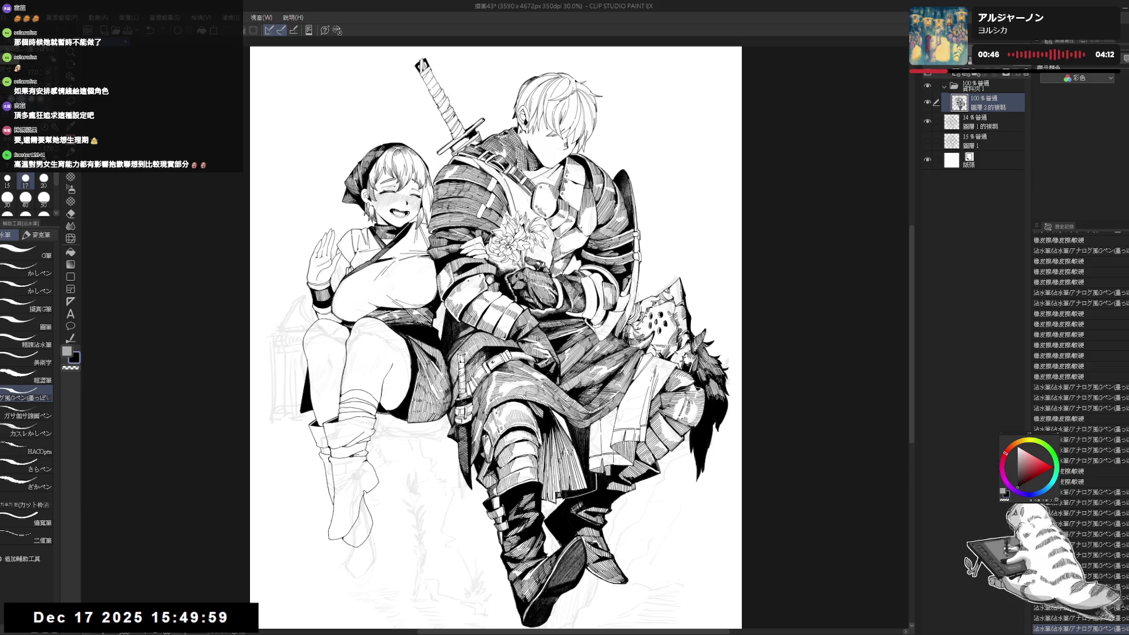
# - Undo the last edit, trial a new empty layer and undo it, then zoom in on the two figures
pyautogui.moveTo(712, 159); pyautogui.dragTo(714, 169)
pyautogui.hotkey('ctrl', '-')
pyautogui.hotkey('ctrl', '-')
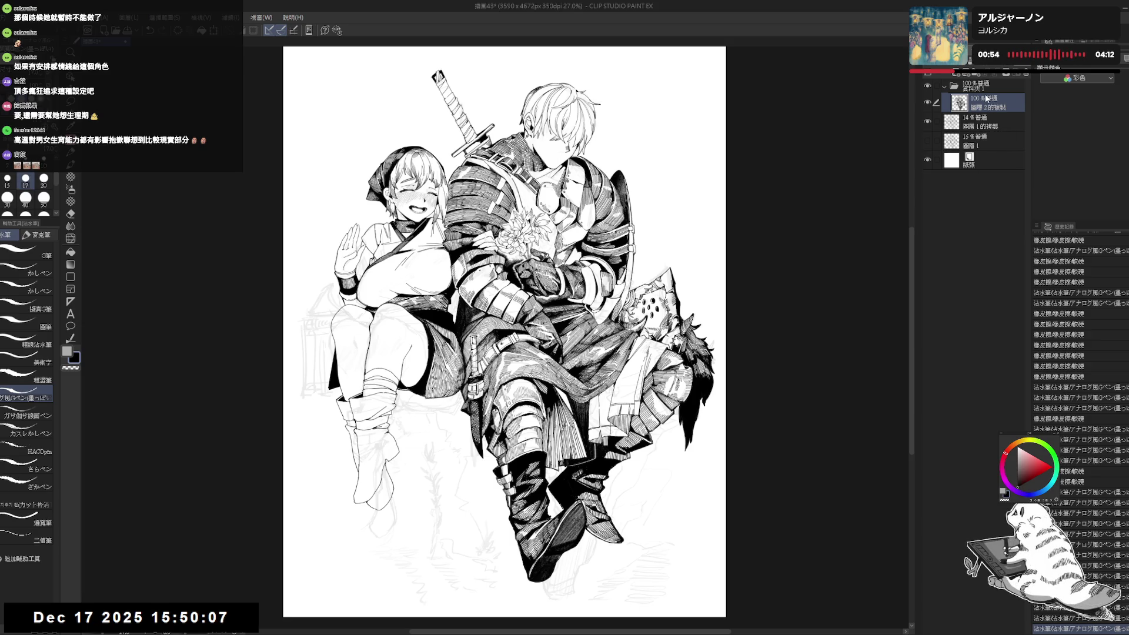
pyautogui.hotkey('ctrl', 'z')
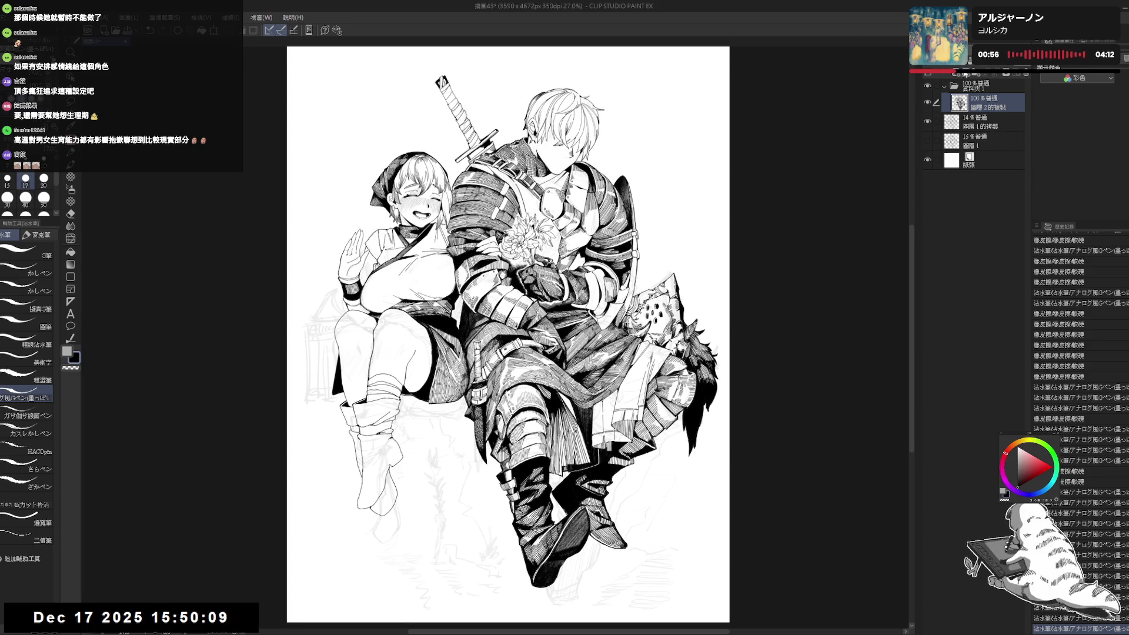
pyautogui.click(967, 76)
pyautogui.click(985, 136)
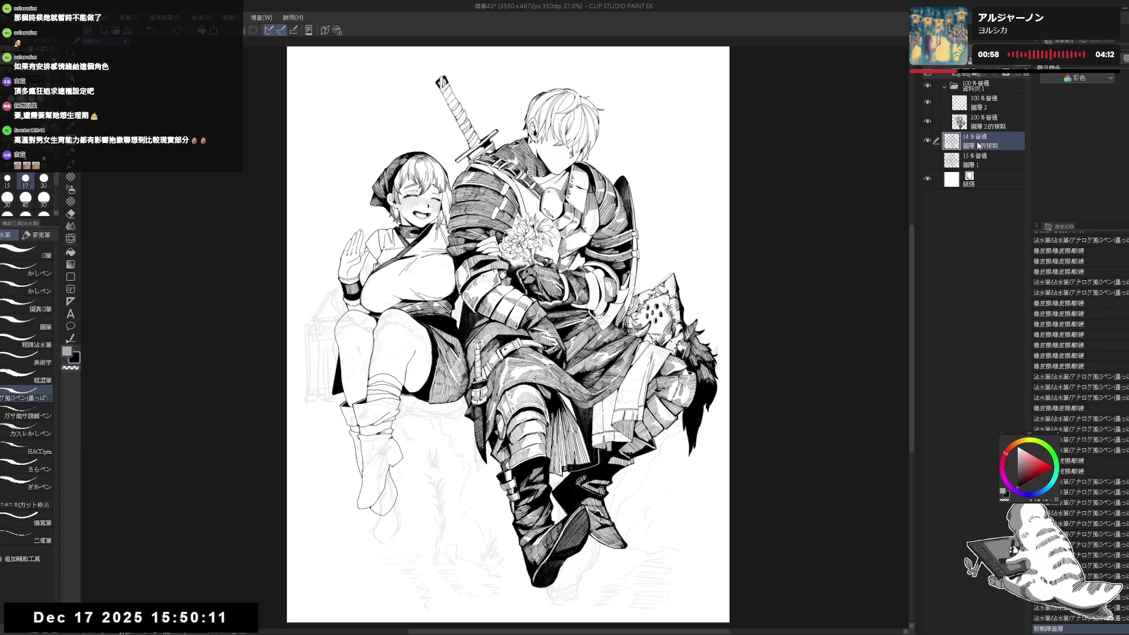
pyautogui.click(983, 103)
pyautogui.moveTo(505, 356); pyautogui.dragTo(555, 335)
pyautogui.hotkey('ctrl', 'z')
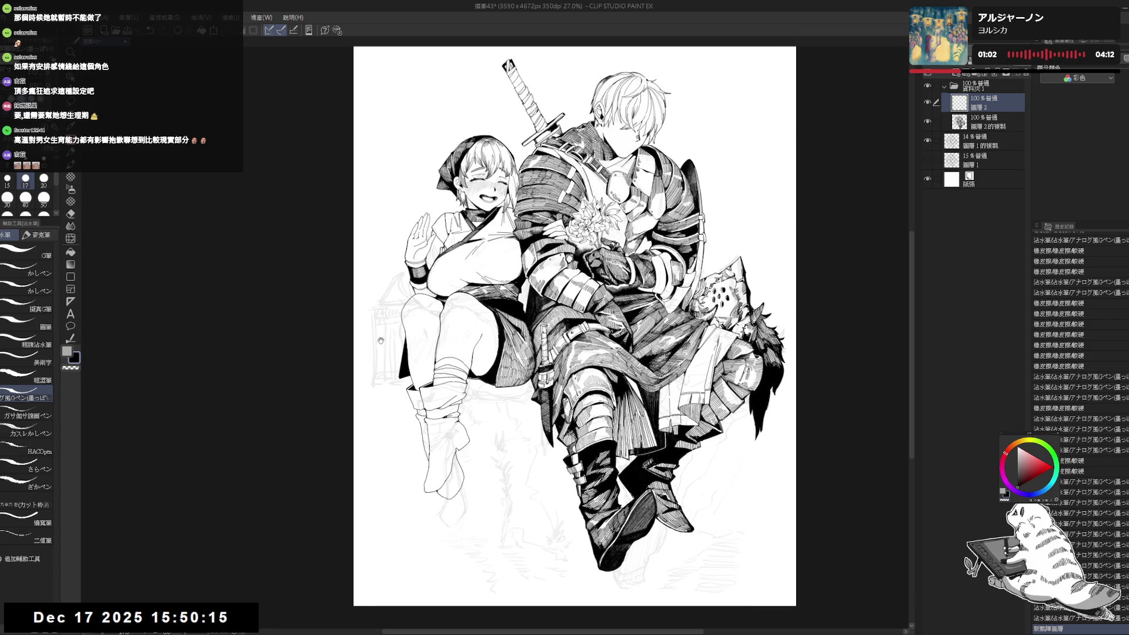
pyautogui.hotkey('ctrl', 'z')
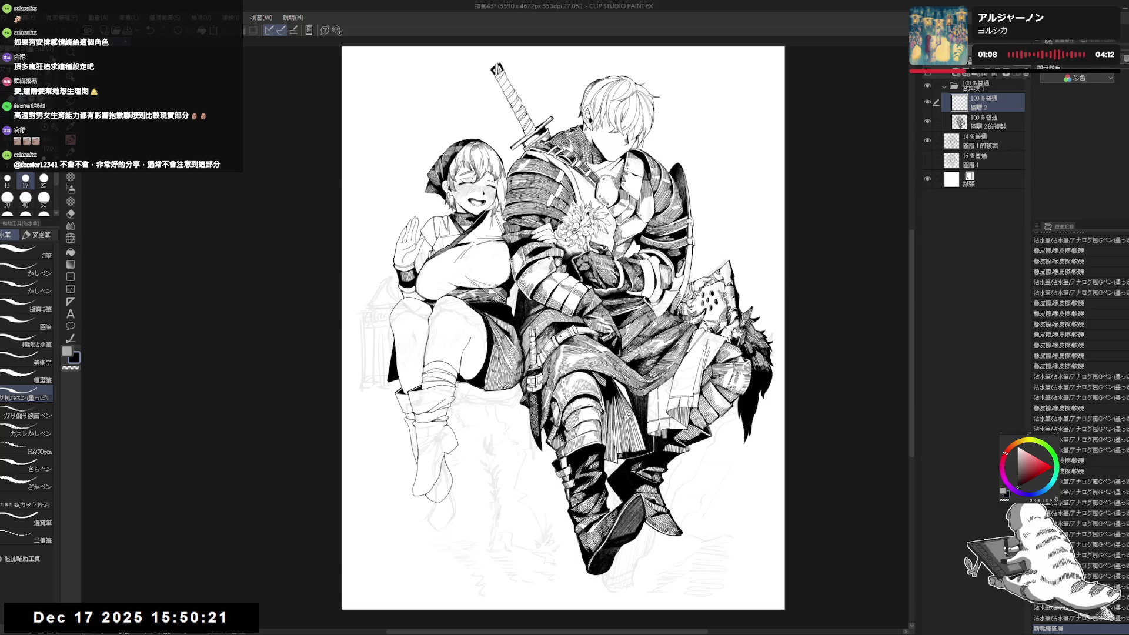
pyautogui.hotkey('ctrl', '0')
pyautogui.hotkey('ctrl', '+')
pyautogui.hotkey('ctrl', '+')
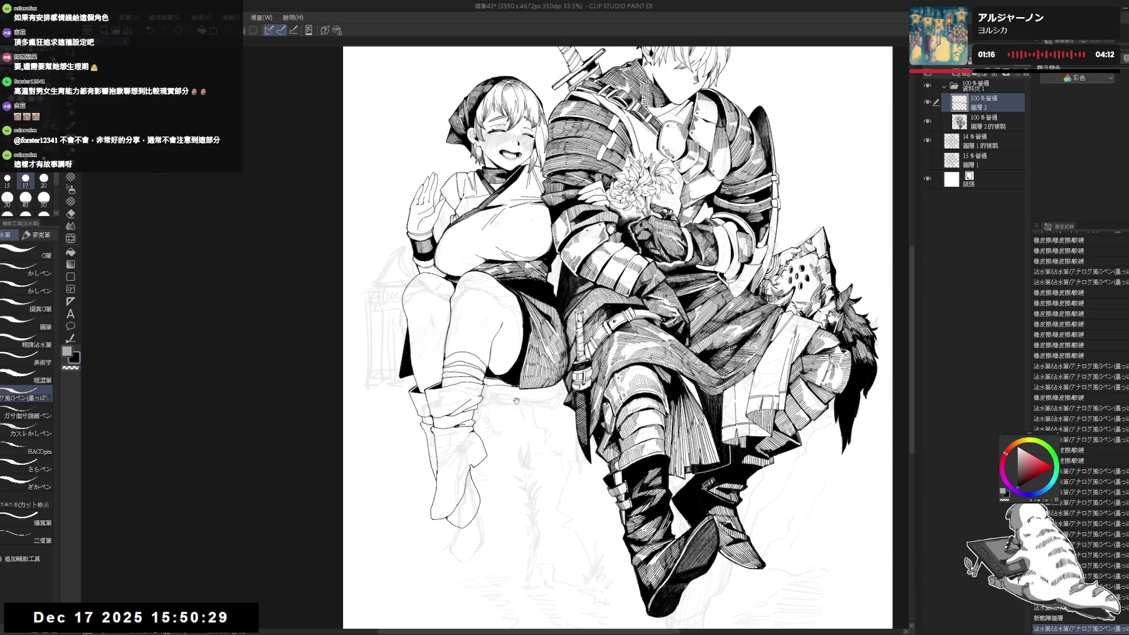
# - Hide the rough sketch and place new layer 圖層 3 between 圖層 2 and 圖層 2的複製
pyautogui.click(988, 122)
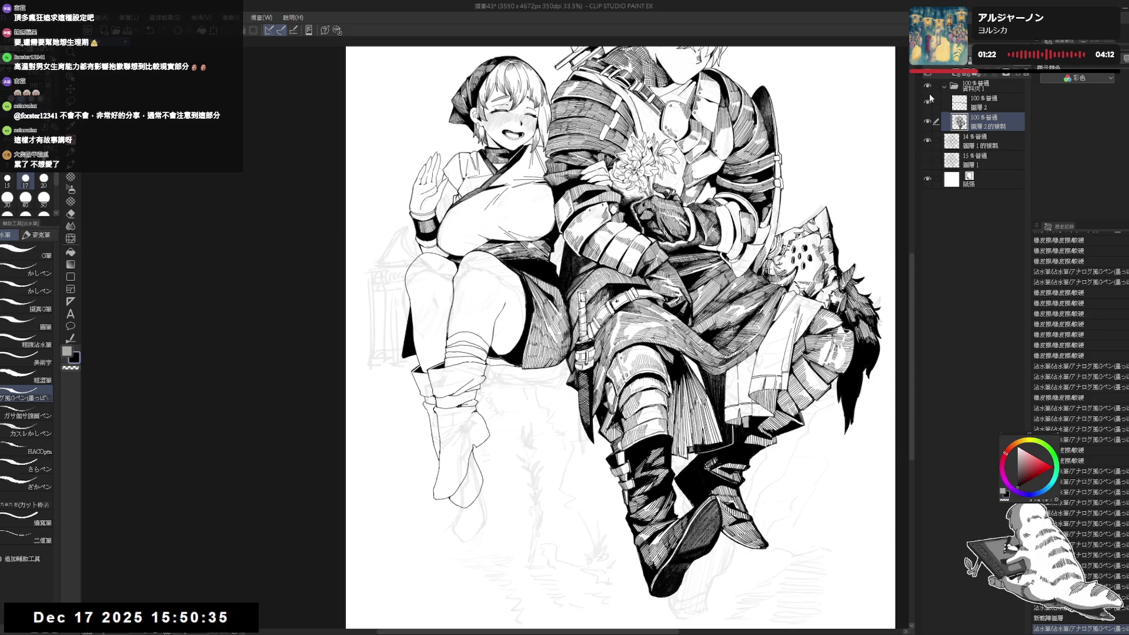
pyautogui.click(928, 140)
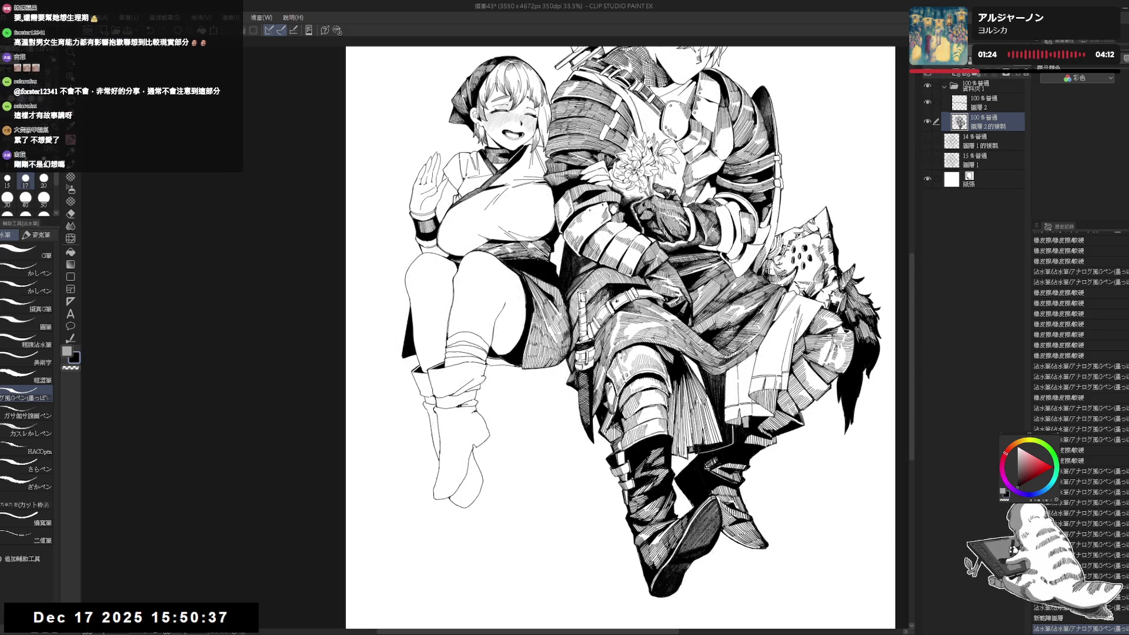
pyautogui.click(1005, 100)
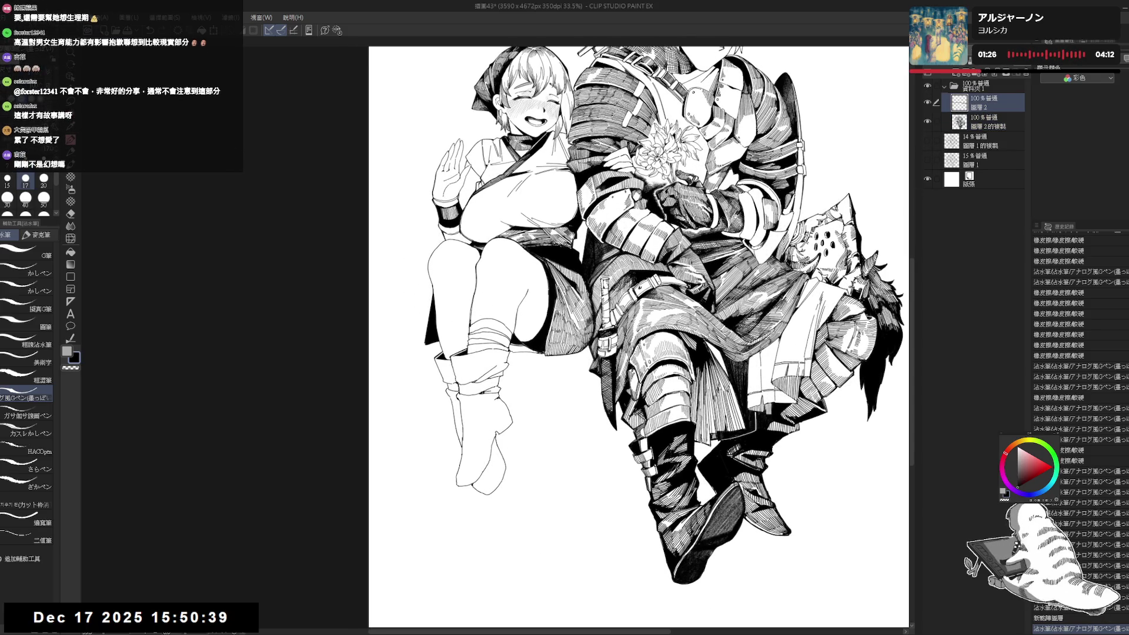
pyautogui.click(955, 73)
pyautogui.moveTo(979, 103); pyautogui.dragTo(983, 134)
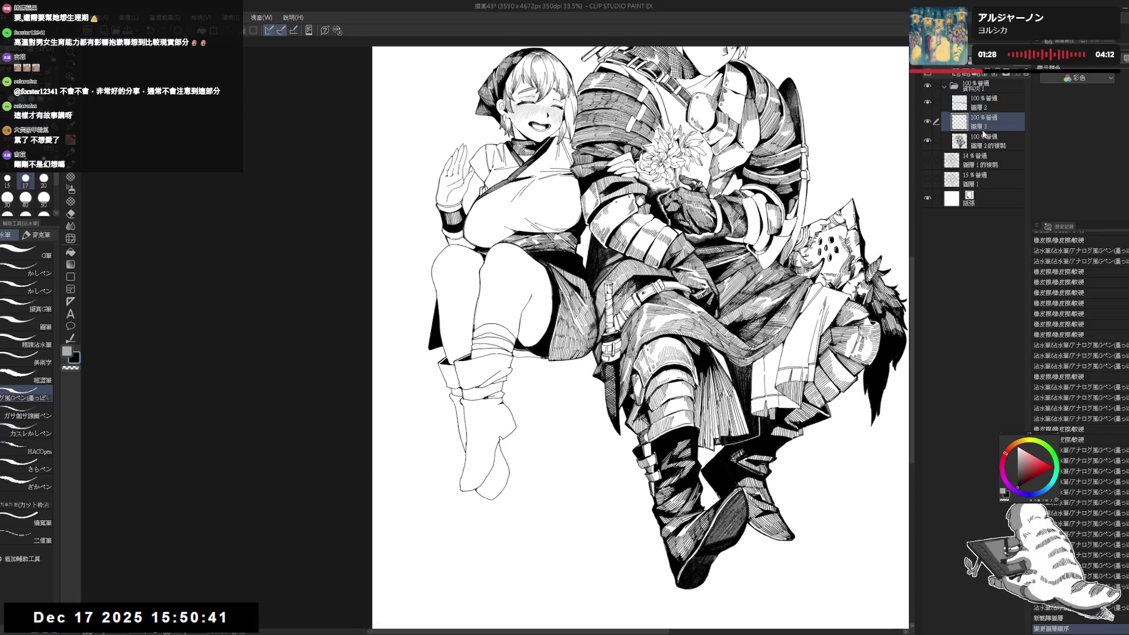
pyautogui.scroll(1, 640, 338)
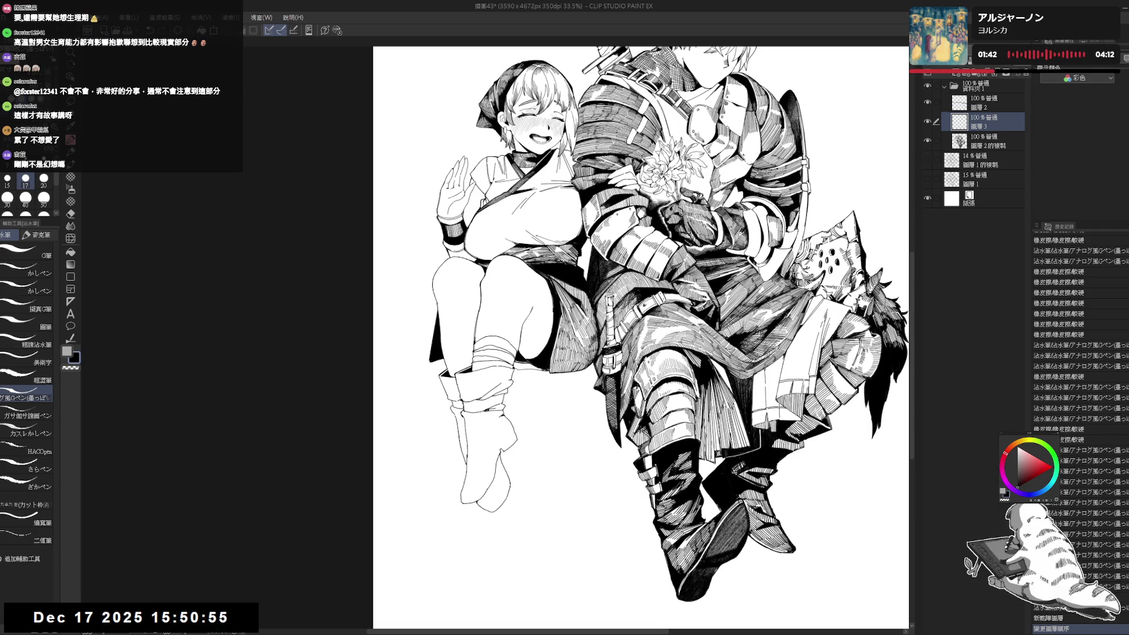
# - Auto-select the girl's boot regions with 'Refer to other layers' enabled
pyautogui.press('w')
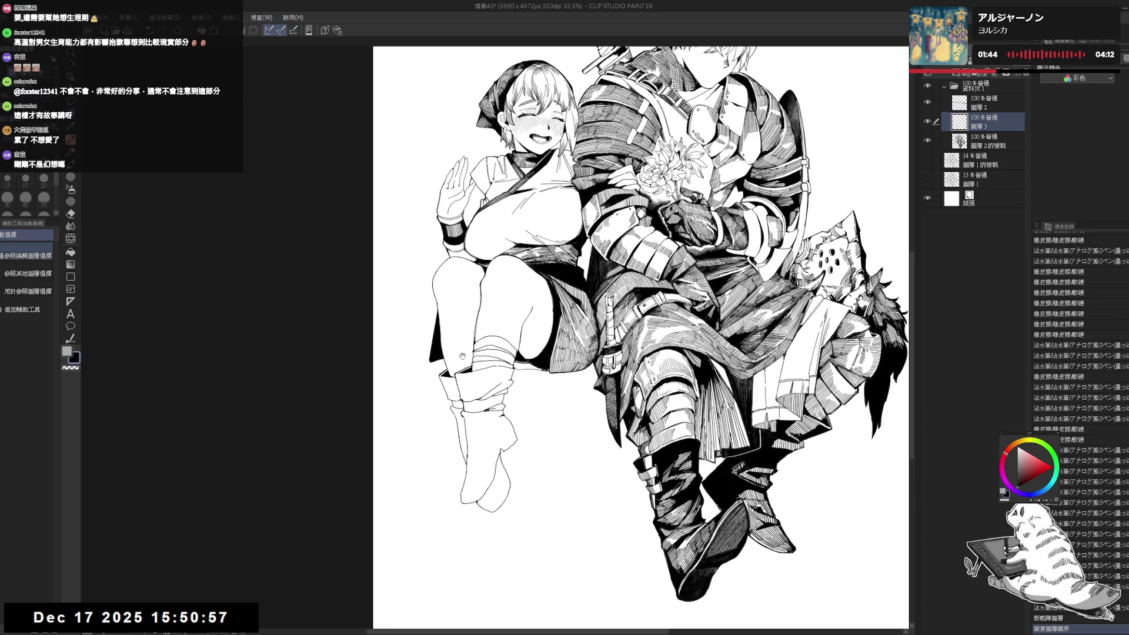
pyautogui.moveTo(476, 391); pyautogui.dragTo(471, 384)
pyautogui.click(470, 442)
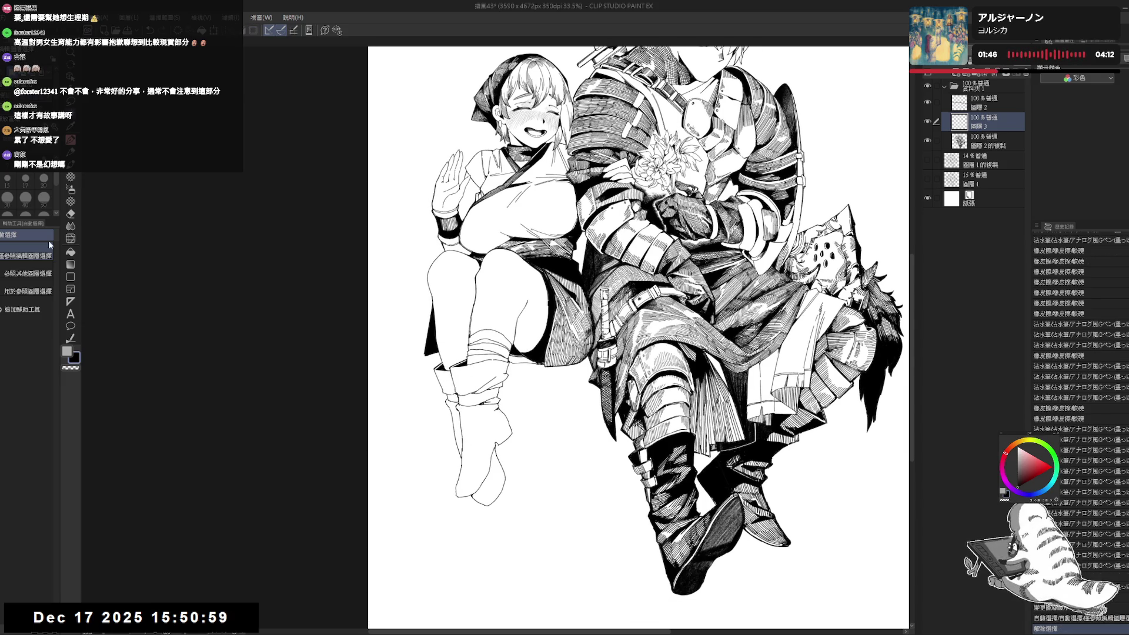
pyautogui.click(28, 273)
pyautogui.click(448, 391)
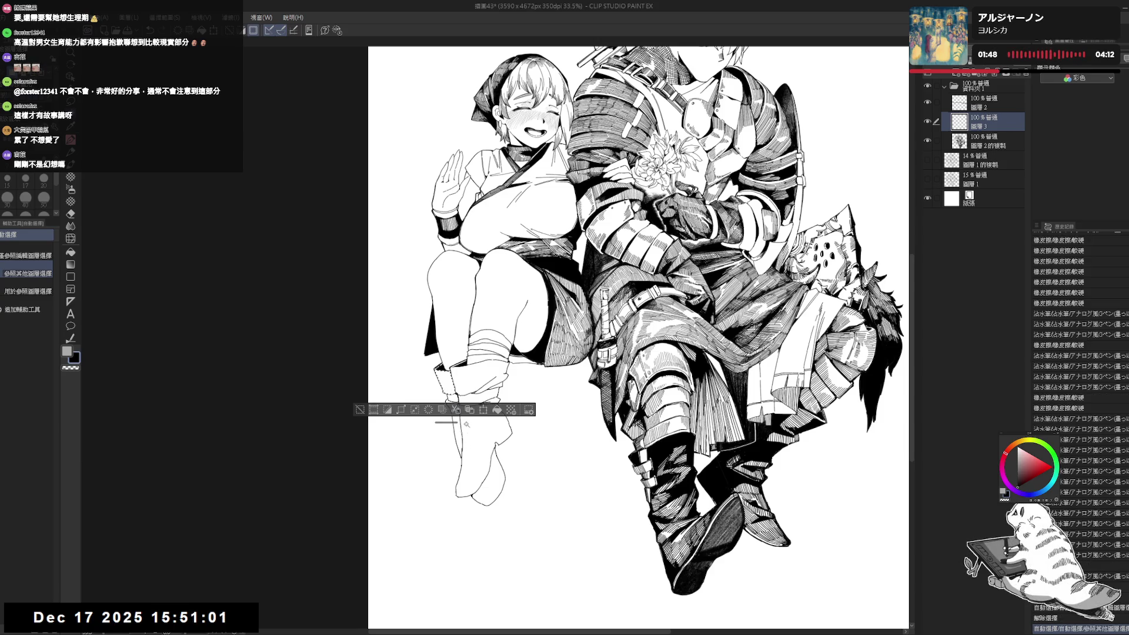
pyautogui.moveTo(454, 423); pyautogui.dragTo(455, 524)
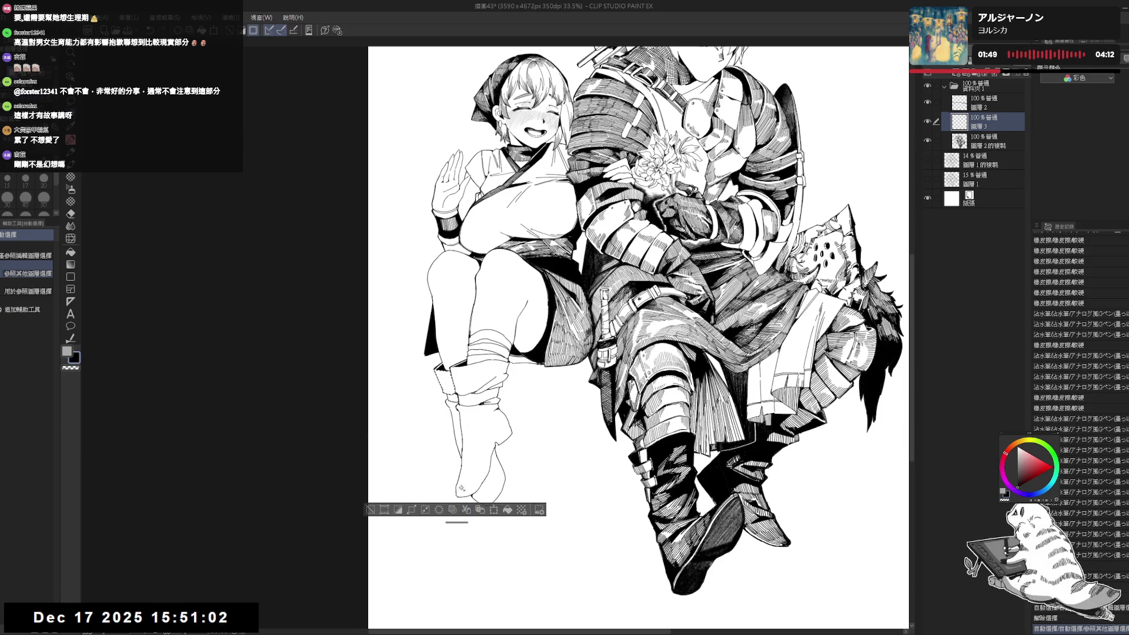
pyautogui.moveTo(485, 413); pyautogui.dragTo(476, 387)
pyautogui.click(480, 462)
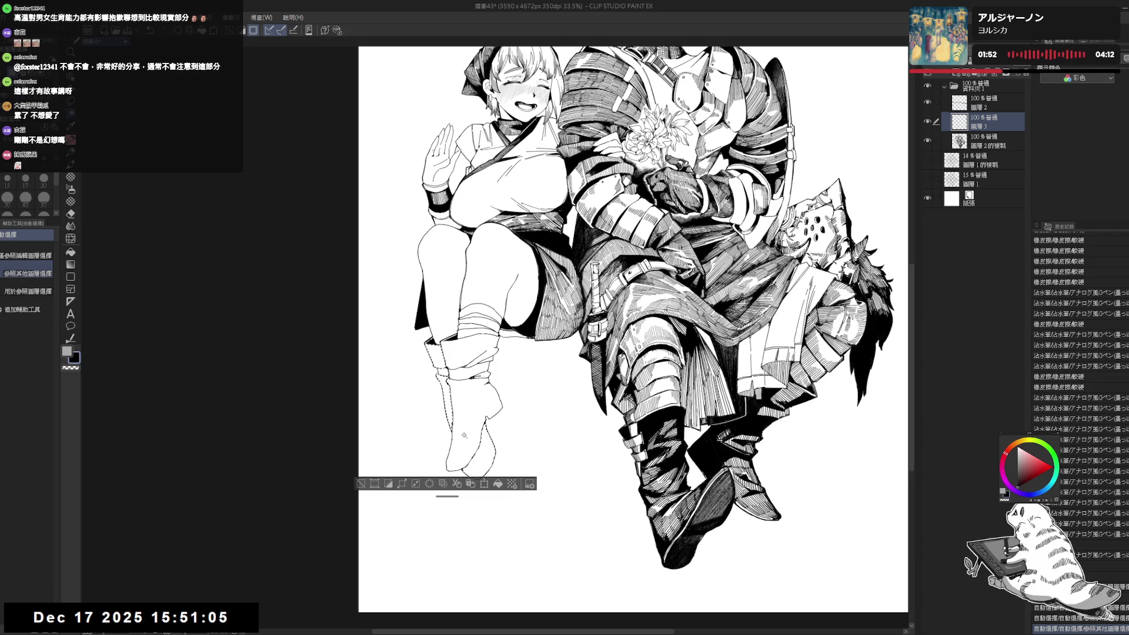
pyautogui.moveTo(466, 295); pyautogui.dragTo(470, 304)
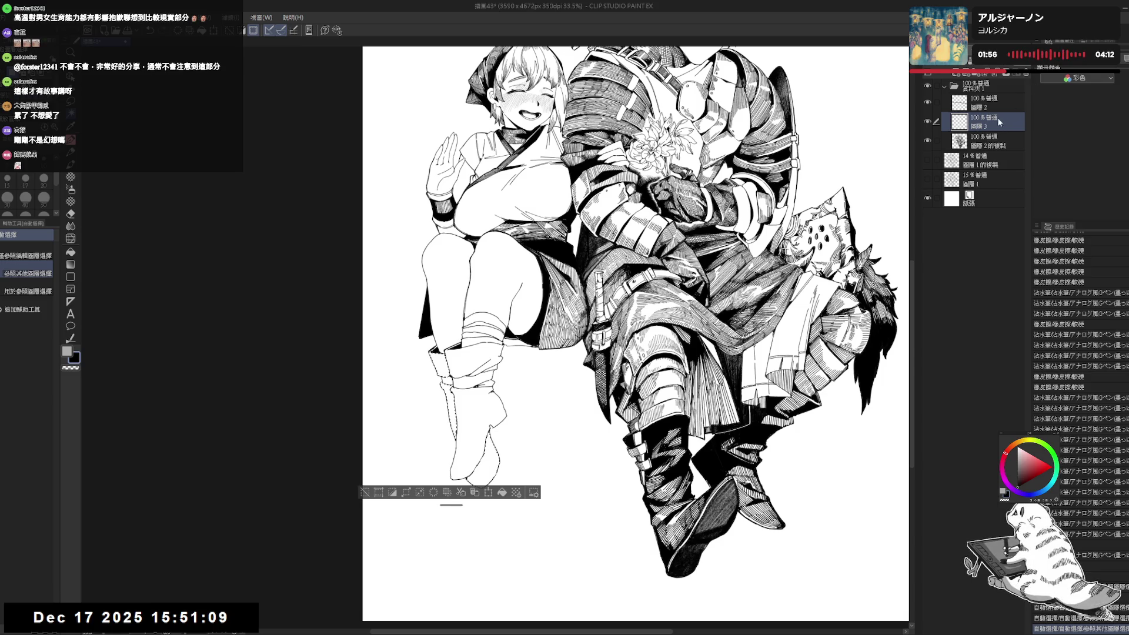
pyautogui.moveTo(461, 281); pyautogui.dragTo(473, 278)
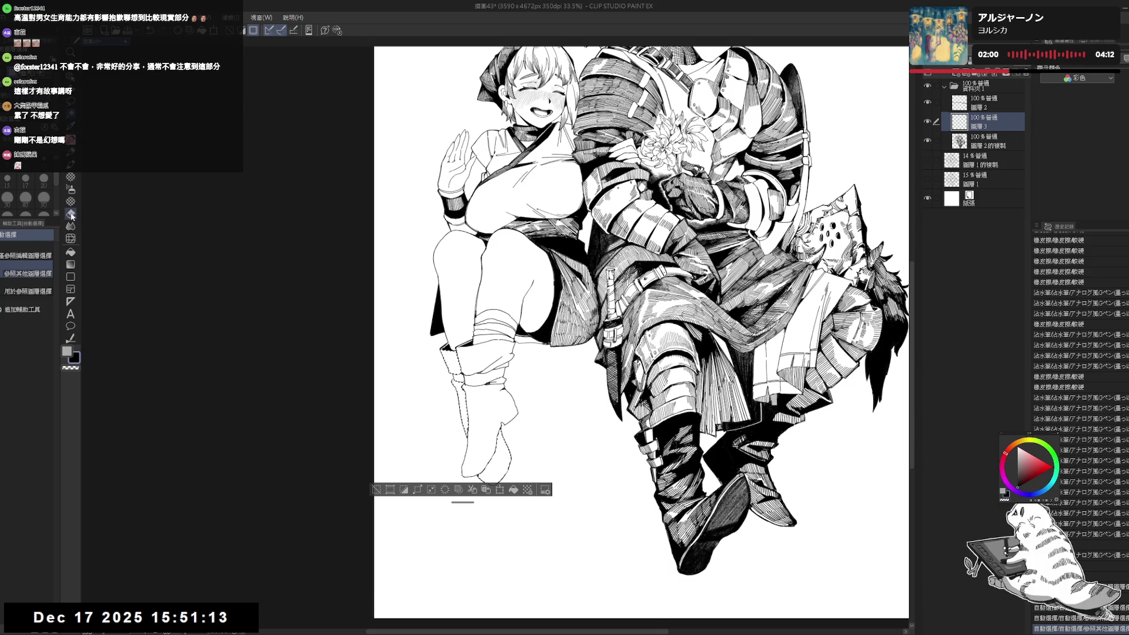
# - Fill the boot selection with black as a test, then undo the fill
pyautogui.click(70, 251)
pyautogui.click(450, 359)
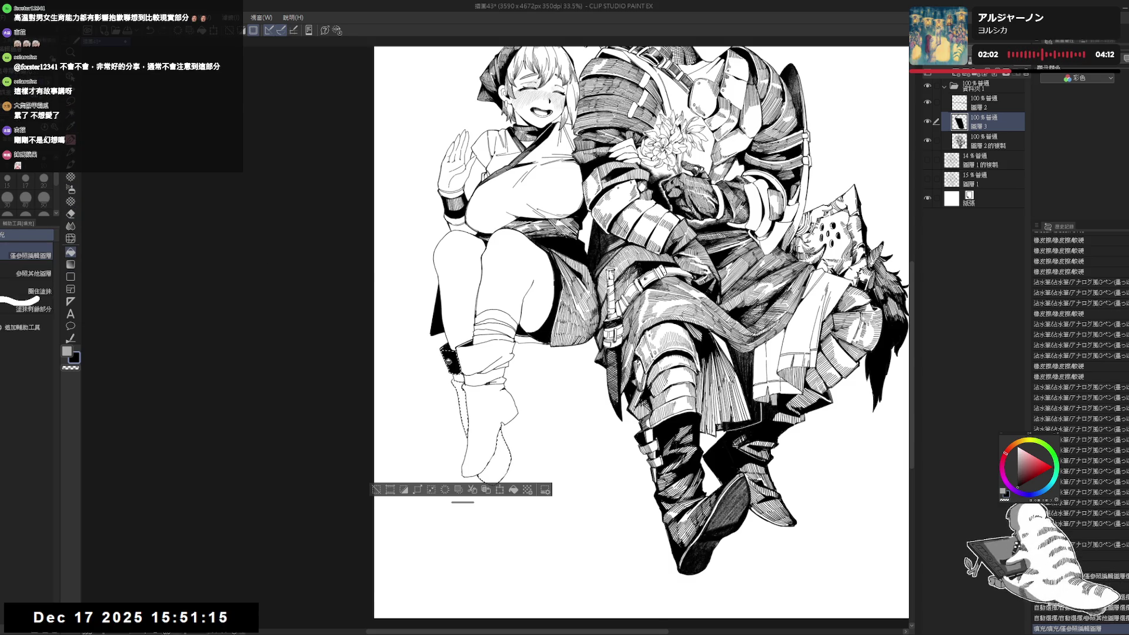
pyautogui.hotkey('ctrl', 'z')
pyautogui.scroll(2, 450, 353)
# - Ink a line along the boot edge and fill the boot's shadow side with black
pyautogui.press('p')
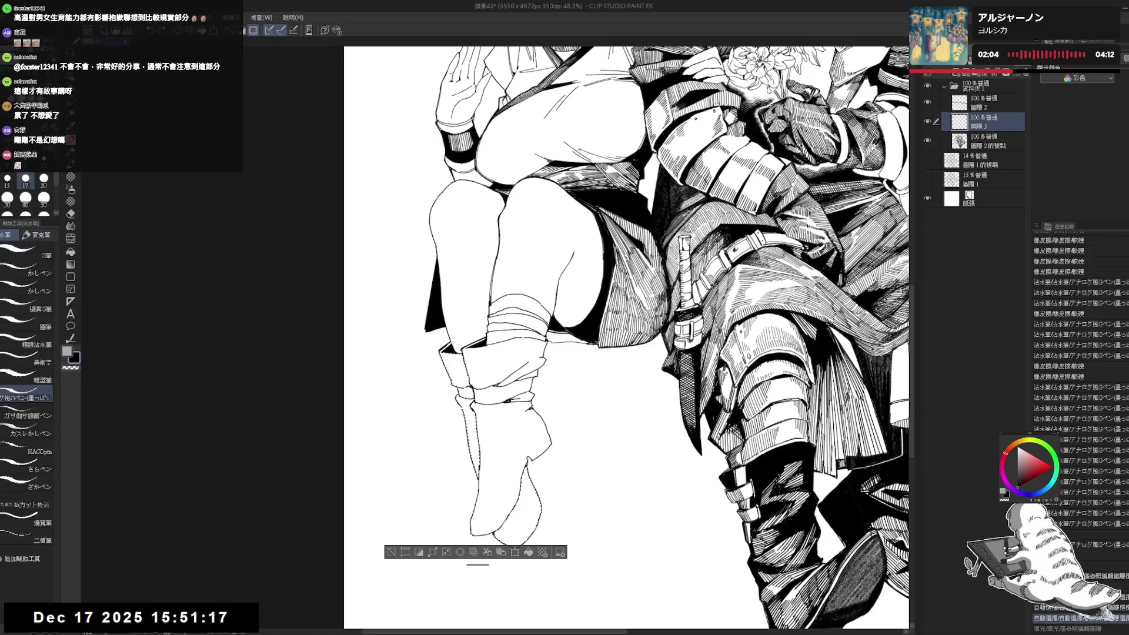
pyautogui.moveTo(471, 411); pyautogui.dragTo(477, 447)
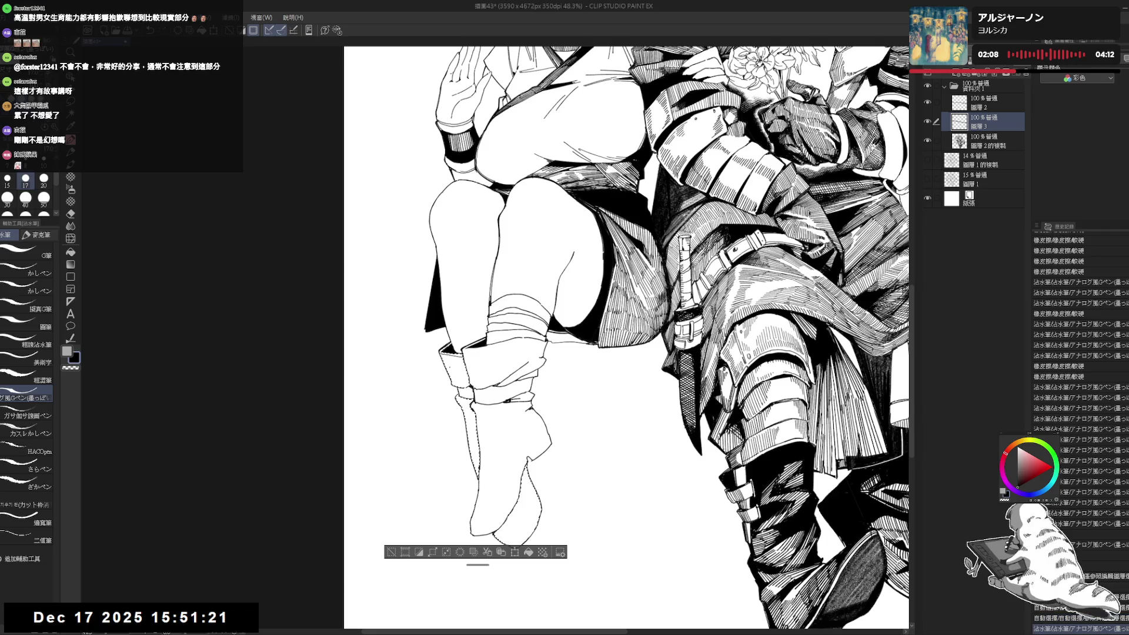
pyautogui.press('g')
pyautogui.click(458, 367)
pyautogui.click(491, 466)
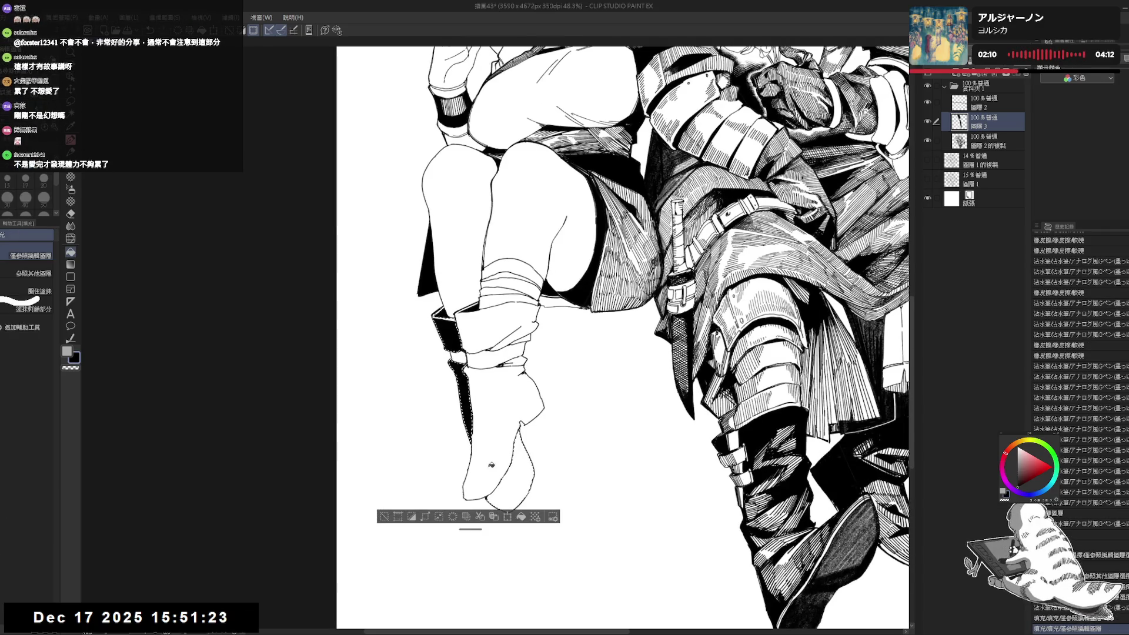
pyautogui.scroll(-3, 491, 465)
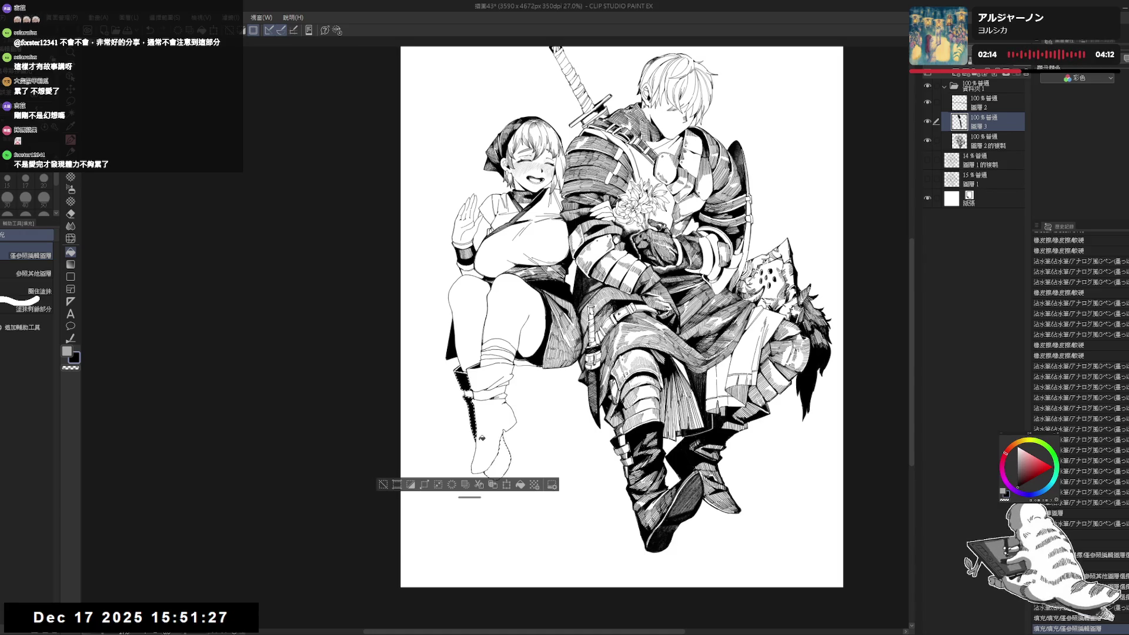
pyautogui.scroll(2, 482, 438)
pyautogui.moveTo(488, 410); pyautogui.dragTo(469, 371)
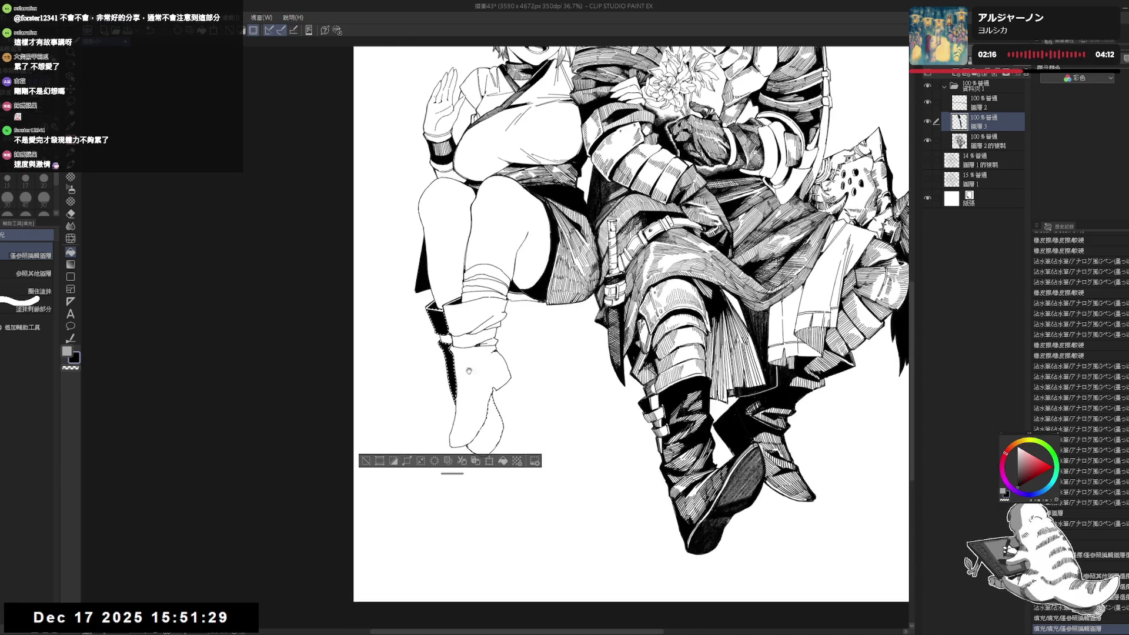
# - Ink black shading on the boot with a slightly larger pen
pyautogui.press('p')
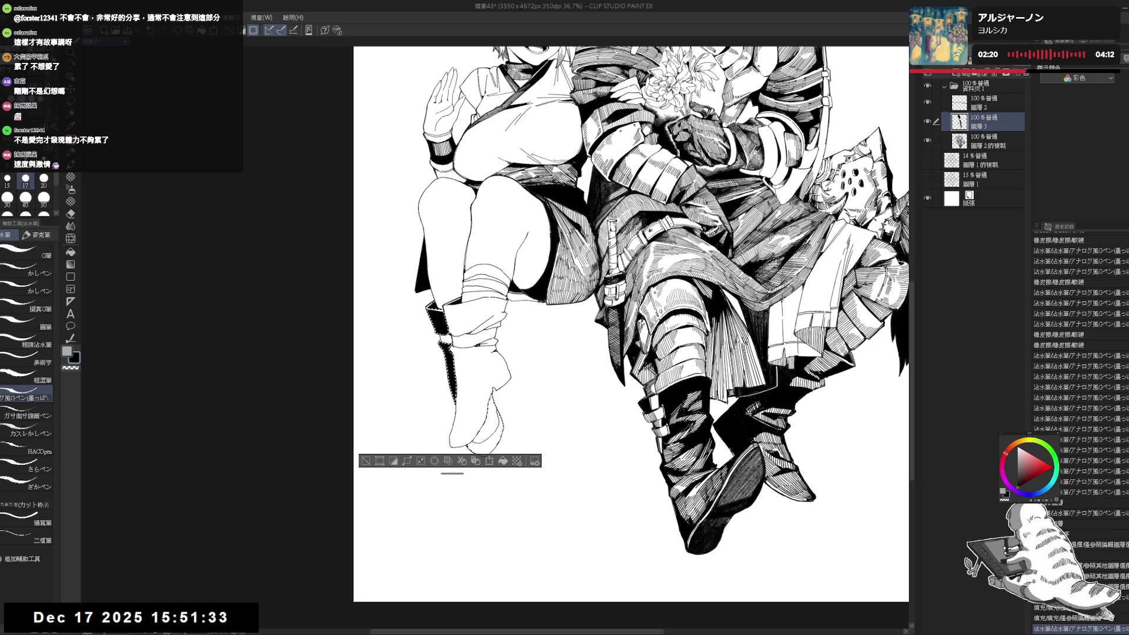
pyautogui.press('g')
pyautogui.moveTo(540, 248); pyautogui.dragTo(548, 229)
pyautogui.press('p')
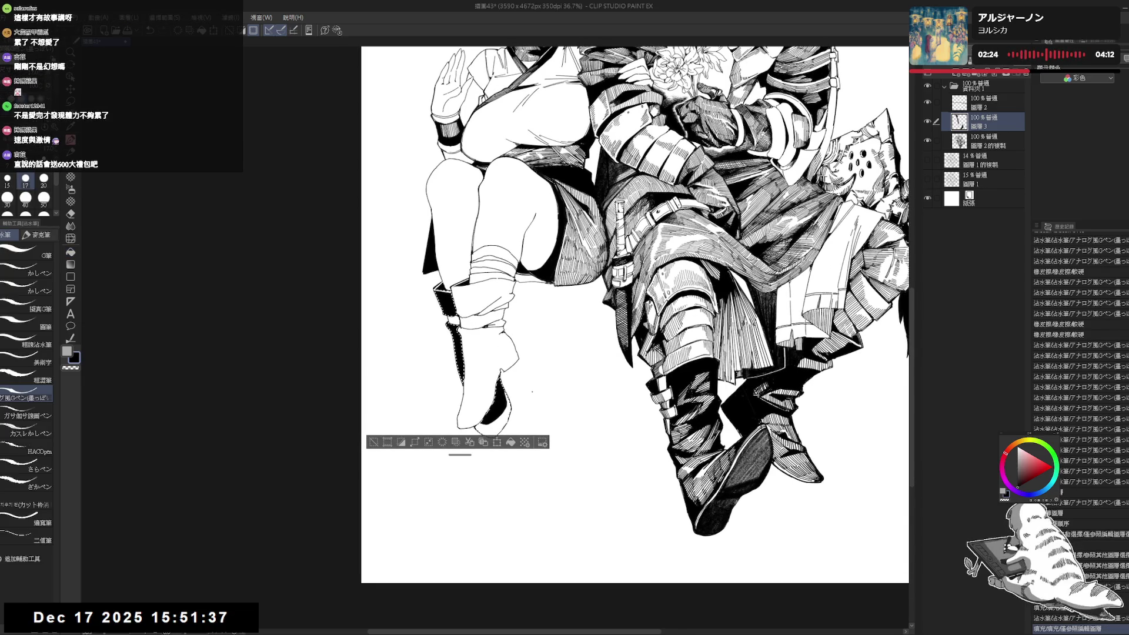
pyautogui.moveTo(530, 381); pyautogui.dragTo(506, 418)
pyautogui.press(']')
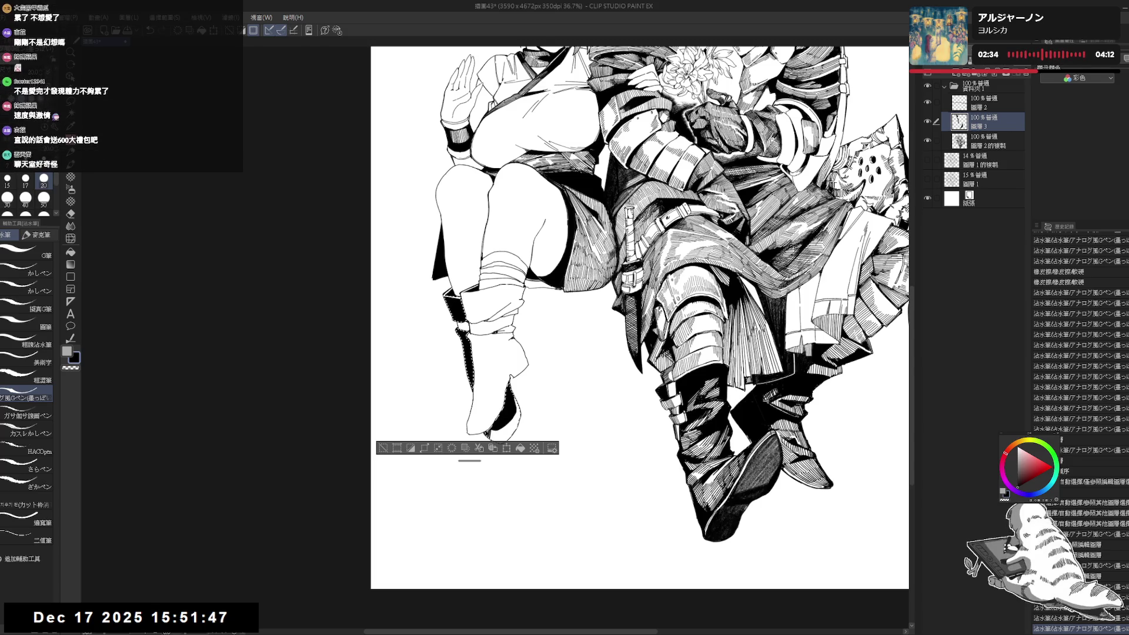
pyautogui.moveTo(515, 455); pyautogui.dragTo(512, 449)
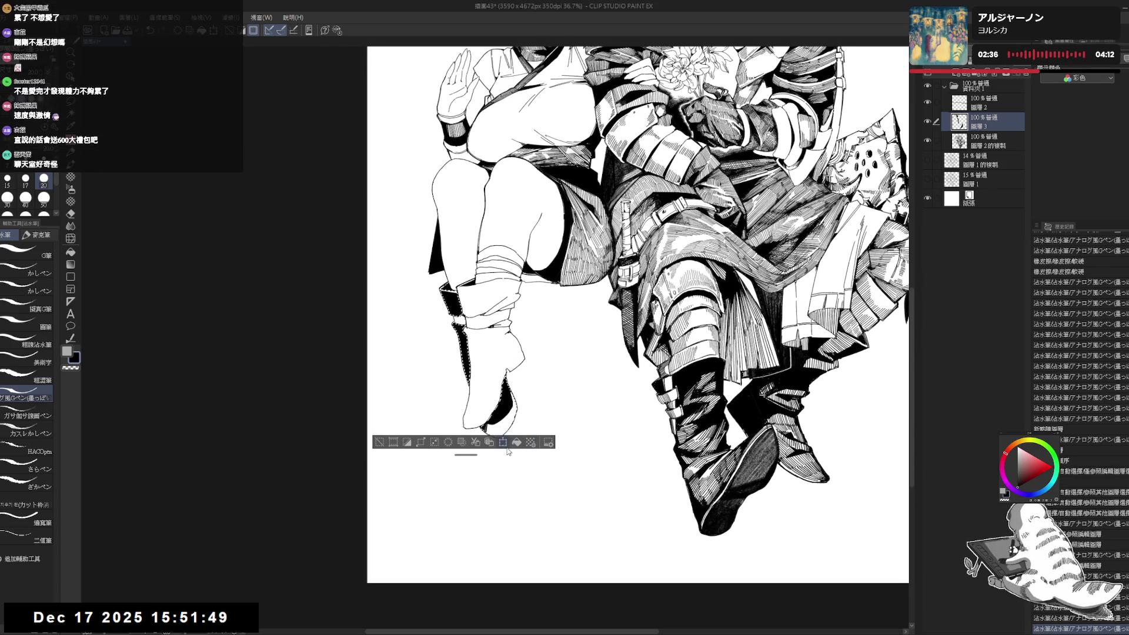
# - Extend the boot selection down past the sole and tilt the view for inking
pyautogui.hscroll(1, 495, 434)
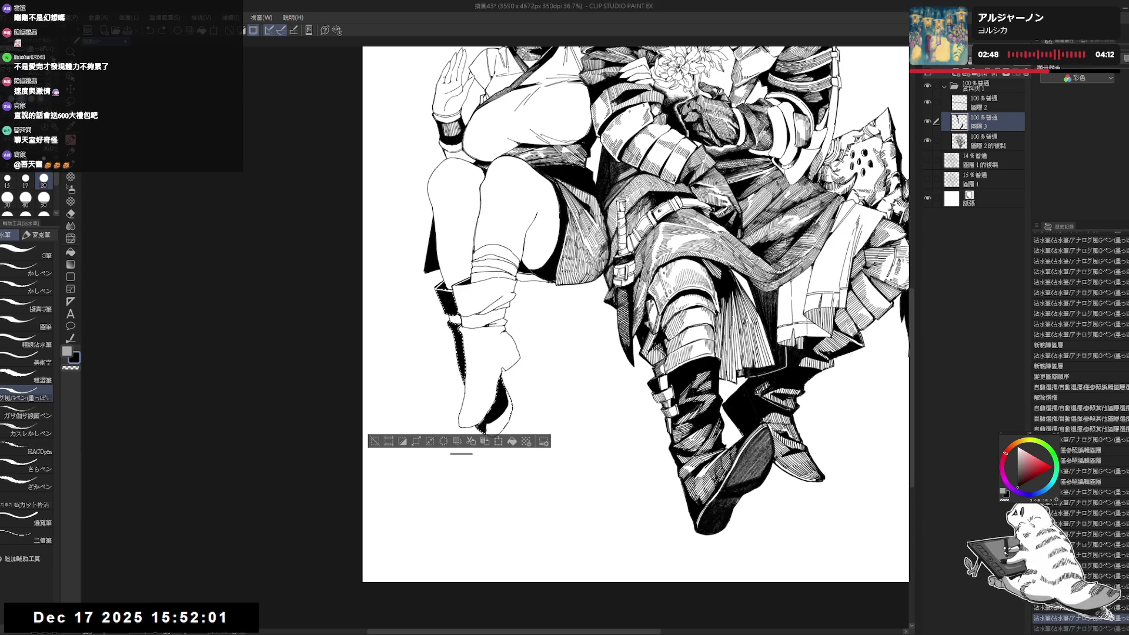
pyautogui.moveTo(506, 420); pyautogui.dragTo(479, 435)
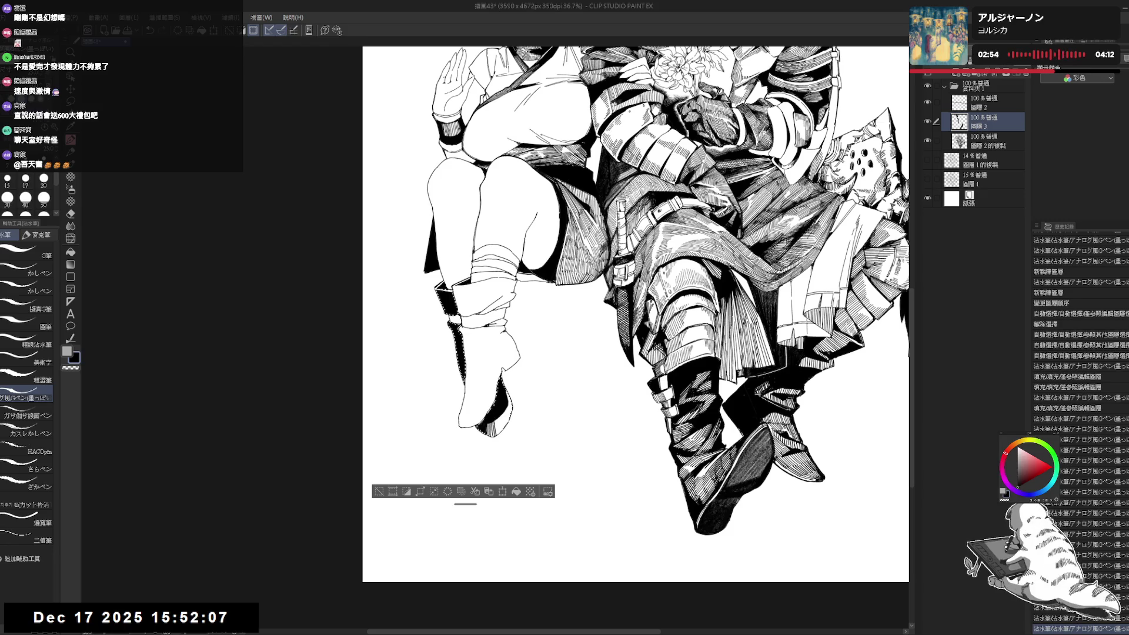
pyautogui.press('r')
pyautogui.moveTo(501, 468); pyautogui.dragTo(457, 351)
# - With the inking pen, touch up the boot's left edge and hatch the boot toe
pyautogui.press('p')
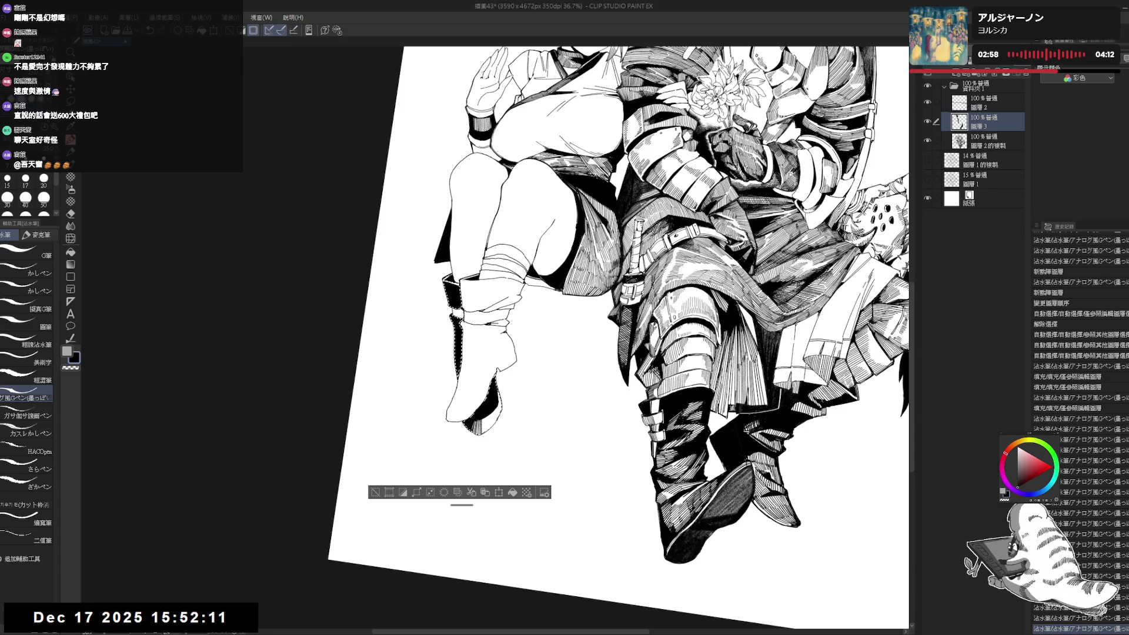
pyautogui.moveTo(453, 297); pyautogui.dragTo(457, 309)
pyautogui.moveTo(454, 327); pyautogui.dragTo(455, 352)
pyautogui.moveTo(451, 301); pyautogui.dragTo(456, 307)
pyautogui.moveTo(493, 406); pyautogui.dragTo(480, 431)
pyautogui.moveTo(496, 419); pyautogui.dragTo(488, 435)
pyautogui.moveTo(497, 427); pyautogui.dragTo(493, 437)
pyautogui.moveTo(498, 431); pyautogui.dragTo(495, 437)
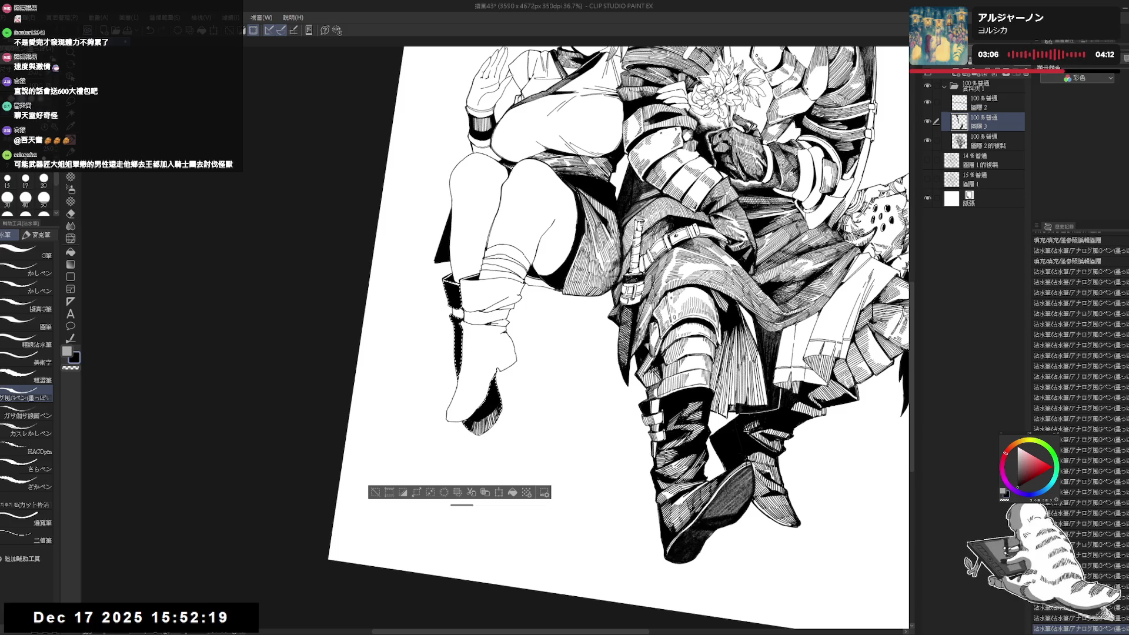
# - Ink shading on the lower boot with the canvas rotated, then deselect and zoom out
pyautogui.press('-')
pyautogui.press('-')
pyautogui.moveTo(520, 382); pyautogui.dragTo(534, 426)
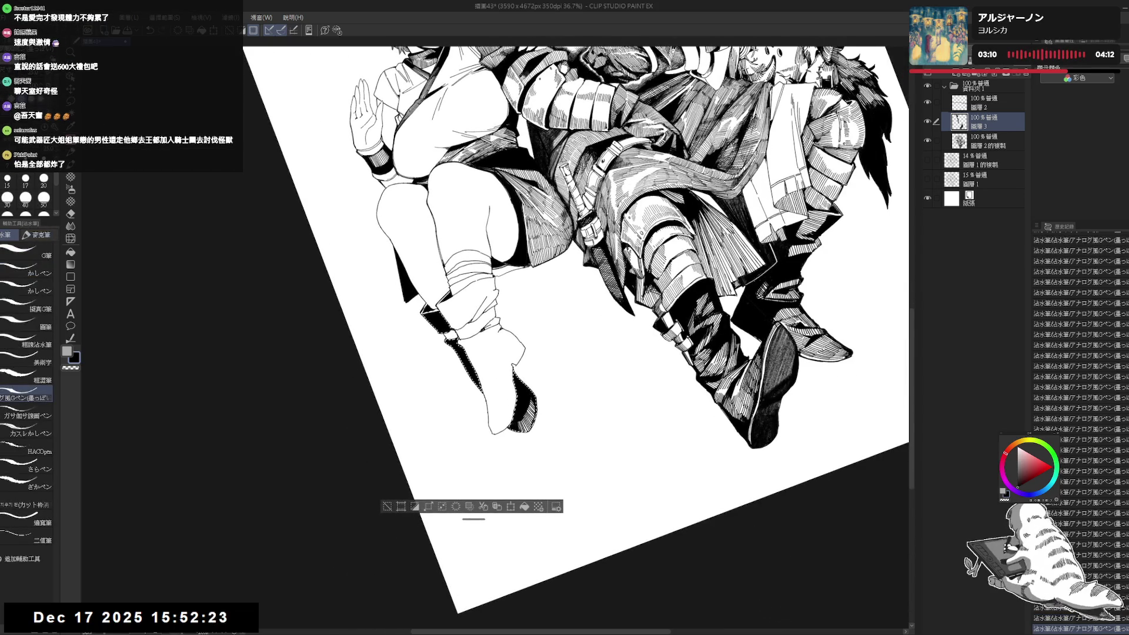
pyautogui.press('=')
pyautogui.press('=')
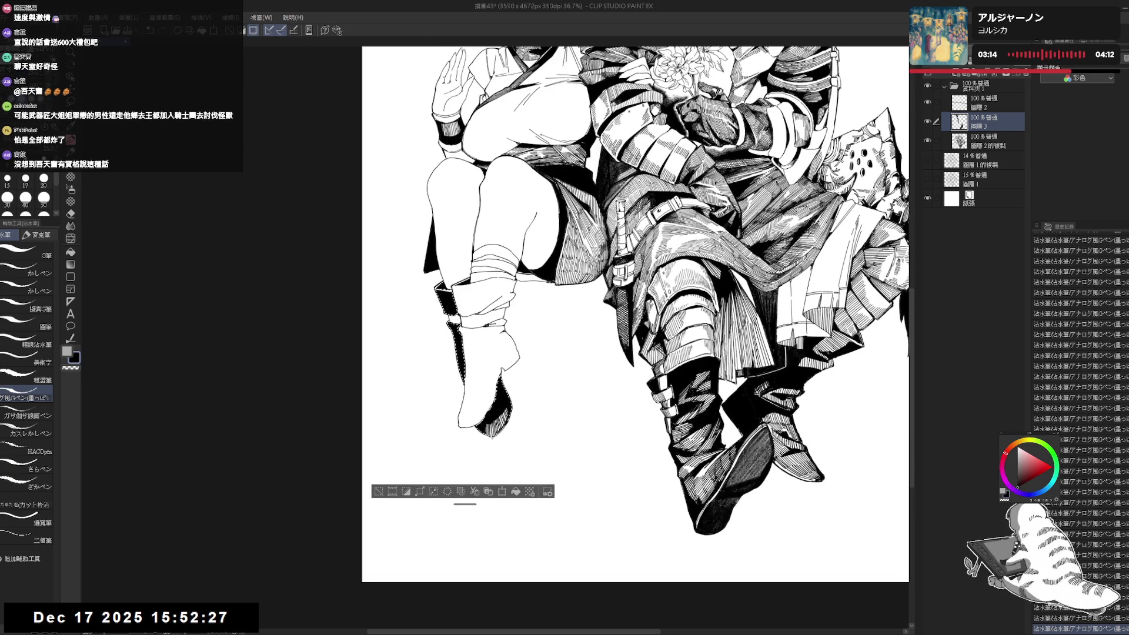
pyautogui.hotkey('ctrl', 'd')
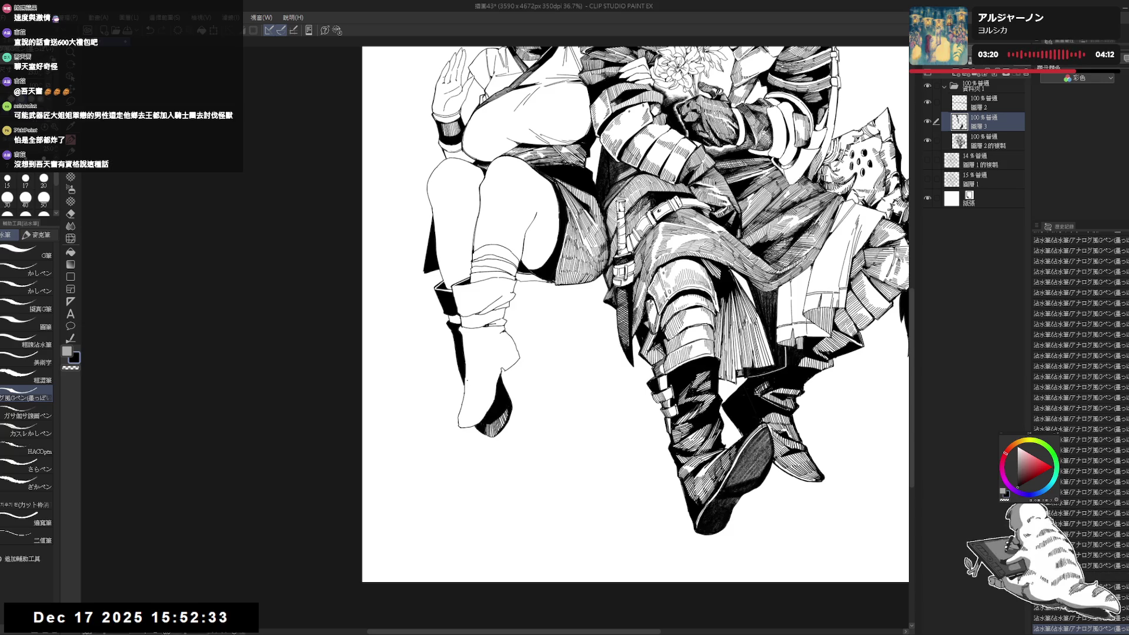
pyautogui.scroll(-2, 540, 352)
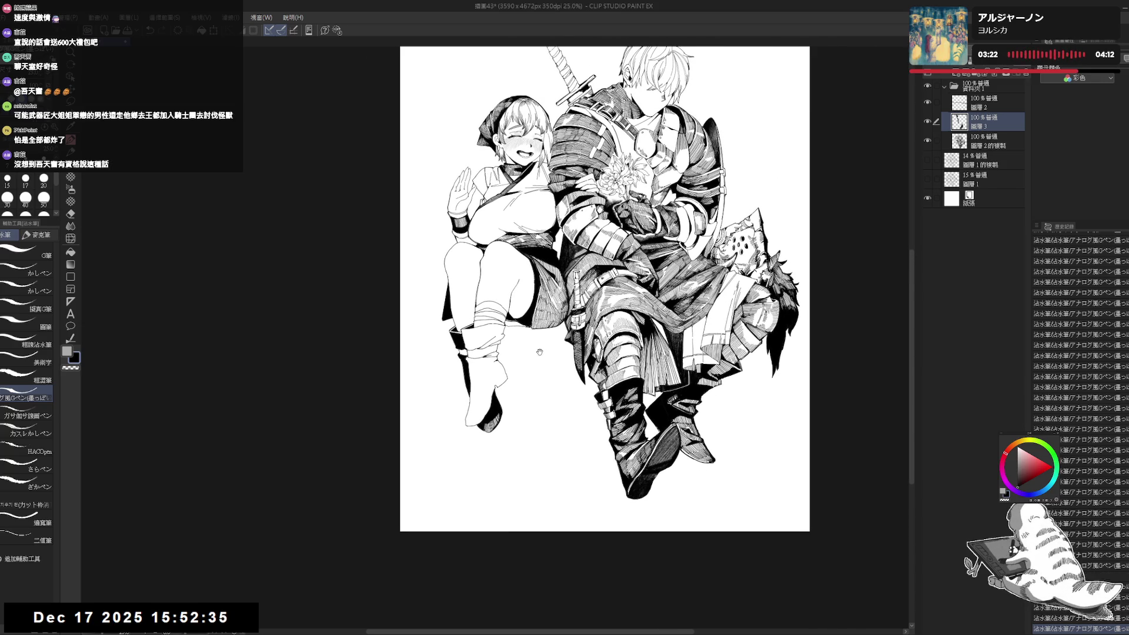
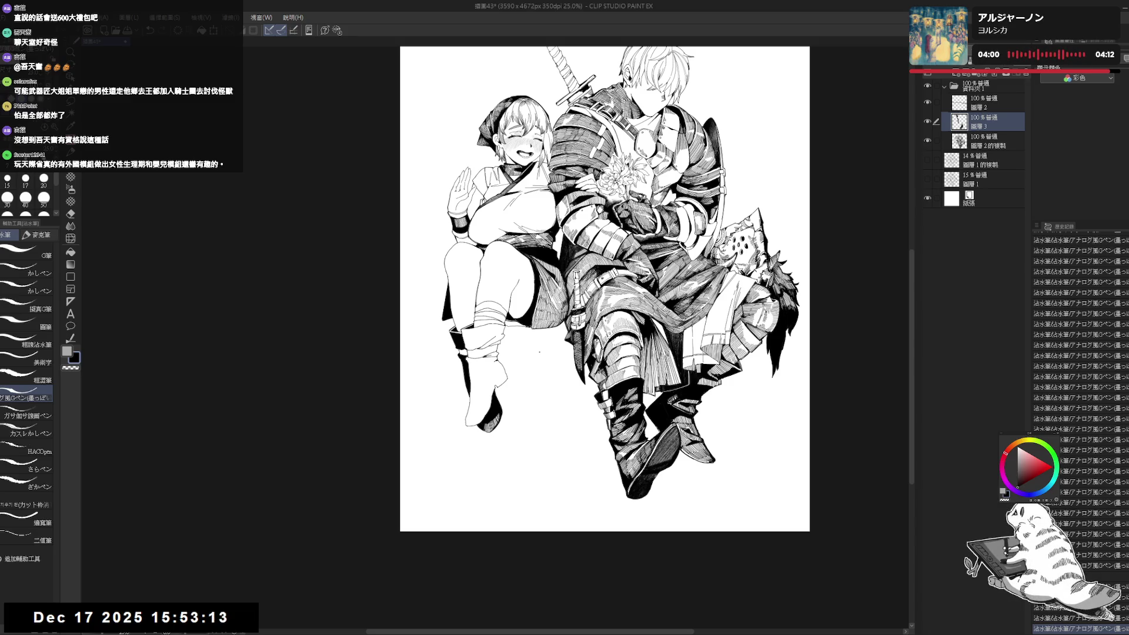
# - Fill two enclosed areas near the girl's boot with solid black
pyautogui.scroll(1, 487, 377)
pyautogui.scroll(-1, 641, 315)
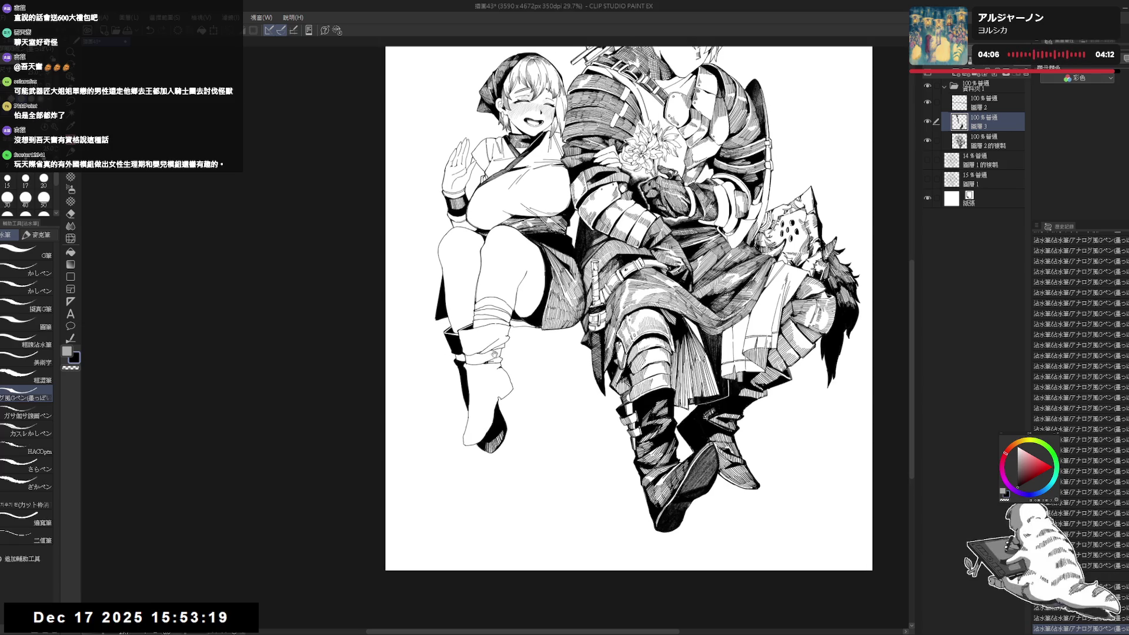
pyautogui.moveTo(477, 332); pyautogui.dragTo(558, 411)
pyautogui.press('p')
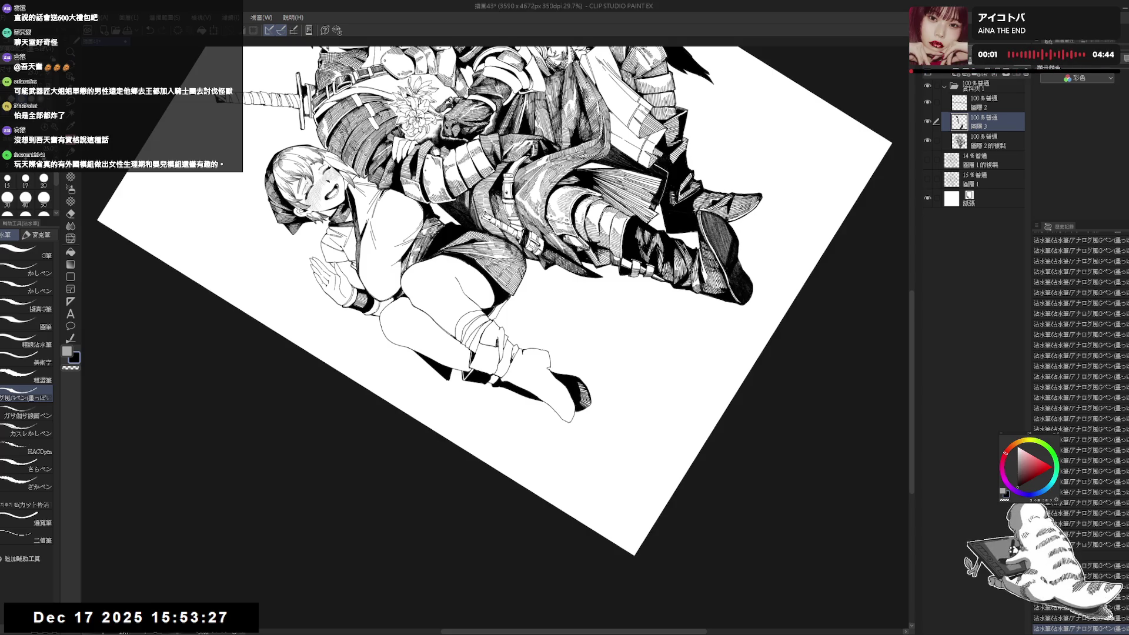
pyautogui.hotkey('ctrl', '@')
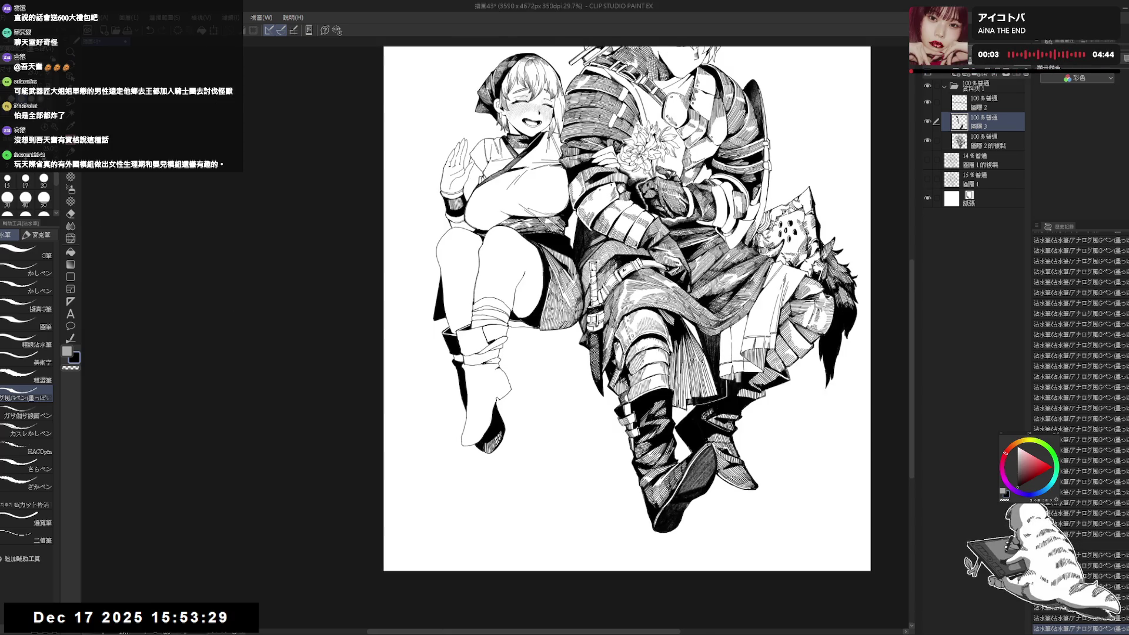
pyautogui.press('g')
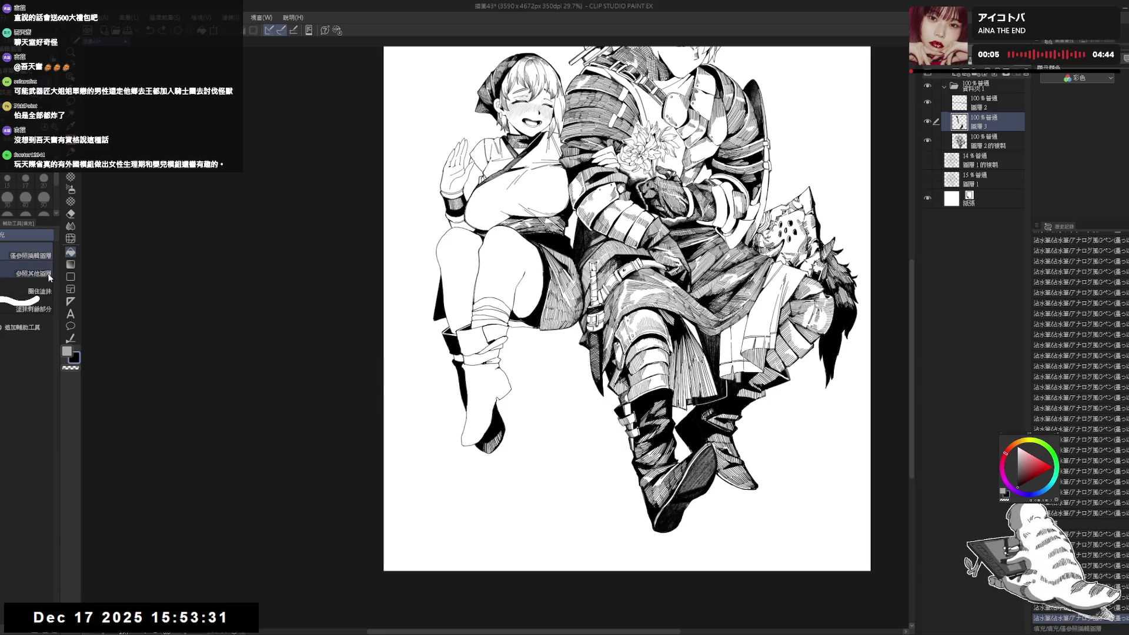
pyautogui.click(33, 274)
pyautogui.click(493, 336)
# - Ink hatch marks along the lower leg with the G-pen
pyautogui.moveTo(481, 354); pyautogui.dragTo(423, 311)
pyautogui.press('p')
pyautogui.moveTo(491, 346); pyautogui.dragTo(502, 357)
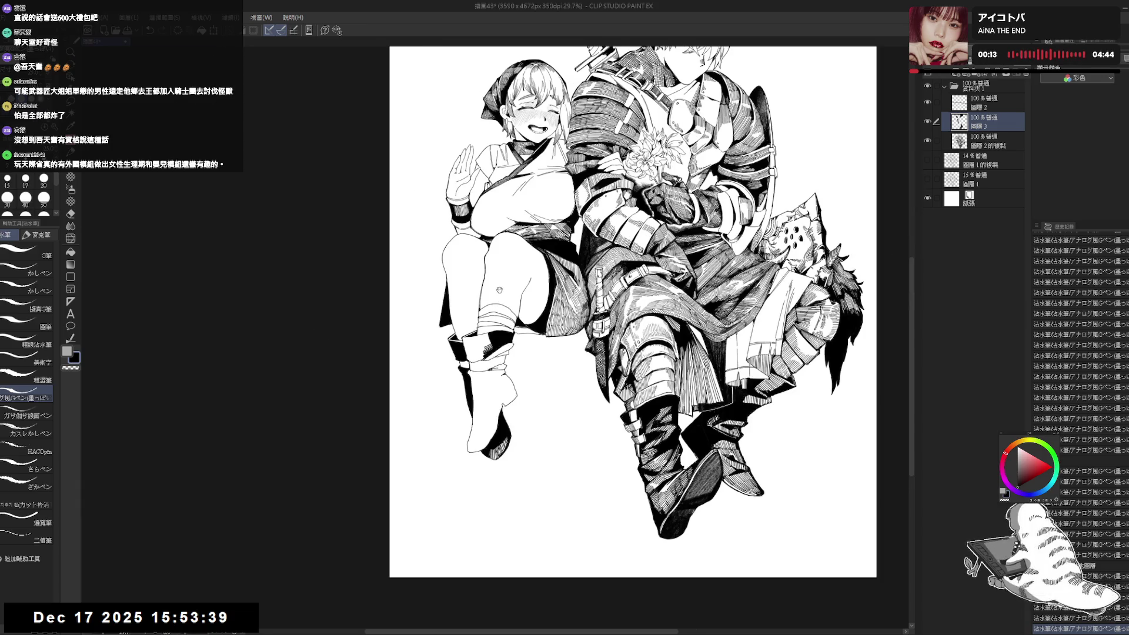
pyautogui.moveTo(500, 290); pyautogui.dragTo(503, 301)
pyautogui.moveTo(477, 361); pyautogui.dragTo(487, 365)
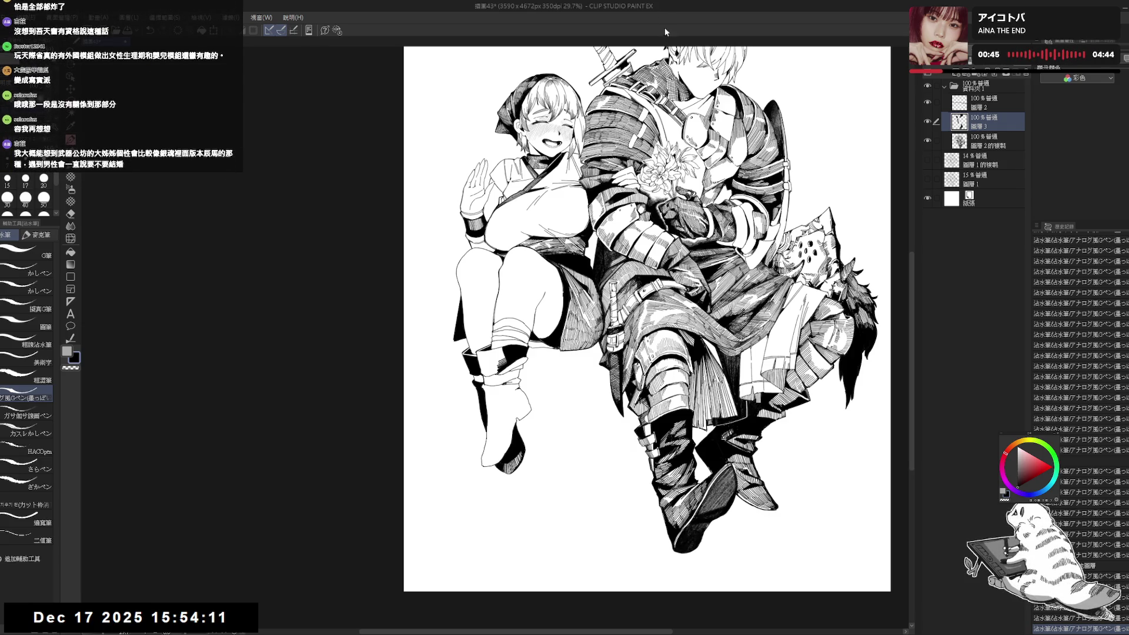
# - Undo a stray stroke and ink short hatching lines on the lower leg
pyautogui.press('r')
pyautogui.moveTo(471, 402); pyautogui.dragTo(523, 506)
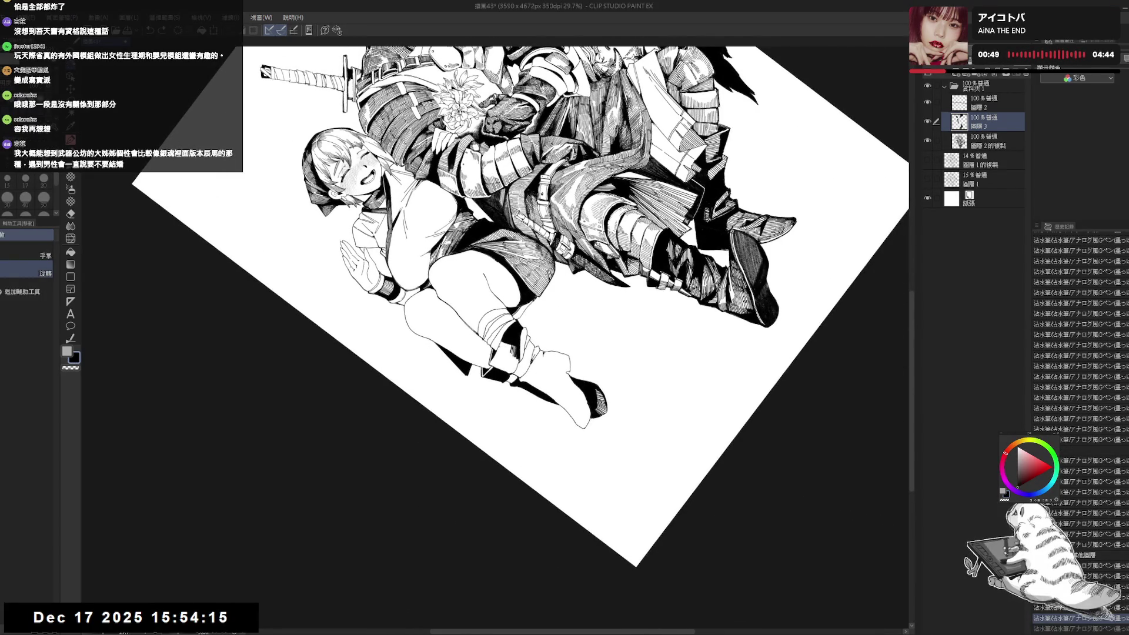
pyautogui.hotkey('ctrl', 'z')
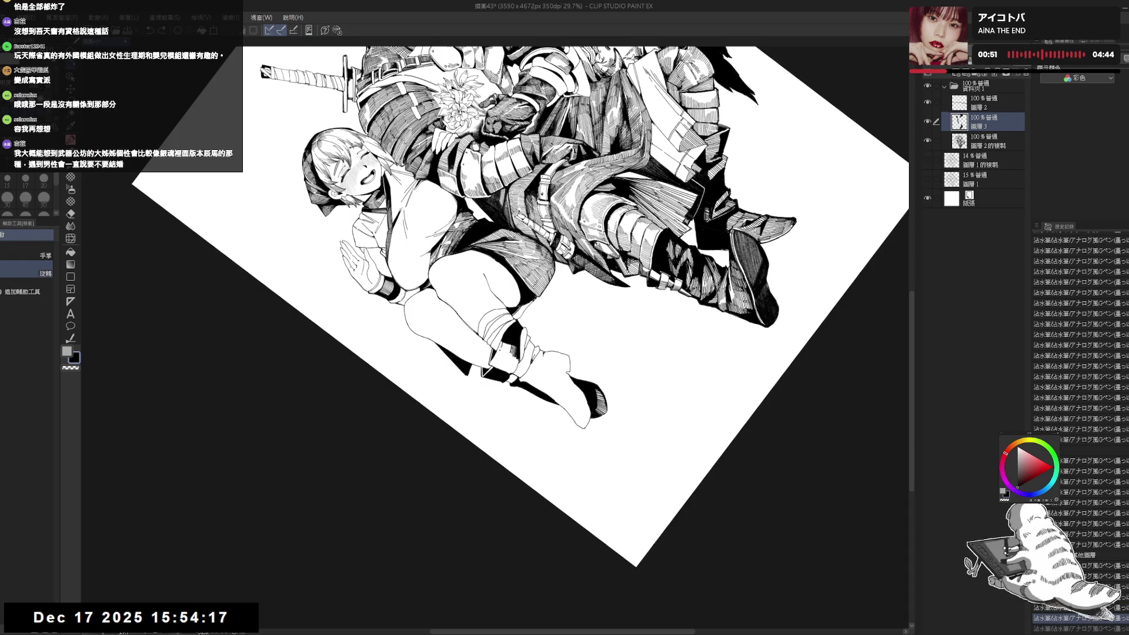
pyautogui.moveTo(506, 340)
pyautogui.mouseDown()
pyautogui.moveTo(509, 416)
pyautogui.moveTo(498, 411)
pyautogui.mouseUp()
pyautogui.hotkey('ctrl', '0')
pyautogui.hotkey('ctrl', '0')
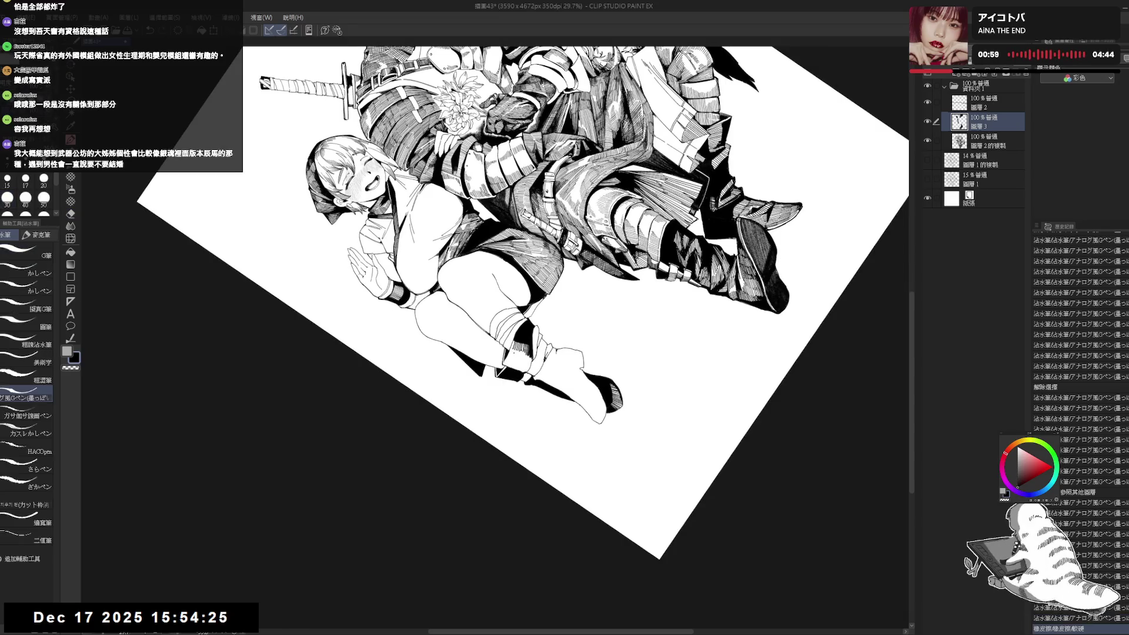
pyautogui.moveTo(515, 350); pyautogui.dragTo(517, 359)
pyautogui.moveTo(511, 354); pyautogui.dragTo(515, 361)
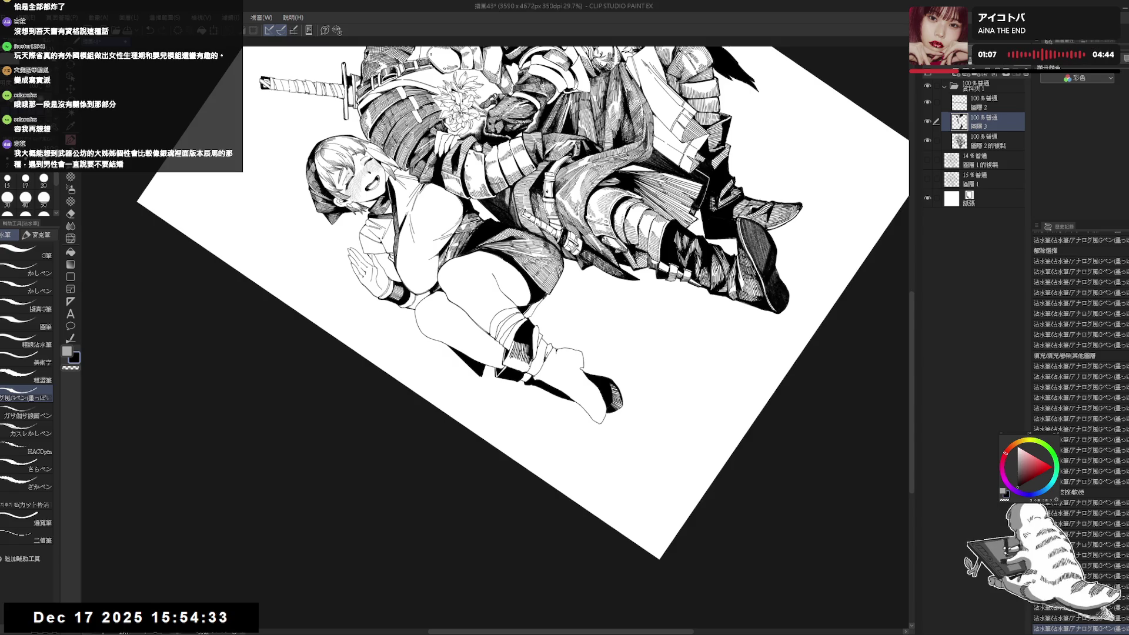
pyautogui.hotkey('ctrl', '@')
pyautogui.press('h')
pyautogui.press('h')
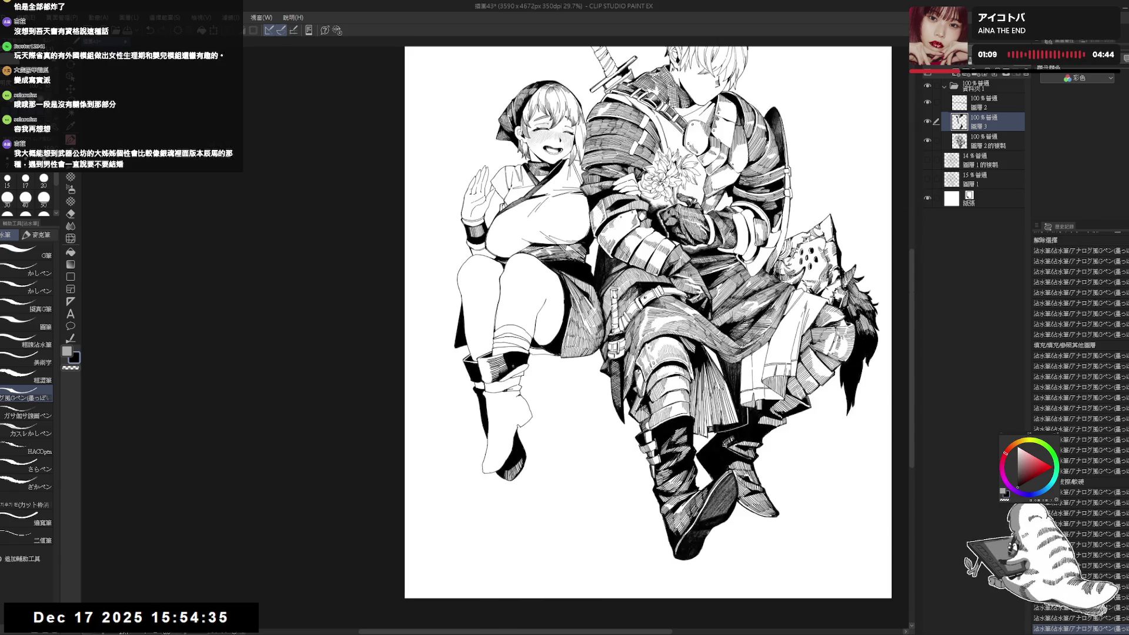
# - Replace a bad stroke with three short hatch strokes beside the boot, then check the mirrored view
pyautogui.moveTo(518, 353); pyautogui.dragTo(545, 389)
pyautogui.press('p')
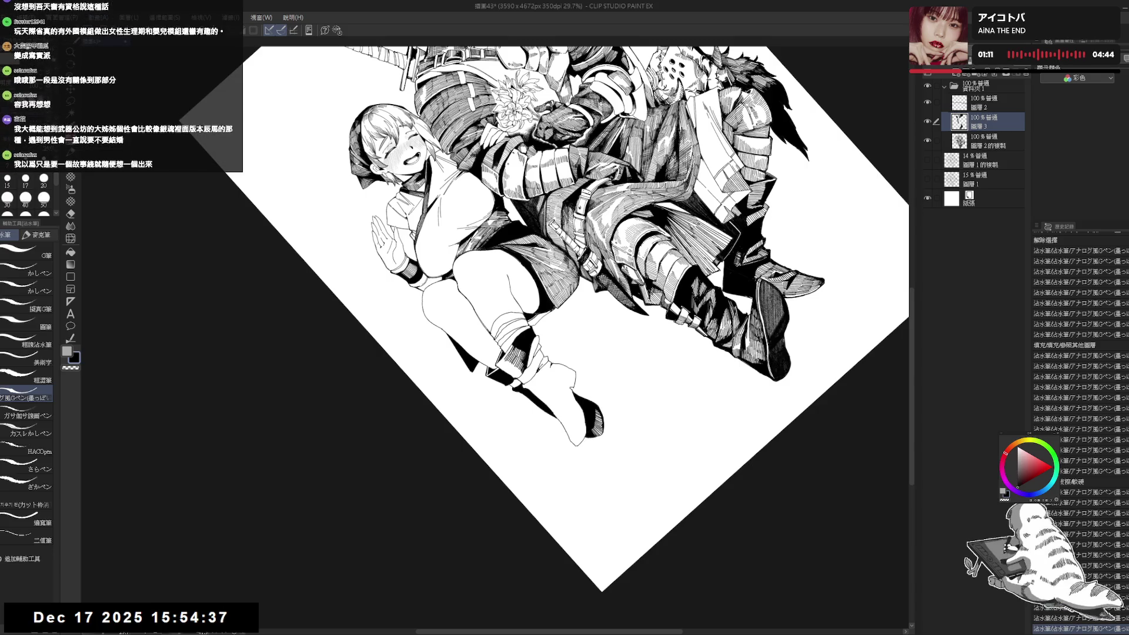
pyautogui.hotkey('ctrl', 'z')
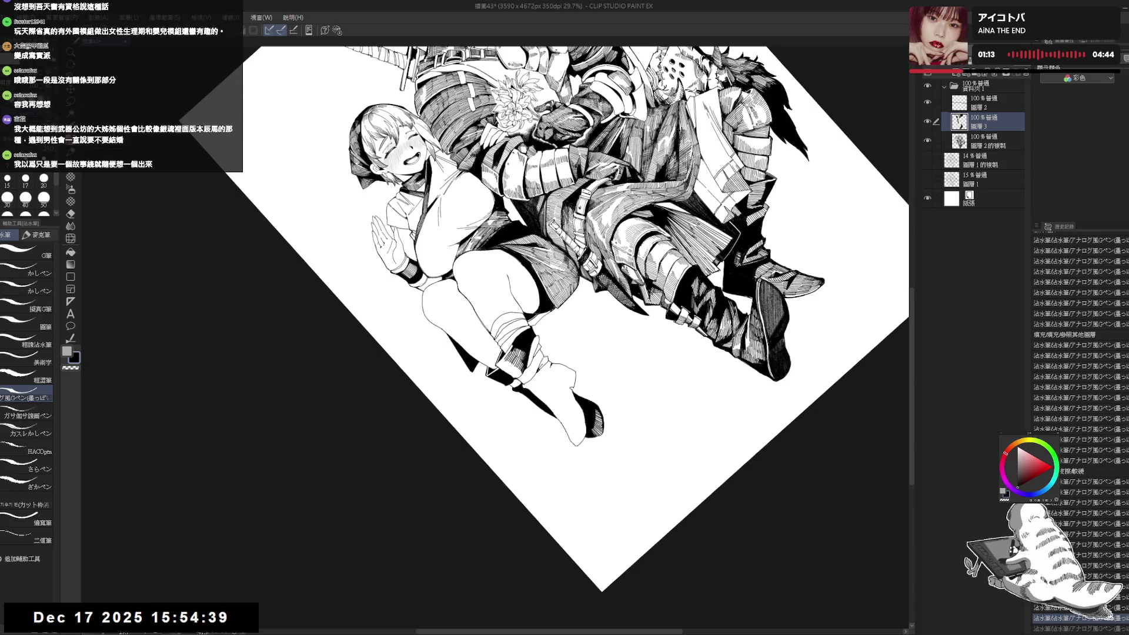
pyautogui.moveTo(515, 347); pyautogui.dragTo(528, 361)
pyautogui.moveTo(516, 356); pyautogui.dragTo(528, 360)
pyautogui.moveTo(517, 354); pyautogui.dragTo(529, 362)
pyautogui.hotkey('ctrl', '0')
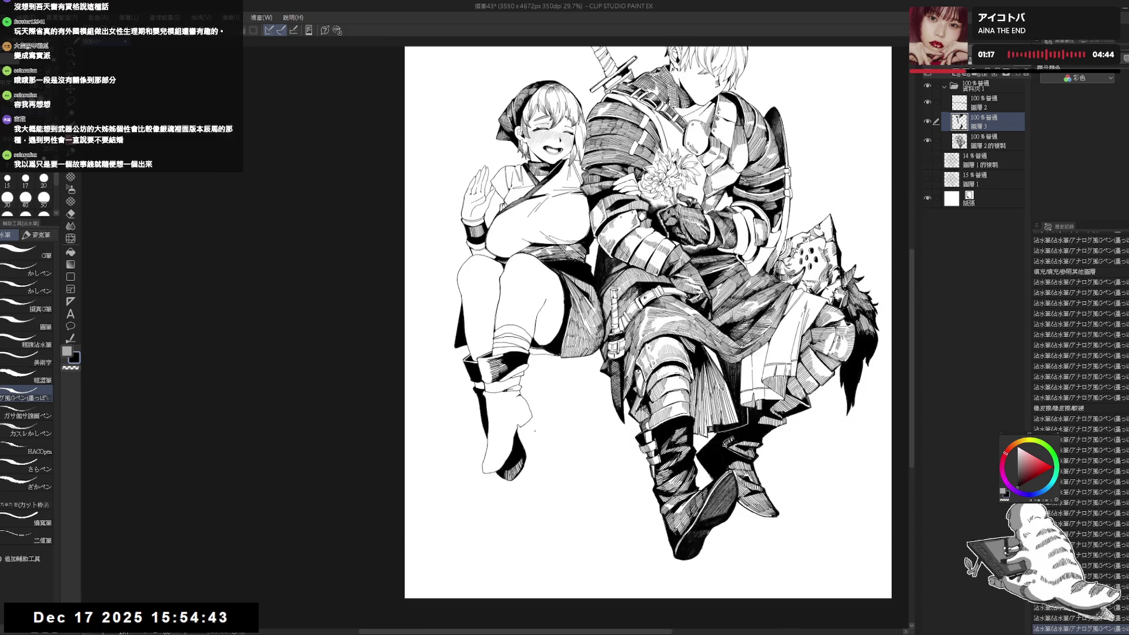
pyautogui.press('h')
pyautogui.press('h')
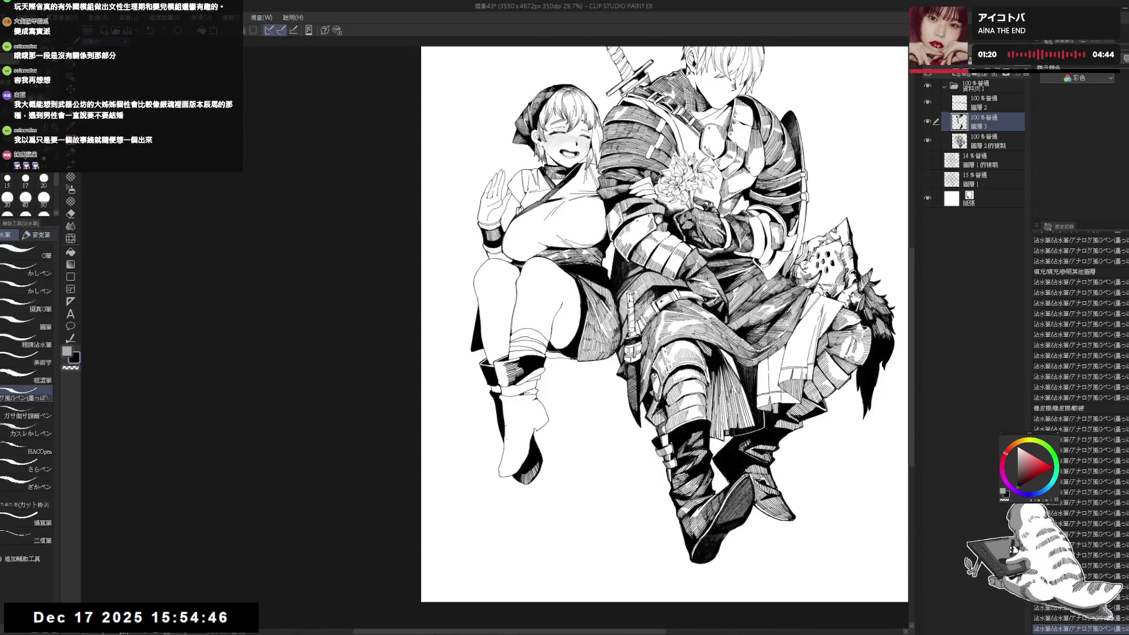
pyautogui.moveTo(475, 390); pyautogui.dragTo(482, 393)
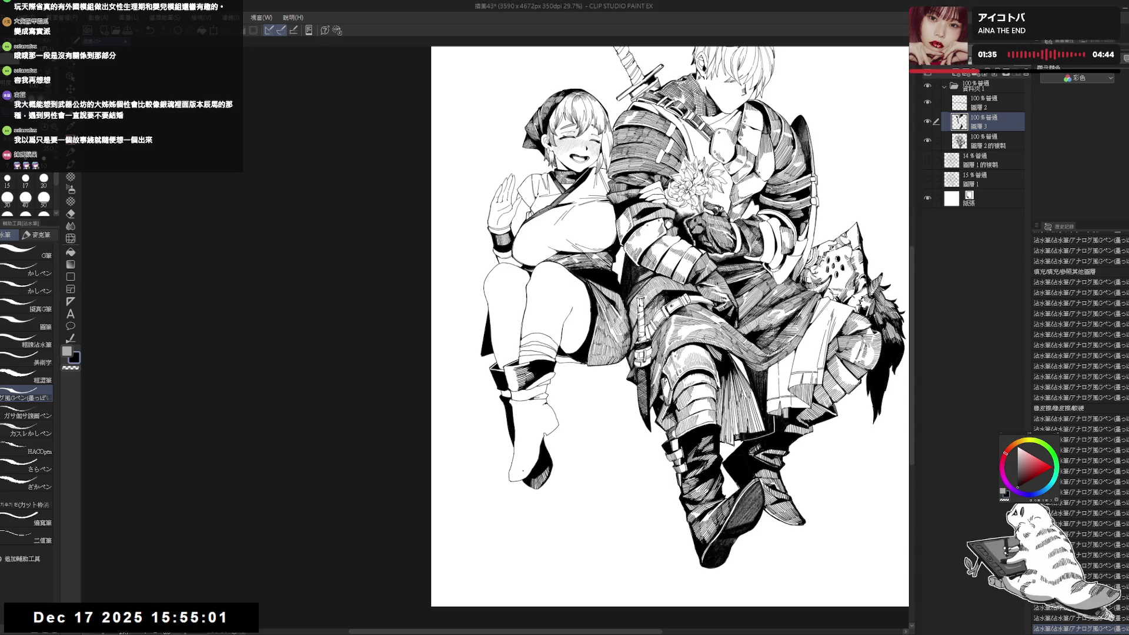
pyautogui.press('^')
pyautogui.press('^')
pyautogui.press('^')
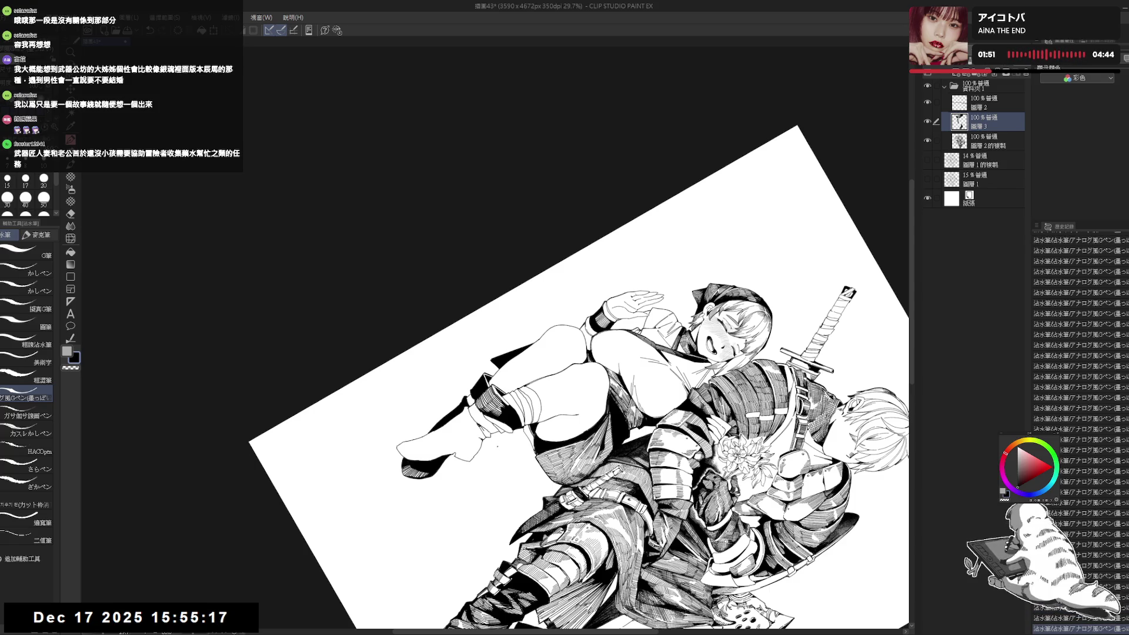
# - Toggle a small stroke with undo/redo to compare, then draw two thin ink lines on the shoe
pyautogui.press('-')
pyautogui.press('-')
pyautogui.press('-')
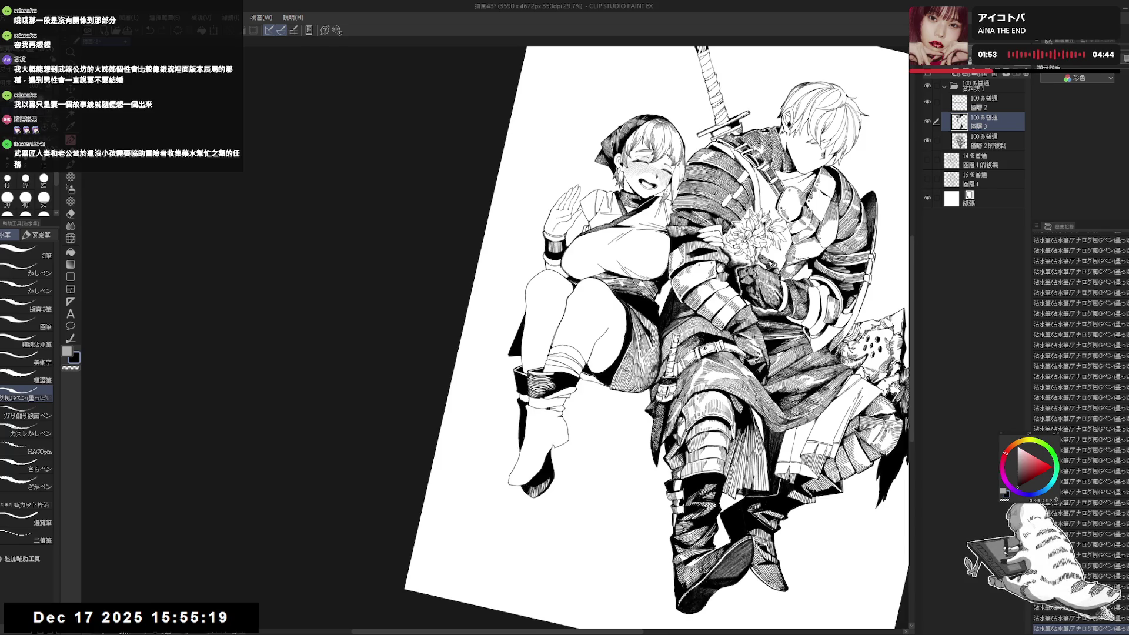
pyautogui.press('-')
pyautogui.press('-')
pyautogui.press('-')
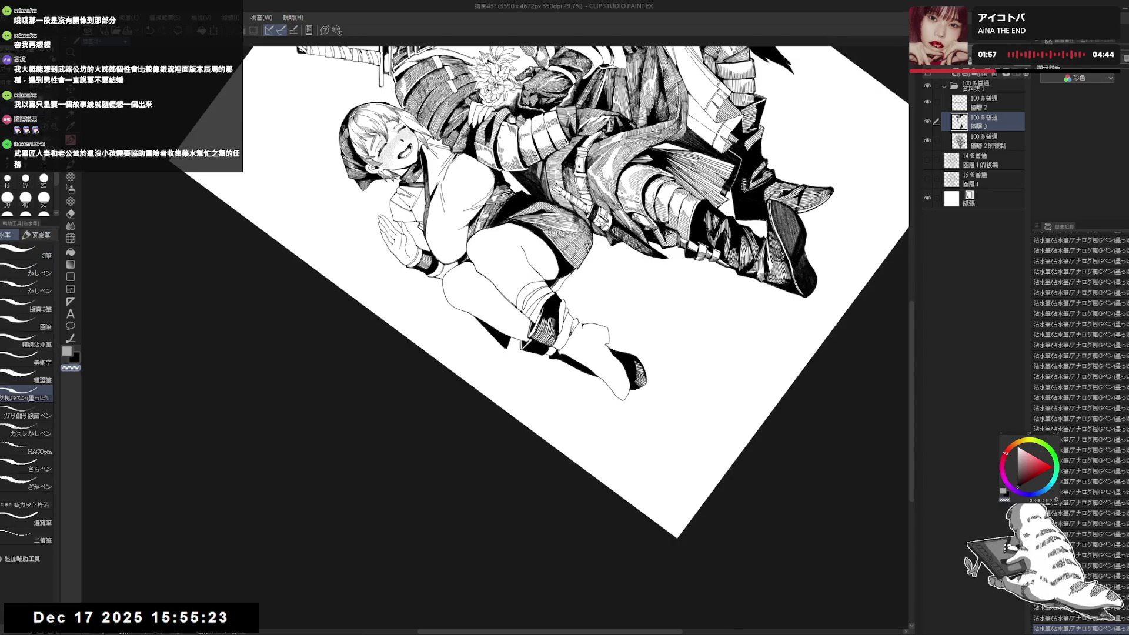
pyautogui.hotkey('ctrl', '@')
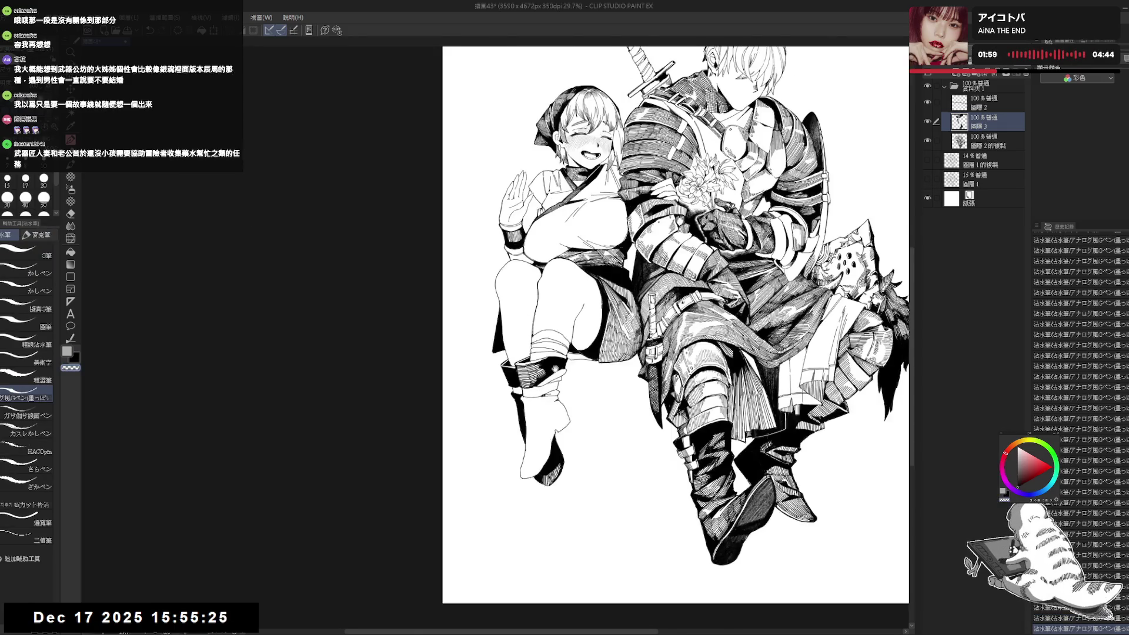
pyautogui.press('-')
pyautogui.press('-')
pyautogui.press('-')
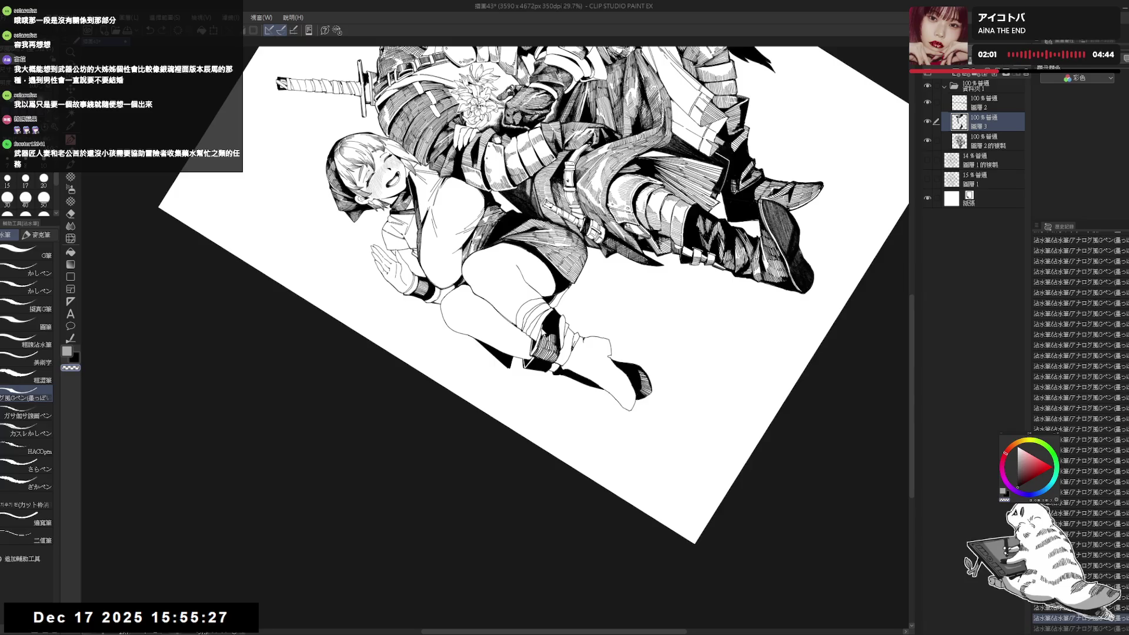
pyautogui.hotkey('ctrl', 'z')
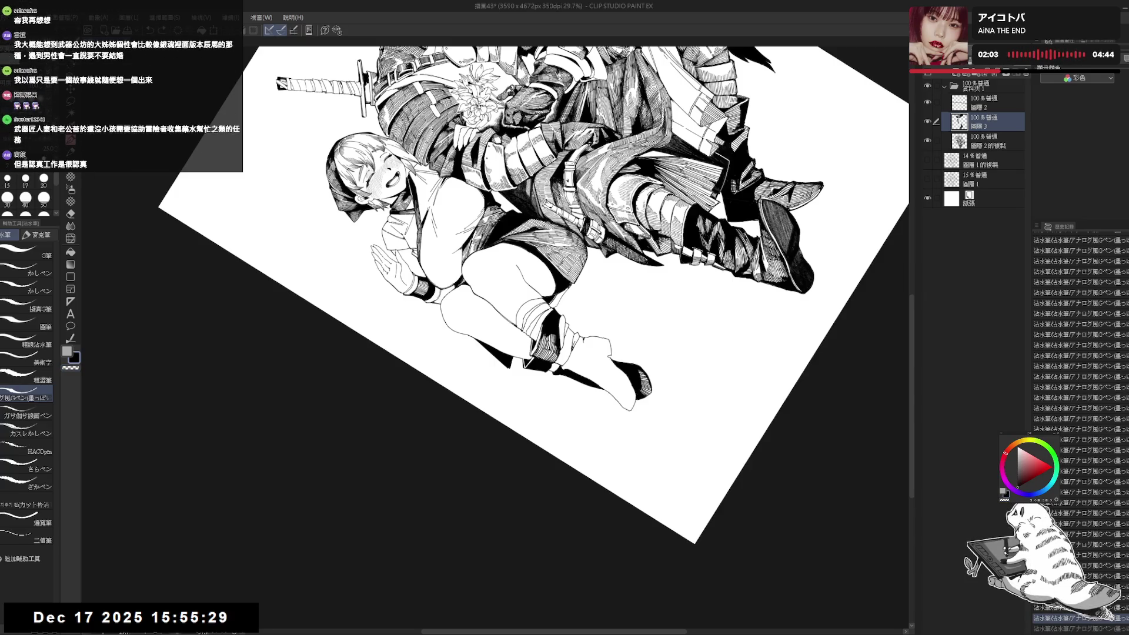
pyautogui.hotkey('ctrl', 'y')
pyautogui.hotkey('ctrl', 'z')
pyautogui.hotkey('ctrl', 'y')
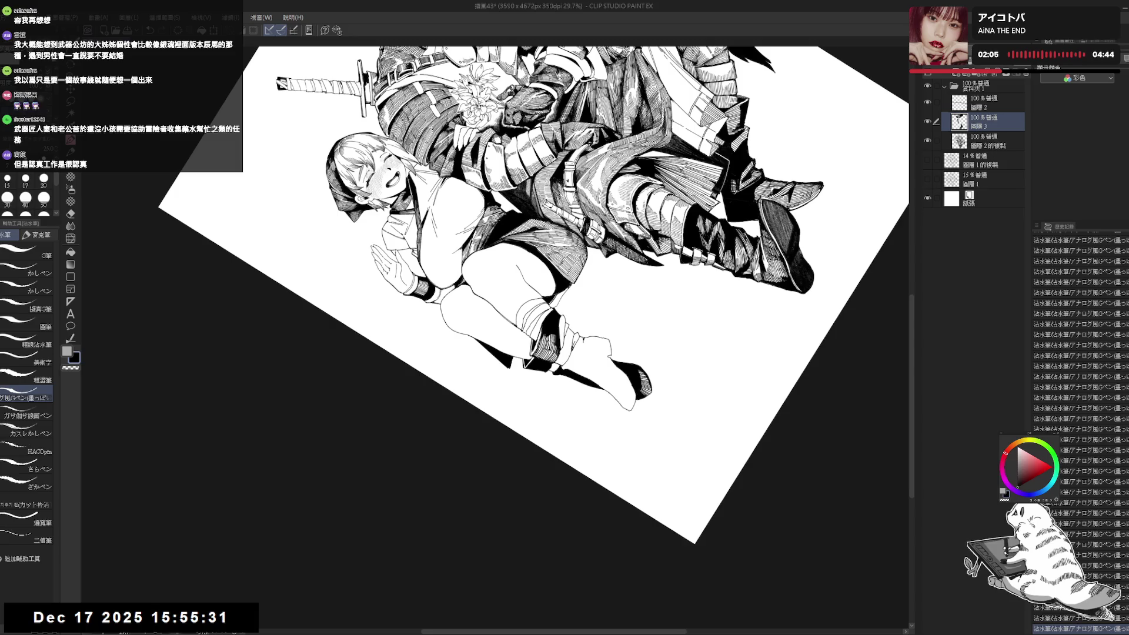
pyautogui.moveTo(533, 353); pyautogui.dragTo(541, 391)
# - Undo the latest pen strokes on the shoe while switching between fill, pen and eraser
pyautogui.hotkey('ctrl', '0')
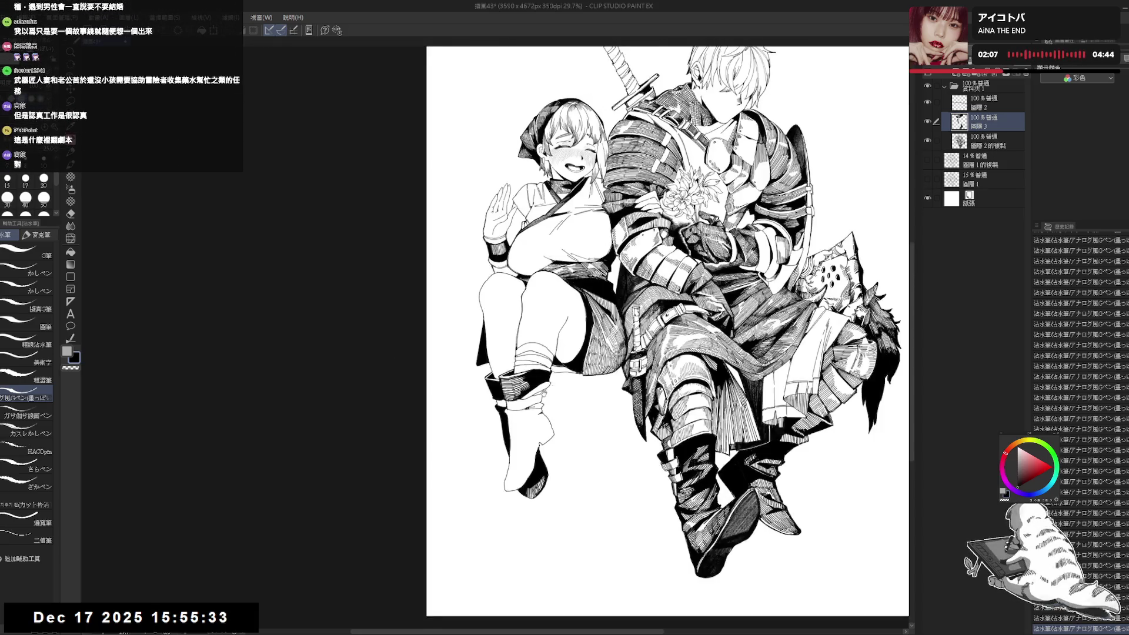
pyautogui.press('-')
pyautogui.press('-')
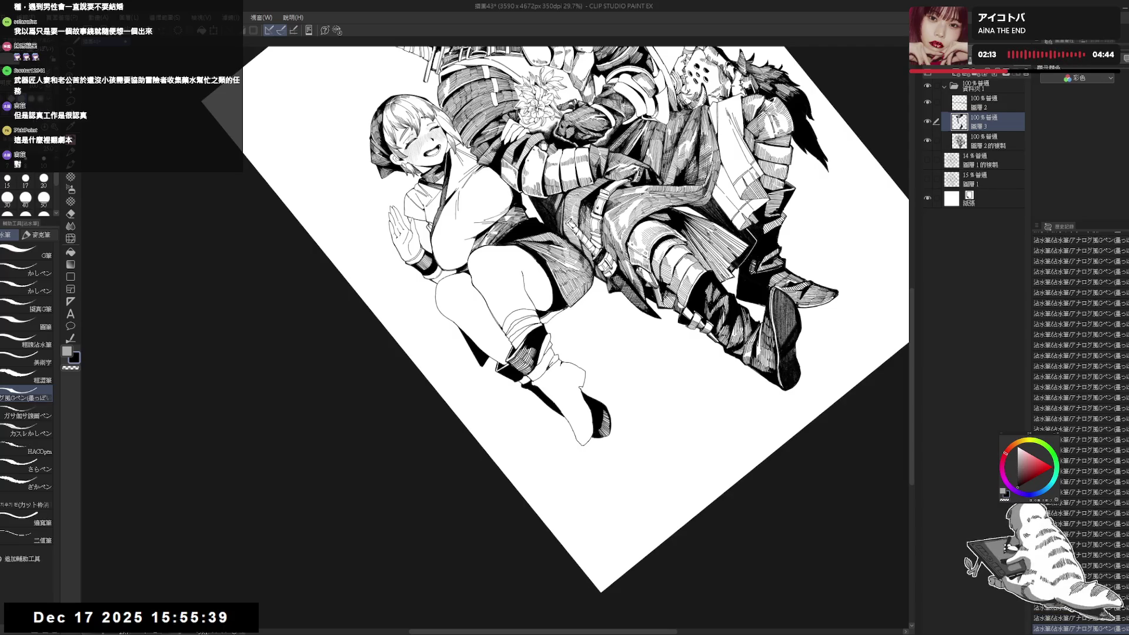
pyautogui.press('g')
pyautogui.hotkey('ctrl', '@')
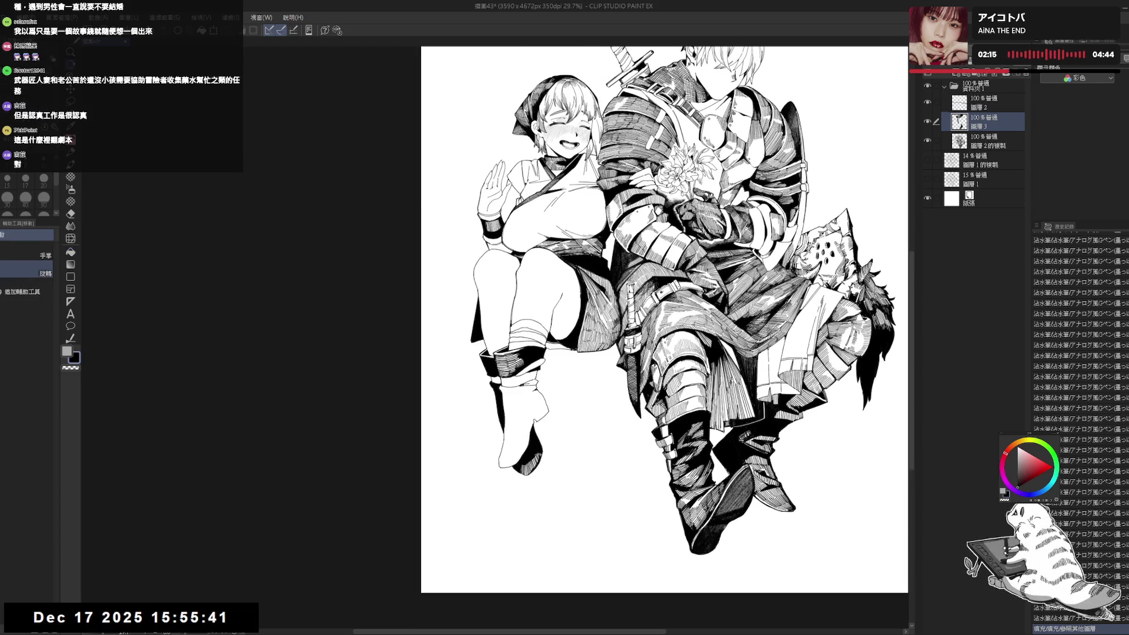
pyautogui.press('p')
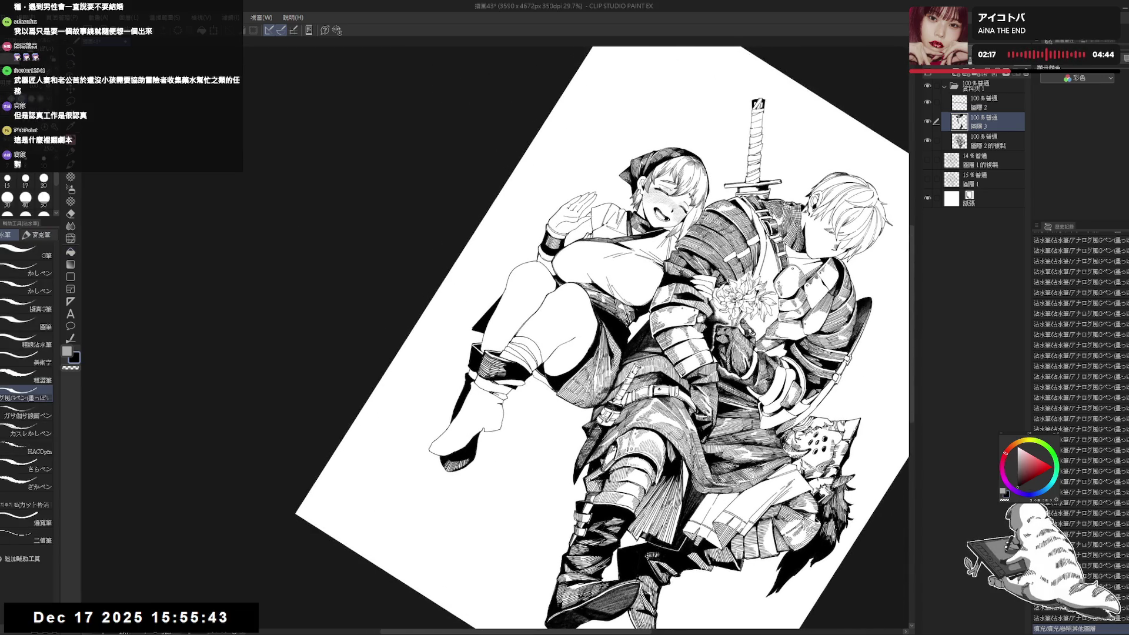
pyautogui.hotkey('ctrl', 'z')
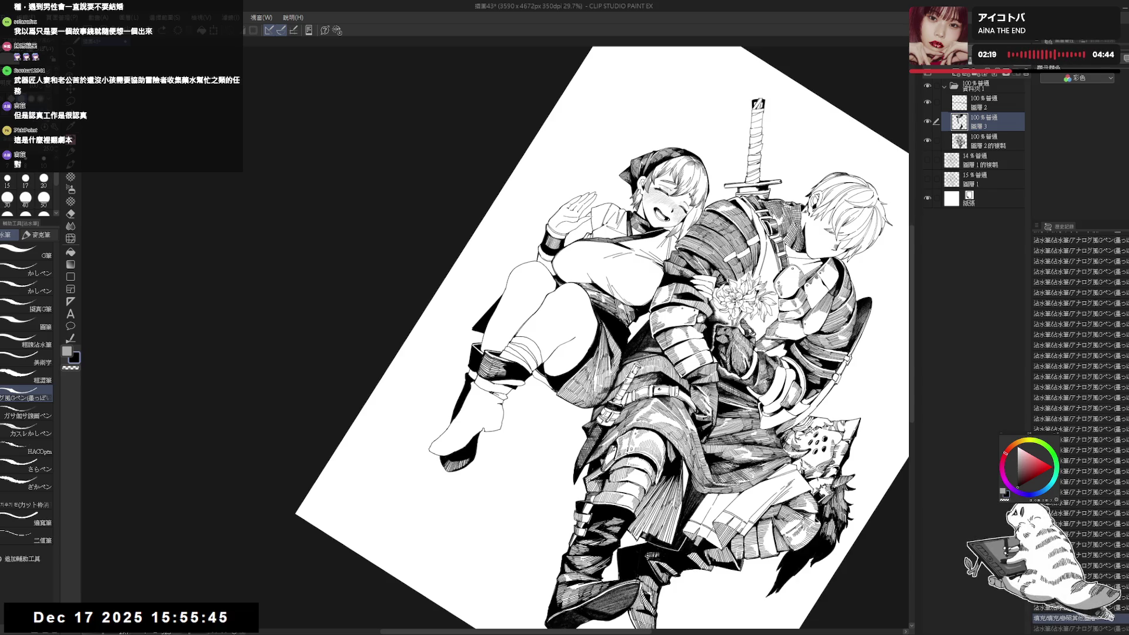
pyautogui.press('^')
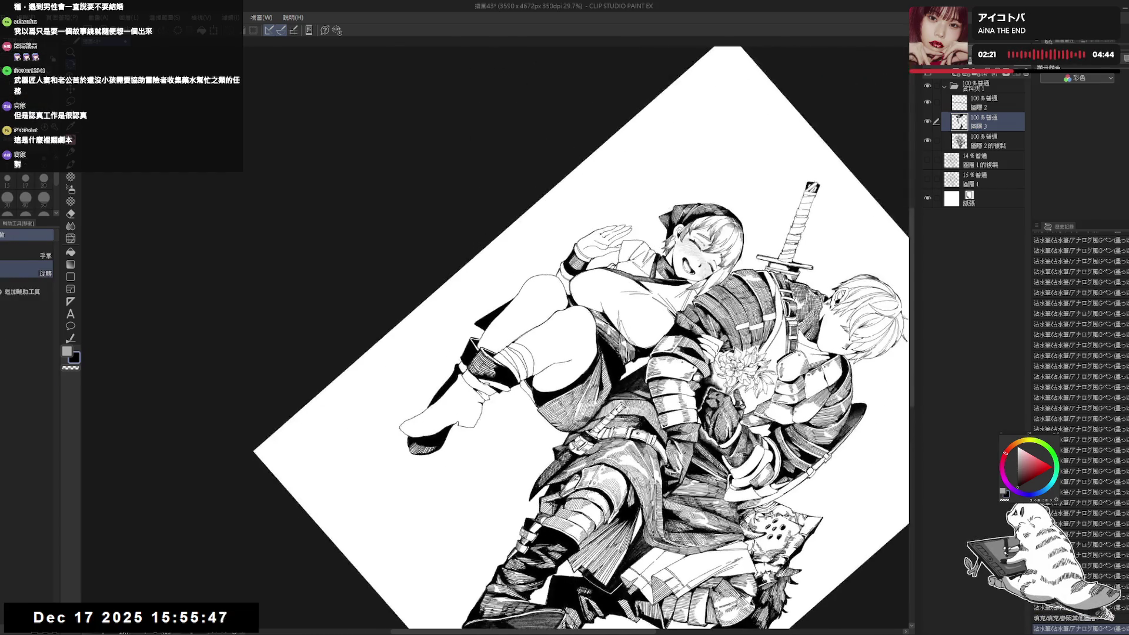
pyautogui.press('e')
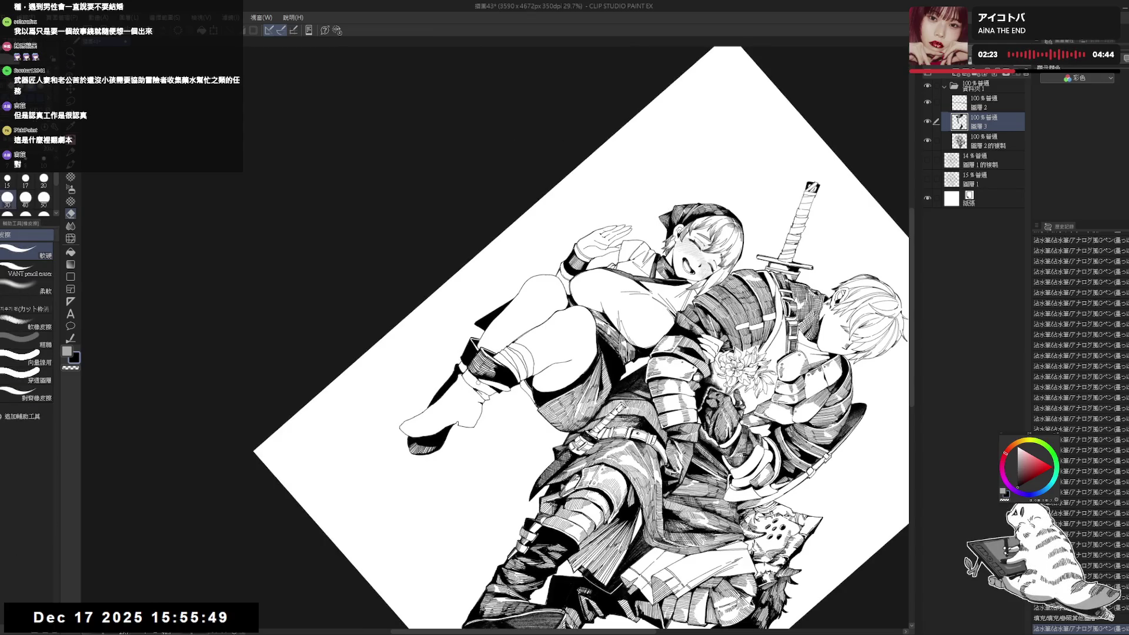
pyautogui.press('p')
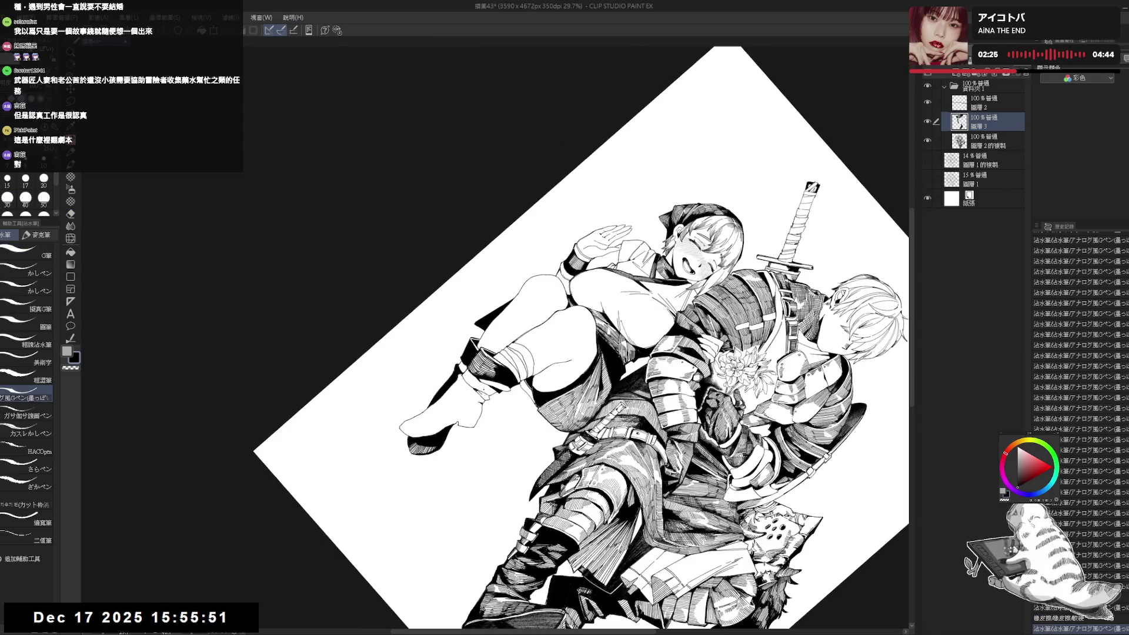
pyautogui.press('r')
pyautogui.press('p')
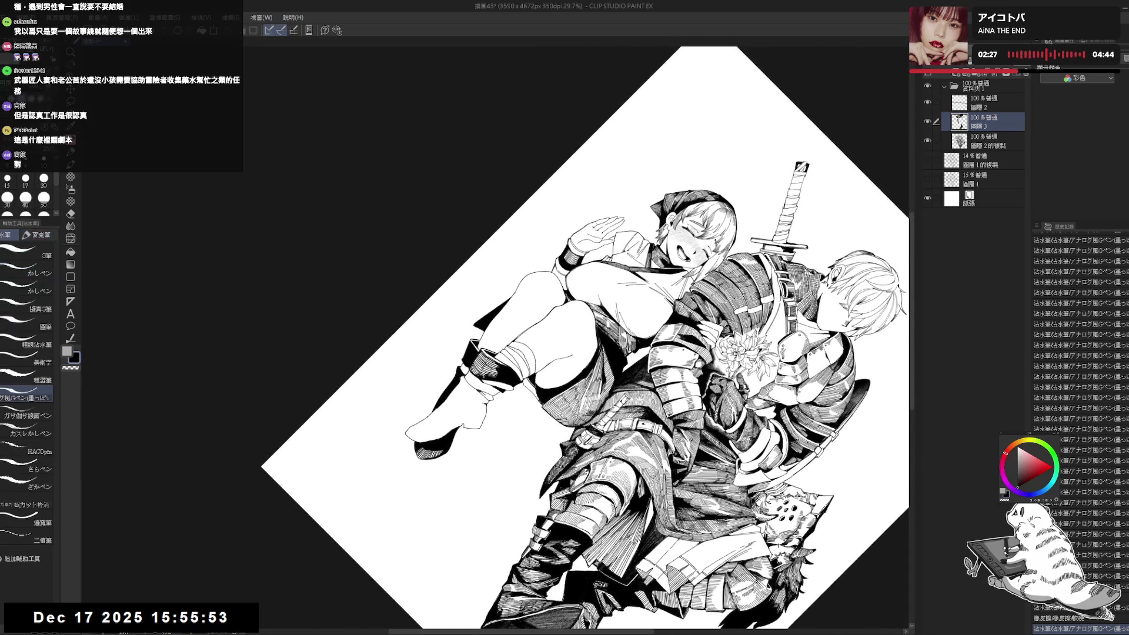
pyautogui.hotkey('ctrl', 'z')
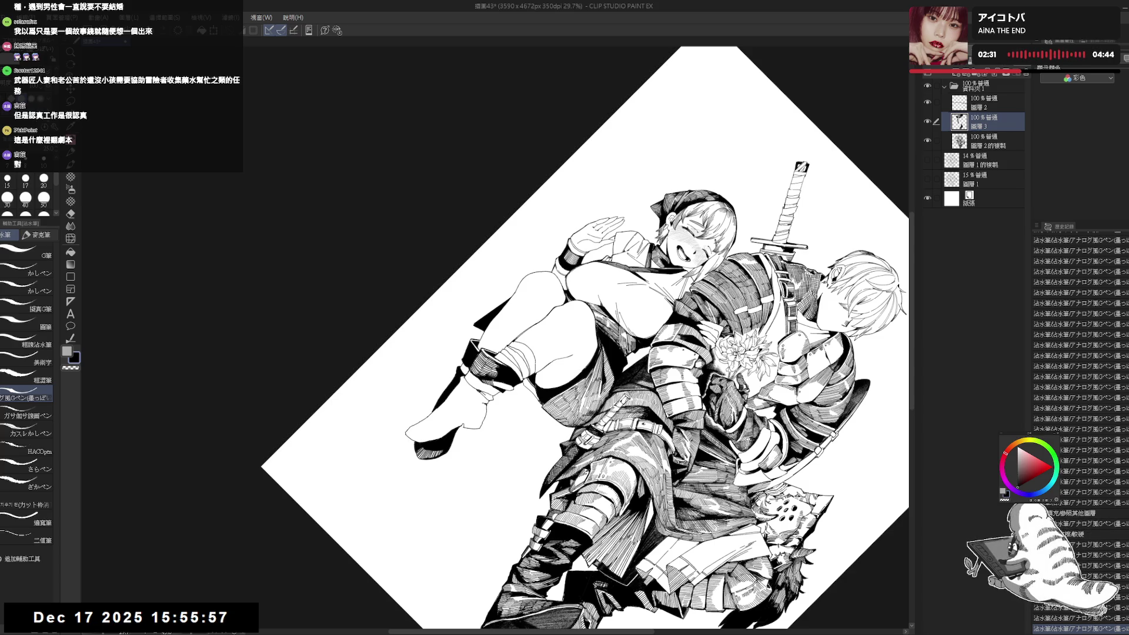
# - Redo the undone strokes step by step through history, tilting the view in between
pyautogui.hotkey('ctrl', 'y')
pyautogui.hotkey('ctrl', 'y')
pyautogui.hotkey('ctrl', 'y')
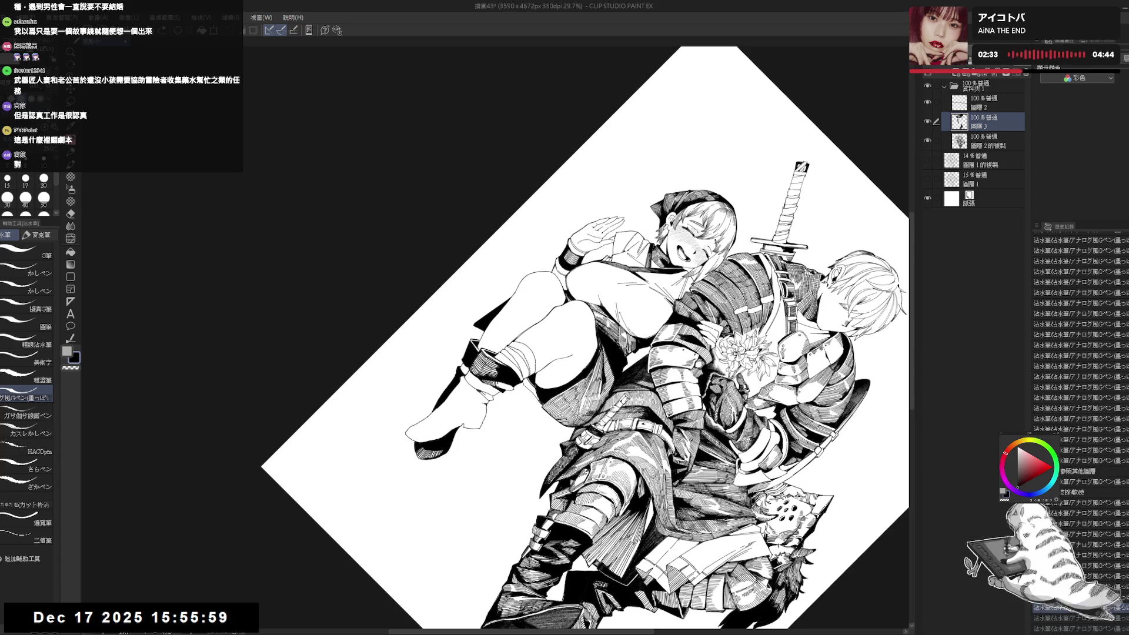
pyautogui.hotkey('ctrl', 'y')
pyautogui.hotkey('ctrl', 'y')
pyautogui.hotkey('ctrl', 'y')
pyautogui.hotkey('ctrl', 'y')
pyautogui.hotkey('ctrl', 'y')
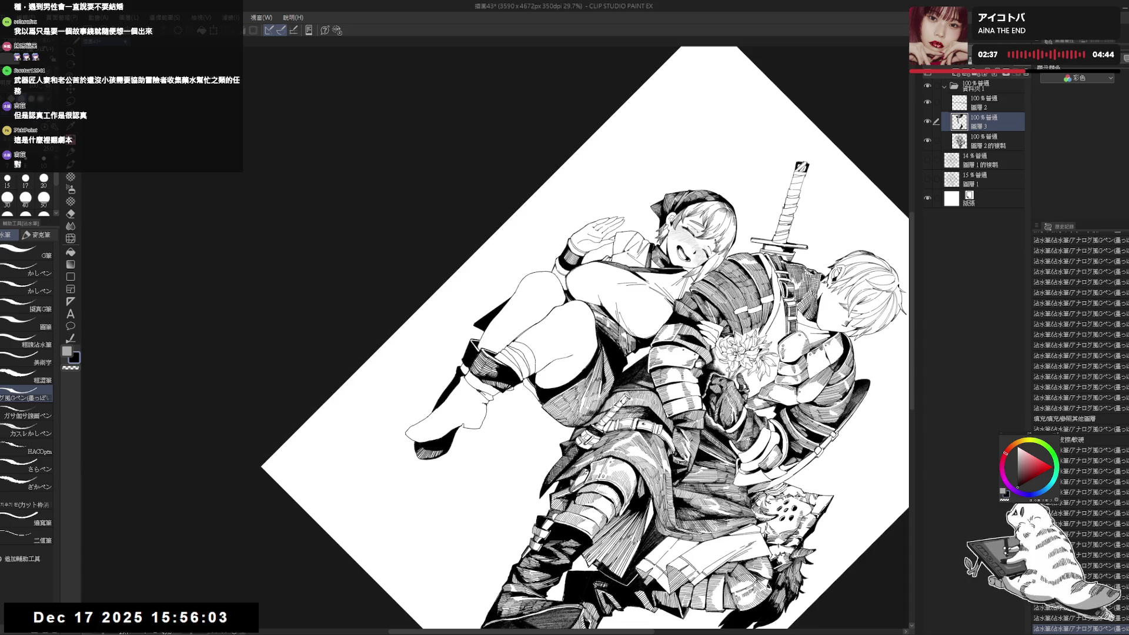
pyautogui.moveTo(588, 336); pyautogui.dragTo(647, 294)
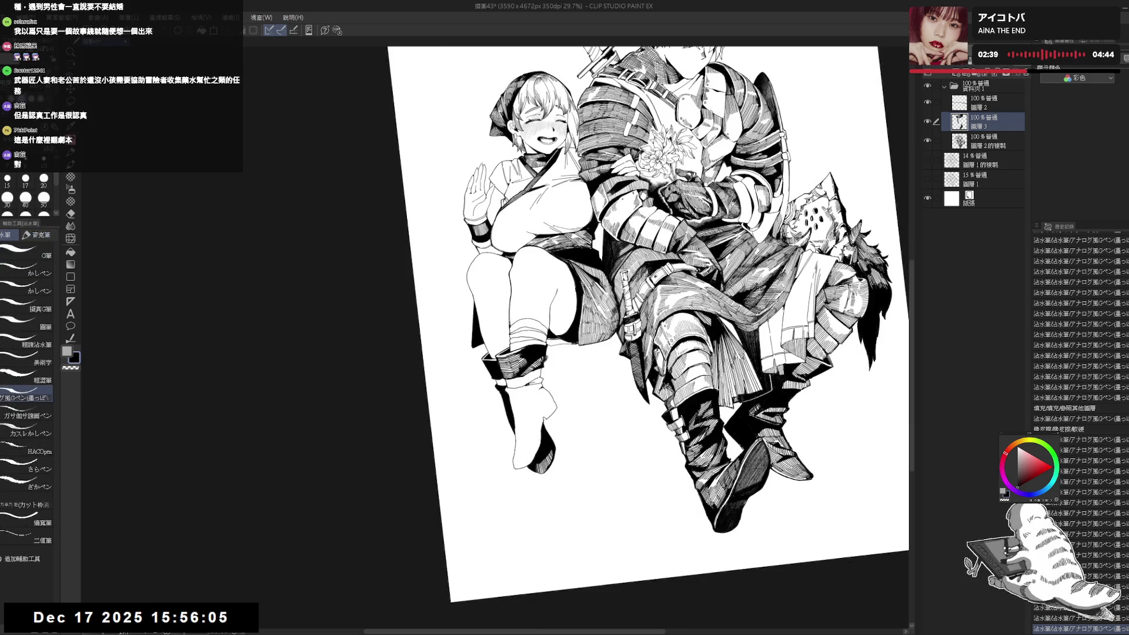
pyautogui.hotkey('ctrl', 'y')
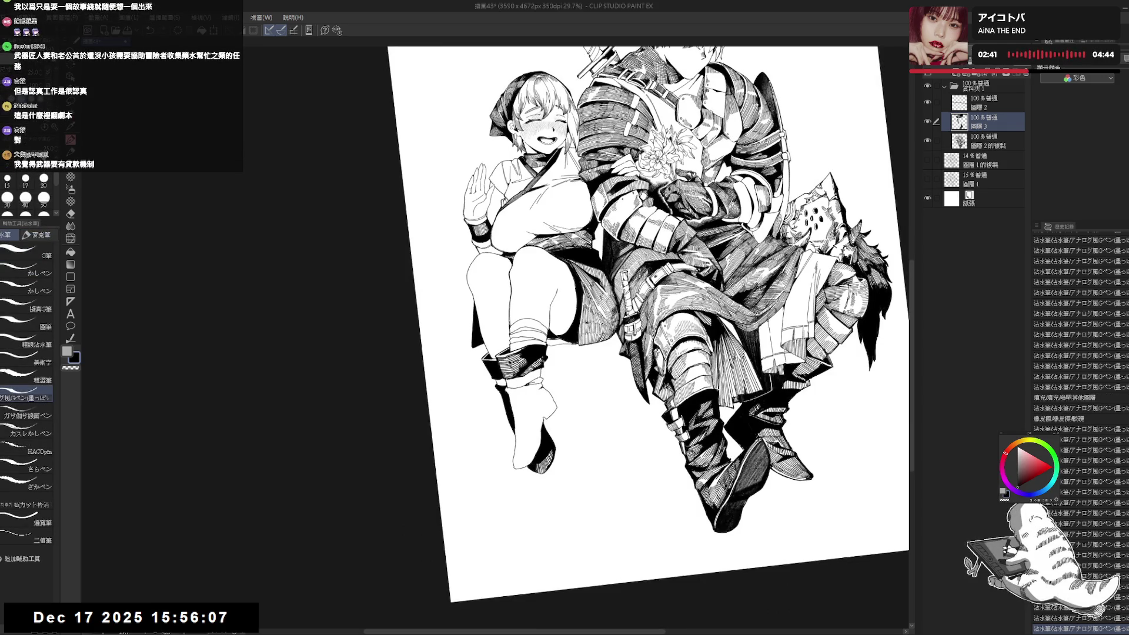
pyautogui.hotkey('ctrl', 'y')
pyautogui.moveTo(482, 405); pyautogui.dragTo(423, 423)
pyautogui.hotkey('ctrl', 'y')
pyautogui.hotkey('ctrl', 'y')
pyautogui.hotkey('ctrl', 'y')
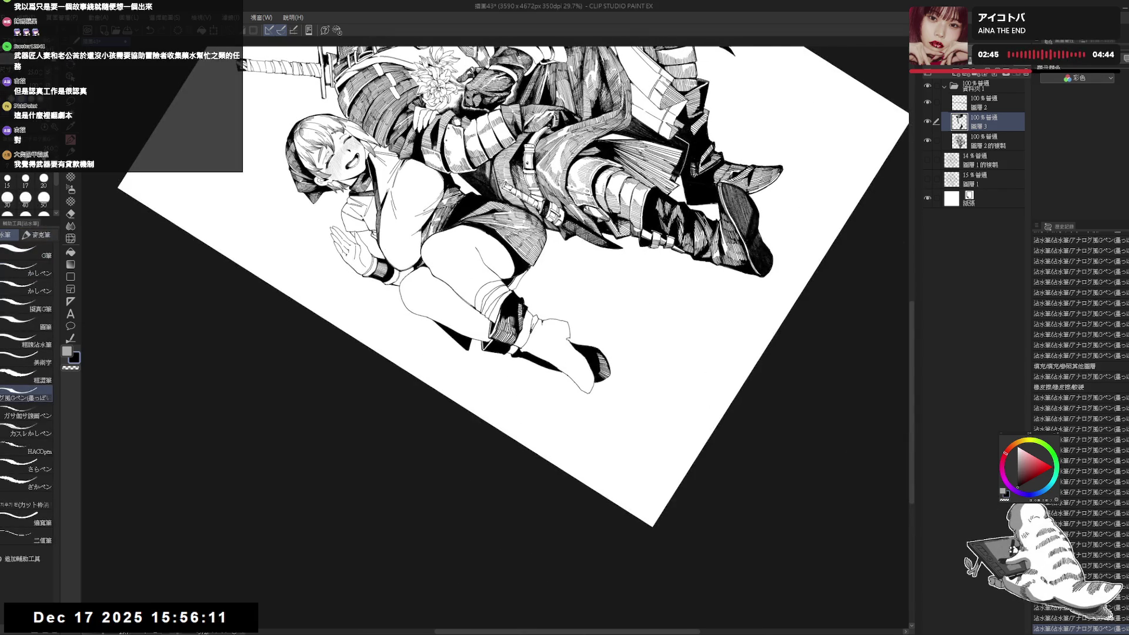
pyautogui.press('r')
pyautogui.moveTo(588, 412)
pyautogui.mouseDown()
pyautogui.moveTo(530, 446)
pyautogui.moveTo(470, 423)
pyautogui.moveTo(493, 435)
pyautogui.moveTo(447, 470)
pyautogui.mouseUp()
pyautogui.hotkey('ctrl', 'y')
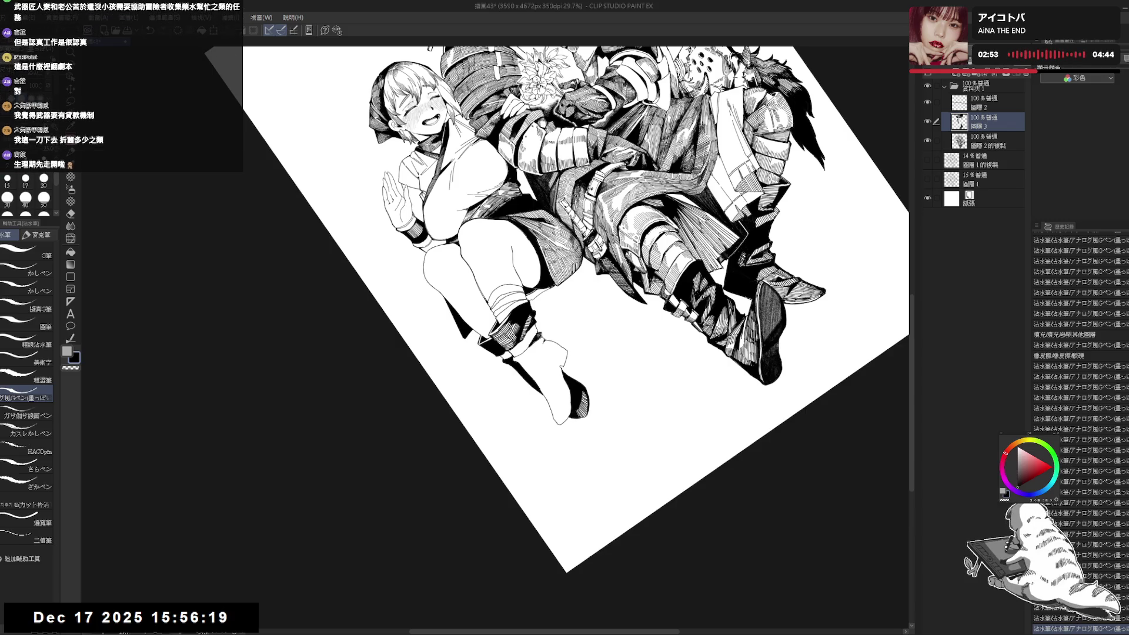
pyautogui.hotkey('ctrl', 'y')
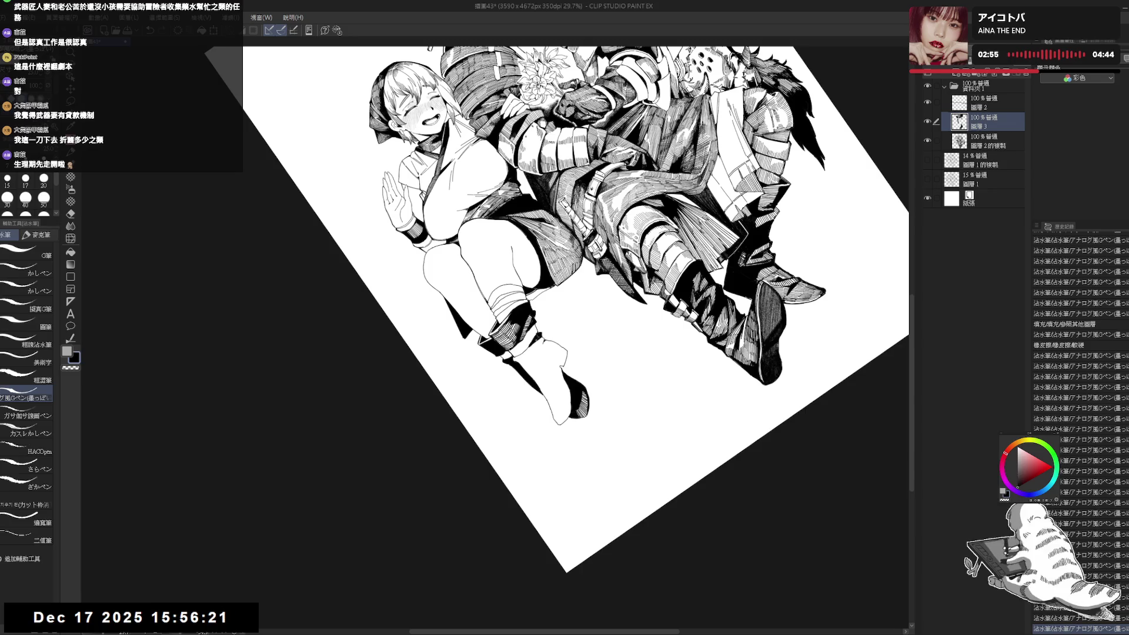
pyautogui.hotkey('ctrl', 'y')
pyautogui.hotkey('ctrl', '0')
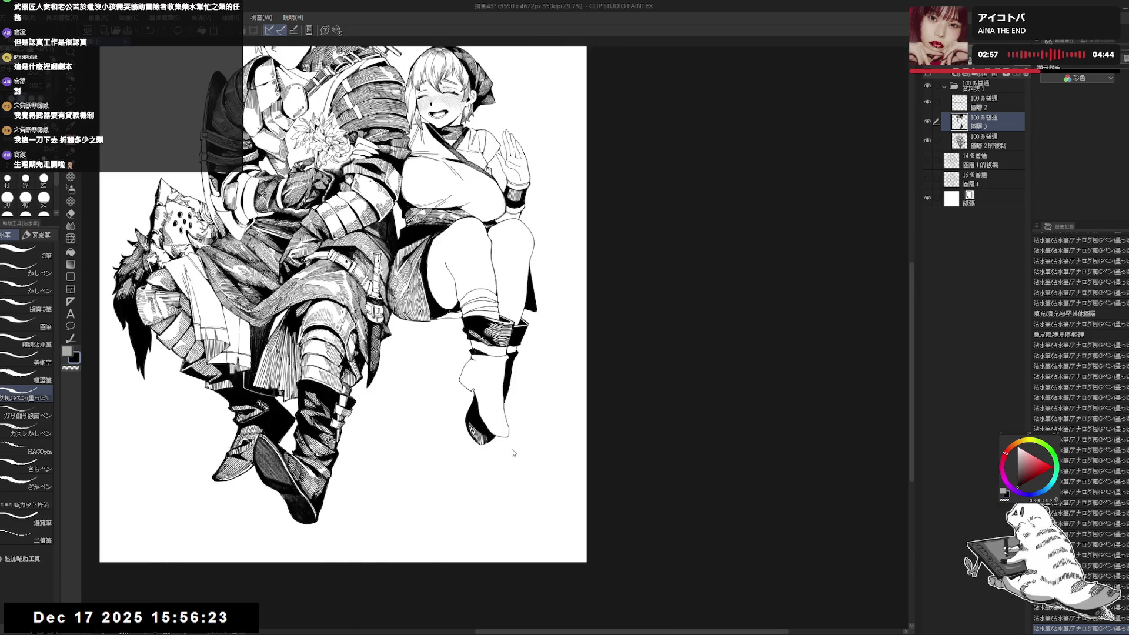
# - Unmirror and fit the page, zoom to 38.8% on the boots, then draw and undo a test stroke
pyautogui.press('h')
pyautogui.press('h')
pyautogui.hotkey('ctrl', '0')
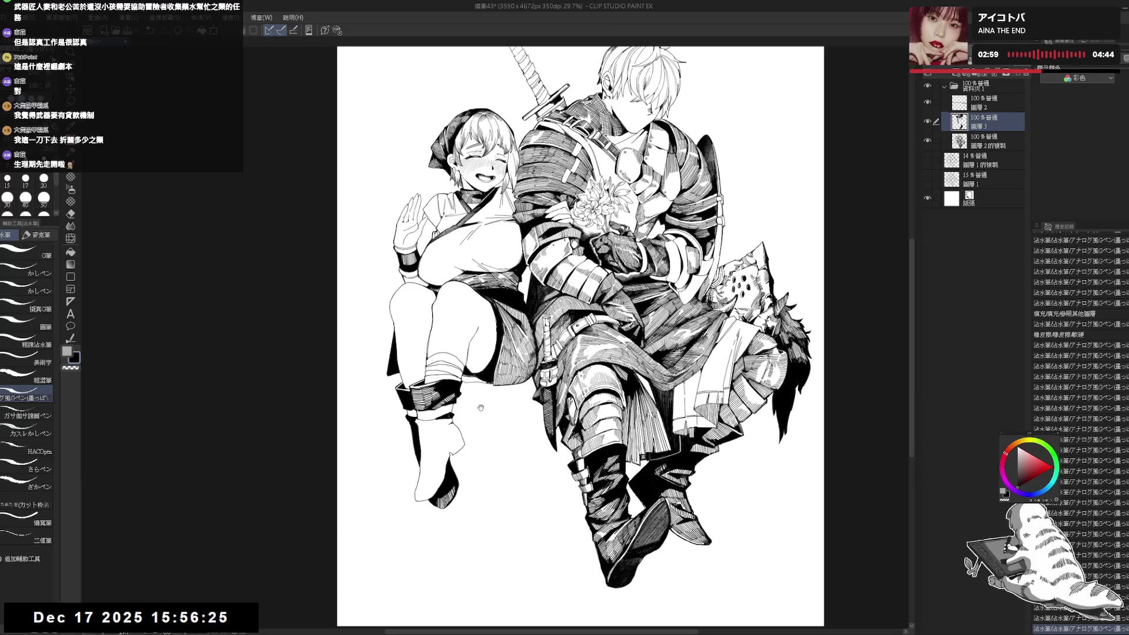
pyautogui.scroll(2, 463, 449)
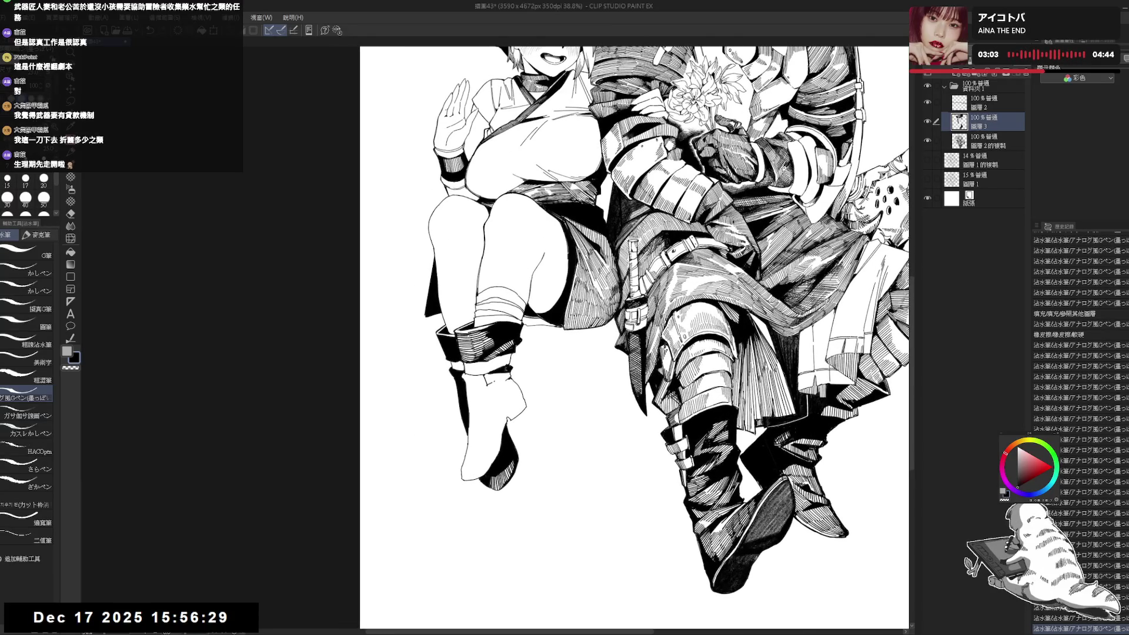
pyautogui.moveTo(494, 380); pyautogui.dragTo(530, 349)
pyautogui.hotkey('ctrl', 'z')
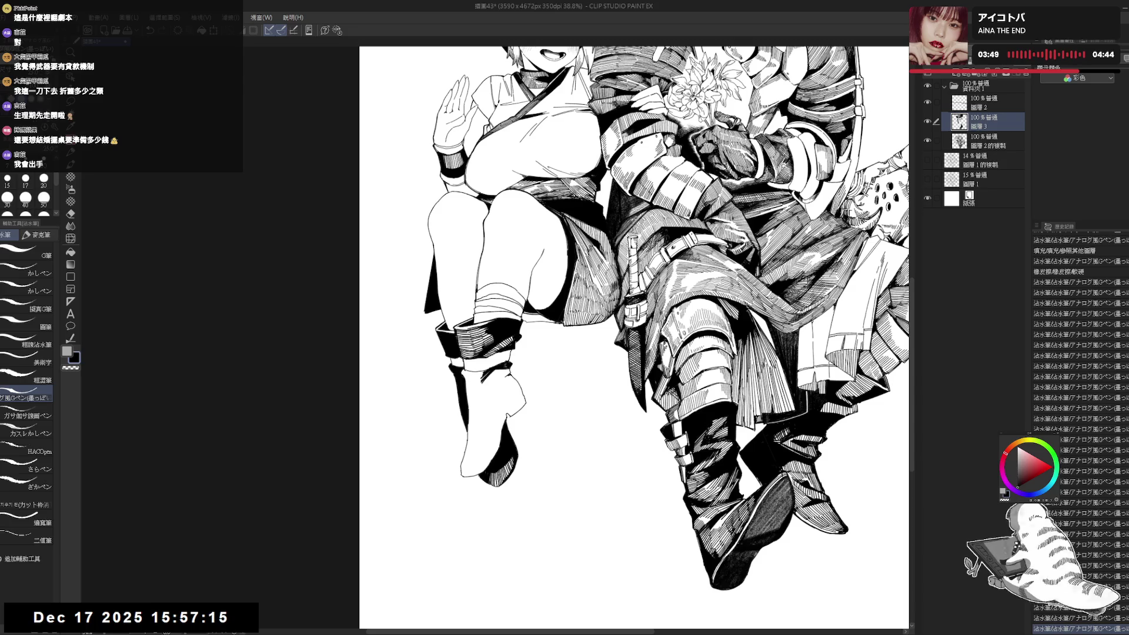
# - Add a small ink stroke to the boots, alternating between eraser and pen
pyautogui.press('-')
pyautogui.press('-')
pyautogui.press('-')
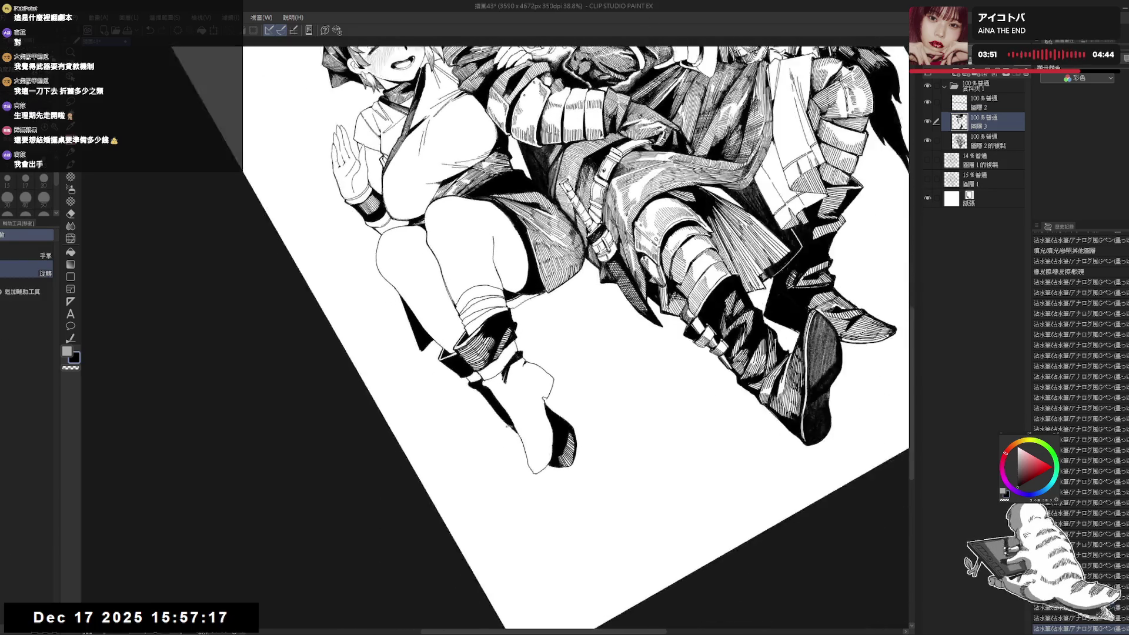
pyautogui.press('e')
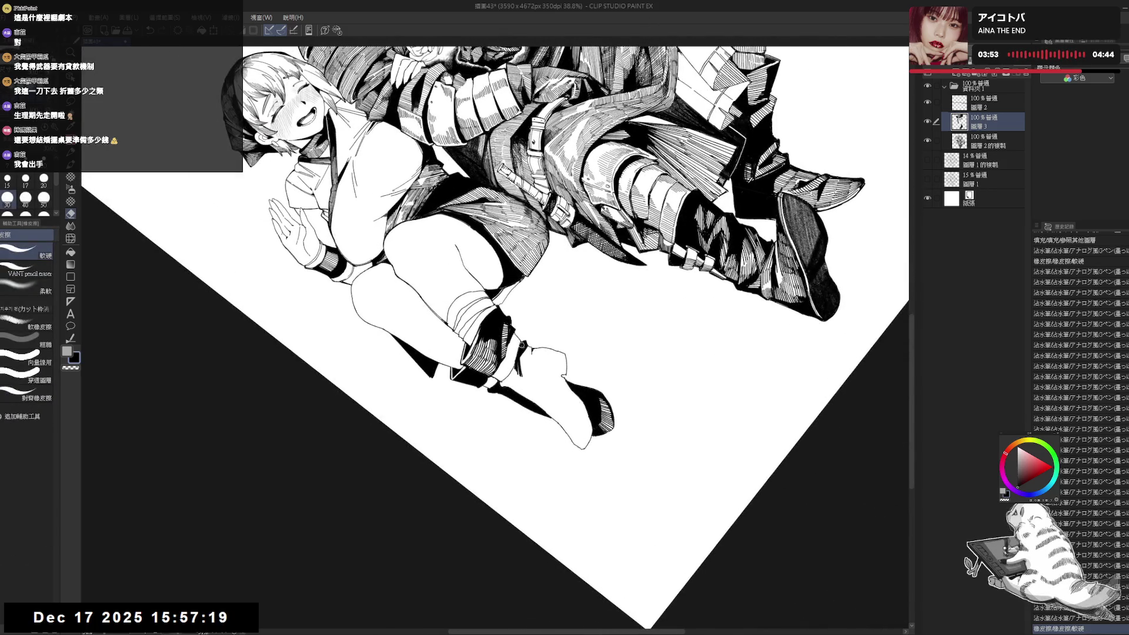
pyautogui.hotkey('ctrl', '0')
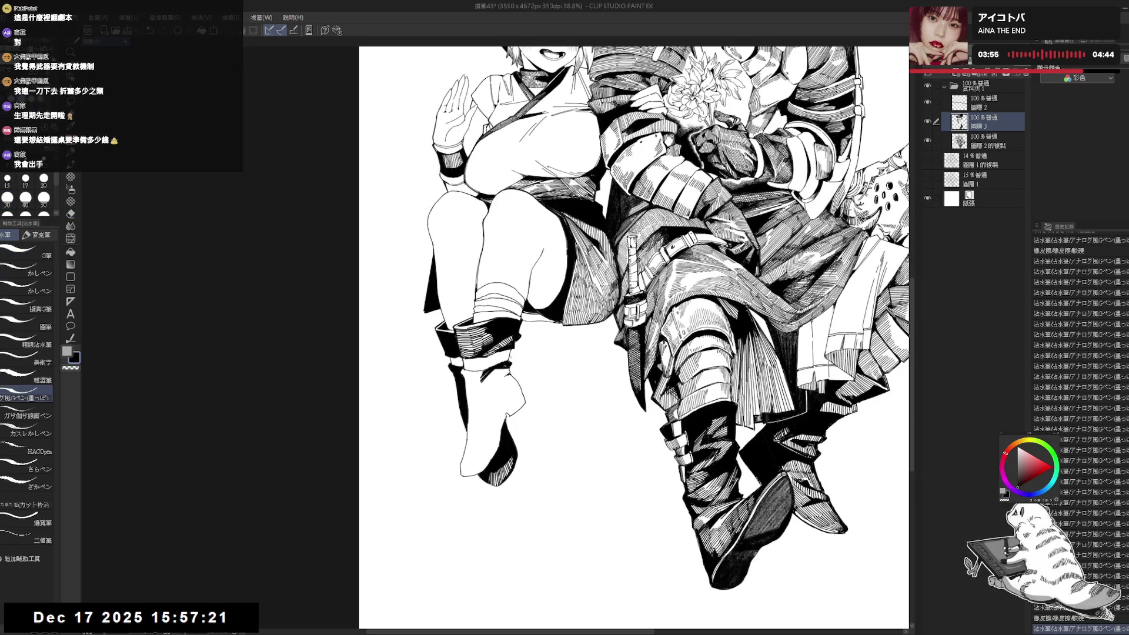
pyautogui.moveTo(508, 350); pyautogui.dragTo(510, 361)
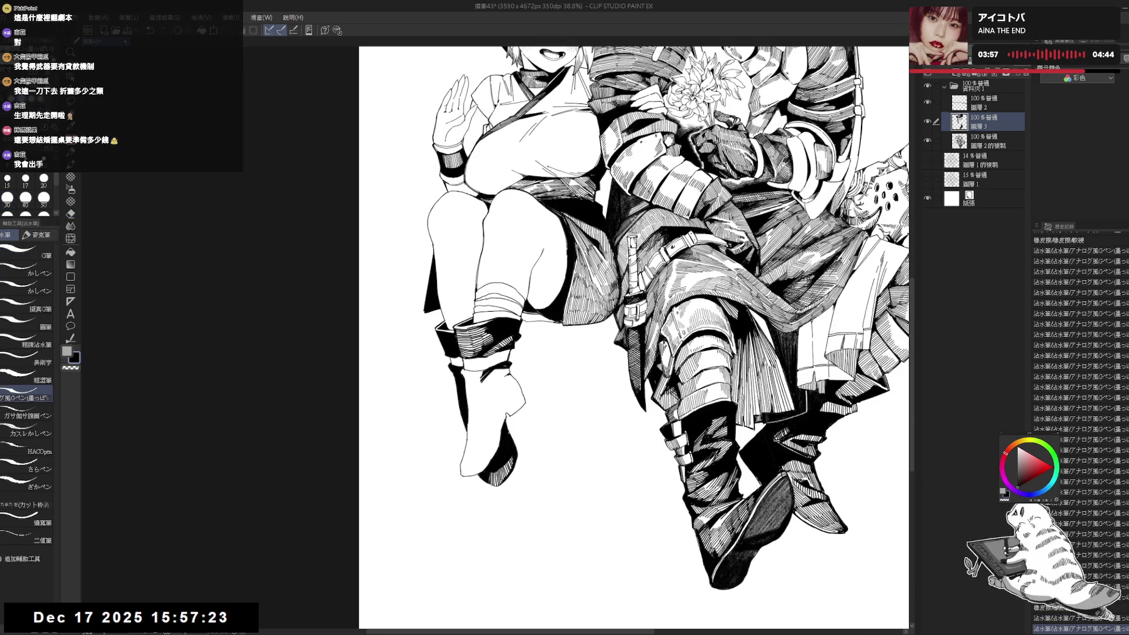
pyautogui.press('e')
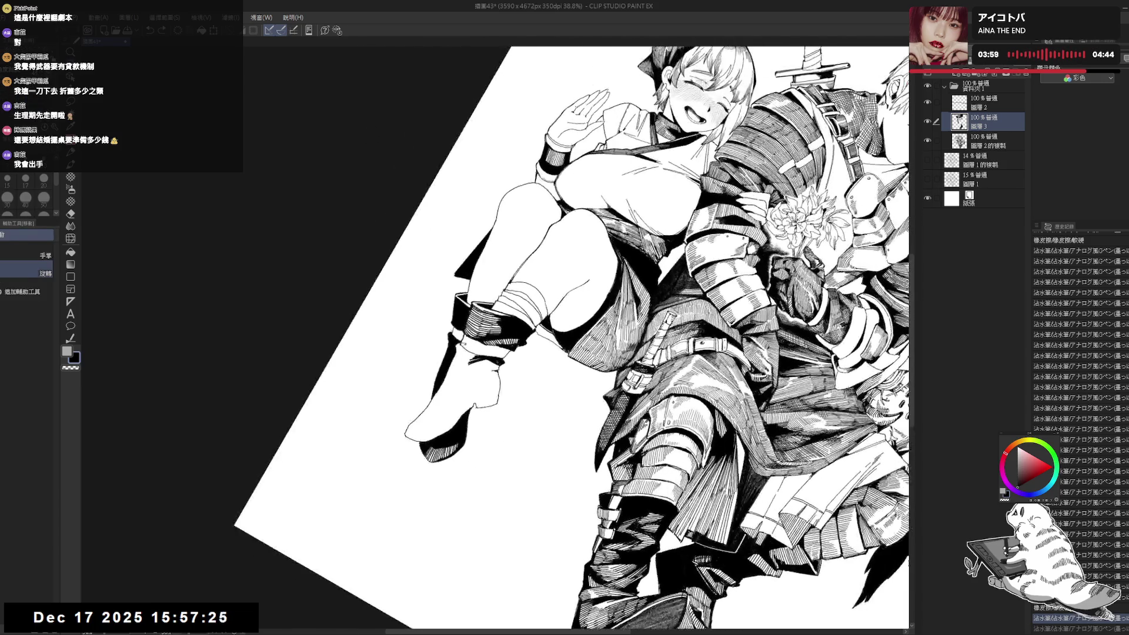
pyautogui.moveTo(481, 456); pyautogui.dragTo(518, 399)
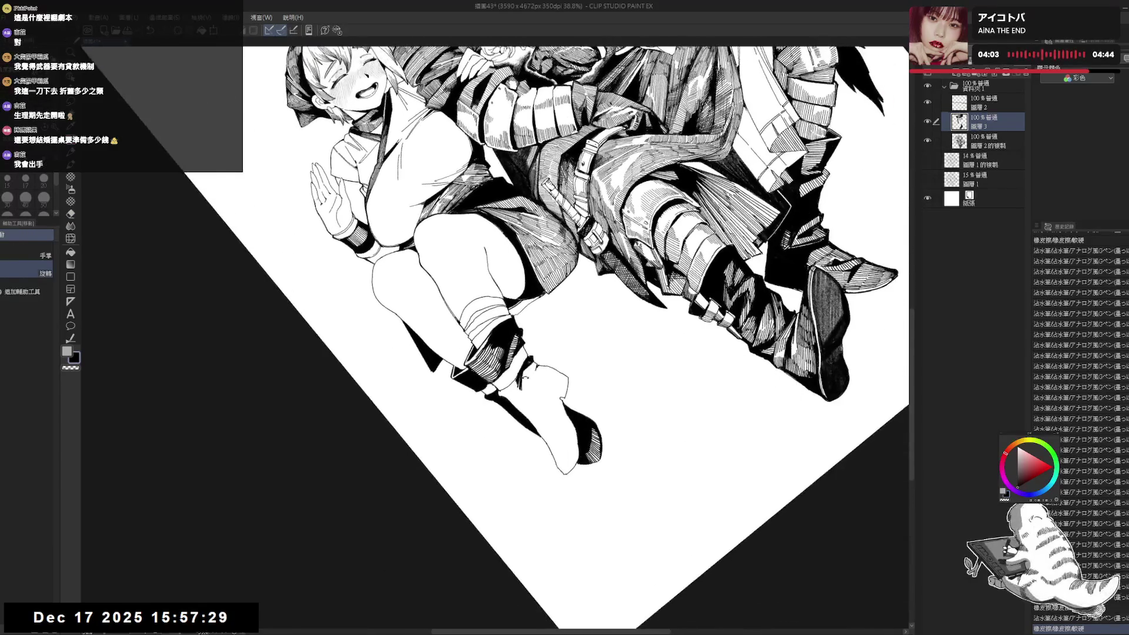
pyautogui.press('p')
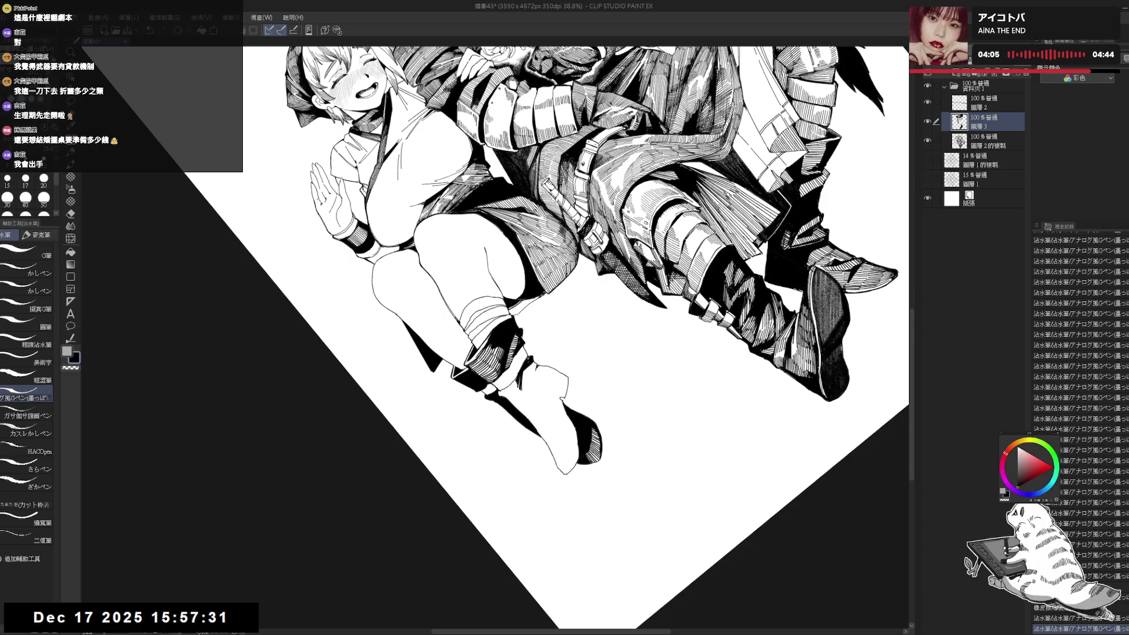
pyautogui.hotkey('ctrl', '@')
pyautogui.moveTo(512, 400)
pyautogui.mouseDown()
pyautogui.moveTo(520, 412)
pyautogui.moveTo(507, 397)
pyautogui.mouseUp()
# - Undo the small stroke near the boot and check the mirrored view
pyautogui.press('r')
pyautogui.moveTo(428, 433); pyautogui.dragTo(500, 375)
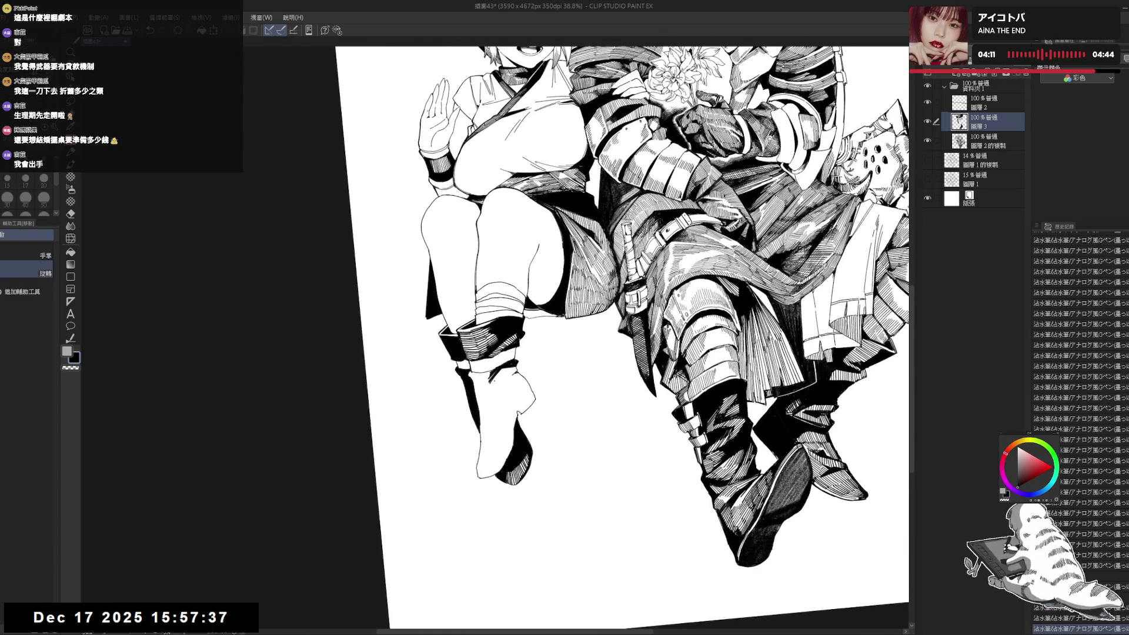
pyautogui.hotkey('ctrl', 'z')
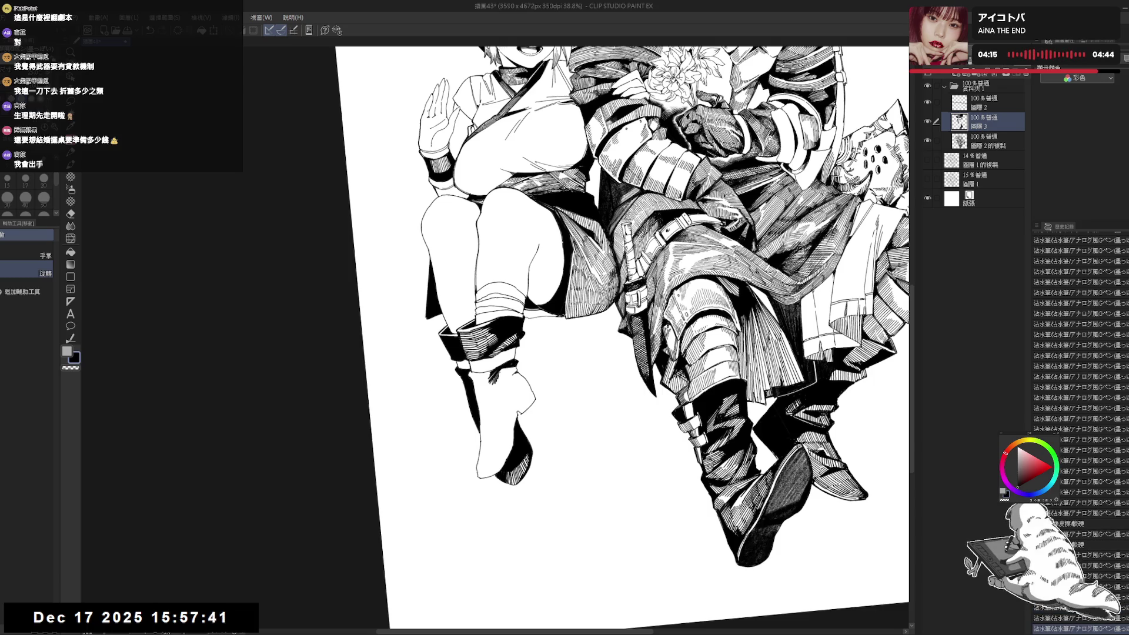
pyautogui.moveTo(506, 388); pyautogui.dragTo(500, 405)
pyautogui.press('h')
pyautogui.press('h')
pyautogui.moveTo(522, 368); pyautogui.dragTo(524, 381)
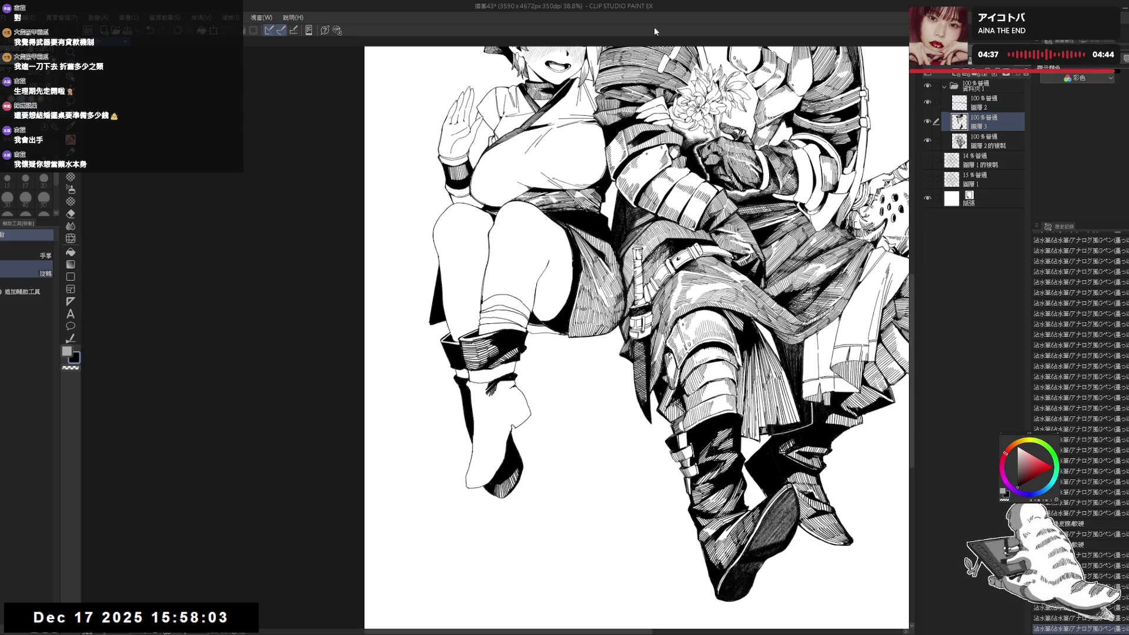
# - Erase part of a small mark on the boot, then undo the last stroke
pyautogui.scroll(-1, 637, 339)
pyautogui.press('-')
pyautogui.press('^')
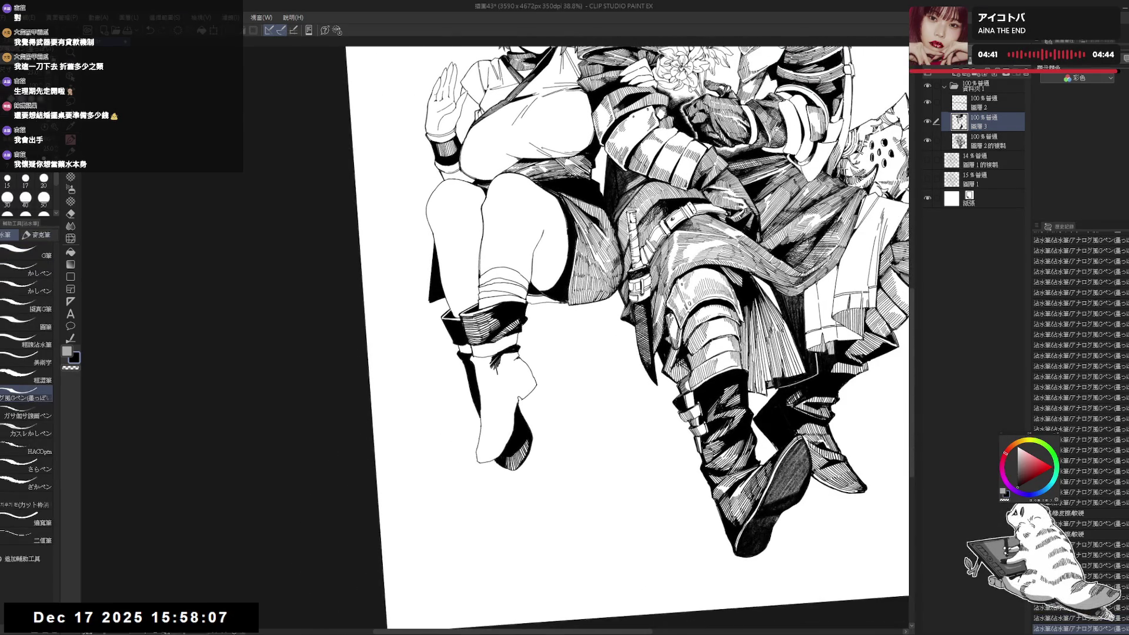
pyautogui.moveTo(497, 366); pyautogui.dragTo(501, 374)
pyautogui.press('^')
pyautogui.press('^')
pyautogui.press('^')
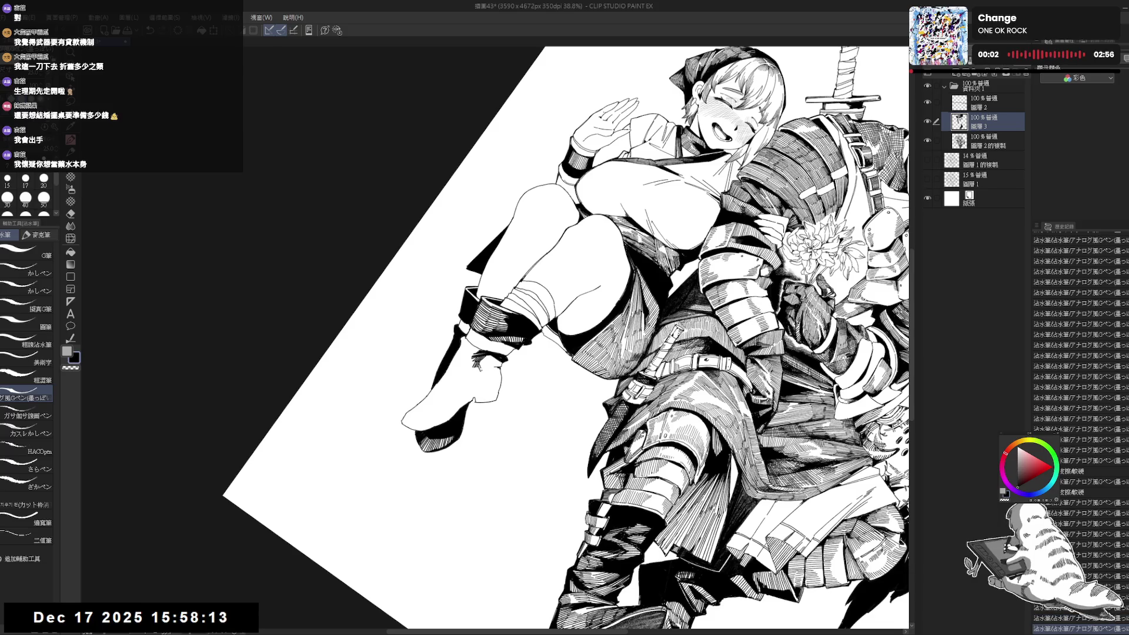
pyautogui.press('r')
pyautogui.moveTo(484, 436); pyautogui.dragTo(411, 329)
pyautogui.hotkey('ctrl', 'z')
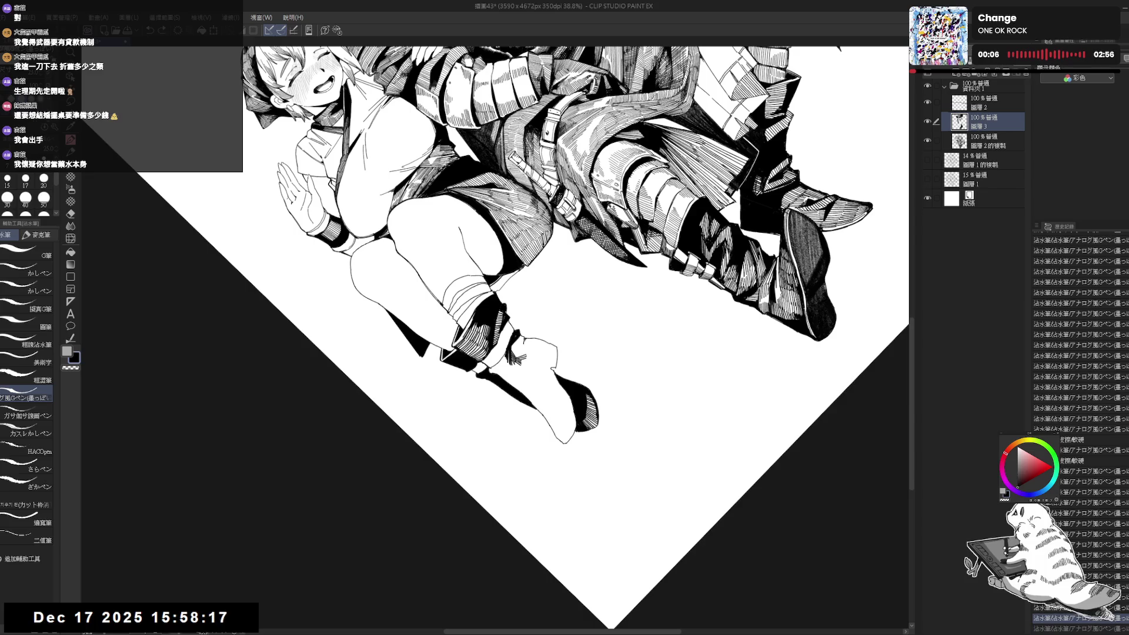
# - Ink a short stroke near the girl's sock, then undo it
pyautogui.hotkey('ctrl', 'z')
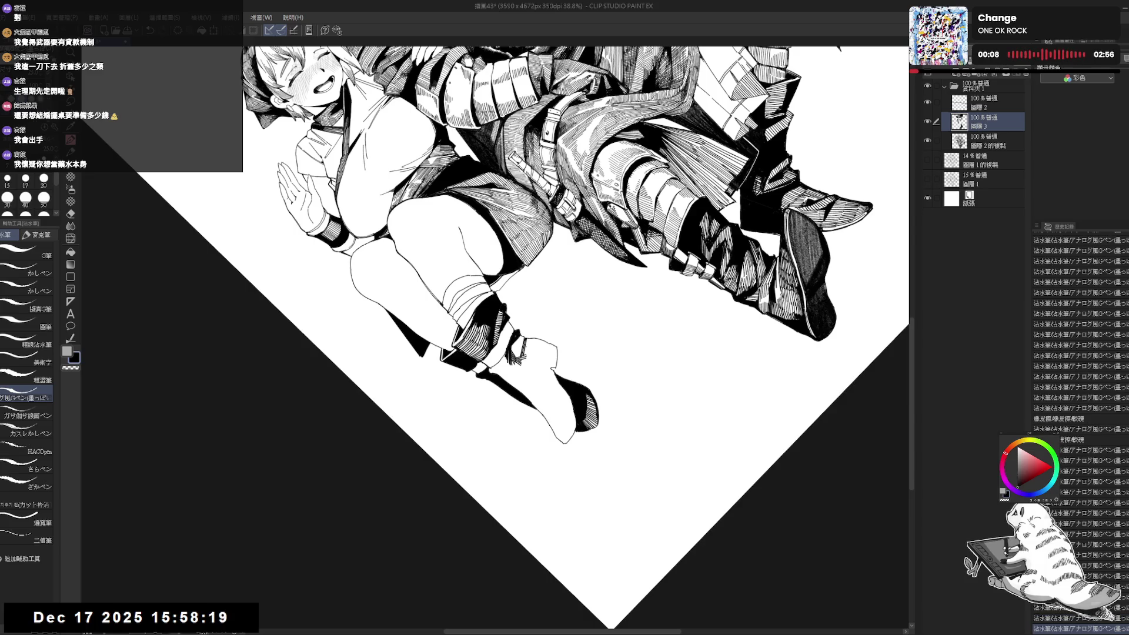
pyautogui.moveTo(522, 340); pyautogui.dragTo(525, 355)
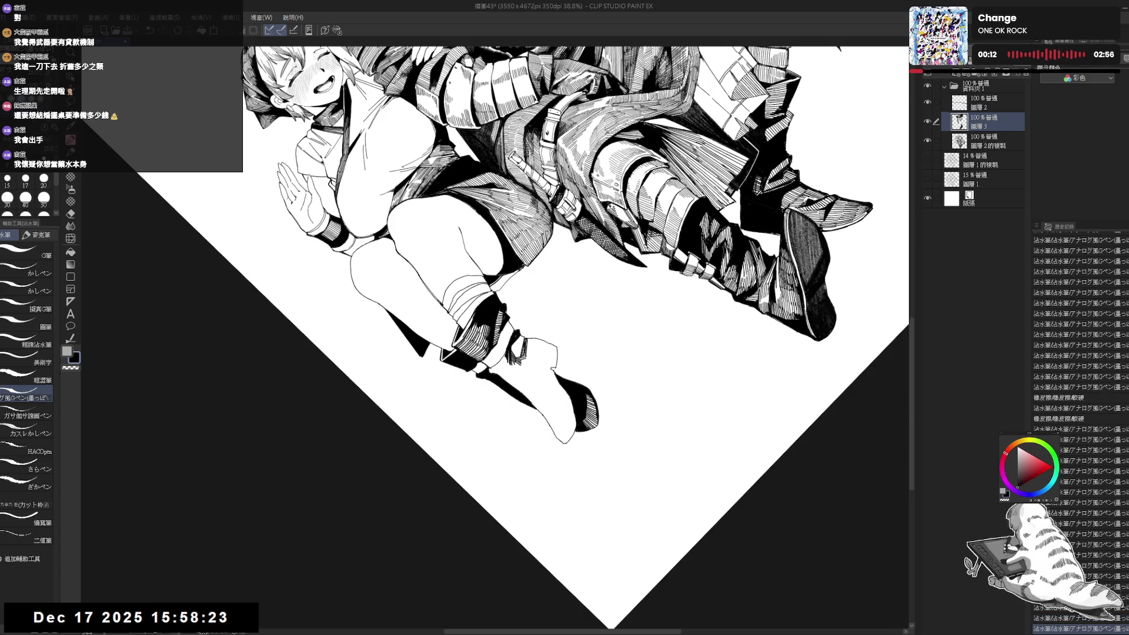
pyautogui.press('r')
pyautogui.moveTo(576, 329)
pyautogui.mouseDown()
pyautogui.moveTo(529, 294)
pyautogui.moveTo(588, 353)
pyautogui.mouseUp()
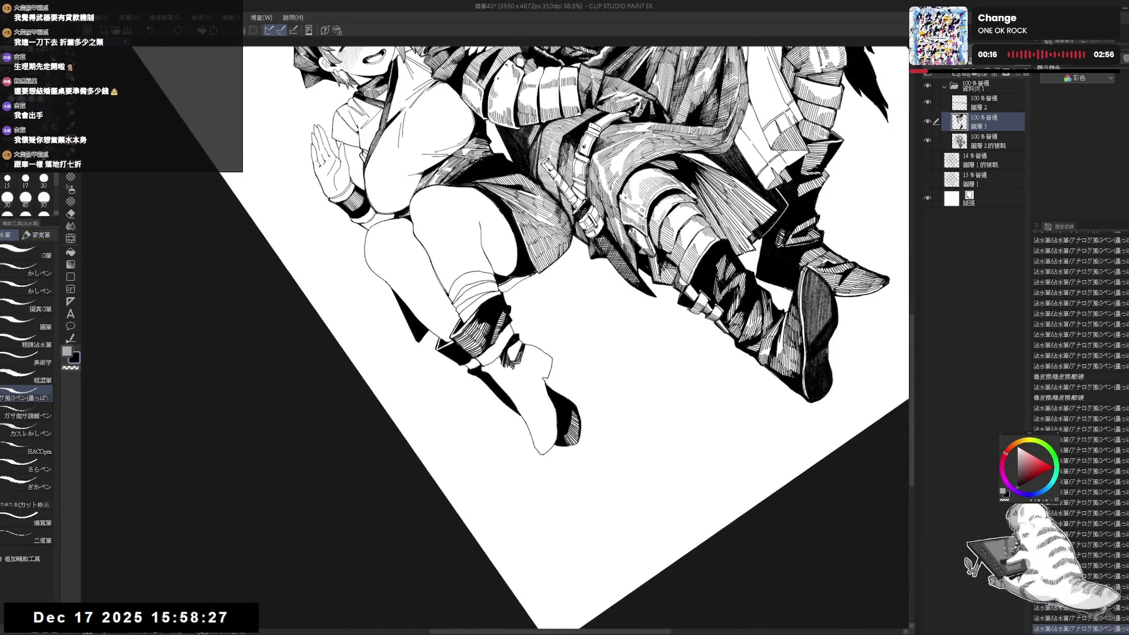
pyautogui.moveTo(517, 353)
pyautogui.mouseDown()
pyautogui.moveTo(494, 329)
pyautogui.moveTo(518, 353)
pyautogui.mouseUp()
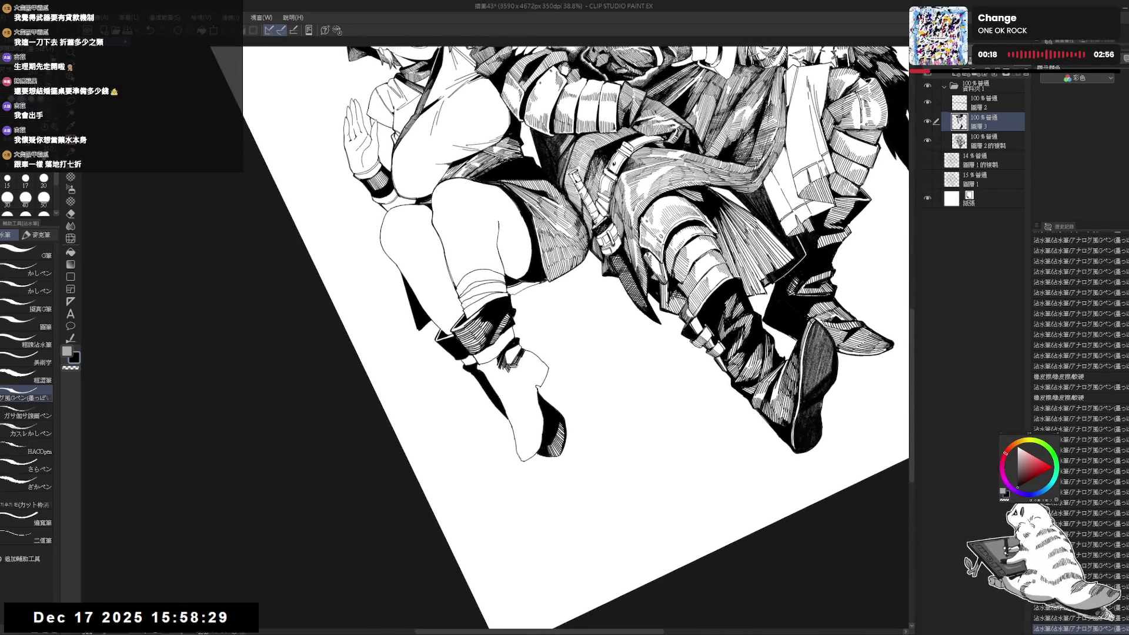
pyautogui.hotkey('ctrl', 'z')
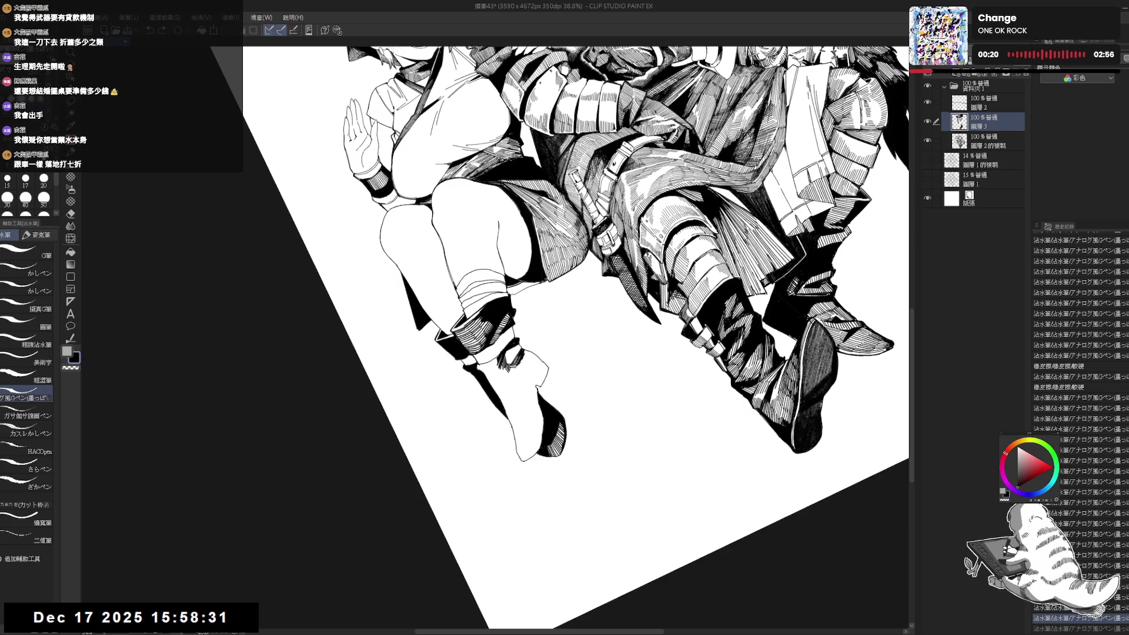
pyautogui.moveTo(576, 341); pyautogui.dragTo(612, 264)
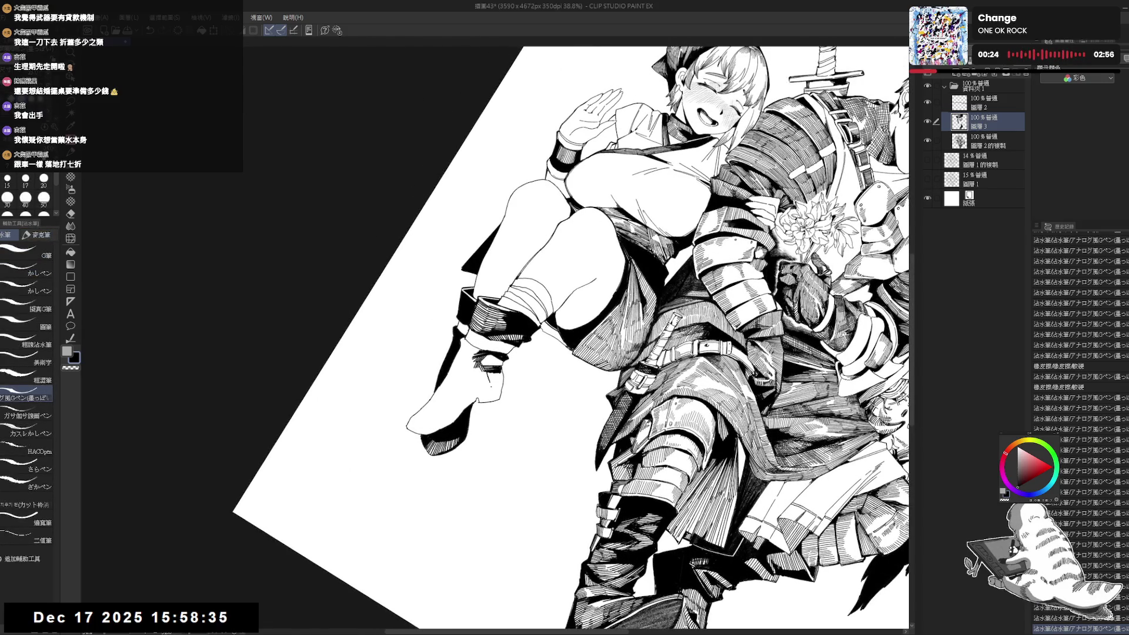
# - Ink five short vertical hatching strokes on the girl's boot, then straighten the view
pyautogui.moveTo(487, 371); pyautogui.dragTo(493, 386)
pyautogui.moveTo(494, 370); pyautogui.dragTo(497, 384)
pyautogui.moveTo(497, 368); pyautogui.dragTo(499, 385)
pyautogui.moveTo(498, 368); pyautogui.dragTo(503, 385)
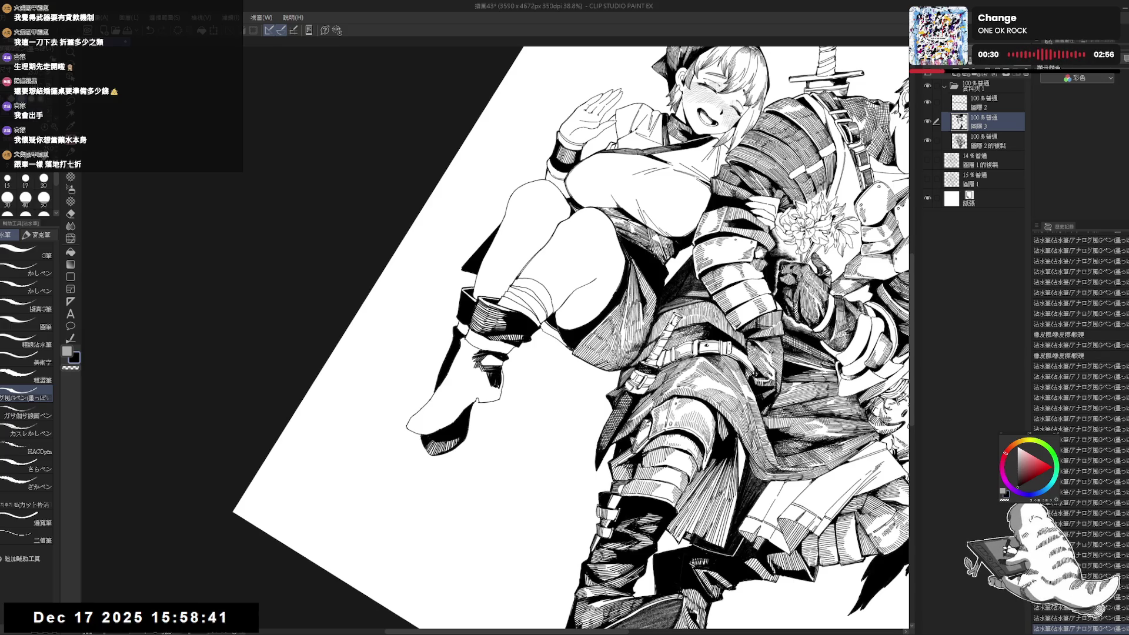
pyautogui.moveTo(500, 369); pyautogui.dragTo(502, 385)
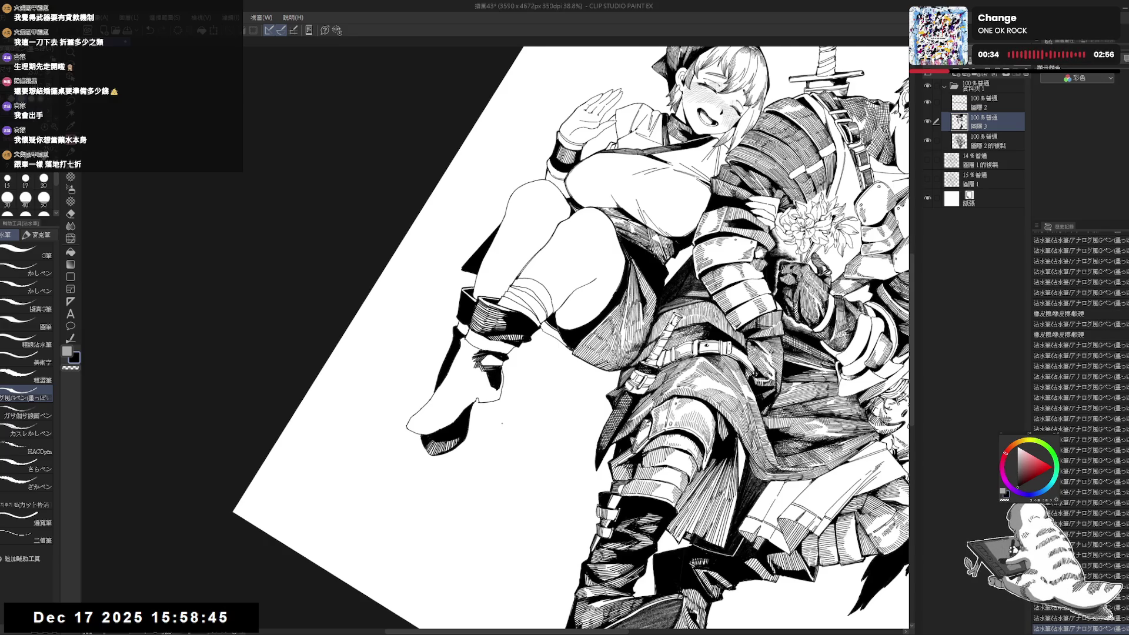
pyautogui.hotkey('ctrl', '@')
pyautogui.moveTo(533, 358); pyautogui.dragTo(539, 344)
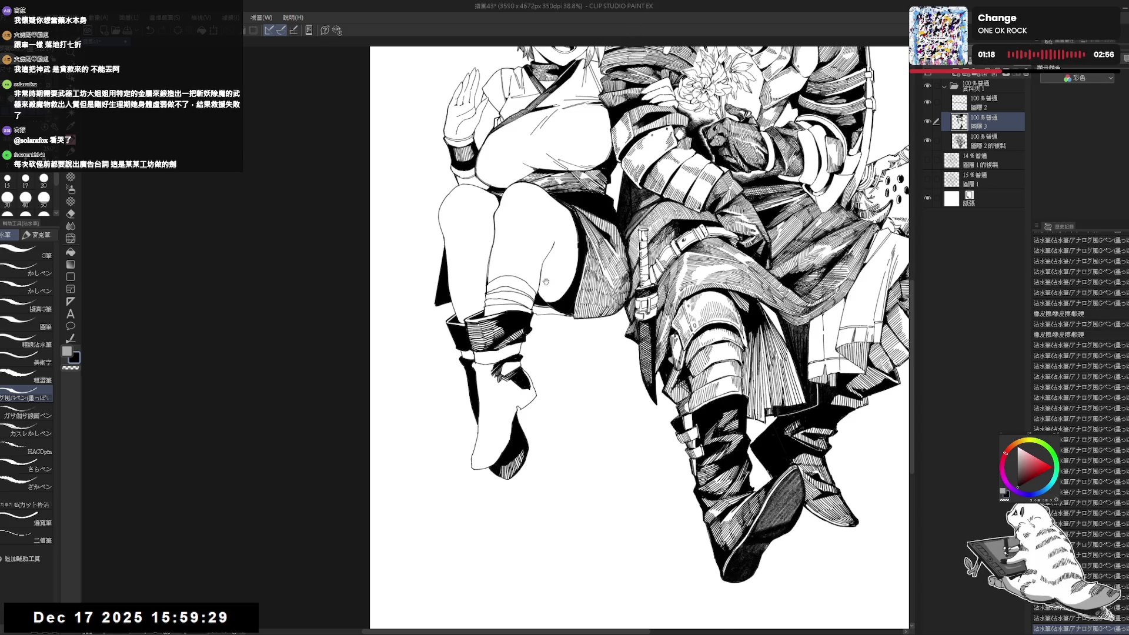
# - Pan and zoom around the drawing to inspect the upper body and legs
pyautogui.moveTo(545, 281)
pyautogui.mouseDown()
pyautogui.moveTo(515, 334)
pyautogui.moveTo(523, 302)
pyautogui.mouseUp()
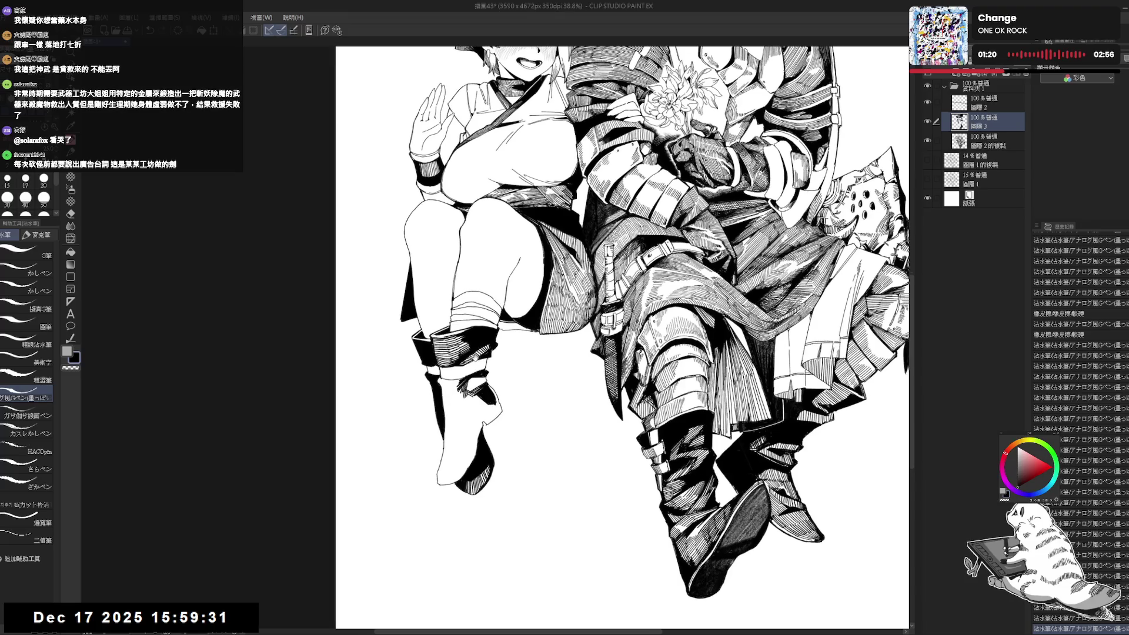
pyautogui.moveTo(515, 257)
pyautogui.mouseDown()
pyautogui.moveTo(507, 234)
pyautogui.moveTo(537, 242)
pyautogui.mouseUp()
pyautogui.moveTo(459, 276)
pyautogui.mouseDown()
pyautogui.moveTo(457, 423)
pyautogui.moveTo(512, 302)
pyautogui.mouseUp()
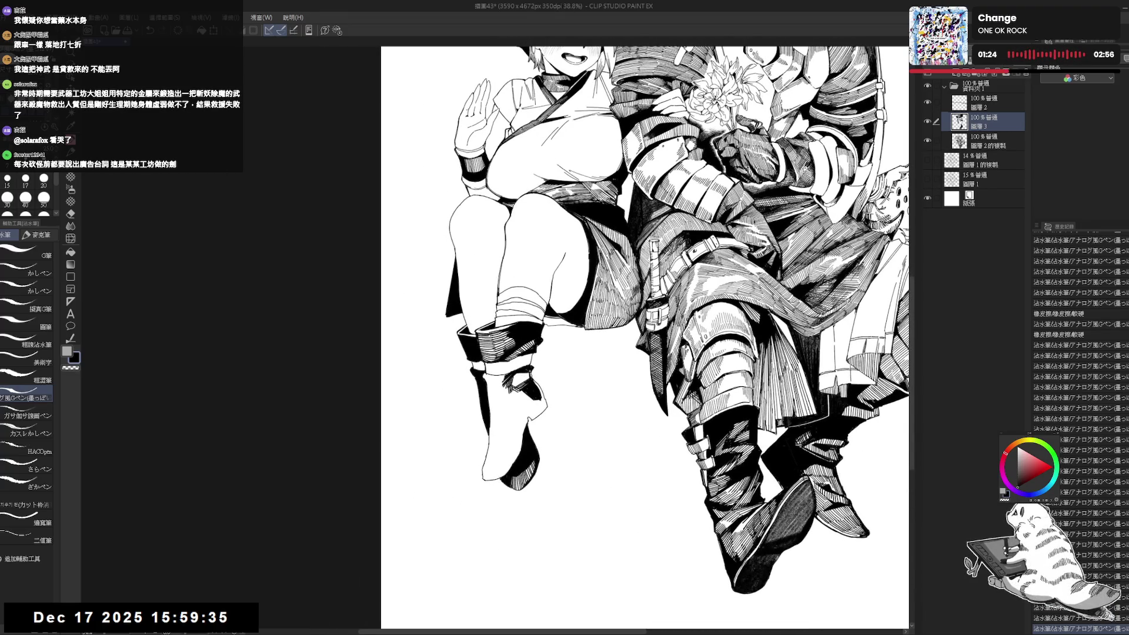
pyautogui.moveTo(554, 365); pyautogui.dragTo(540, 375)
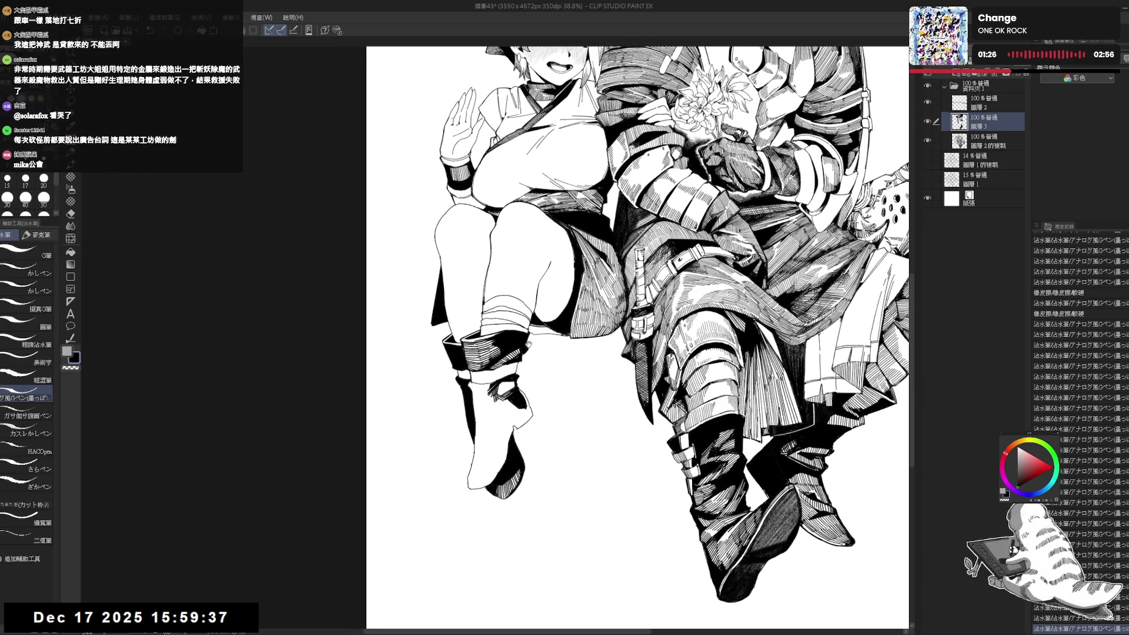
pyautogui.scroll(-2, 525, 316)
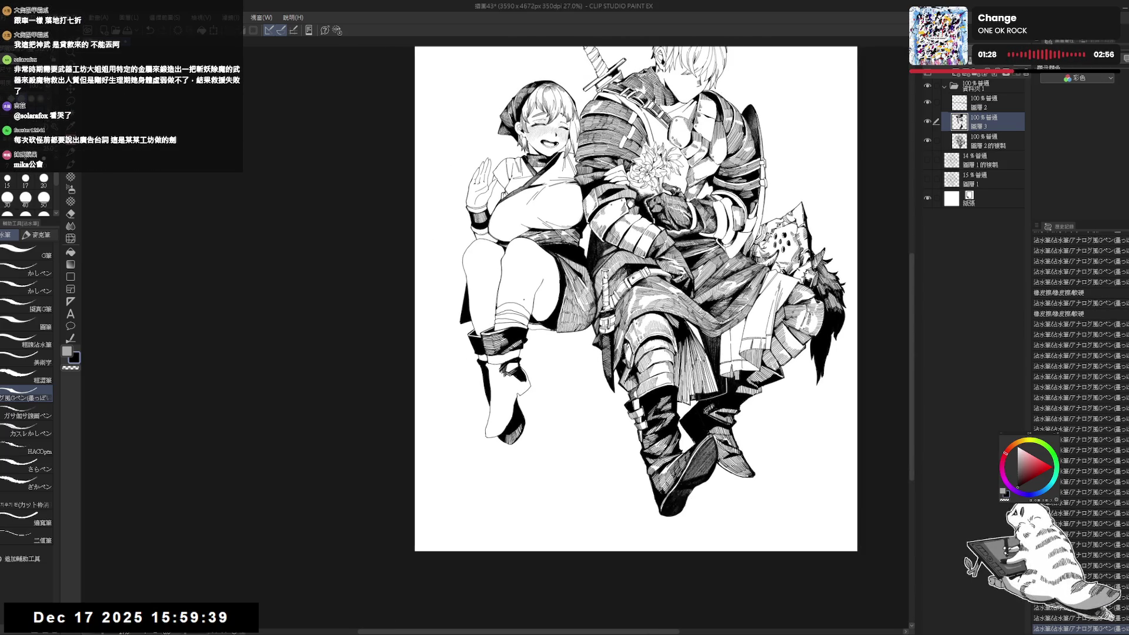
pyautogui.scroll(2, 495, 491)
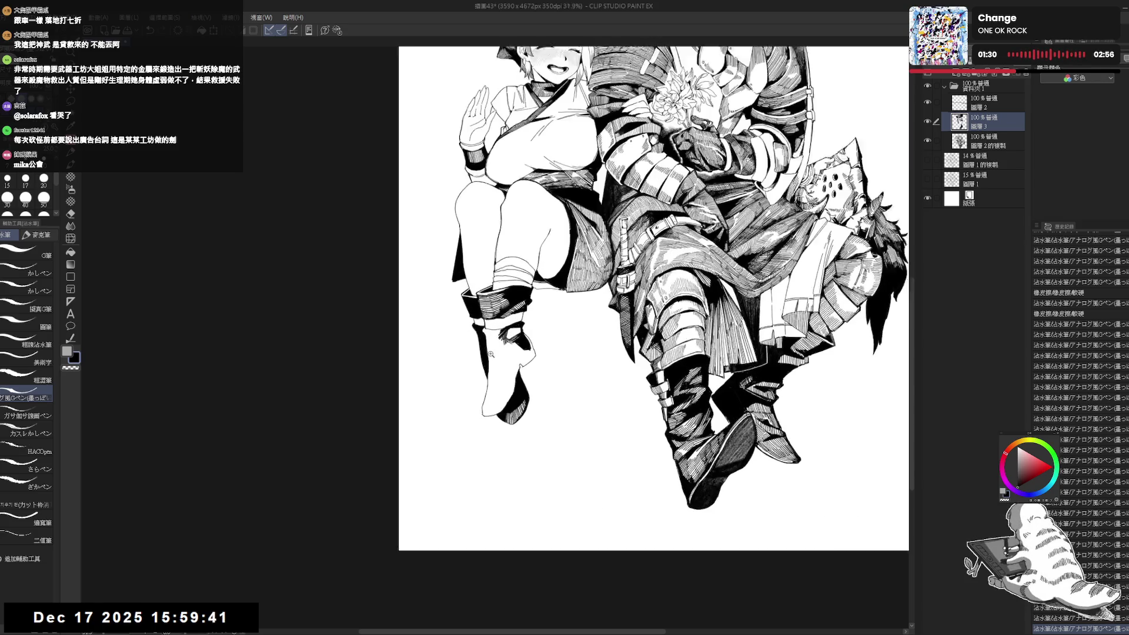
# - Undo the last two strokes, then add a tiny touch-up stroke and an ink dot by the boot
pyautogui.hotkey('ctrl', 'z')
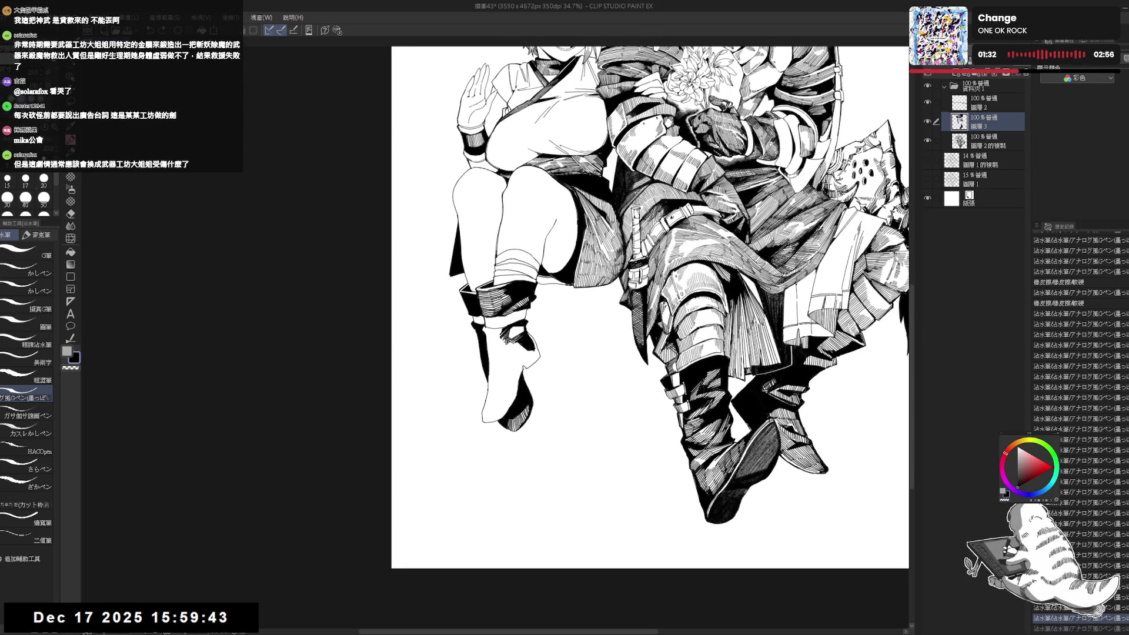
pyautogui.press('[')
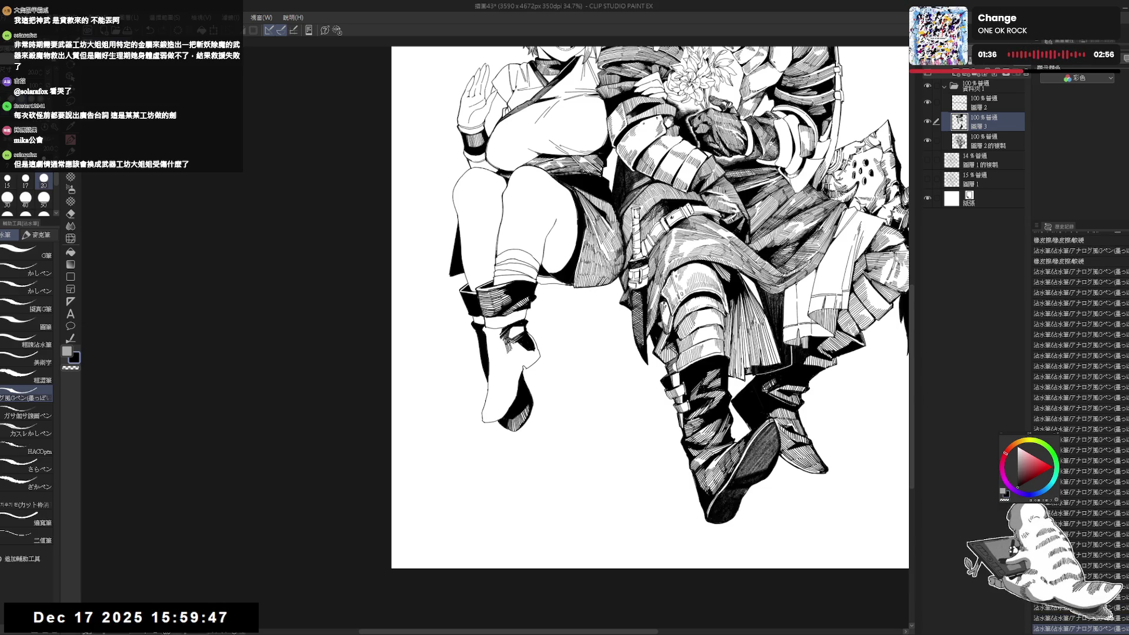
pyautogui.moveTo(512, 347); pyautogui.dragTo(518, 354)
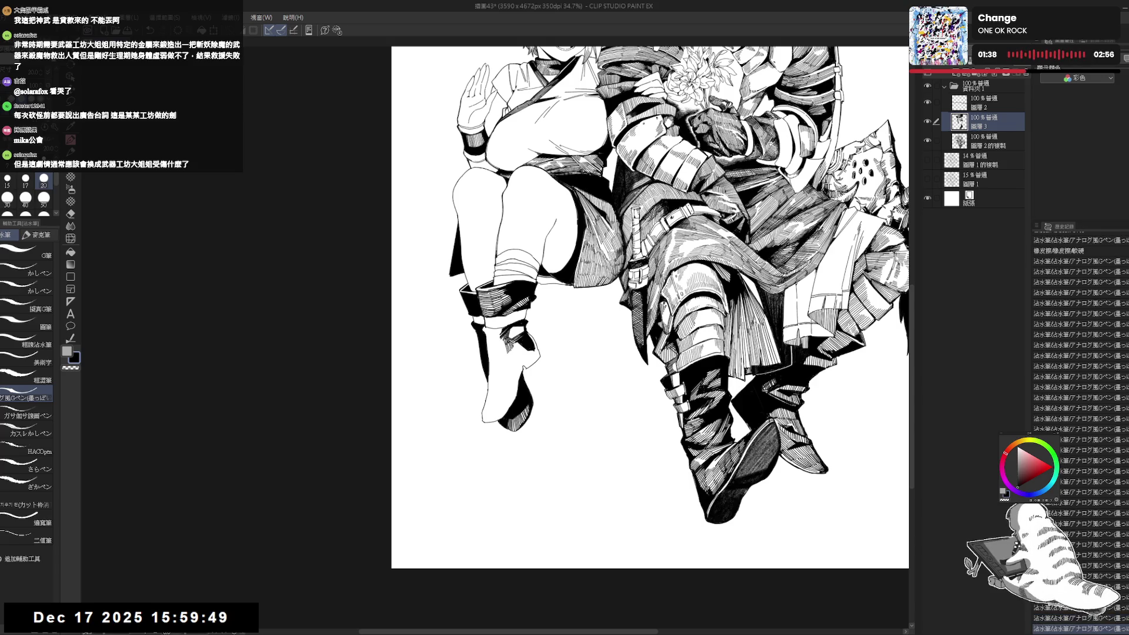
pyautogui.click(507, 470)
pyautogui.press('h')
pyautogui.press('h')
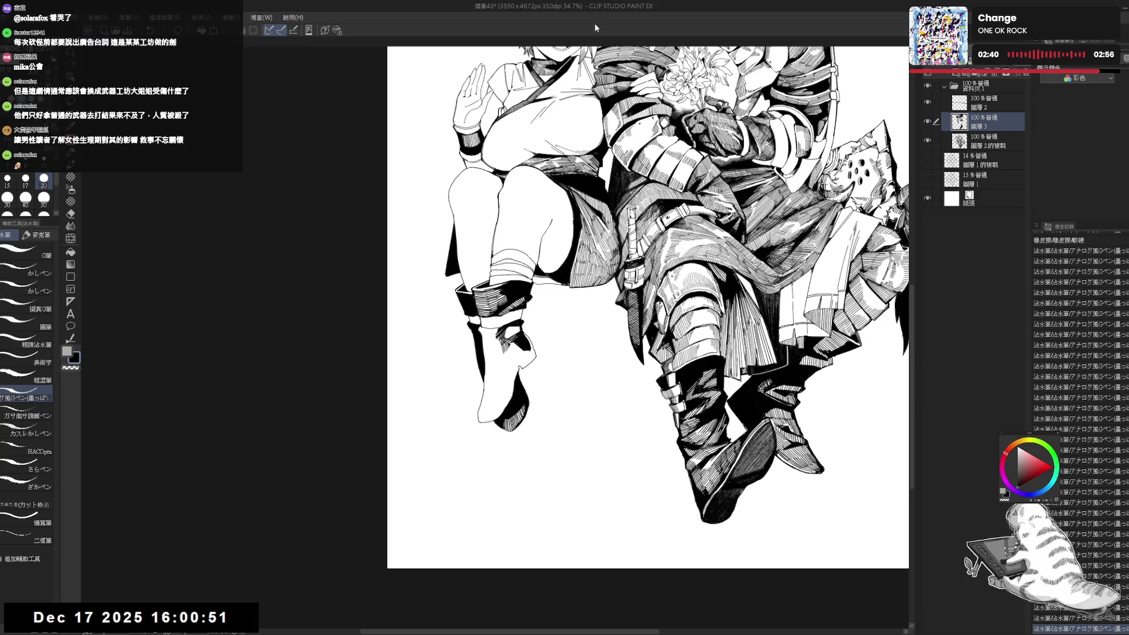
# - Rotate the view counter-clockwise, undo and restore the stroke near the boot, and mirror-check the drawing
pyautogui.press('-')
pyautogui.press('-')
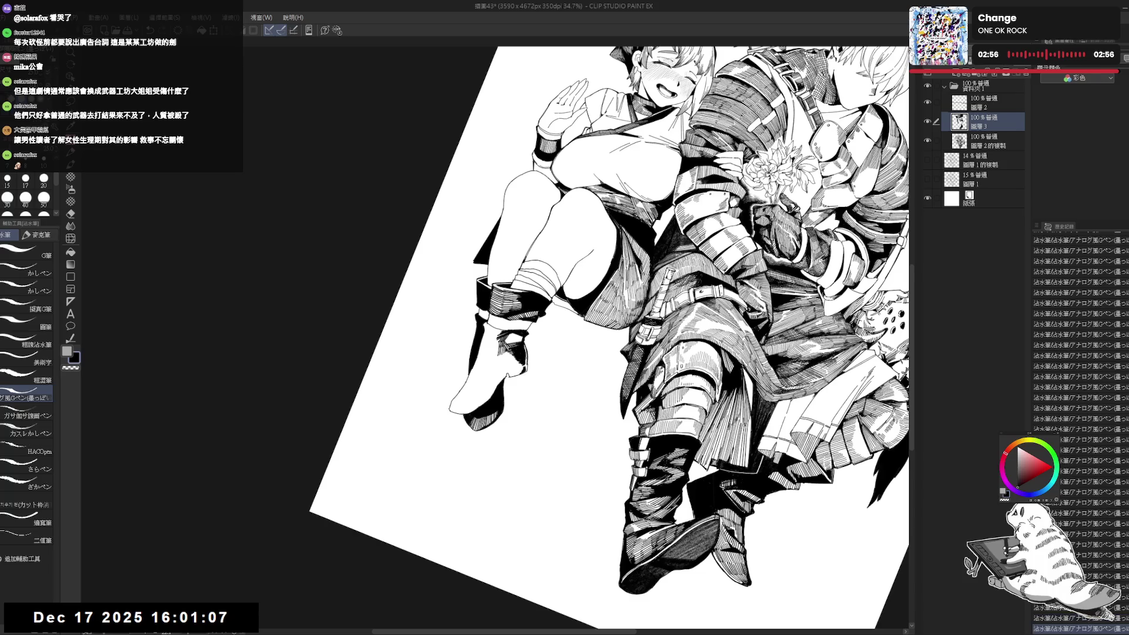
pyautogui.hotkey('ctrl', 'z')
pyautogui.hotkey('ctrl', 'y')
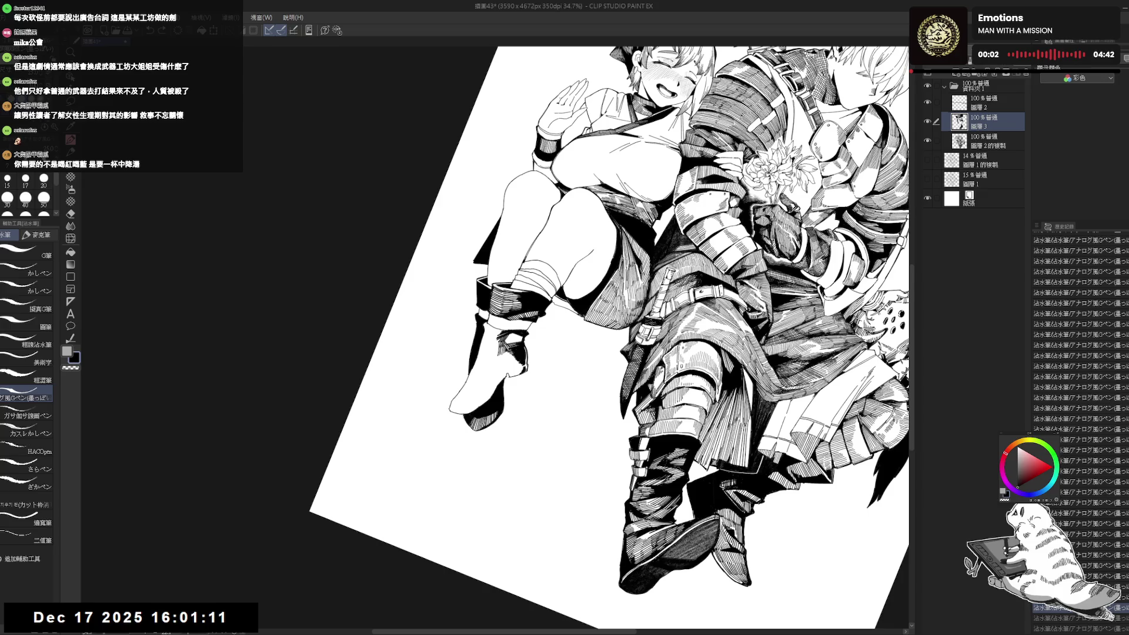
pyautogui.hotkey('ctrl', '@')
pyautogui.press('h')
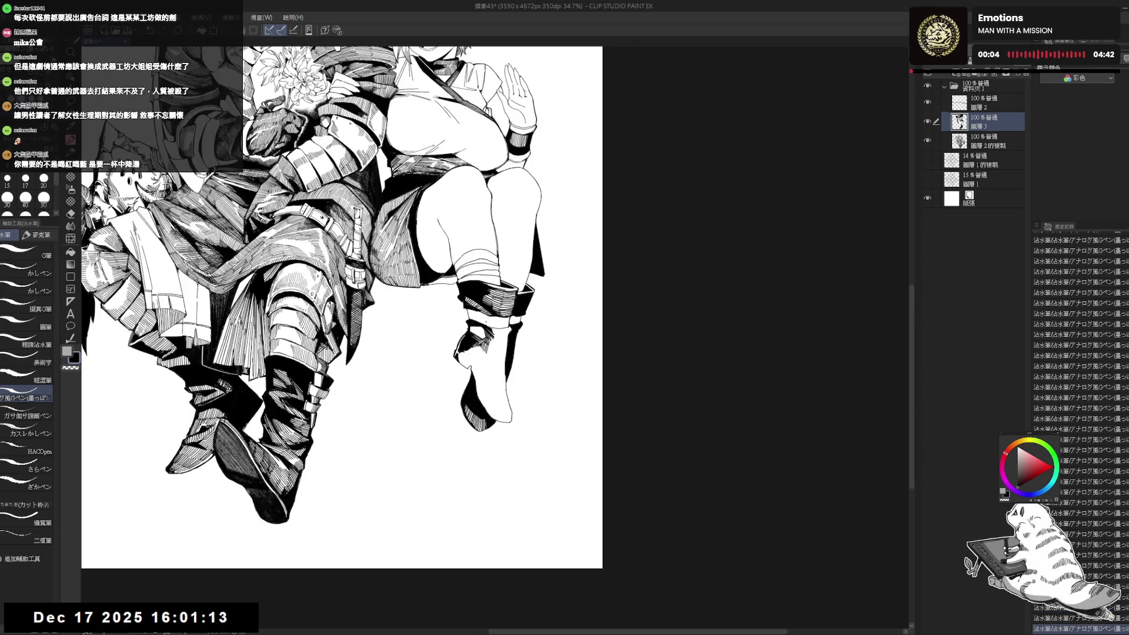
pyautogui.press('h')
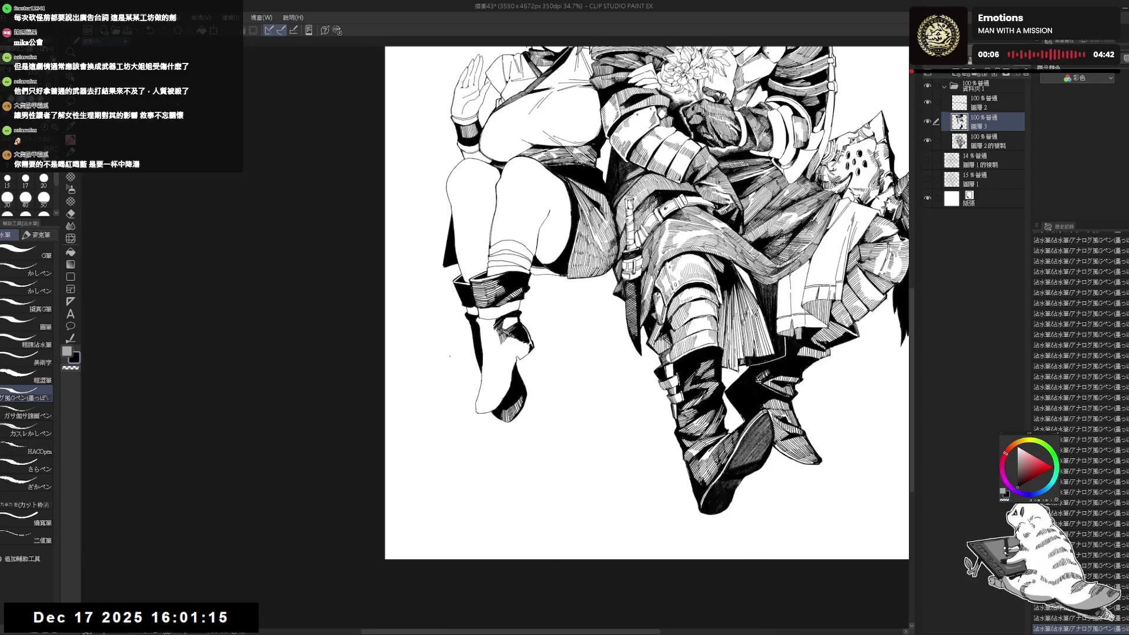
# - Swap between Eraser and G-pen to redraw a small stroke by the boot, with the view tilted, then mirror-checked
pyautogui.press('e')
pyautogui.press('^')
pyautogui.press('^')
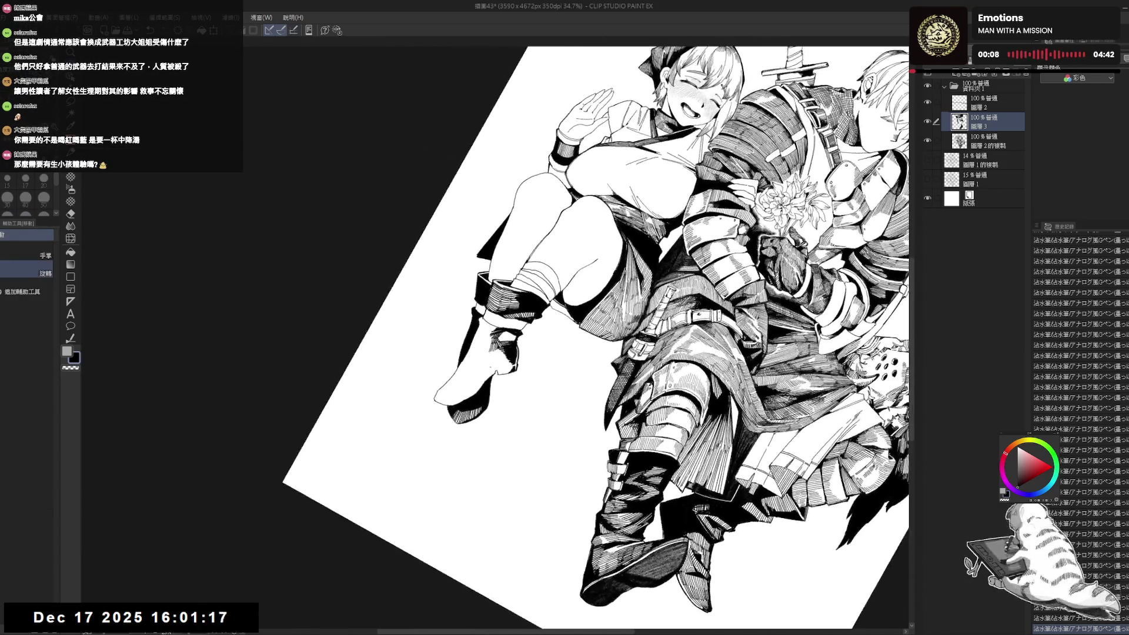
pyautogui.press('p')
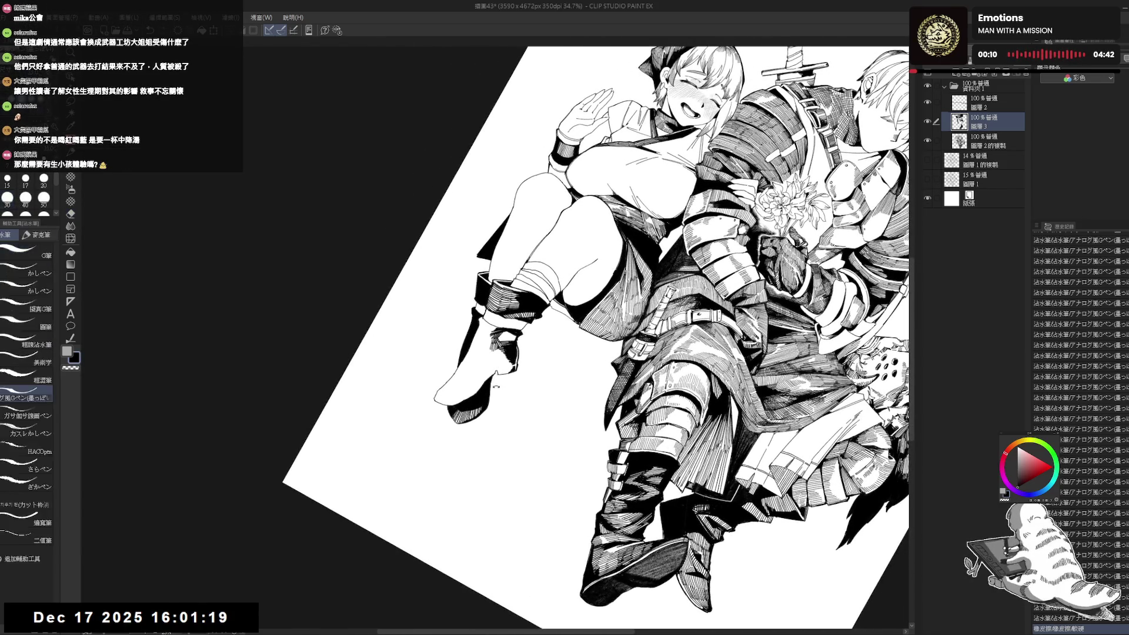
pyautogui.press('-')
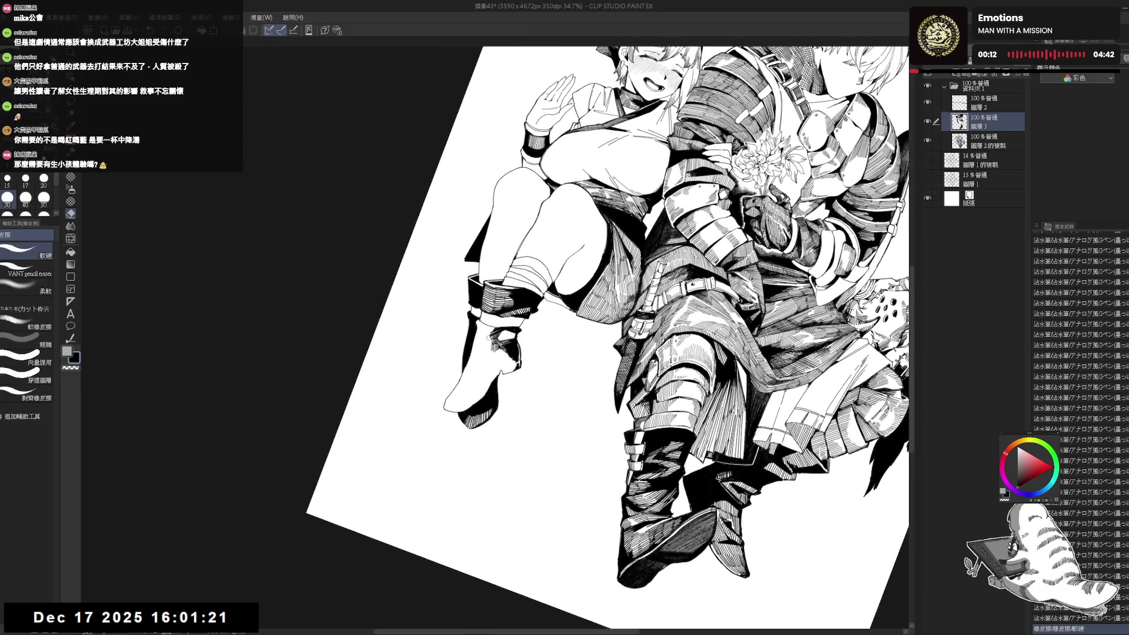
pyautogui.press('^')
pyautogui.press('^')
pyautogui.press('^')
pyautogui.hotkey('ctrl', 'z')
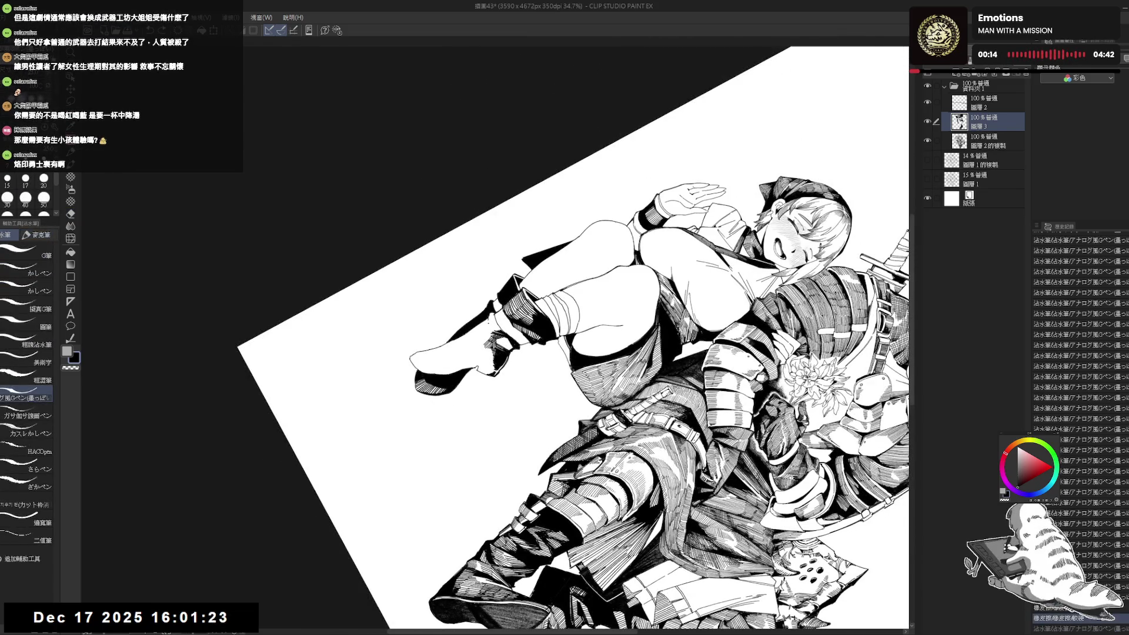
pyautogui.moveTo(488, 320); pyautogui.dragTo(500, 333)
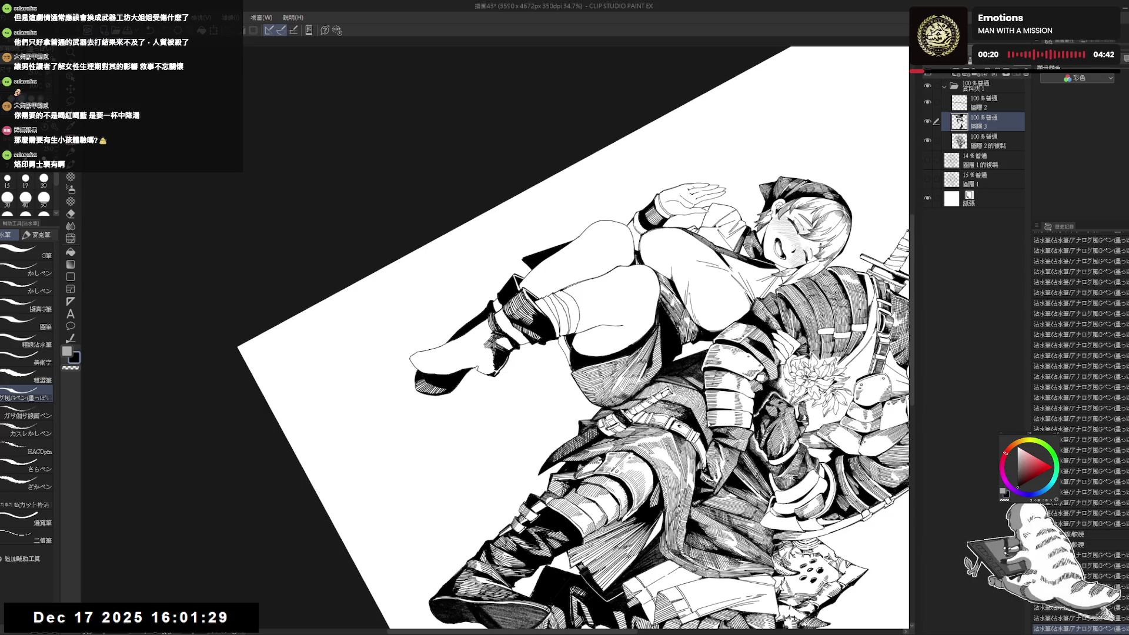
pyautogui.hotkey('ctrl', '@')
pyautogui.press('h')
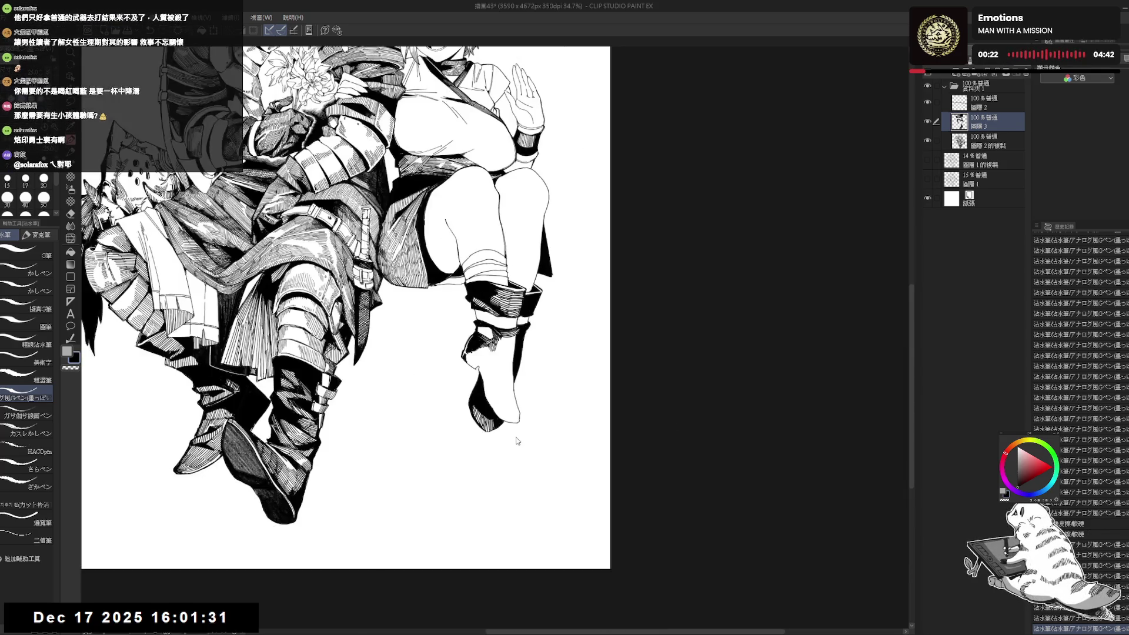
pyautogui.press('h')
pyautogui.press('-')
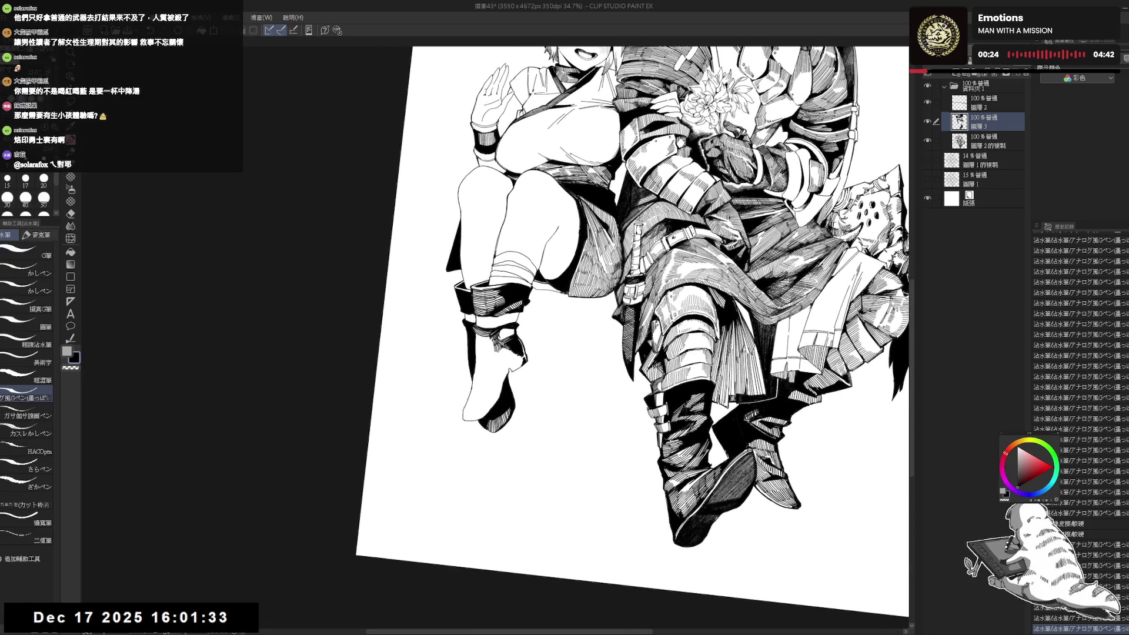
# - At brush size 17, ink fine detail strokes on the girl's boot and cuff, then set the view upright
pyautogui.press('[')
pyautogui.click(494, 324)
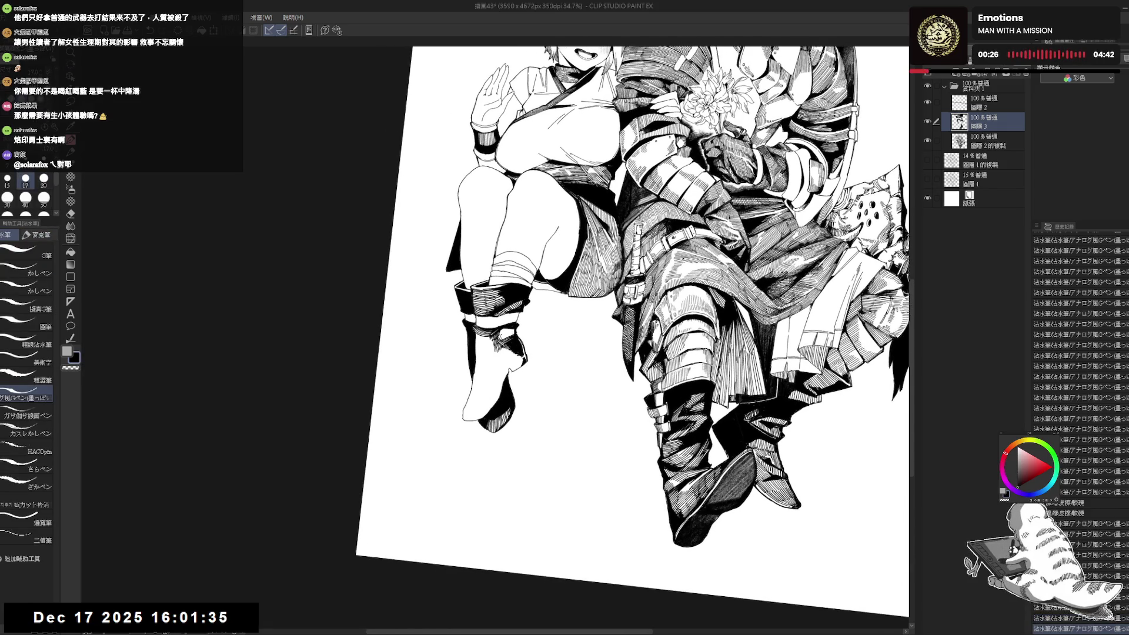
pyautogui.click(494, 324)
pyautogui.click(494, 325)
pyautogui.click(494, 324)
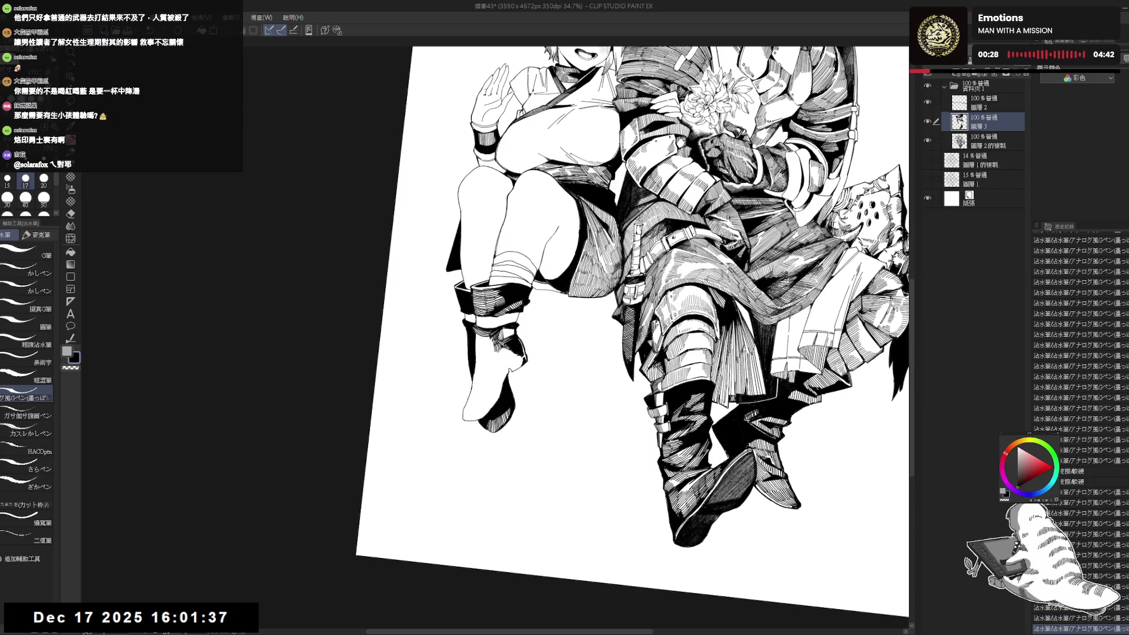
pyautogui.click(494, 325)
pyautogui.click(508, 332)
pyautogui.click(509, 331)
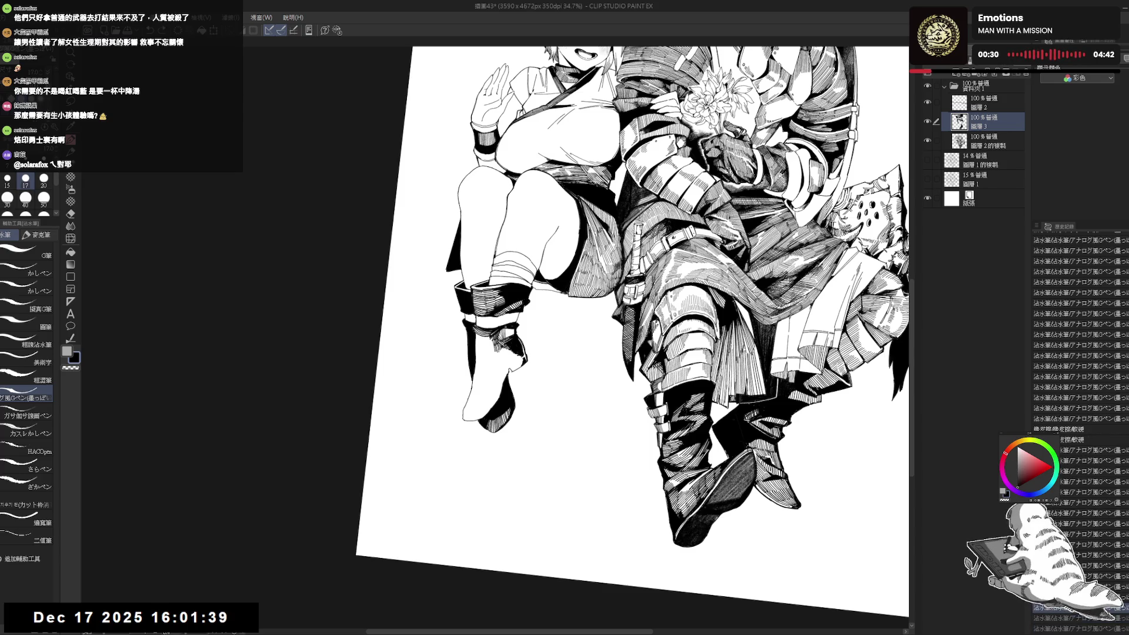
pyautogui.click(509, 332)
pyautogui.click(509, 332)
pyautogui.click(508, 332)
pyautogui.click(508, 331)
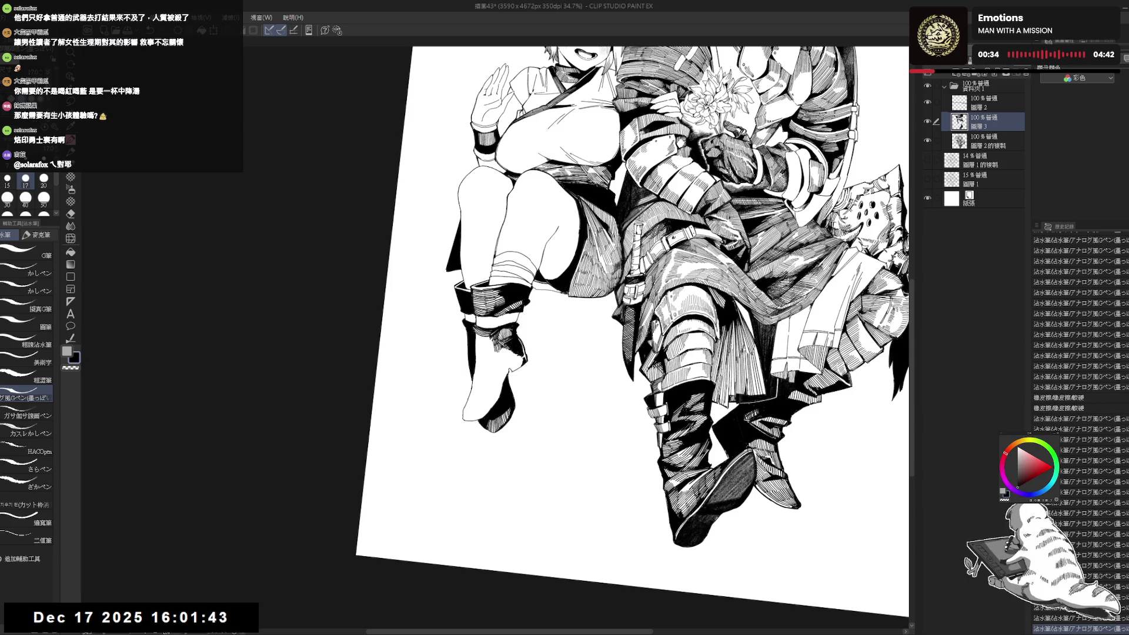
pyautogui.hotkey('ctrl', '@')
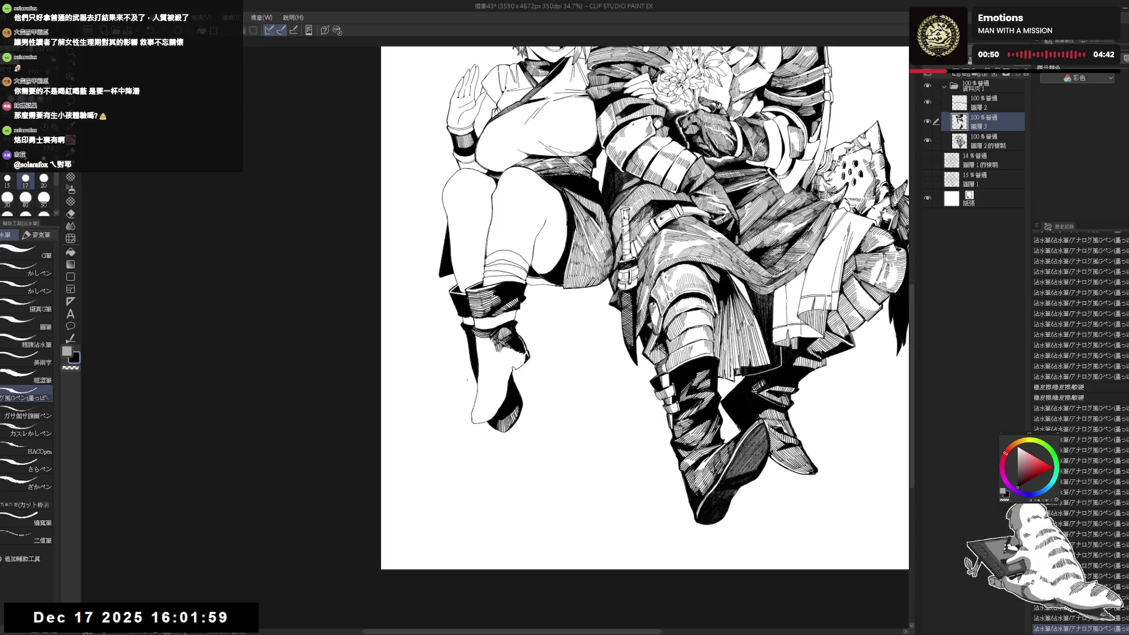
# - Zoom and tilt toward the boot, ink small strokes along its edge, then straighten and mirror-check
pyautogui.hotkey('shift', 'space')
pyautogui.moveTo(537, 471)
pyautogui.mouseDown()
pyautogui.moveTo(454, 438)
pyautogui.moveTo(462, 447)
pyautogui.moveTo(471, 376)
pyautogui.mouseUp()
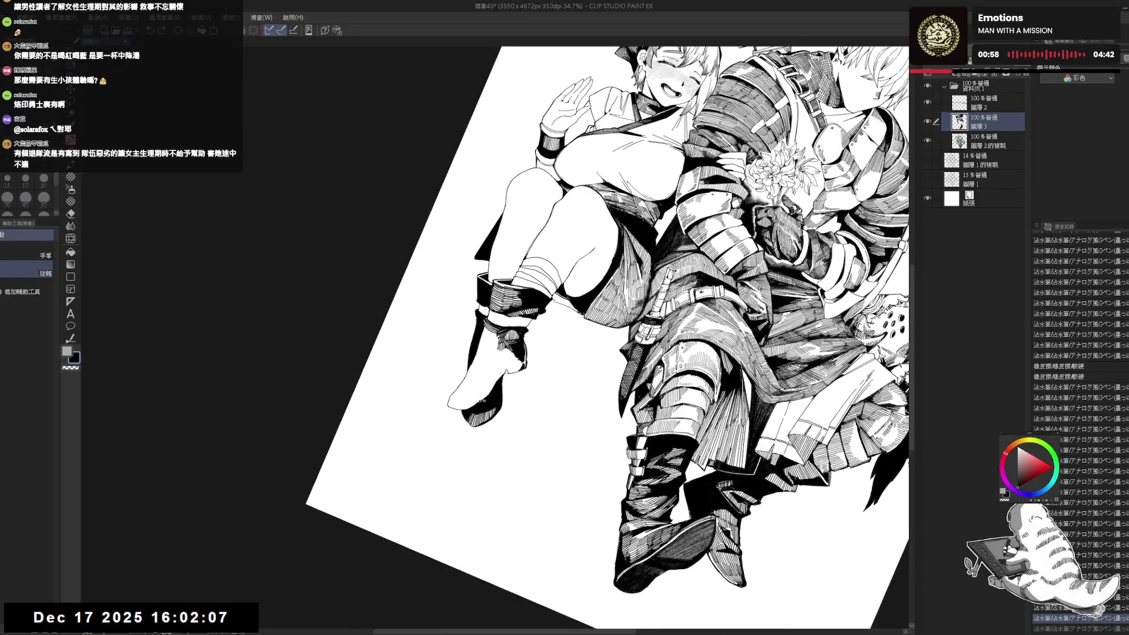
pyautogui.moveTo(489, 330); pyautogui.dragTo(493, 311)
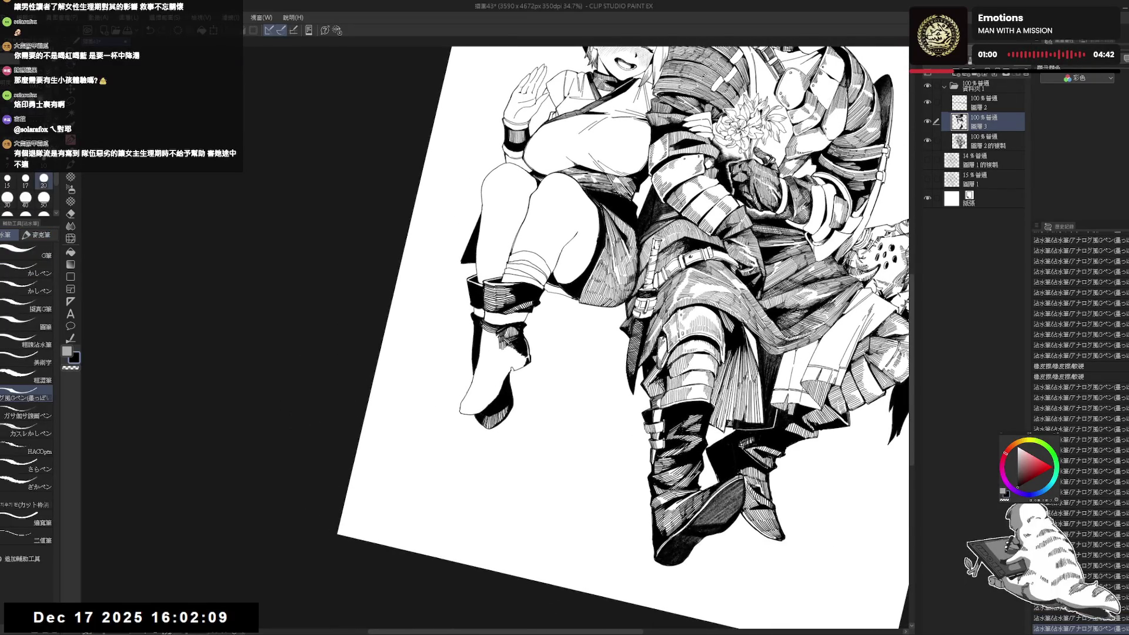
pyautogui.moveTo(482, 337); pyautogui.dragTo(482, 371)
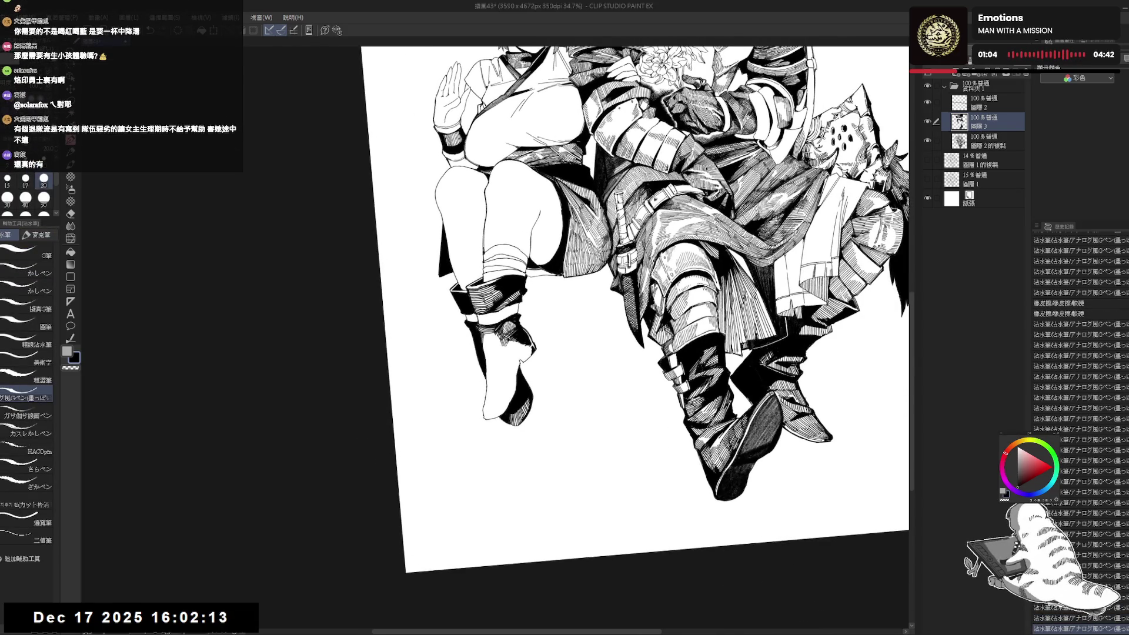
pyautogui.moveTo(485, 333); pyautogui.dragTo(482, 352)
pyautogui.hotkey('ctrl', '@')
pyautogui.press('h')
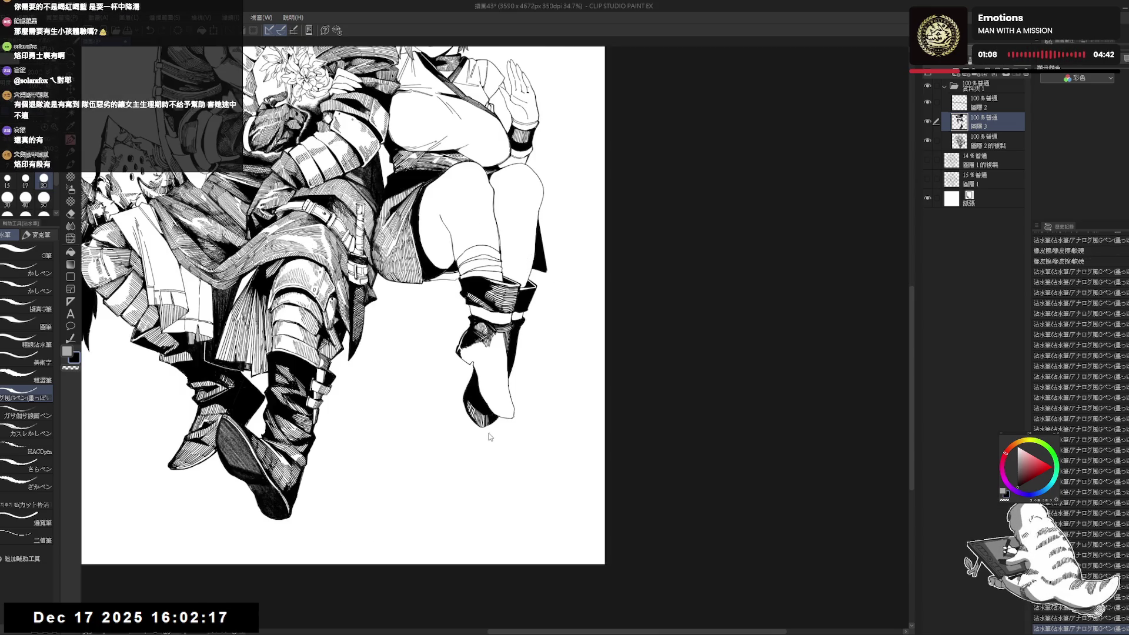
pyautogui.press('h')
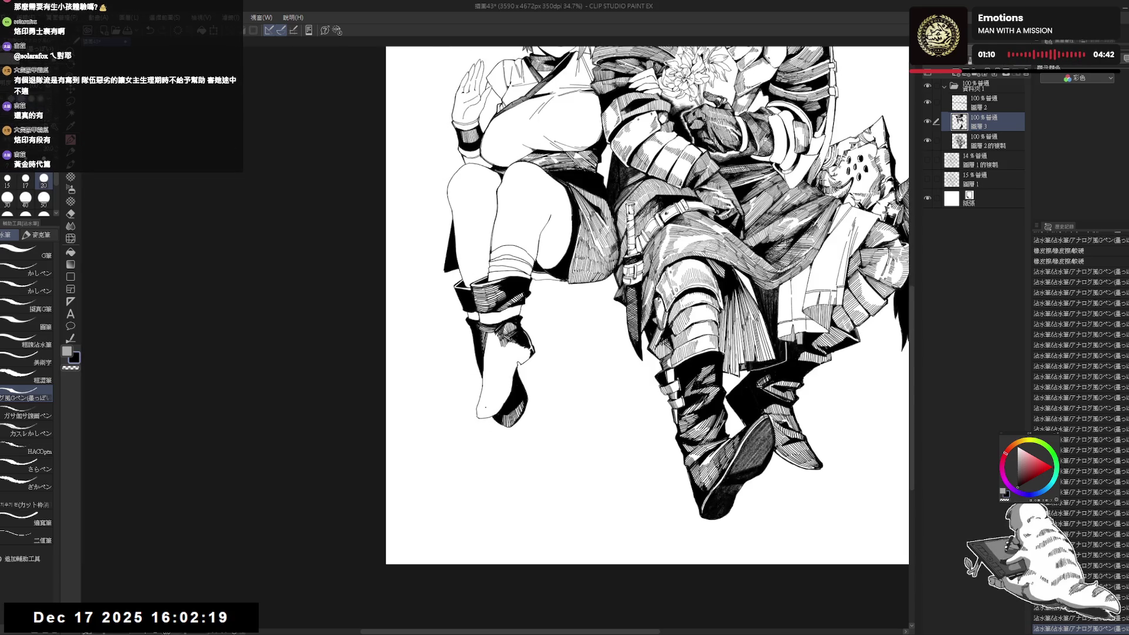
# - Tilt the view a few degrees and ink a short G-pen stroke on the girl's left boot
pyautogui.press('r')
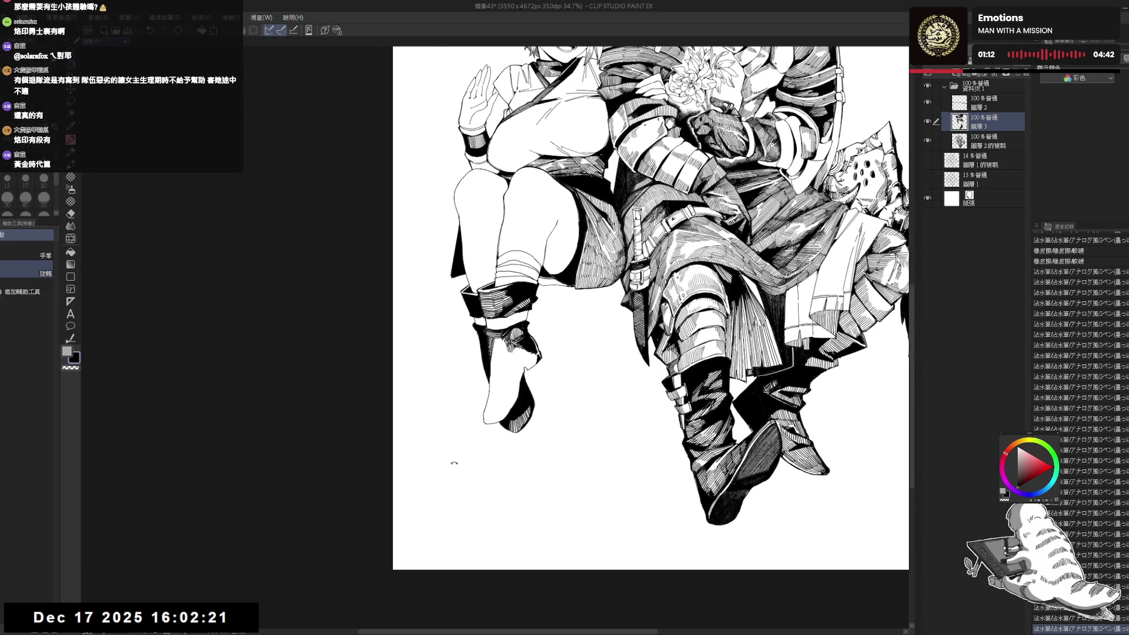
pyautogui.moveTo(449, 459); pyautogui.dragTo(455, 472)
pyautogui.press('p')
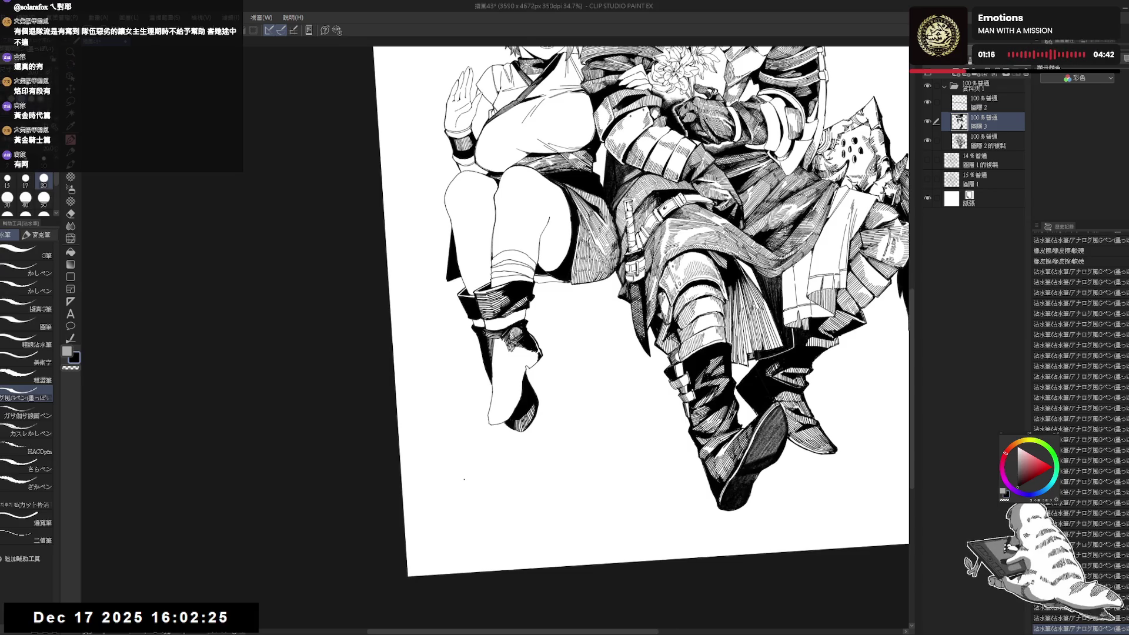
pyautogui.moveTo(480, 385)
pyautogui.mouseDown()
pyautogui.moveTo(464, 371)
pyautogui.moveTo(488, 350)
pyautogui.mouseUp()
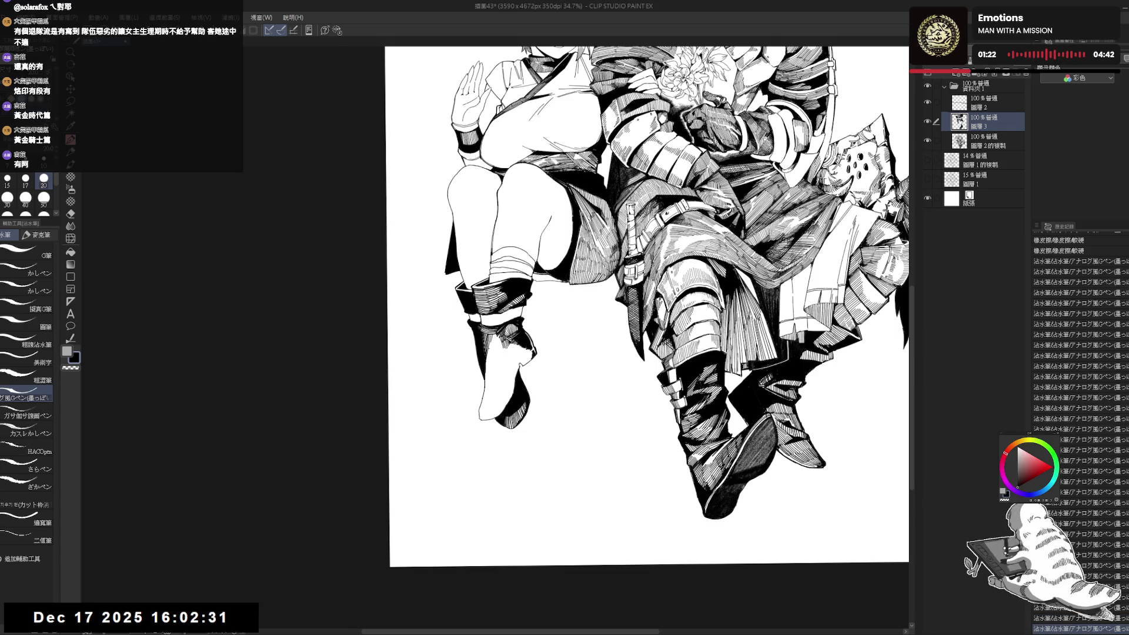
pyautogui.moveTo(491, 338); pyautogui.dragTo(494, 355)
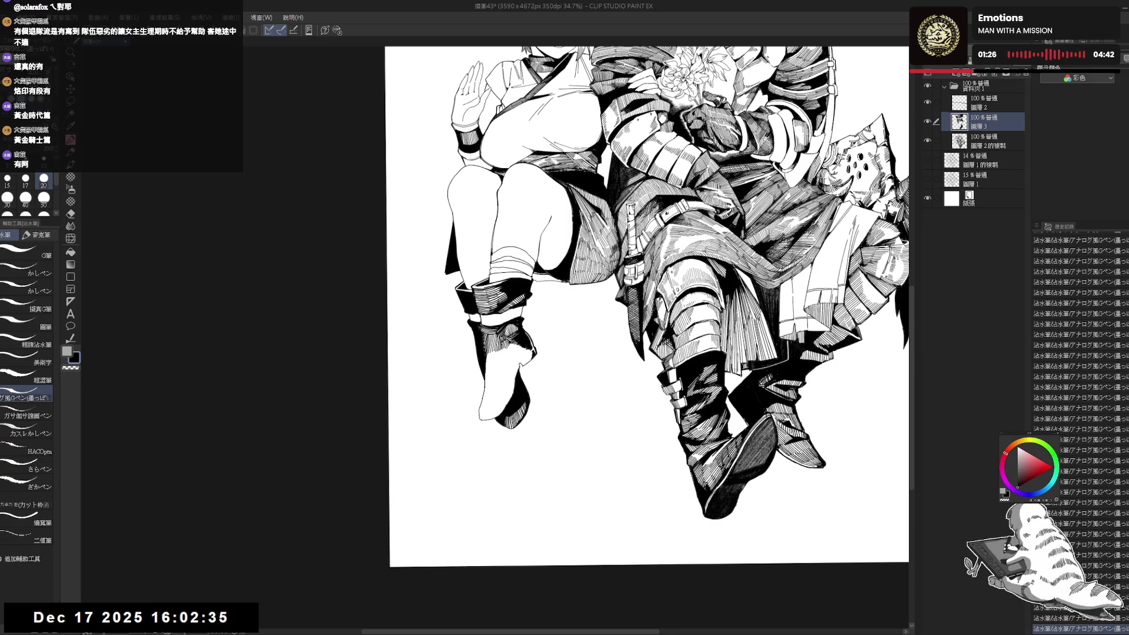
pyautogui.moveTo(646, 294)
pyautogui.mouseDown()
pyautogui.moveTo(612, 329)
pyautogui.moveTo(647, 294)
pyautogui.mouseUp()
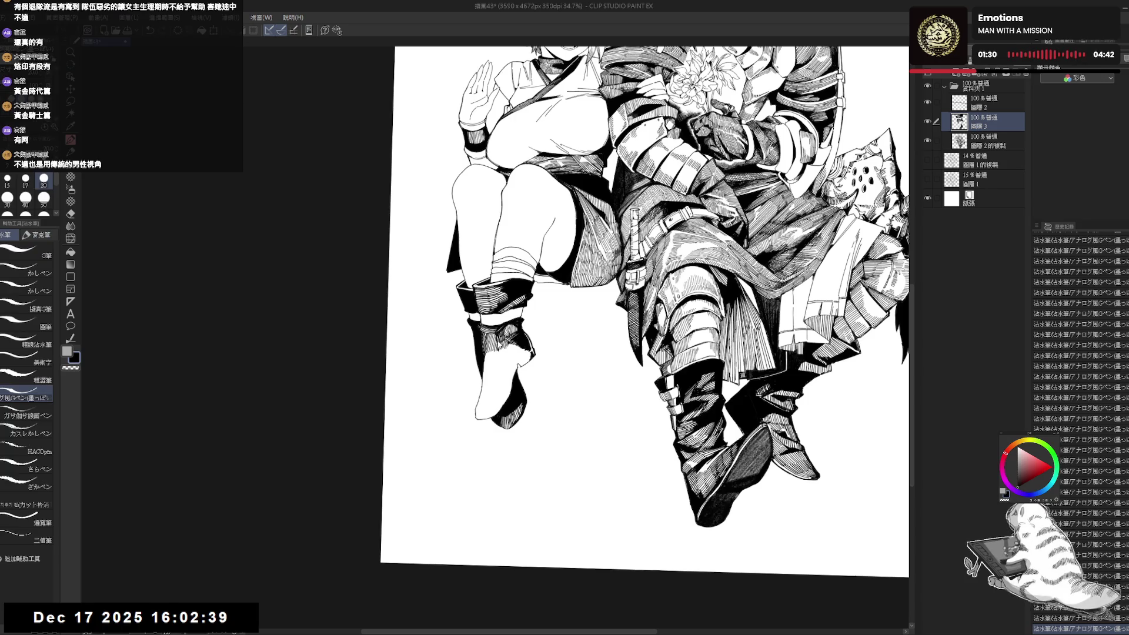
# - With the Eraser selected, undo several hatching strokes near the girl's foot and rotate the view about 30°
pyautogui.press('e')
pyautogui.hotkey('ctrl', 'z')
pyautogui.hotkey('ctrl', 'z')
pyautogui.hotkey('ctrl', 'z')
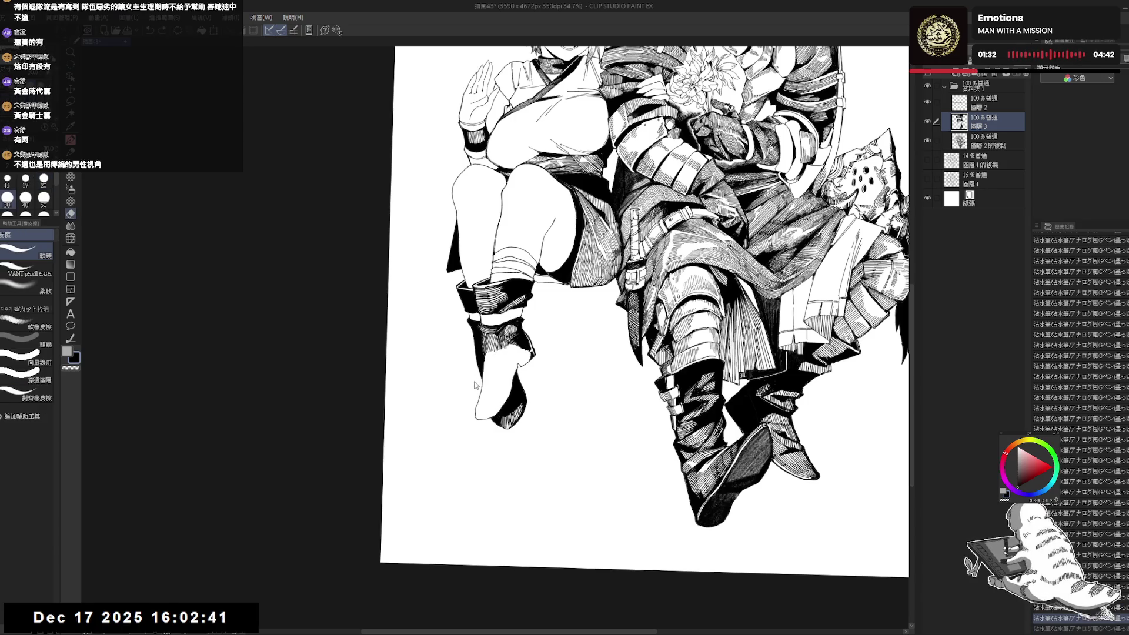
pyautogui.hotkey('ctrl', 'z')
pyautogui.hotkey('ctrl', 'z')
pyautogui.hotkey('ctrl', 'z')
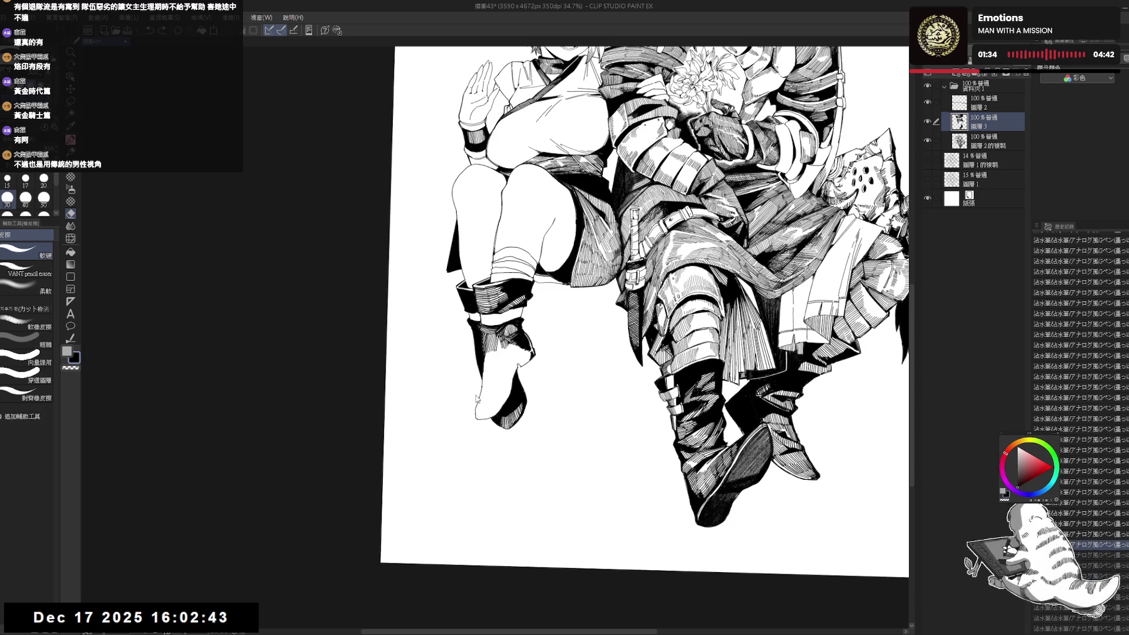
pyautogui.hotkey('ctrl', 'z')
pyautogui.hotkey('ctrl', 'z')
pyautogui.hotkey('ctrl', 'z')
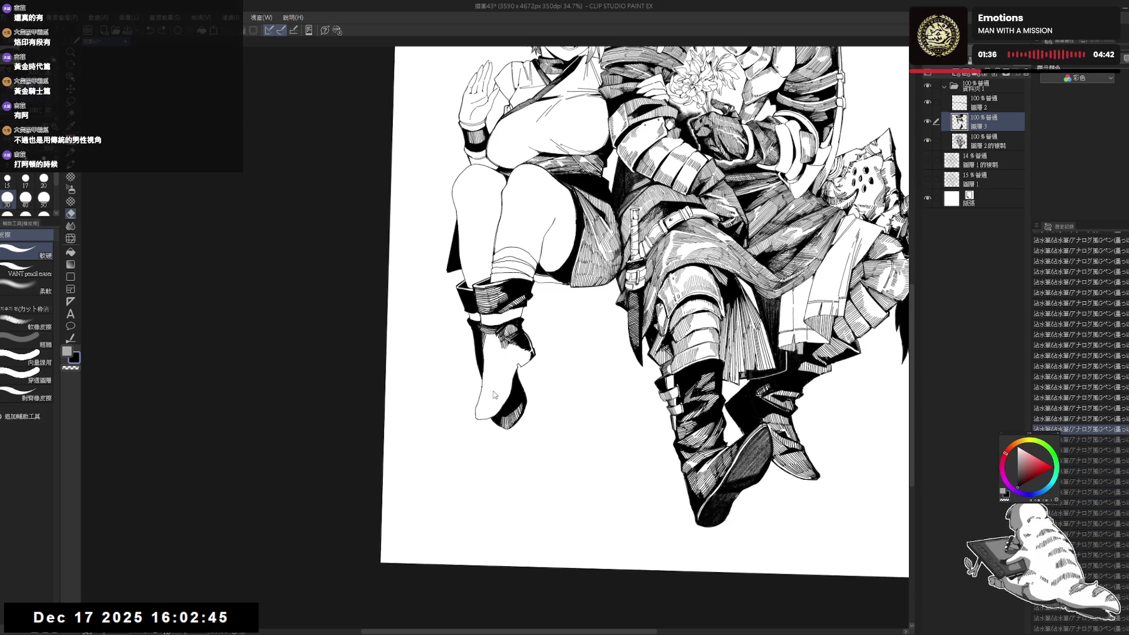
pyautogui.press('r')
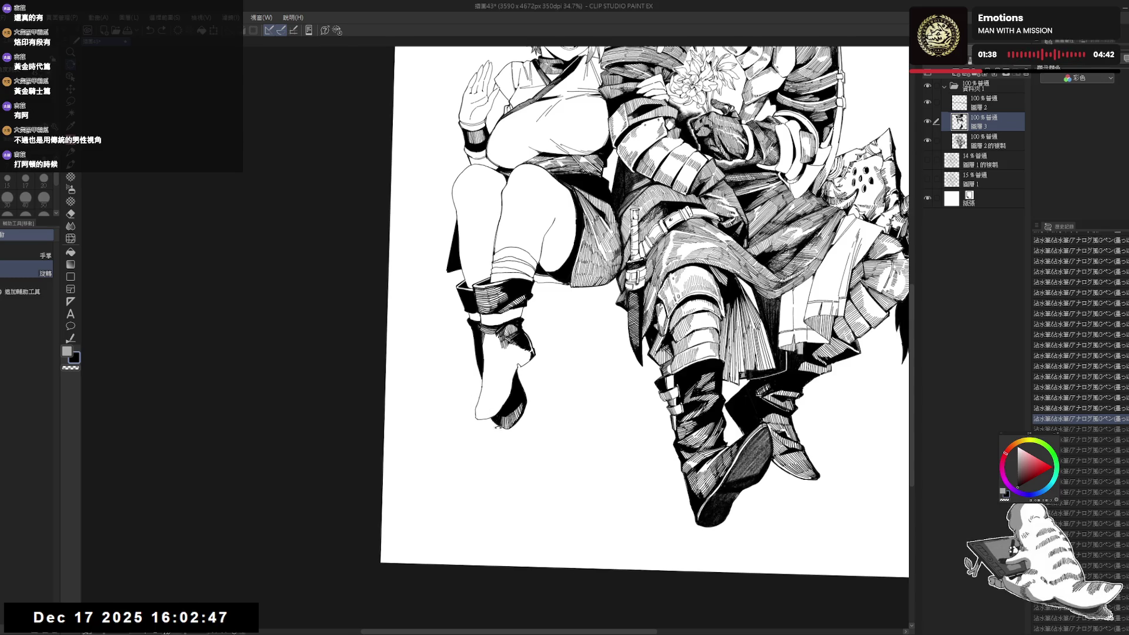
pyautogui.moveTo(577, 412)
pyautogui.mouseDown()
pyautogui.moveTo(641, 435)
pyautogui.moveTo(705, 424)
pyautogui.mouseUp()
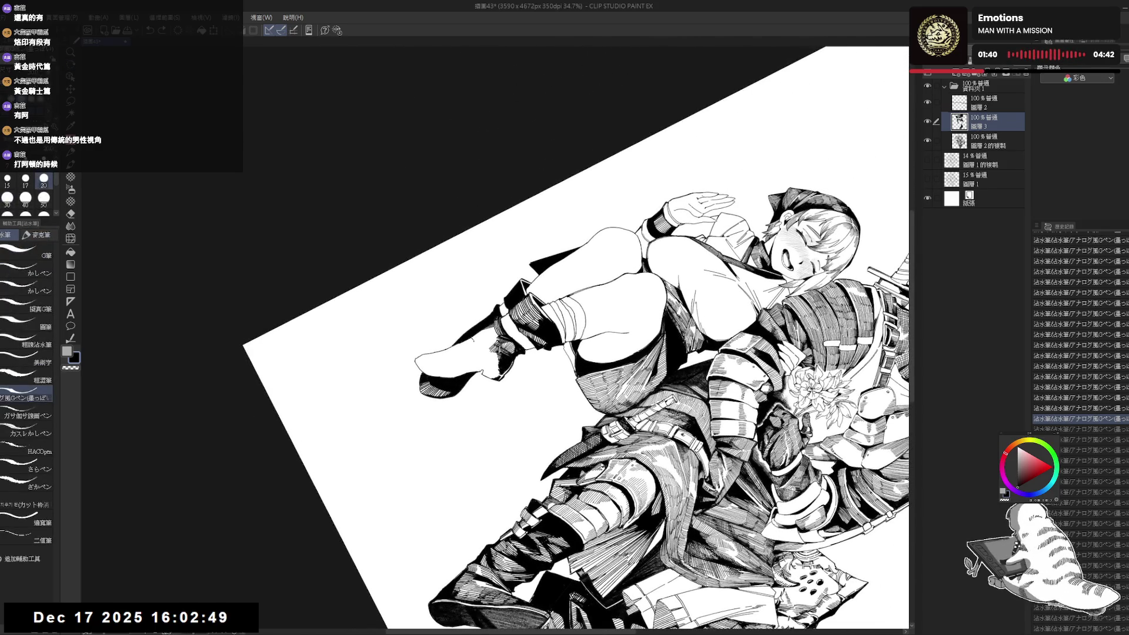
# - Redo the foot strokes, shrink the brush to 17, and return to the inking pen with an upright view
pyautogui.hotkey('ctrl', 'y')
pyautogui.hotkey('ctrl', 'y')
pyautogui.hotkey('ctrl', 'y')
pyautogui.hotkey('ctrl', 'y')
pyautogui.hotkey('ctrl', 'y')
pyautogui.hotkey('ctrl', 'y')
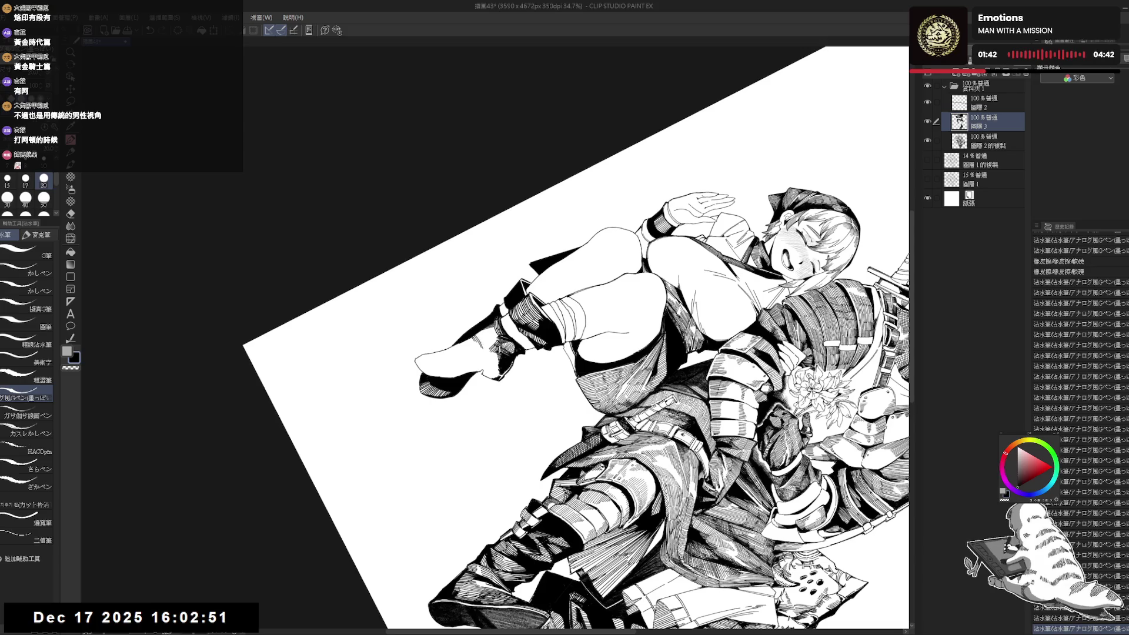
pyautogui.hotkey('ctrl', 'y')
pyautogui.hotkey('ctrl', 'y')
pyautogui.hotkey('ctrl', 'y')
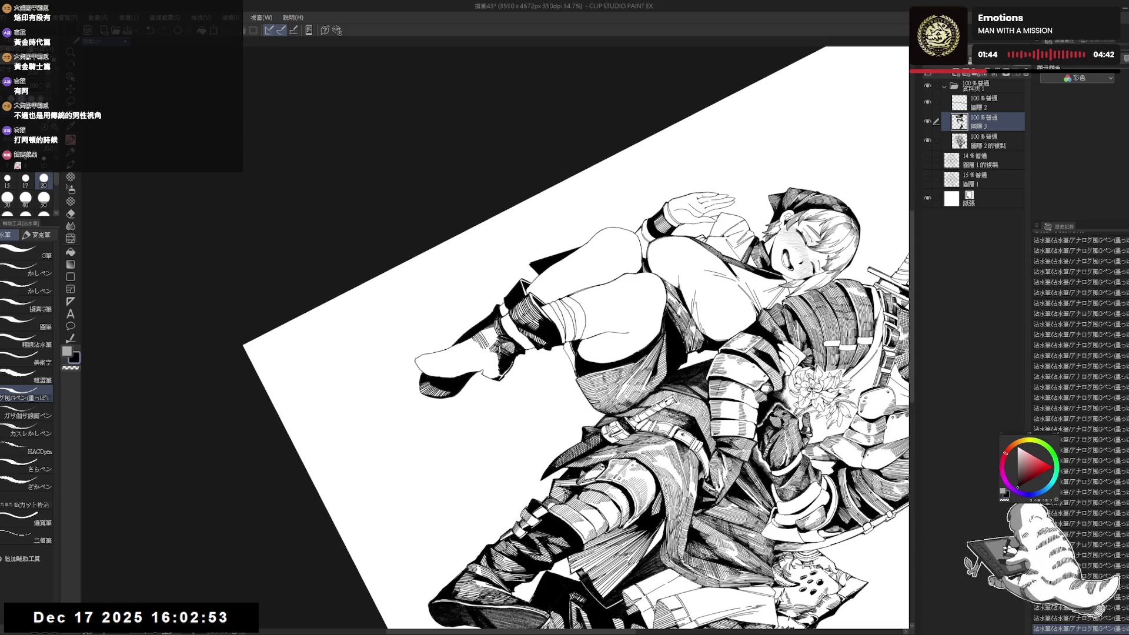
pyautogui.press('[')
pyautogui.press('[')
pyautogui.hotkey('ctrl', 'z')
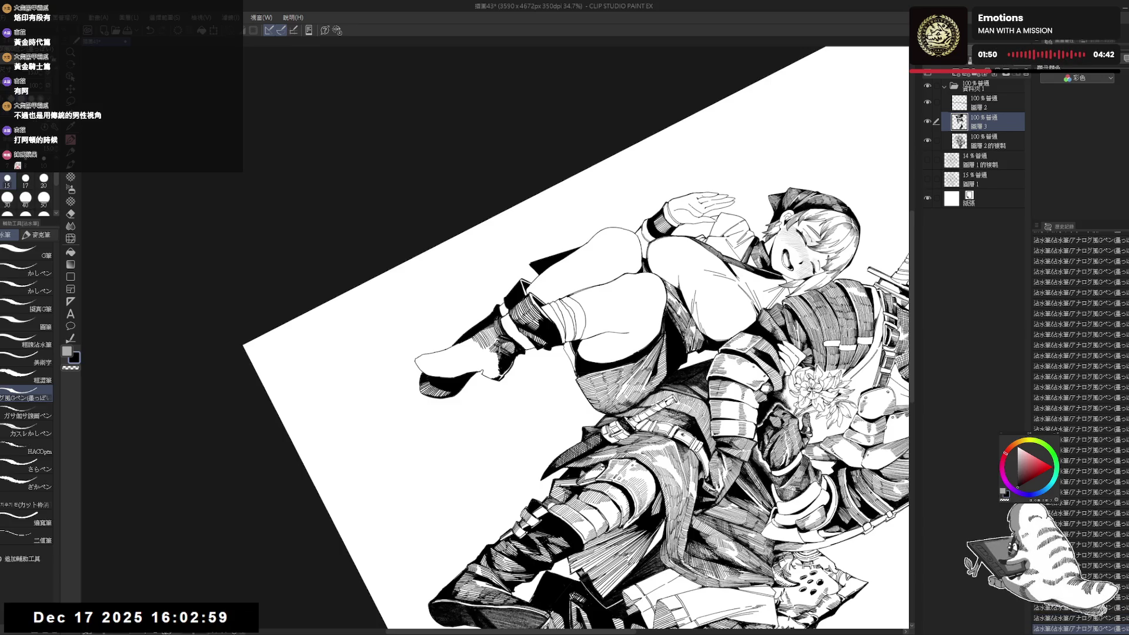
pyautogui.hotkey('ctrl', '@')
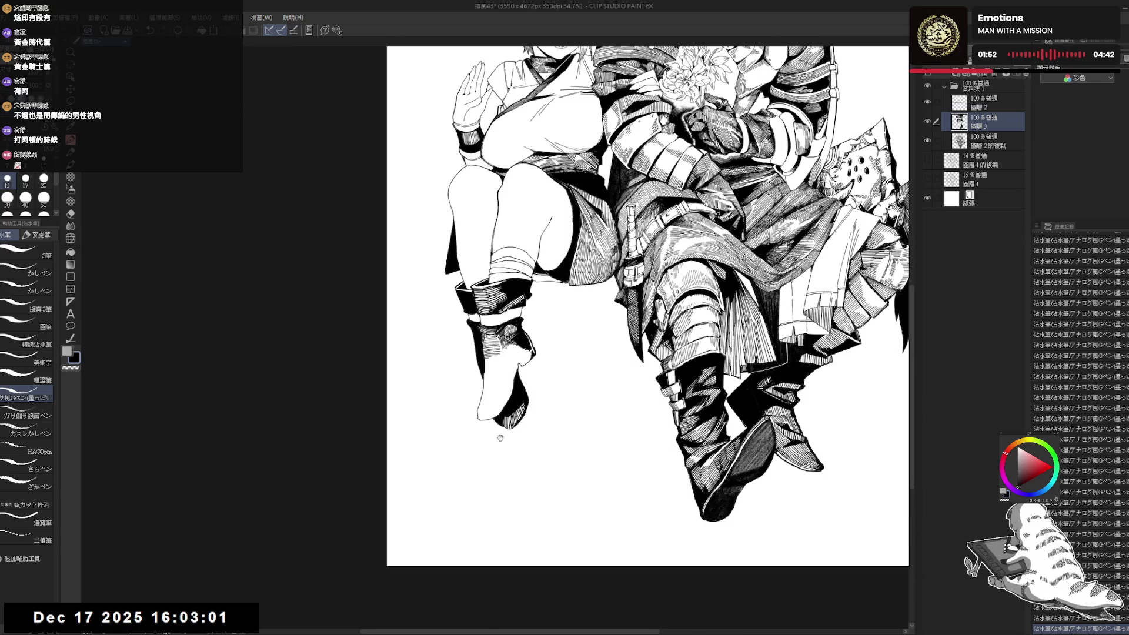
pyautogui.press('r')
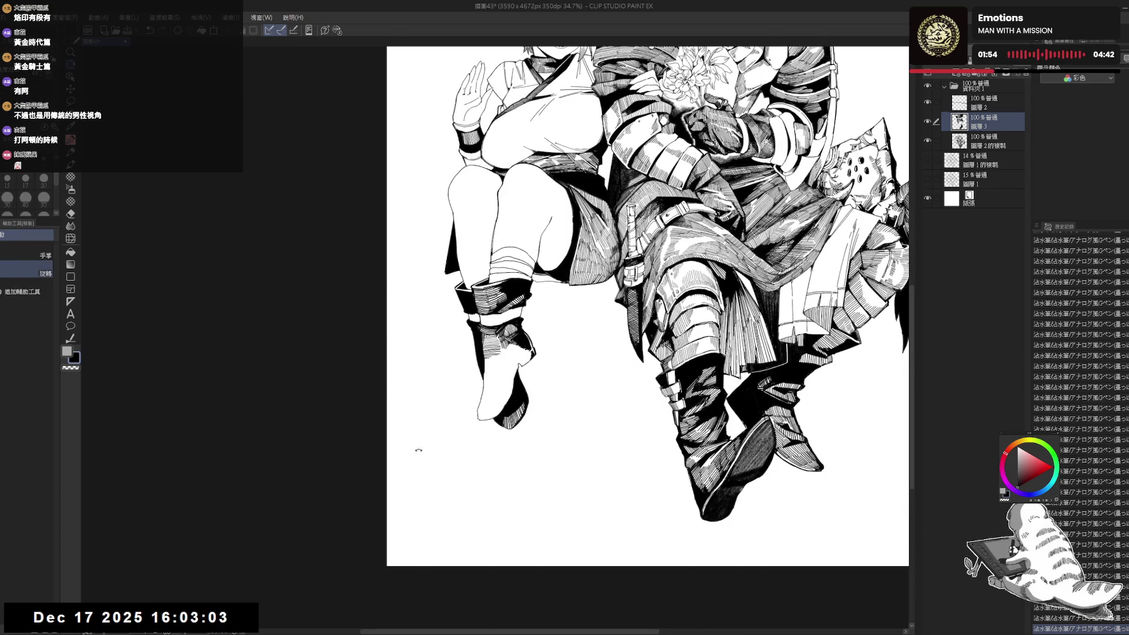
pyautogui.moveTo(416, 454); pyautogui.dragTo(439, 472)
pyautogui.press('p')
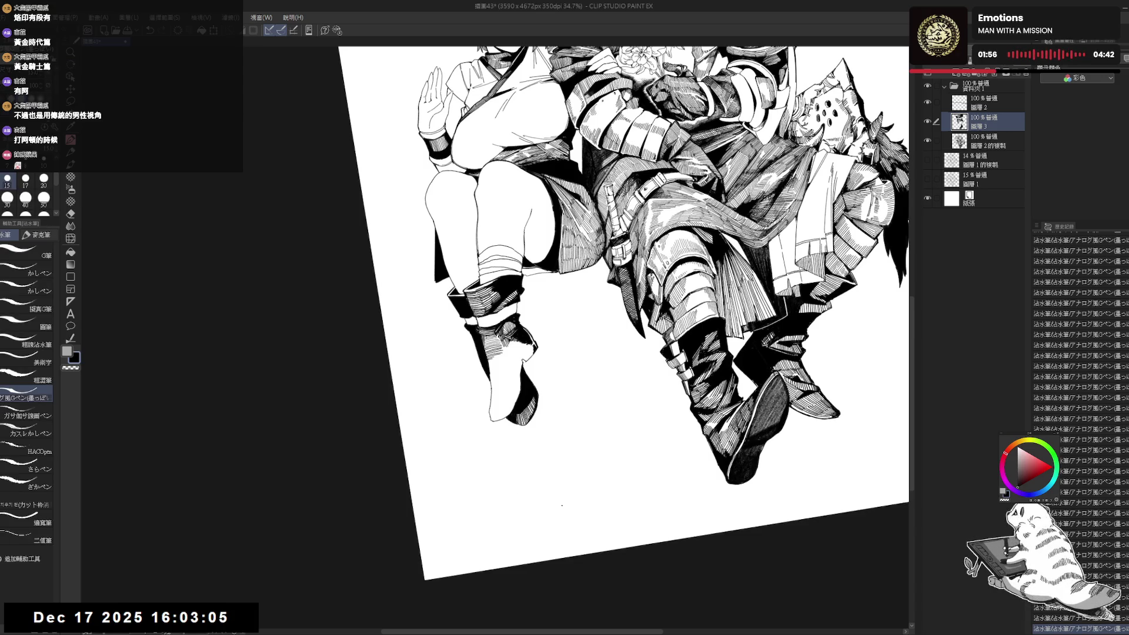
pyautogui.hotkey('ctrl', '@')
# - Rotate the page so the figures lie diagonally, set the G-pen to size 17, then reset it upright
pyautogui.press('r')
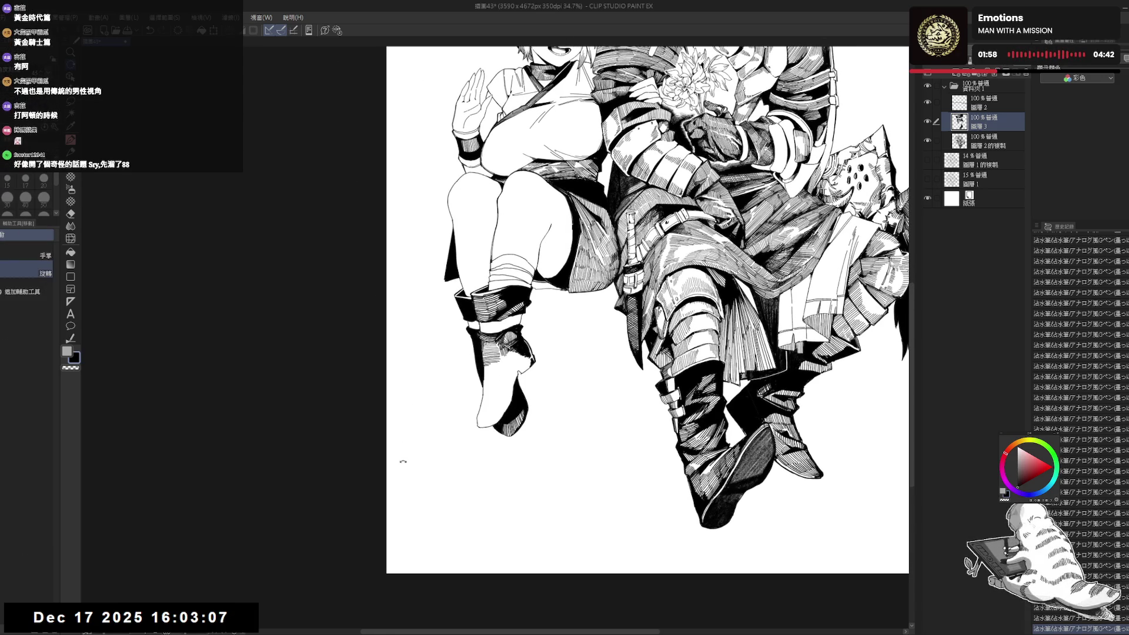
pyautogui.moveTo(419, 464); pyautogui.dragTo(457, 327)
pyautogui.press('p')
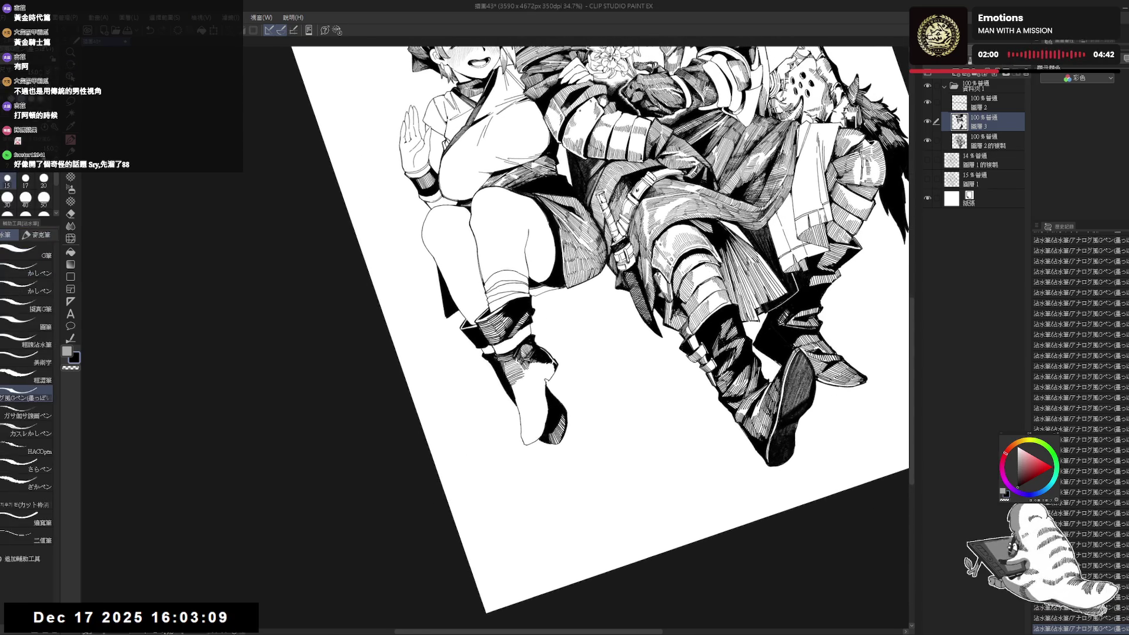
pyautogui.press('r')
pyautogui.moveTo(529, 352); pyautogui.dragTo(459, 247)
pyautogui.press('p')
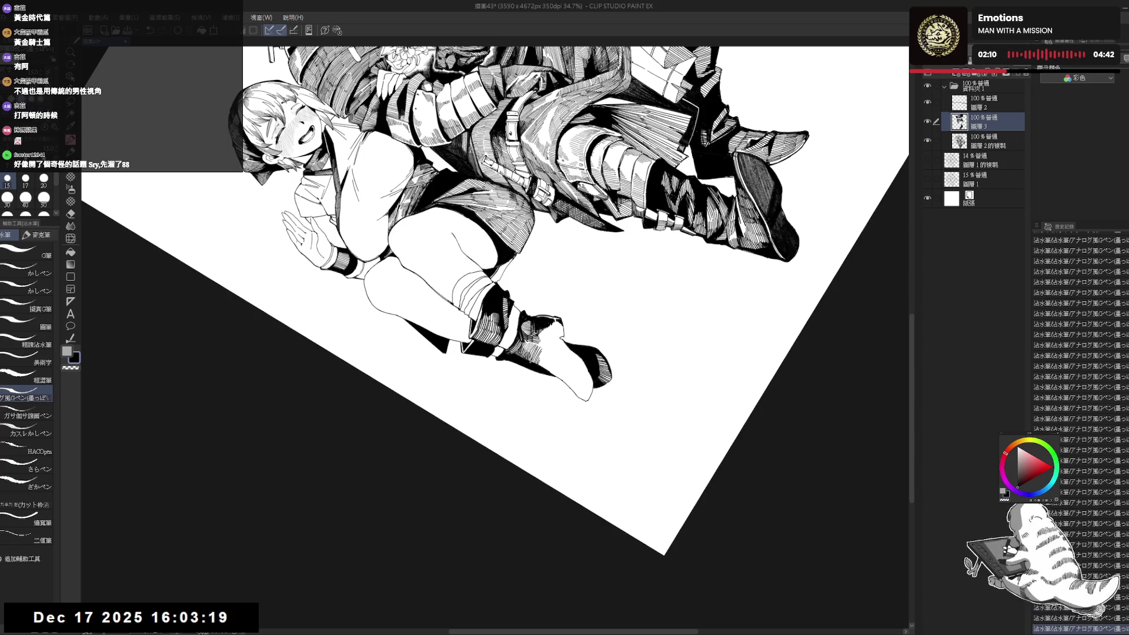
pyautogui.press(']')
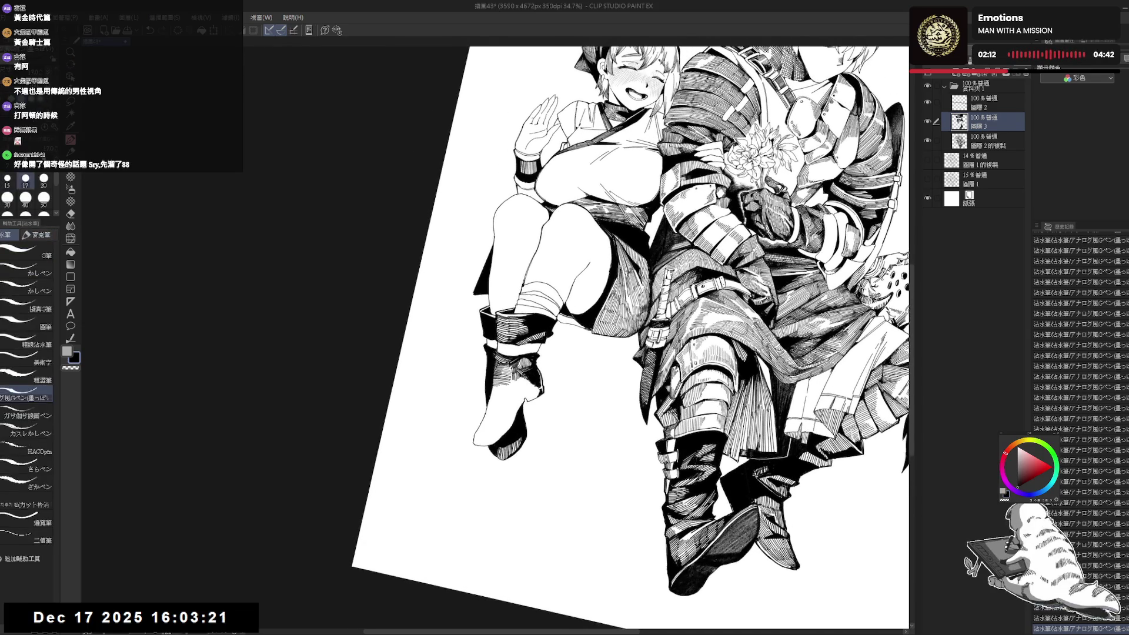
pyautogui.hotkey('ctrl', '@')
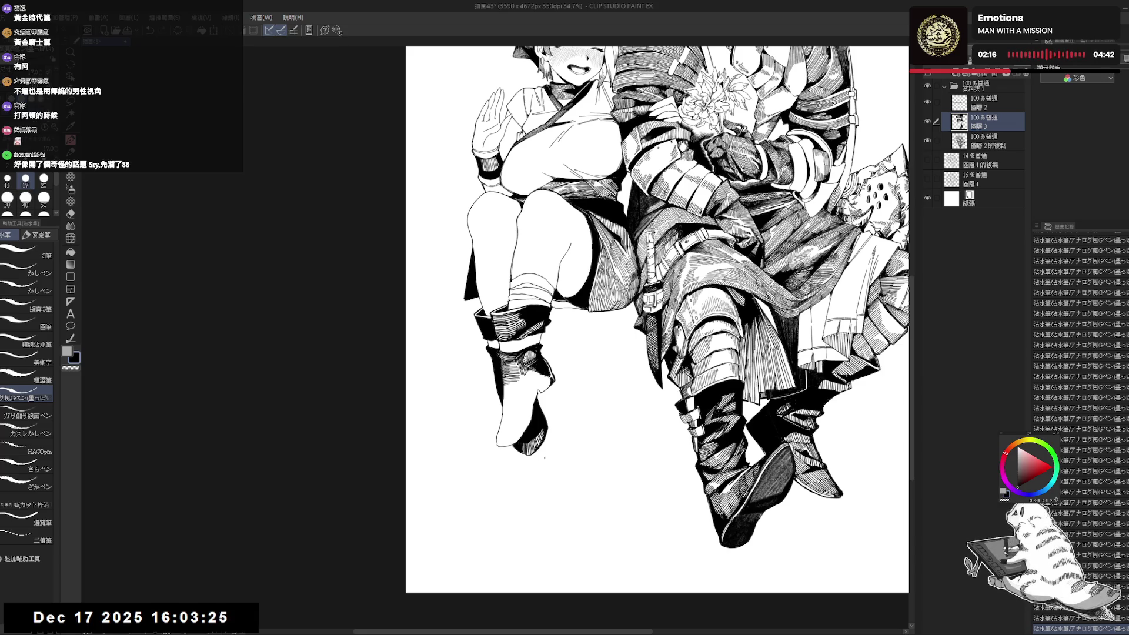
# - Touch up the boot hatching with Eraser and G-pen, undoing two small strokes near the boot
pyautogui.press('e')
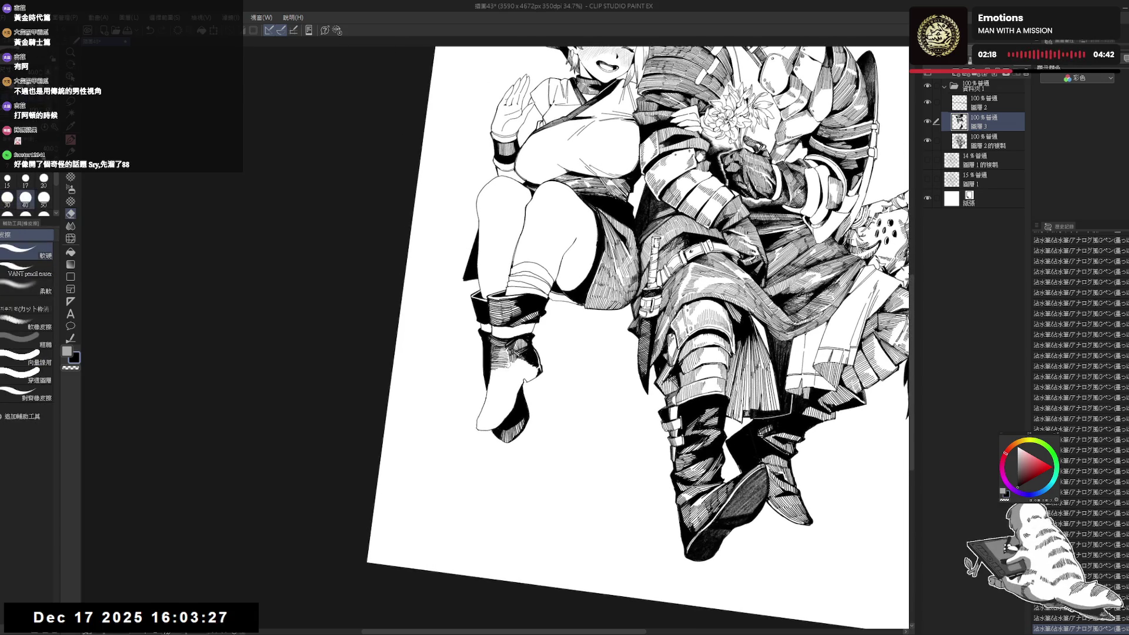
pyautogui.press('r')
pyautogui.moveTo(507, 371)
pyautogui.mouseDown()
pyautogui.moveTo(405, 400)
pyautogui.moveTo(447, 330)
pyautogui.mouseUp()
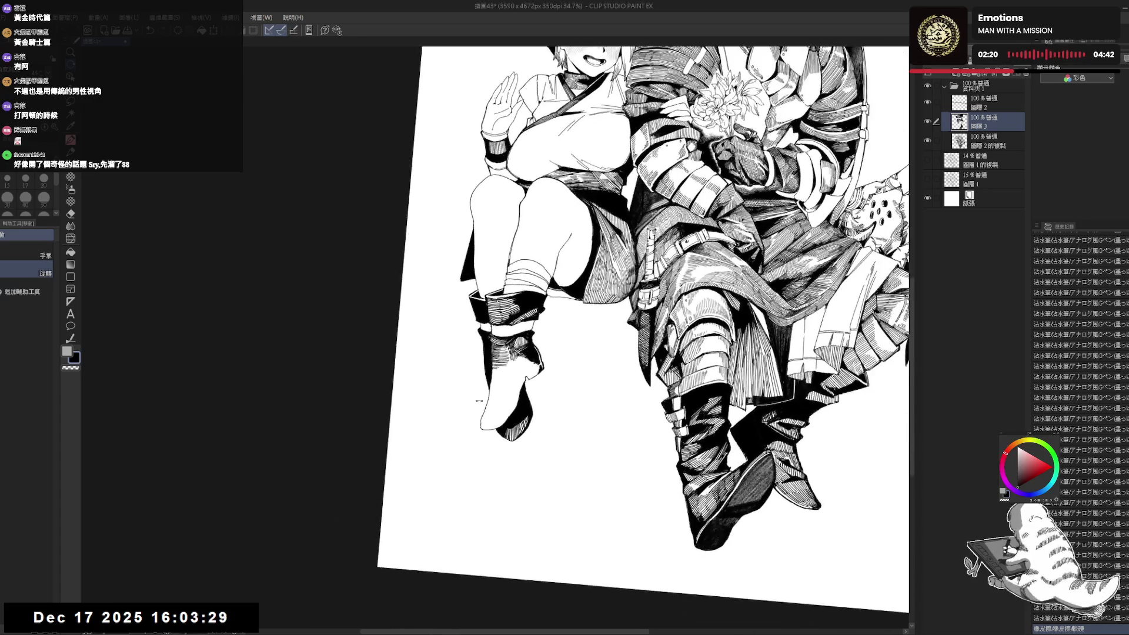
pyautogui.press('p')
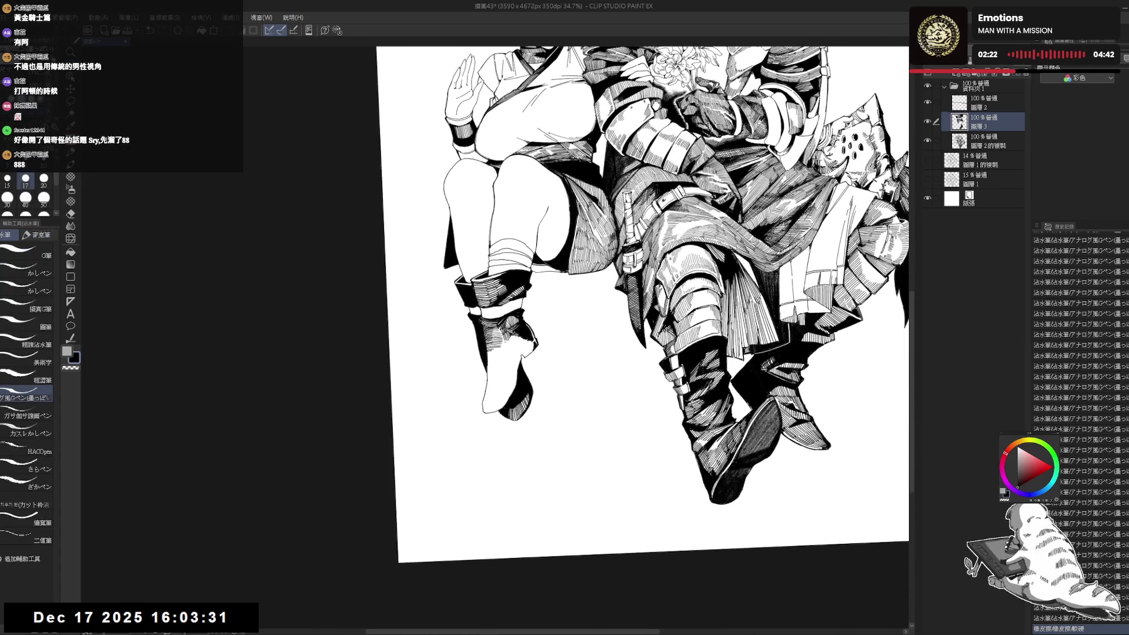
pyautogui.press('r')
pyautogui.moveTo(510, 340); pyautogui.dragTo(513, 350)
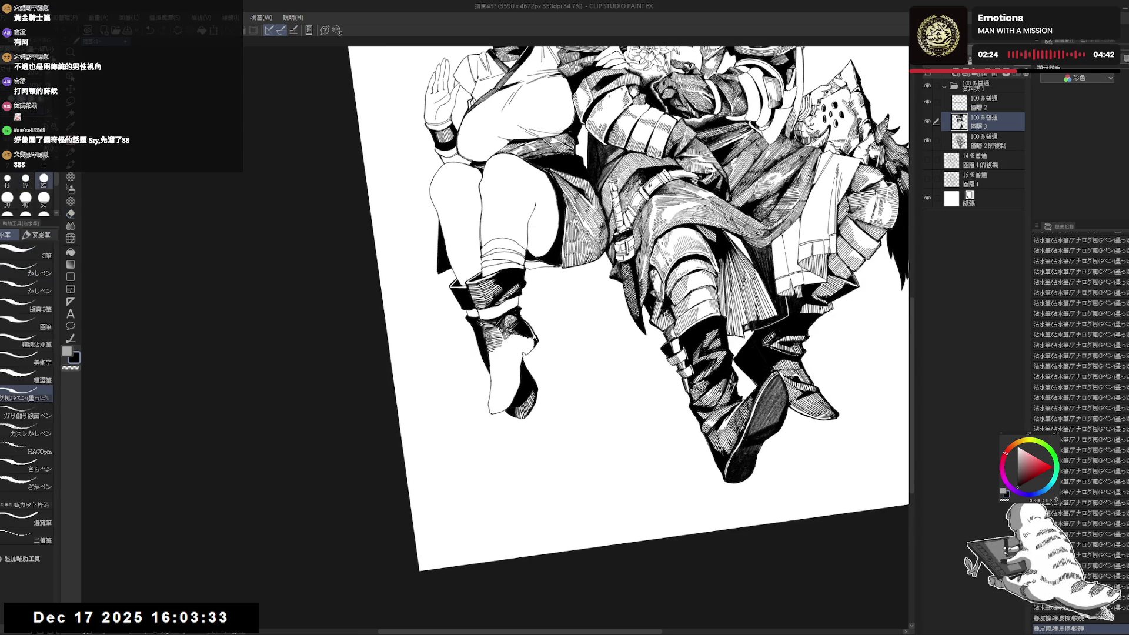
pyautogui.hotkey('ctrl', 'z')
pyautogui.hotkey('ctrl', 'z')
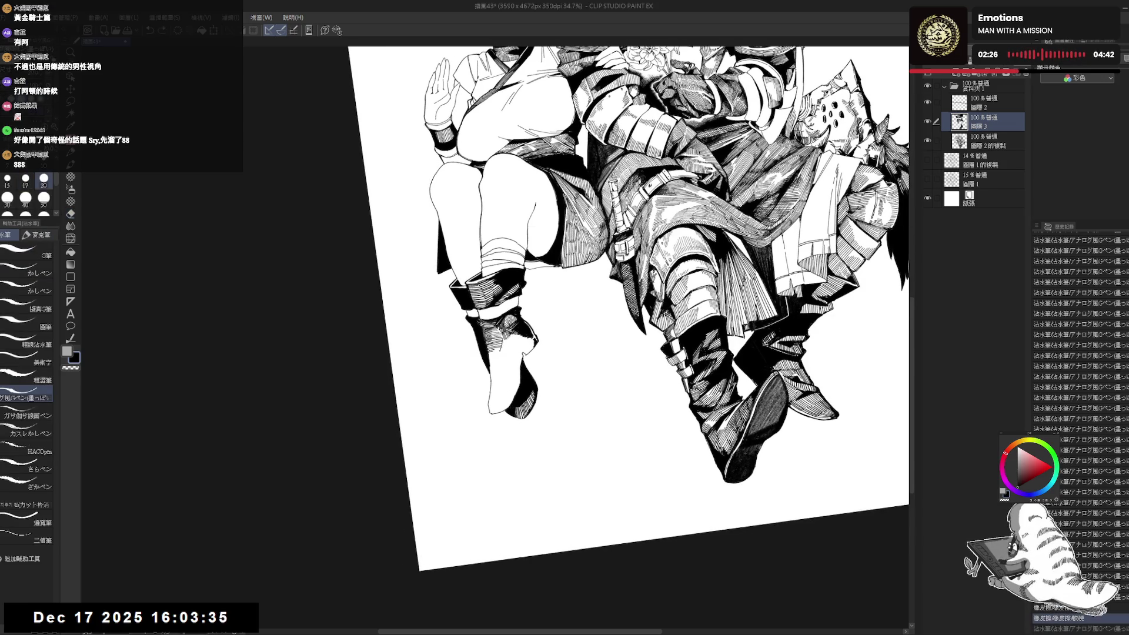
pyautogui.hotkey('ctrl', 'z')
pyautogui.hotkey('ctrl', 'z')
pyautogui.press('[')
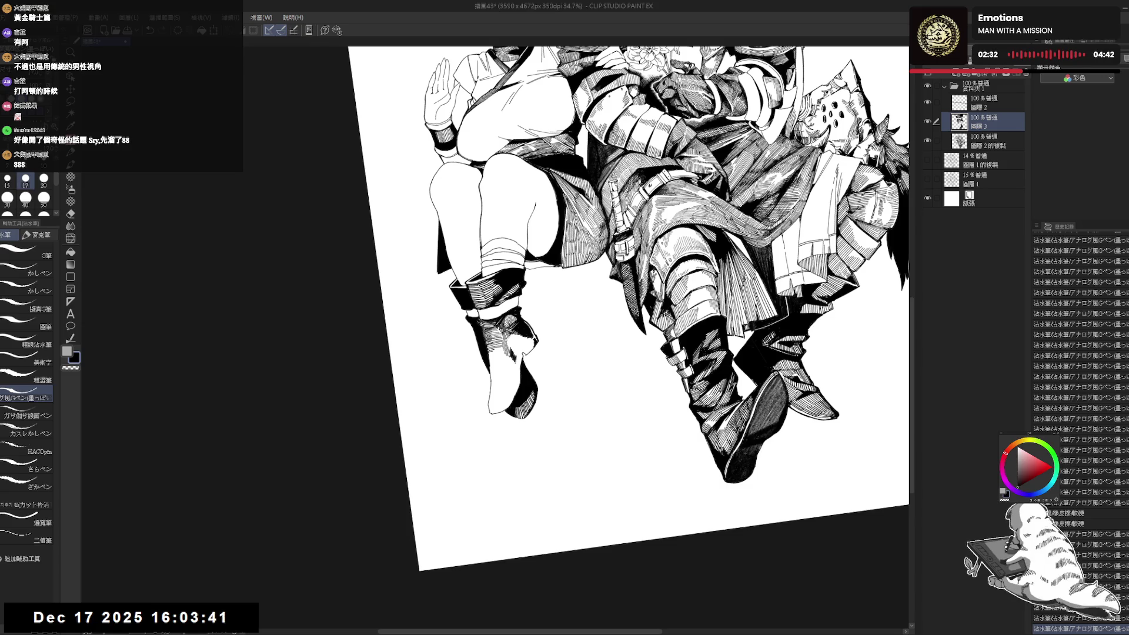
# - Ink and erase more boot hatching on a steeply rotated page, then straighten it and zoom out to 25%
pyautogui.press('r')
pyautogui.moveTo(528, 503)
pyautogui.mouseDown()
pyautogui.moveTo(497, 461)
pyautogui.moveTo(441, 446)
pyautogui.moveTo(505, 457)
pyautogui.moveTo(471, 432)
pyautogui.mouseUp()
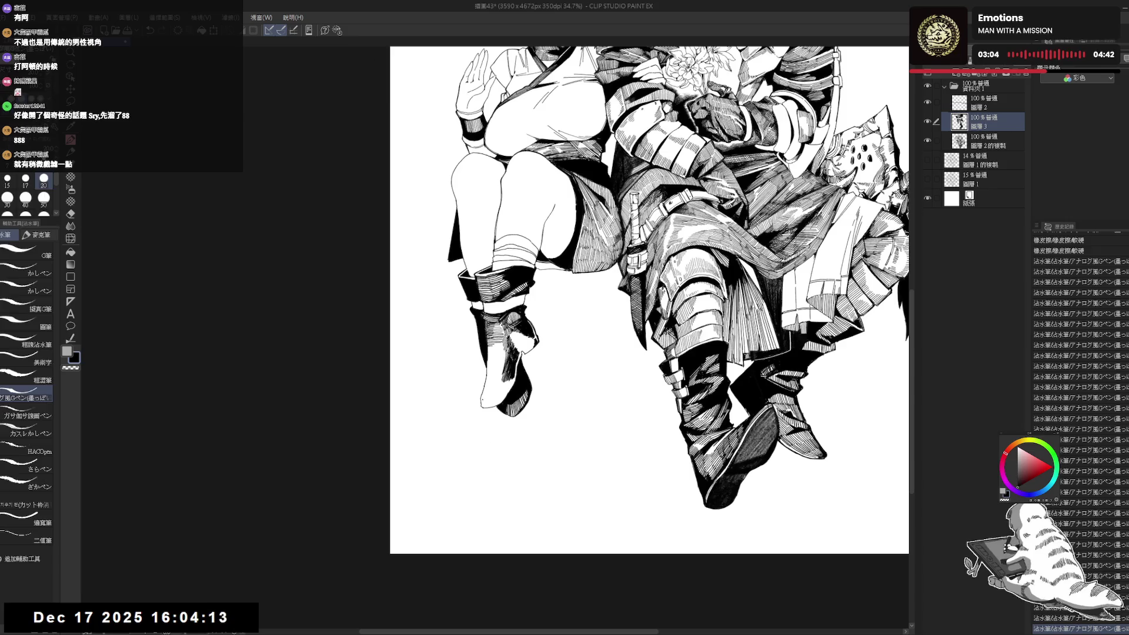
pyautogui.press('-')
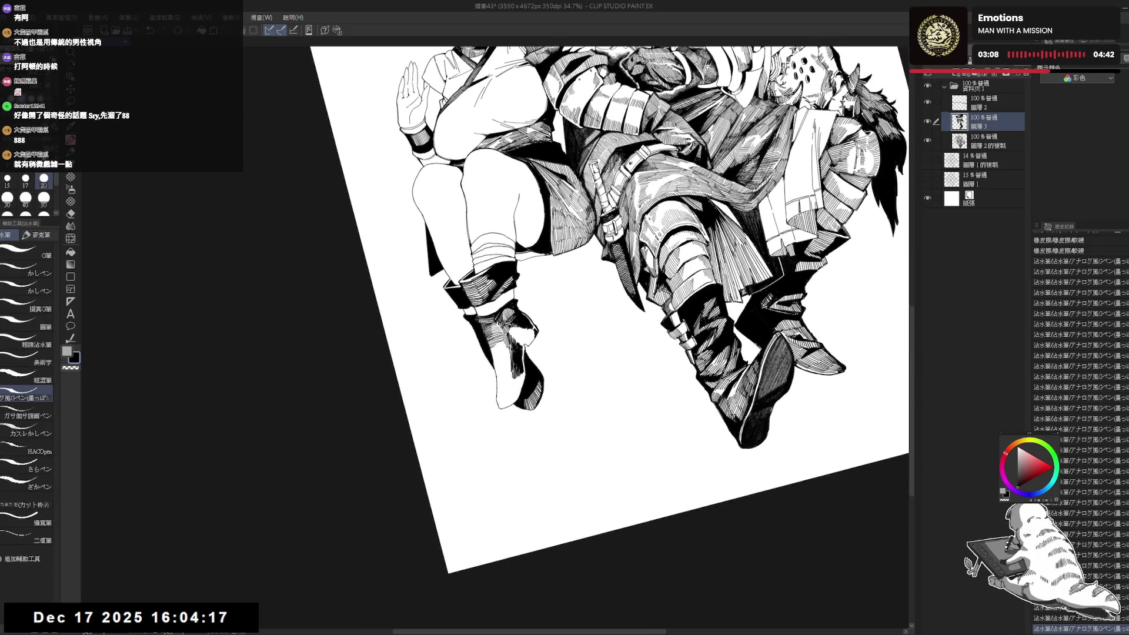
pyautogui.press('e')
pyautogui.press('p')
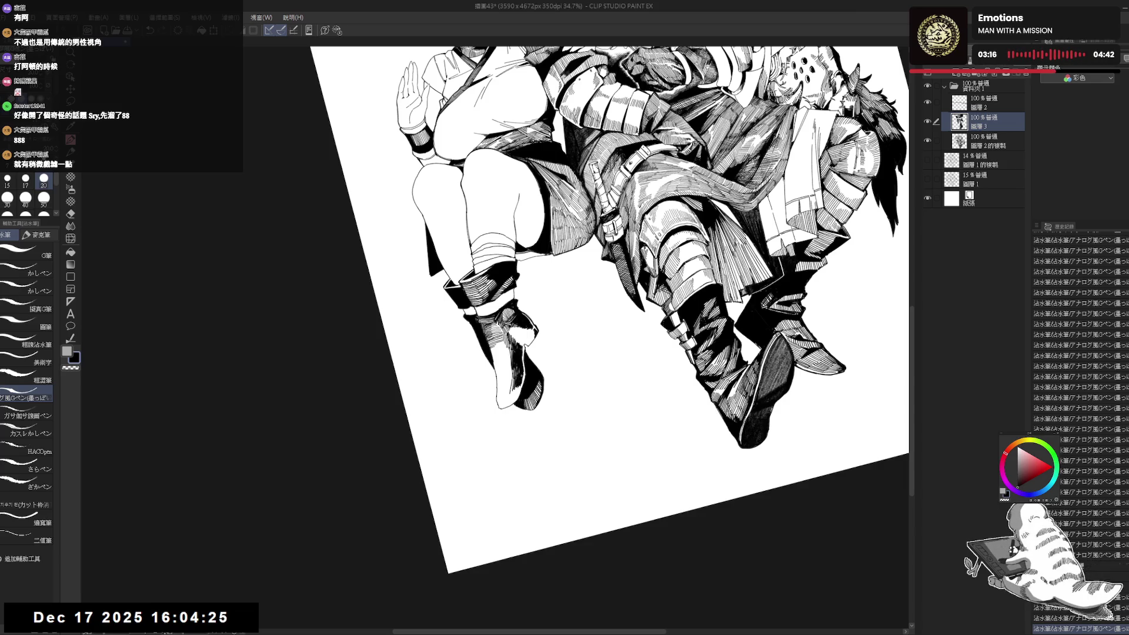
pyautogui.hotkey('ctrl', '@')
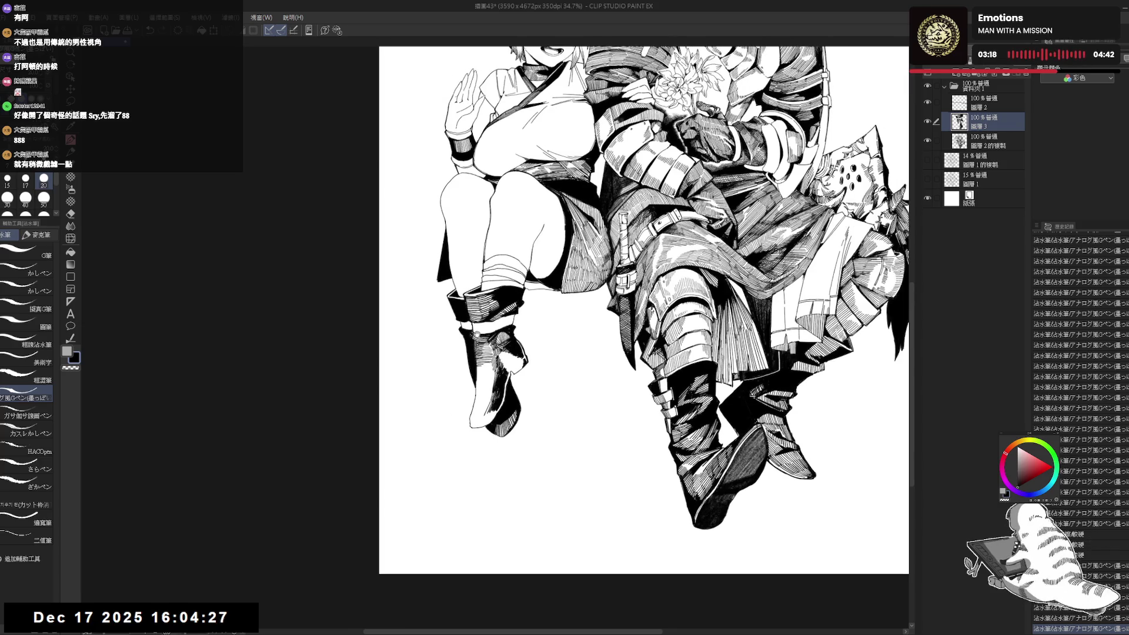
pyautogui.hotkey('ctrl', '-')
pyautogui.scroll(2, 448, 393)
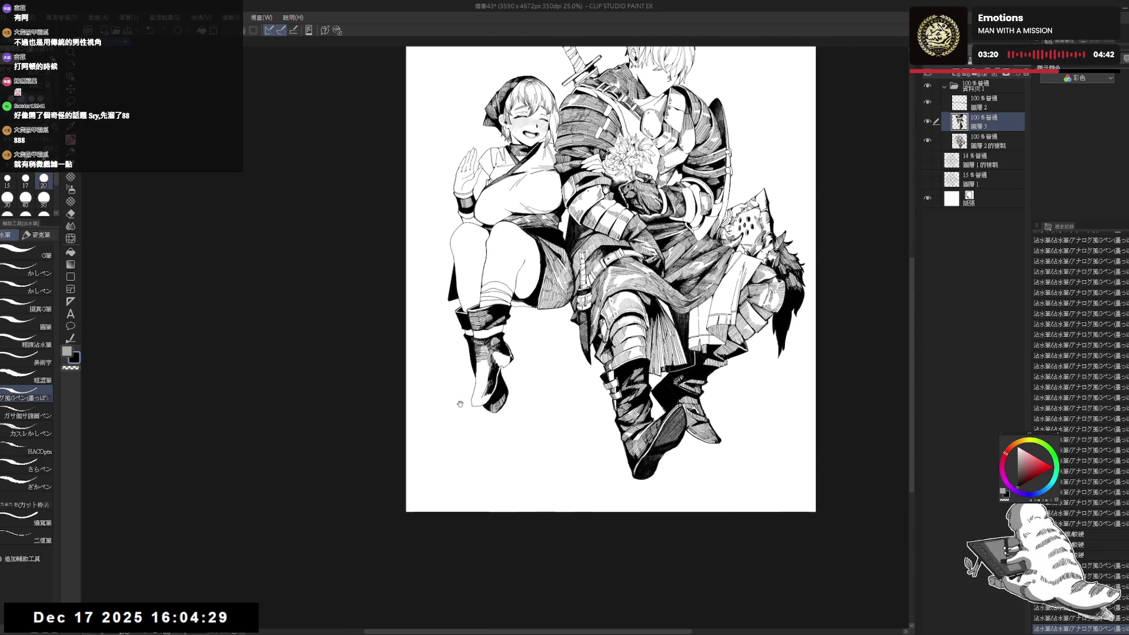
# - Frame the legs and ink a small mark plus a short G-pen stroke on the girl's boot
pyautogui.moveTo(457, 383)
pyautogui.mouseDown()
pyautogui.moveTo(464, 329)
pyautogui.moveTo(488, 431)
pyautogui.moveTo(503, 406)
pyautogui.moveTo(485, 397)
pyautogui.mouseUp()
pyautogui.press('p')
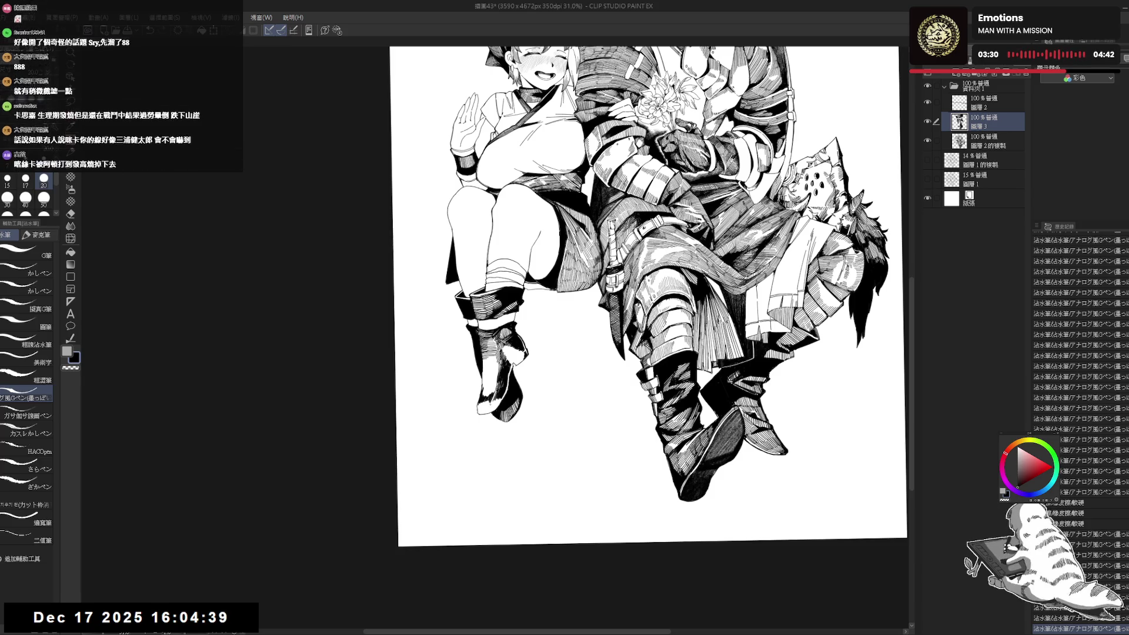
pyautogui.click(466, 418)
pyautogui.moveTo(456, 404); pyautogui.dragTo(461, 413)
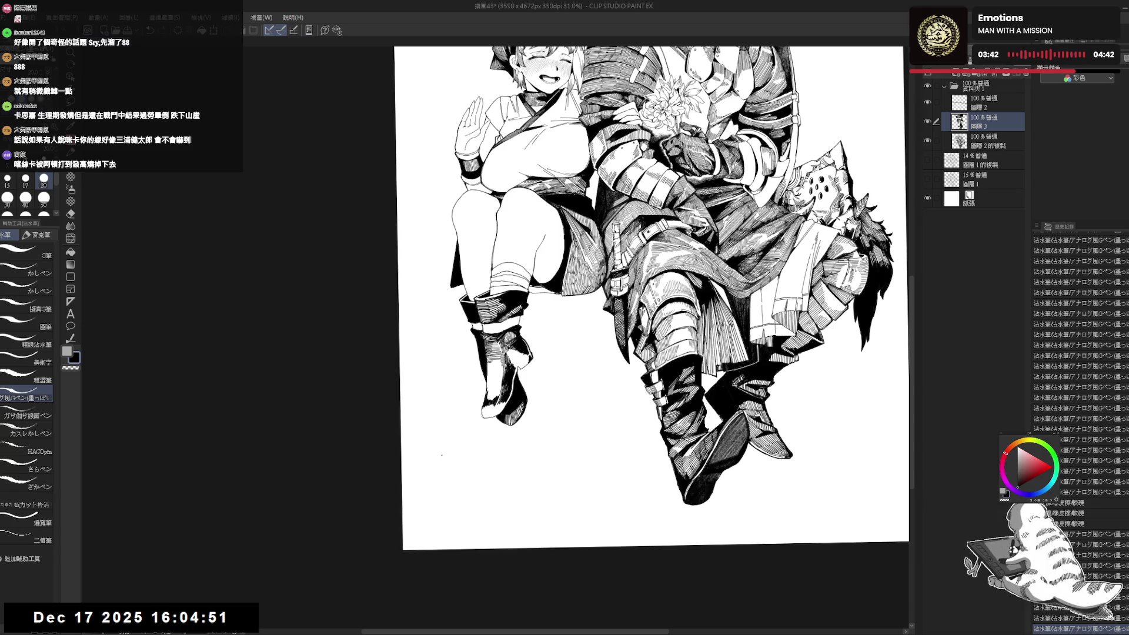
pyautogui.moveTo(465, 383)
pyautogui.mouseDown()
pyautogui.moveTo(475, 382)
pyautogui.moveTo(461, 397)
pyautogui.moveTo(492, 375)
pyautogui.mouseUp()
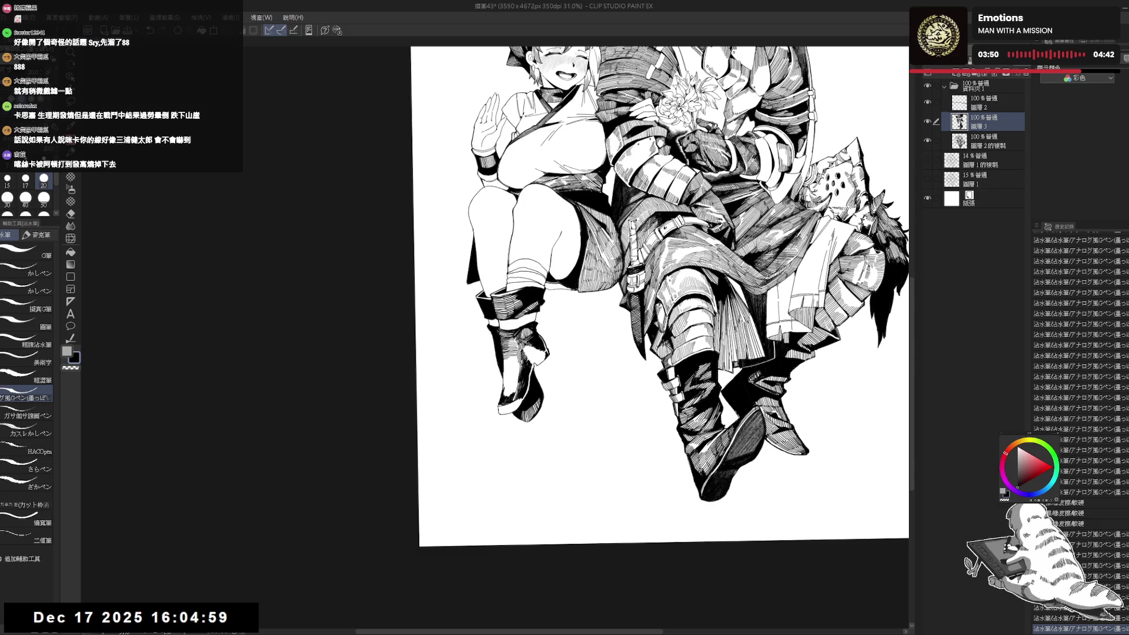
pyautogui.moveTo(510, 397)
pyautogui.mouseDown()
pyautogui.moveTo(518, 402)
pyautogui.moveTo(501, 413)
pyautogui.mouseUp()
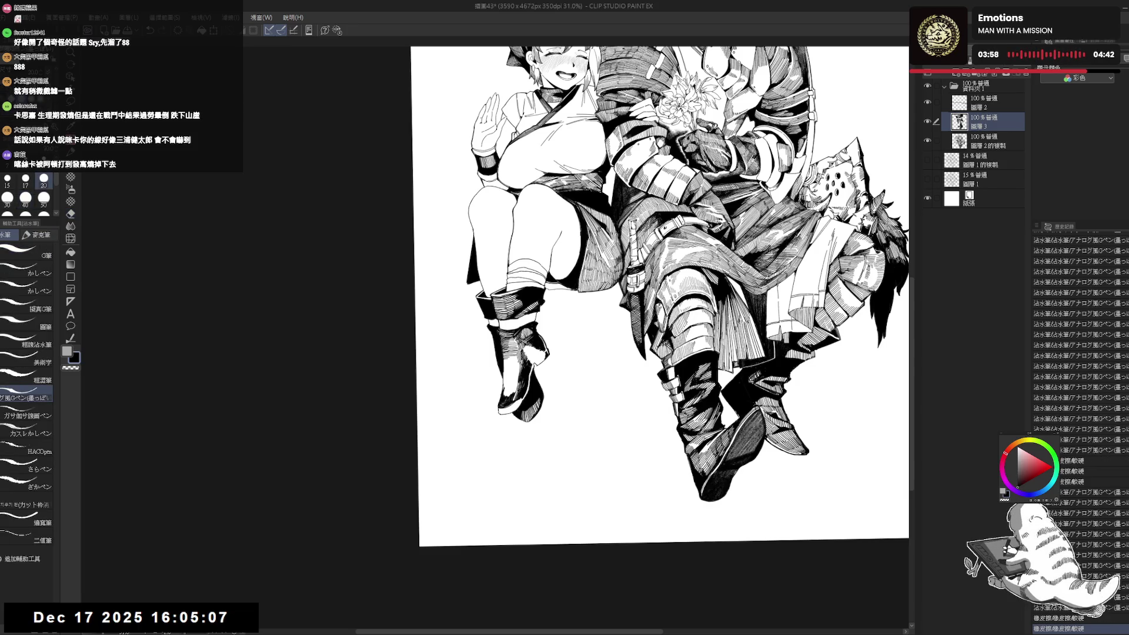
# - Zoom to 41.2%, add a hatching stroke on the girl's boot, mirror-check it, then zoom out to 30%
pyautogui.press('h')
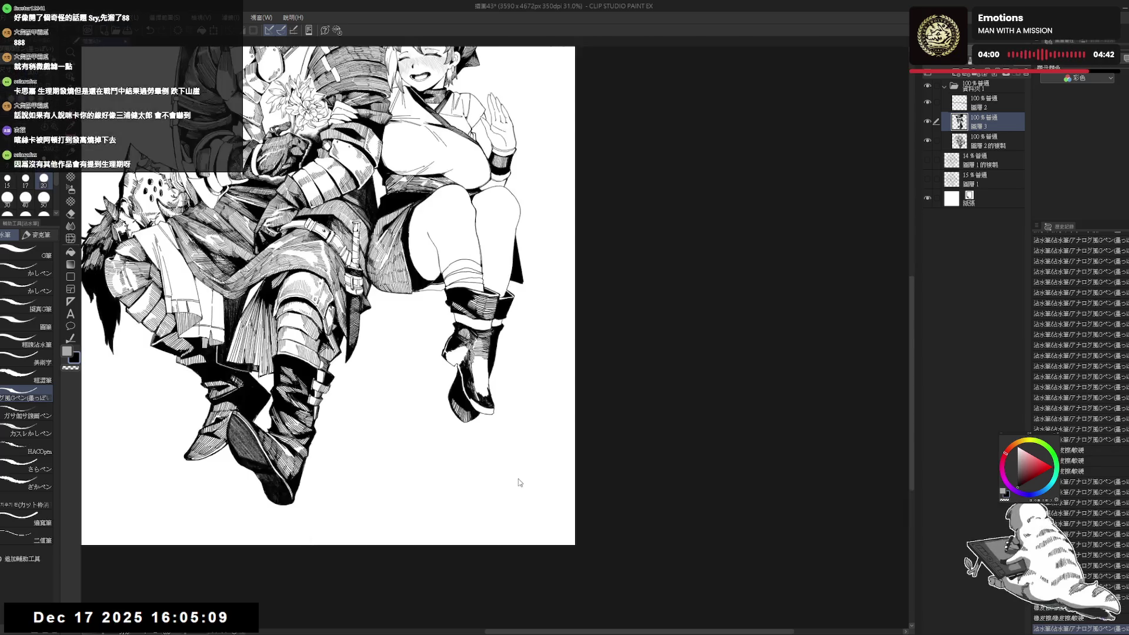
pyautogui.press('h')
pyautogui.scroll(2, 508, 475)
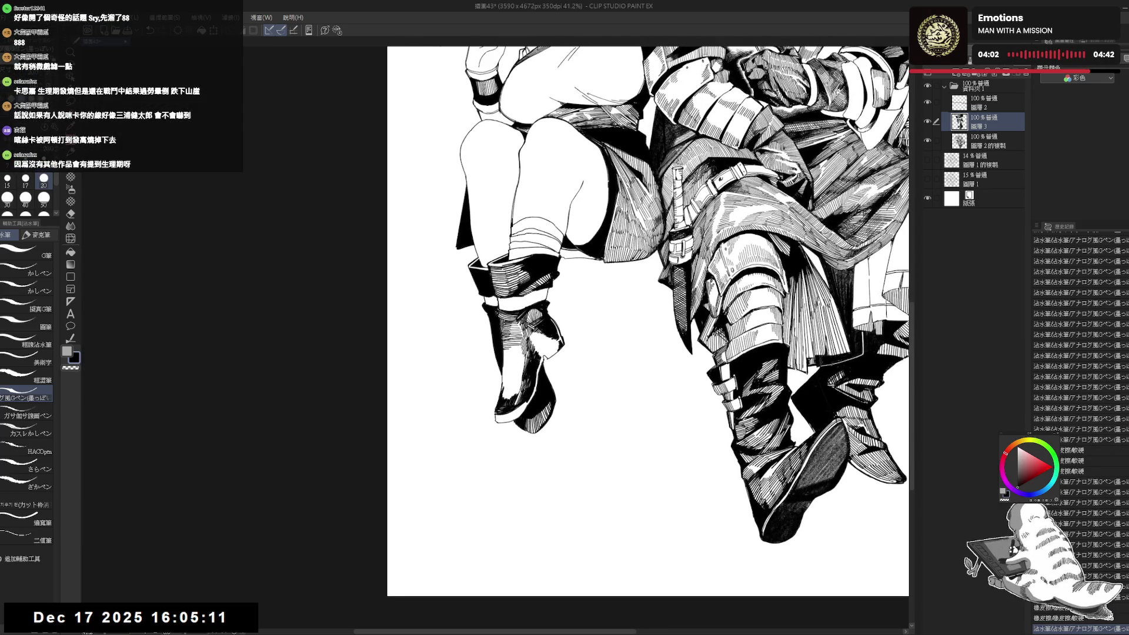
pyautogui.moveTo(502, 416)
pyautogui.mouseDown()
pyautogui.moveTo(526, 401)
pyautogui.moveTo(508, 413)
pyautogui.moveTo(503, 375)
pyautogui.mouseUp()
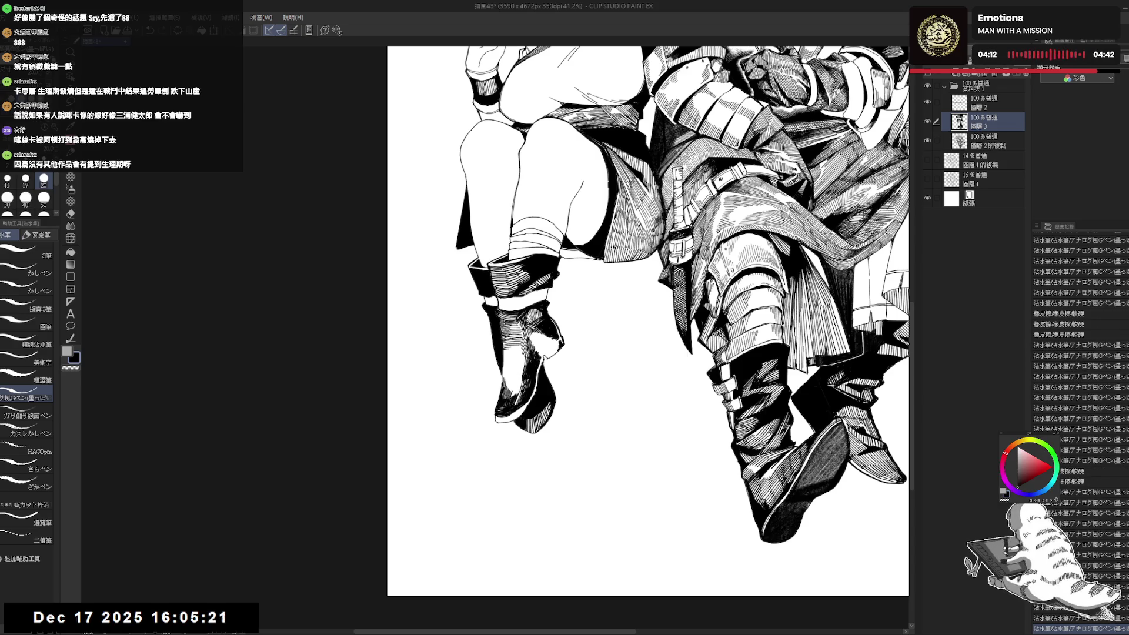
pyautogui.press('h')
pyautogui.press('h')
pyautogui.press('-')
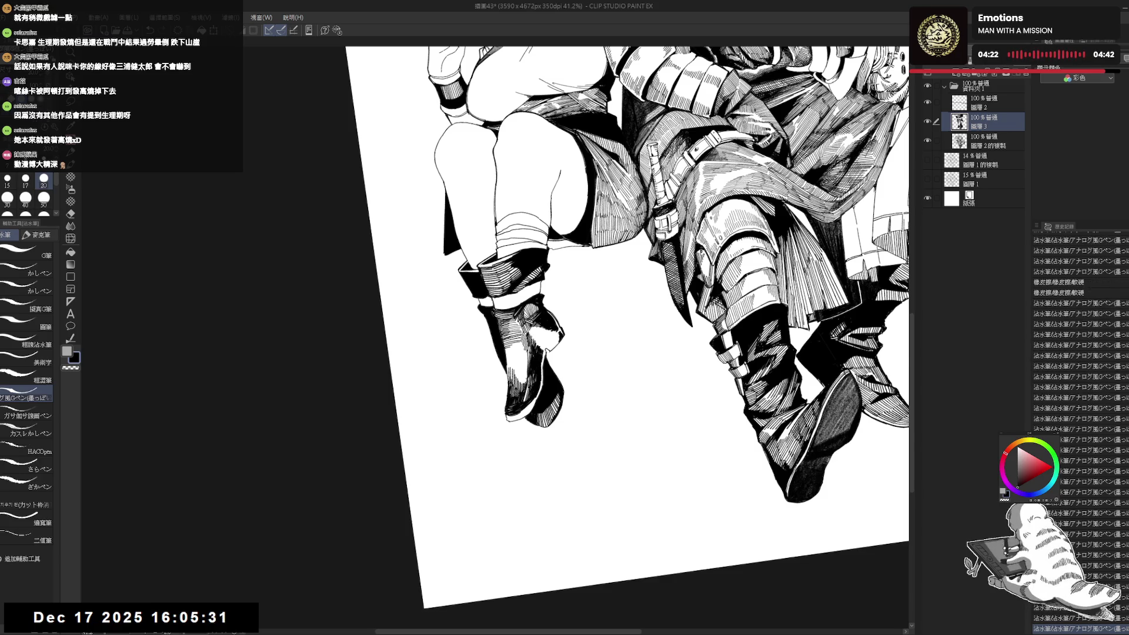
pyautogui.hotkey('shift', 'space')
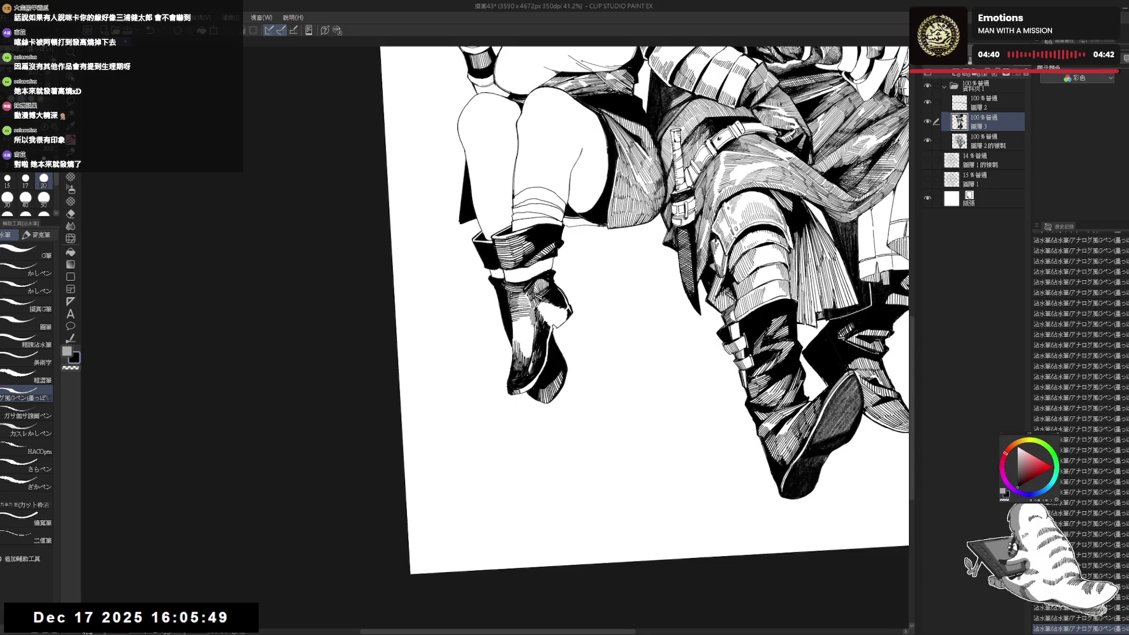
pyautogui.scroll(-3, 659, 294)
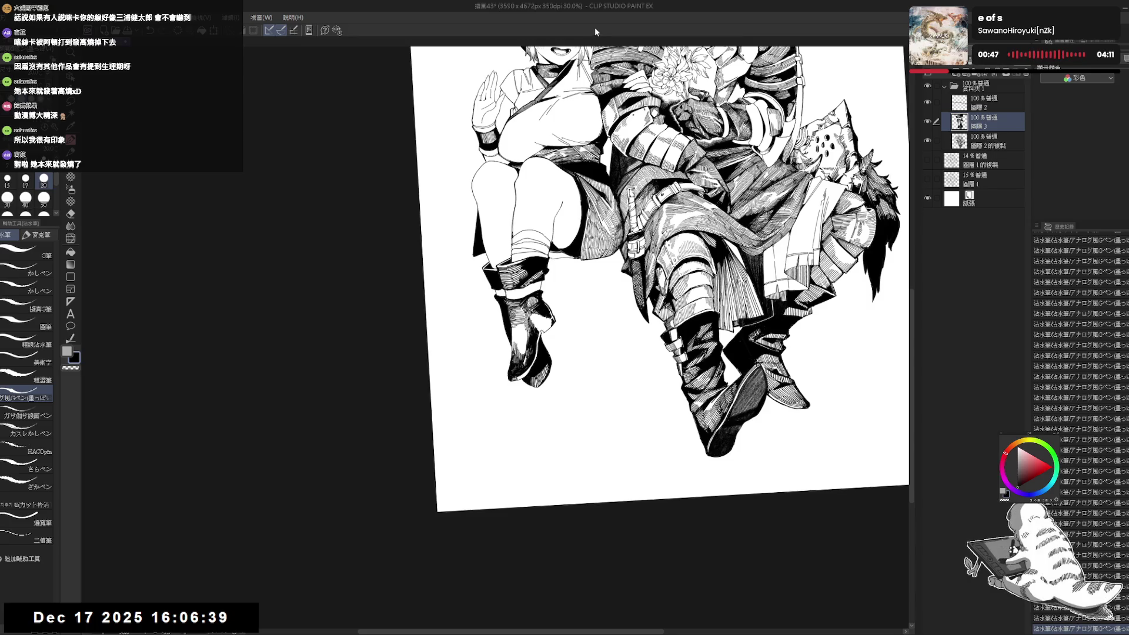
# - Enlarge and tilt the view of the boots, undoing and restoring recent hatching strokes on the girl's boot
pyautogui.moveTo(522, 297); pyautogui.dragTo(494, 318)
pyautogui.scroll(3, 522, 296)
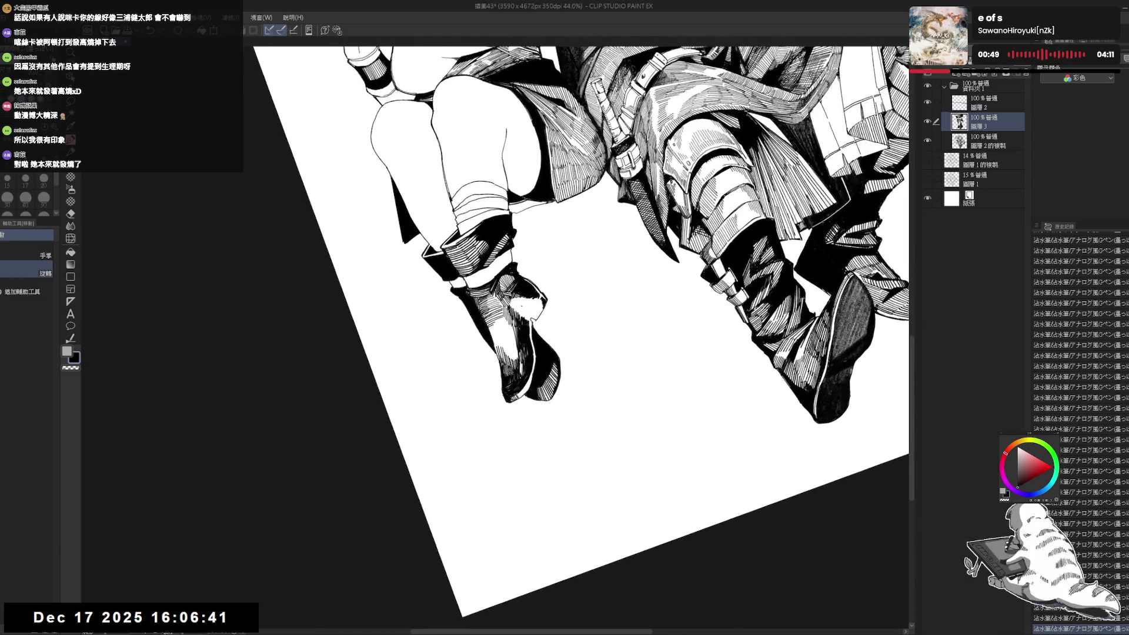
pyautogui.hotkey('ctrl', 'z')
pyautogui.hotkey('ctrl', 'z')
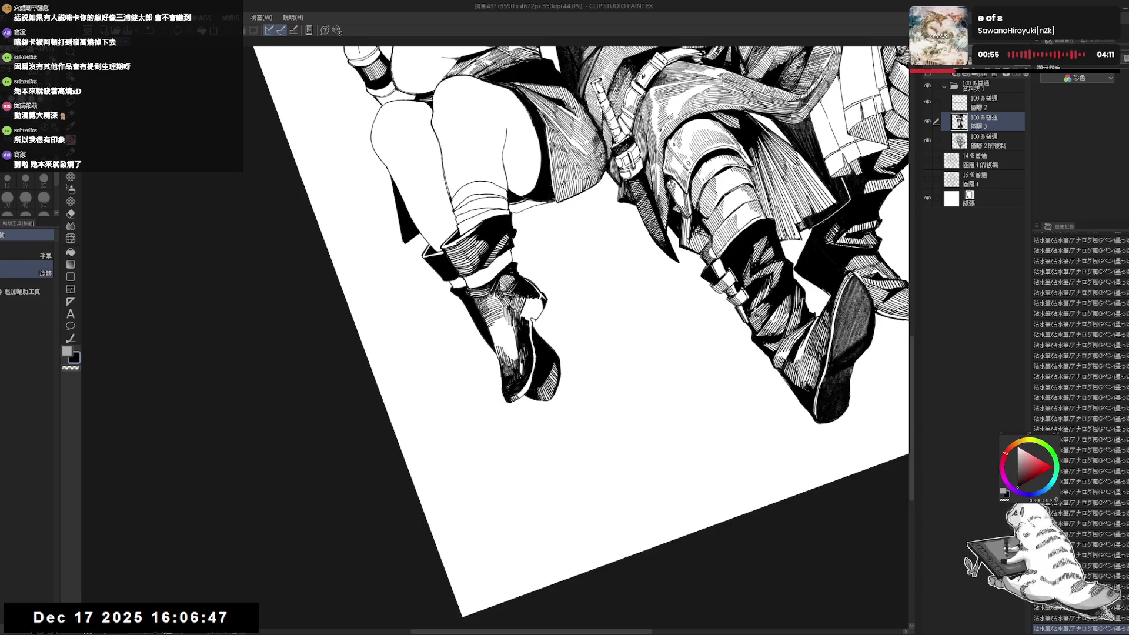
pyautogui.hotkey('ctrl', 'z')
pyautogui.hotkey('ctrl', 'y')
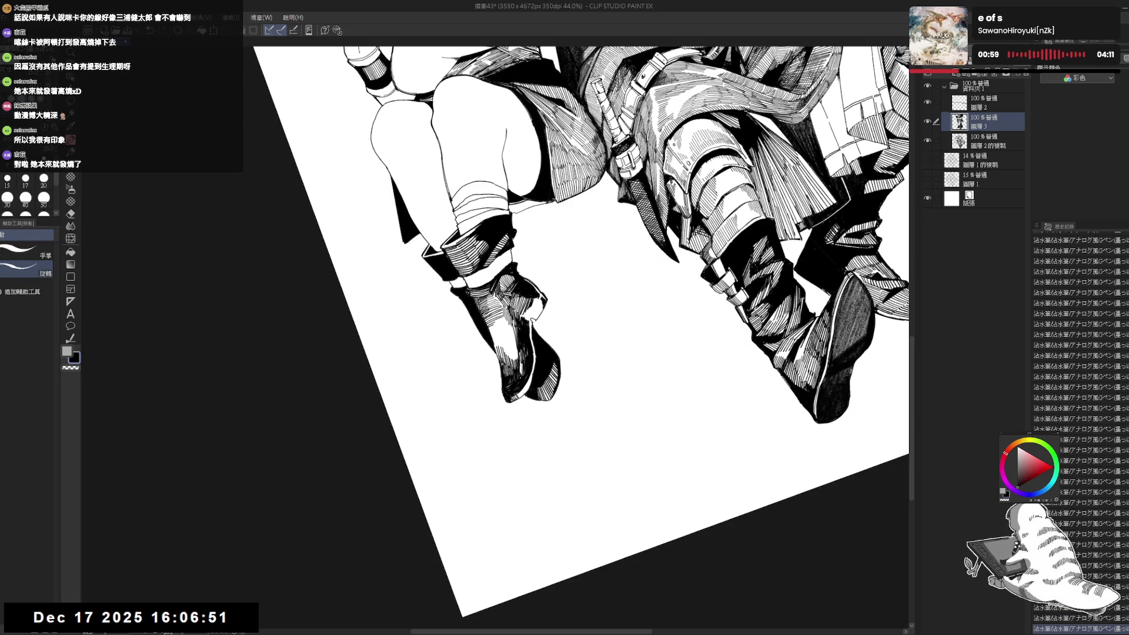
pyautogui.press('p')
pyautogui.press('-')
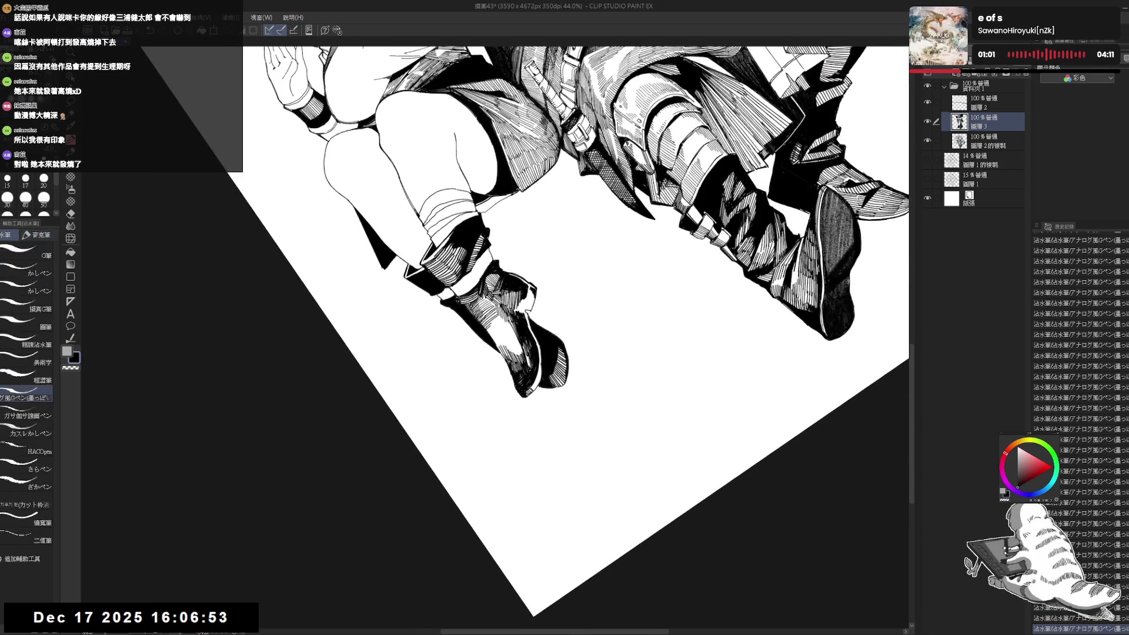
pyautogui.hotkey('ctrl', 'z')
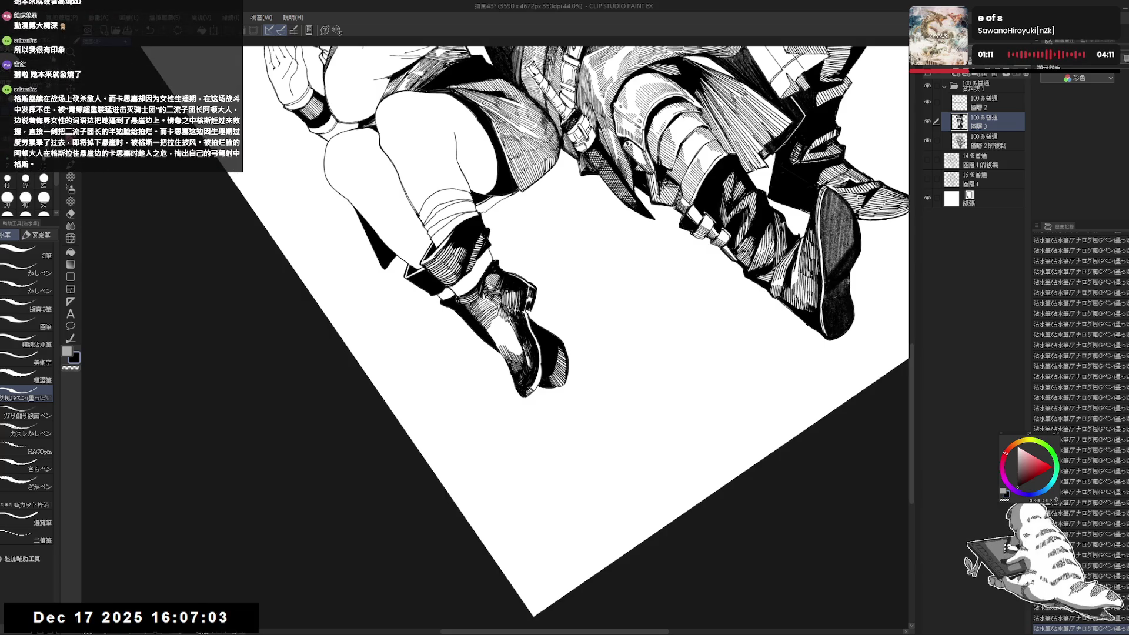
# - Reframe the whole figure, undo another stroke, tilt the page and set the G-pen to size 20
pyautogui.hotkey('ctrl', 'shift', '-')
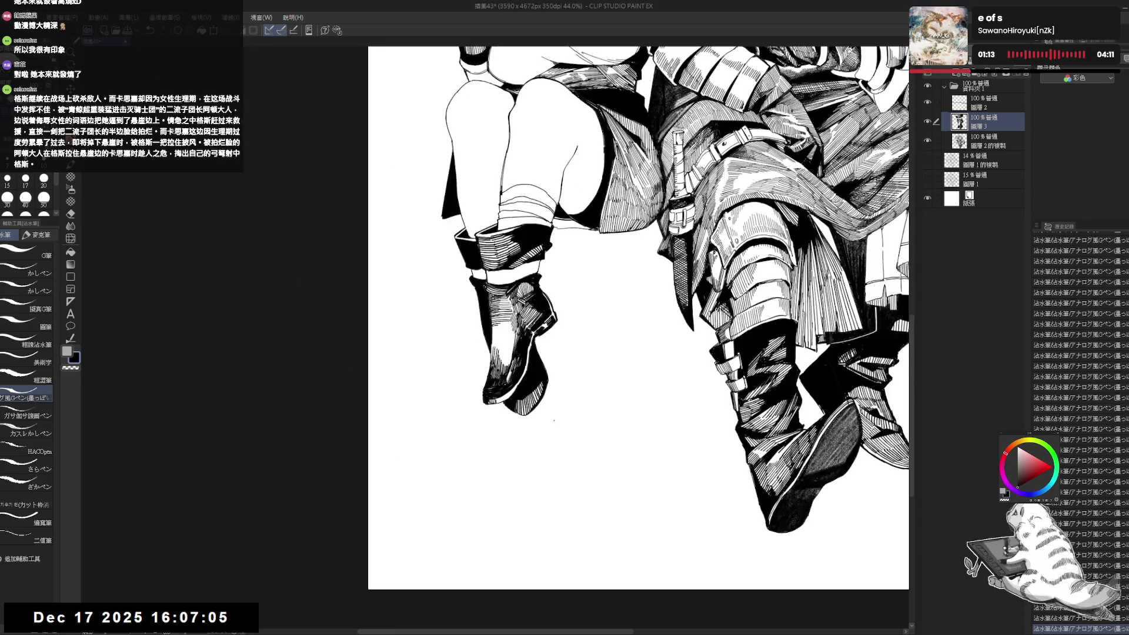
pyautogui.hotkey('ctrl', '-')
pyautogui.moveTo(476, 159)
pyautogui.mouseDown()
pyautogui.moveTo(503, 244)
pyautogui.moveTo(492, 310)
pyautogui.mouseUp()
pyautogui.scroll(3, 492, 310)
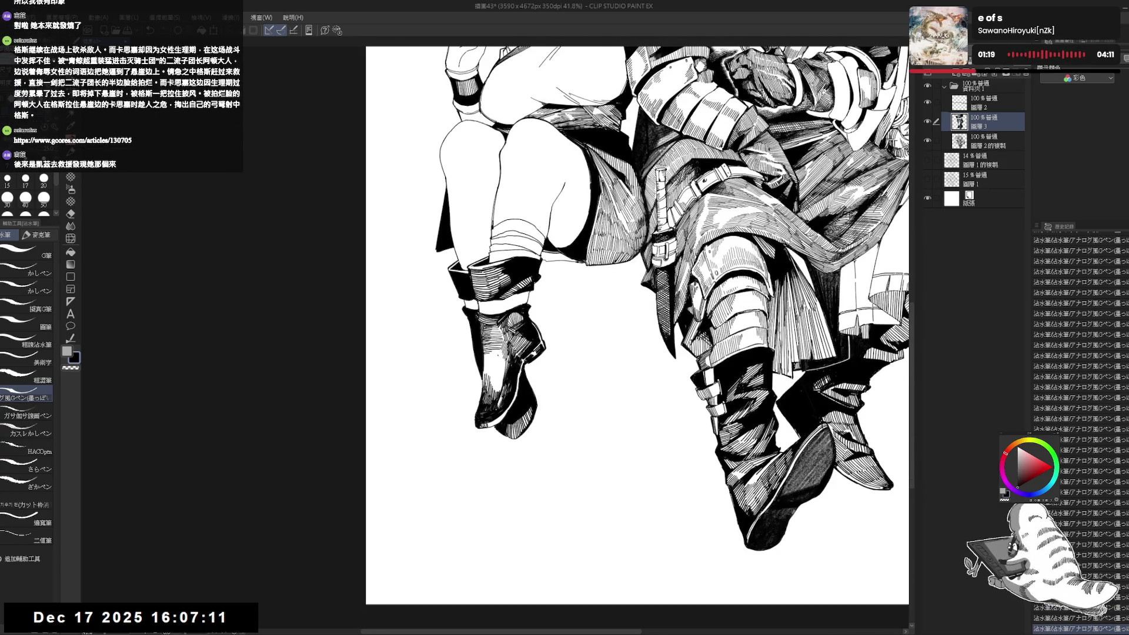
pyautogui.moveTo(588, 176)
pyautogui.mouseDown()
pyautogui.moveTo(664, 188)
pyautogui.moveTo(611, 182)
pyautogui.mouseUp()
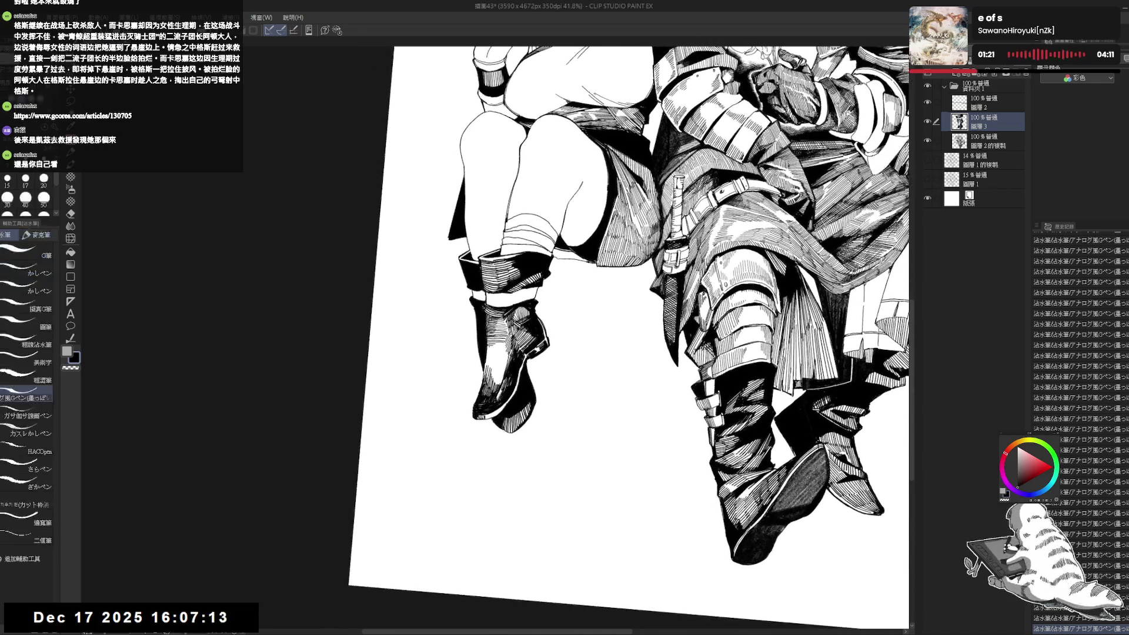
pyautogui.hotkey('ctrl', 'z')
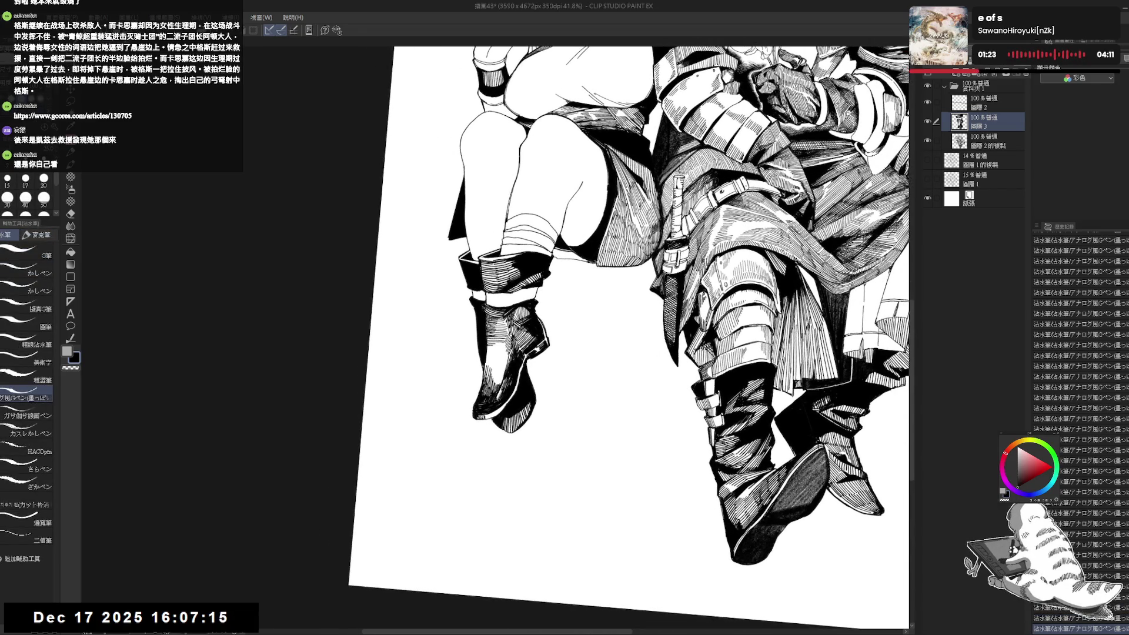
pyautogui.moveTo(481, 383); pyautogui.dragTo(475, 449)
pyautogui.moveTo(488, 445)
pyautogui.mouseDown()
pyautogui.moveTo(498, 454)
pyautogui.moveTo(464, 371)
pyautogui.mouseUp()
pyautogui.press(']')
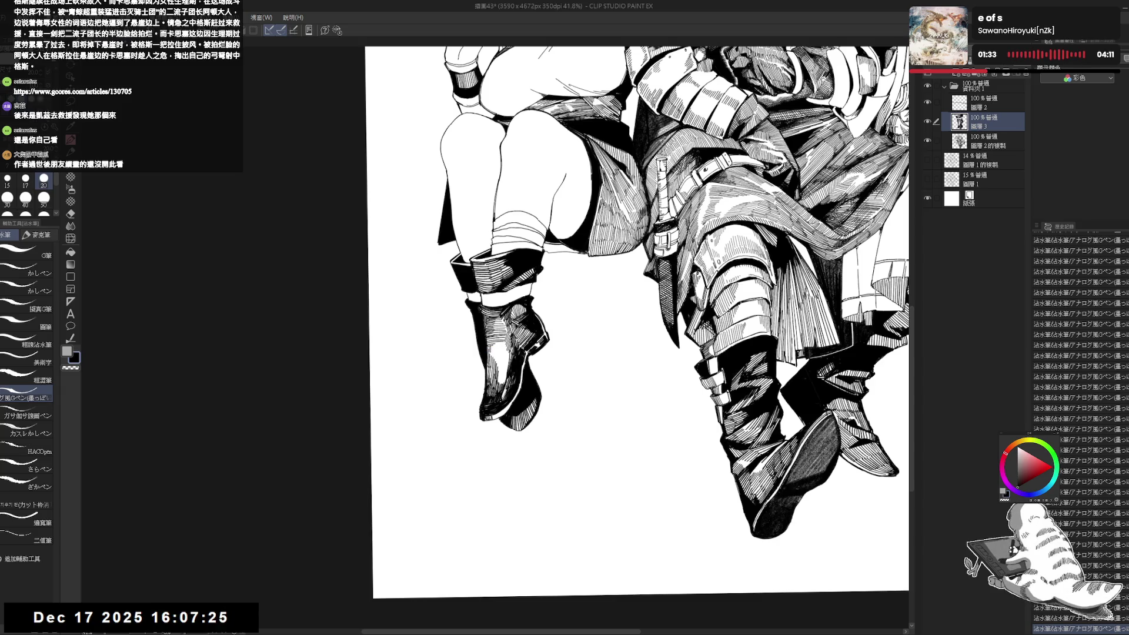
pyautogui.hotkey('ctrl', '-')
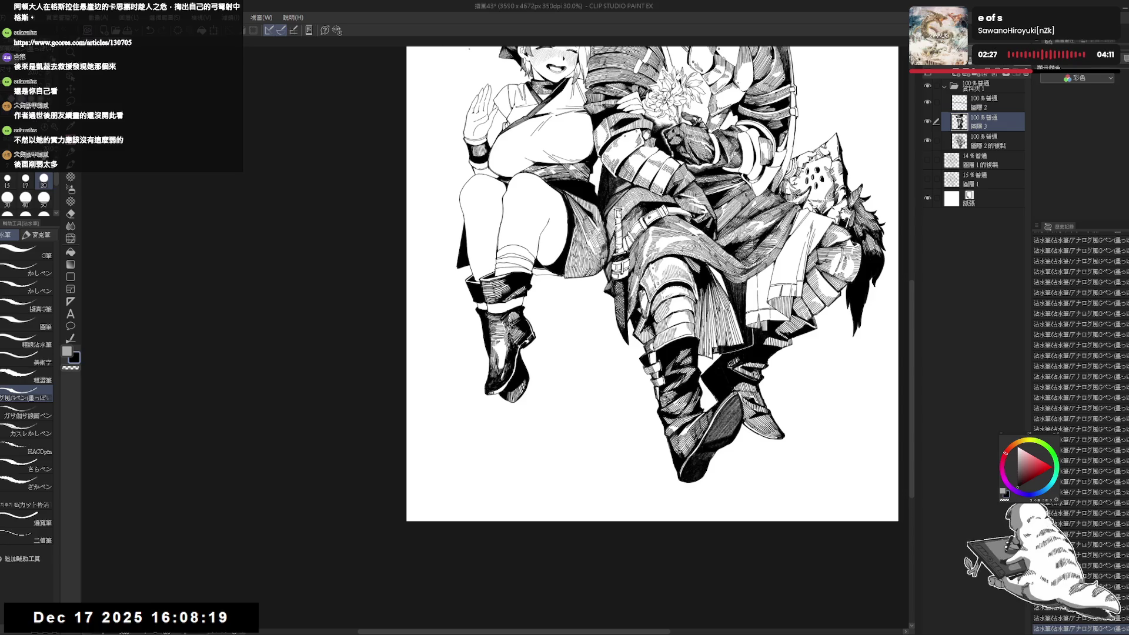
# - Tilt the page 45° around the boots, try and undo a dark mark along the boot edge
pyautogui.scroll(-3, 575, 406)
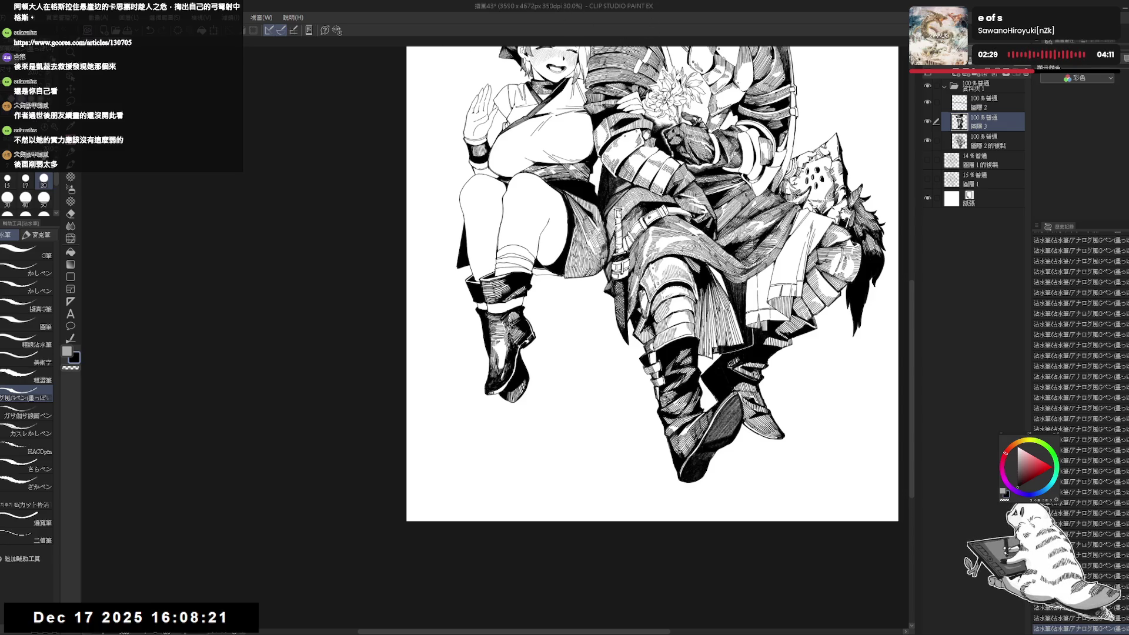
pyautogui.scroll(3, 574, 406)
pyautogui.moveTo(676, 352); pyautogui.dragTo(578, 405)
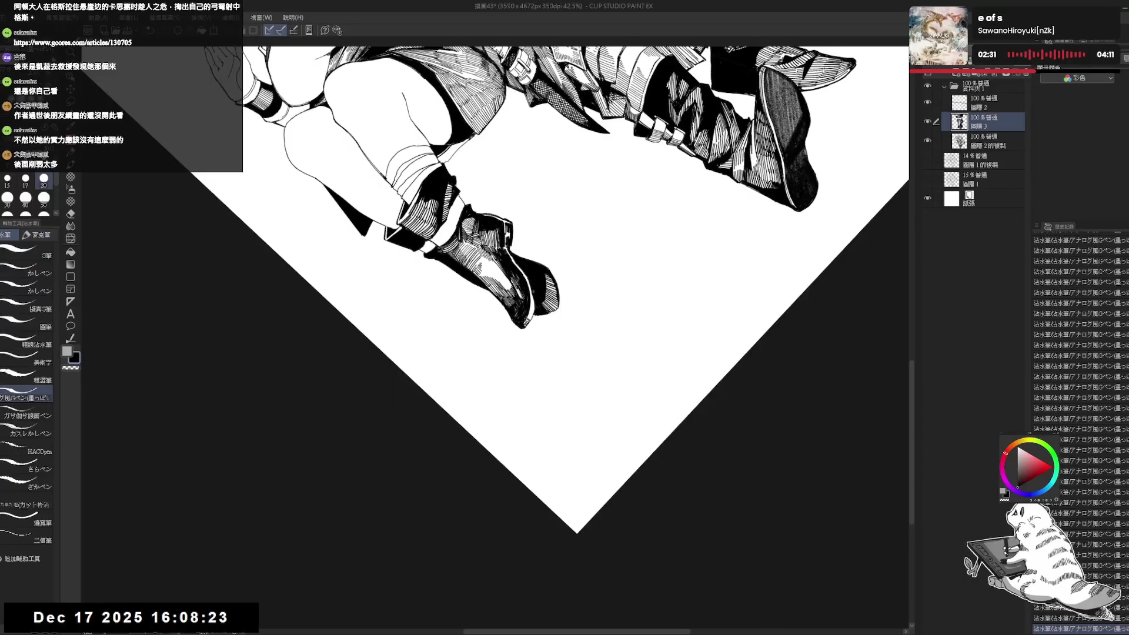
pyautogui.hotkey('ctrl', 'z')
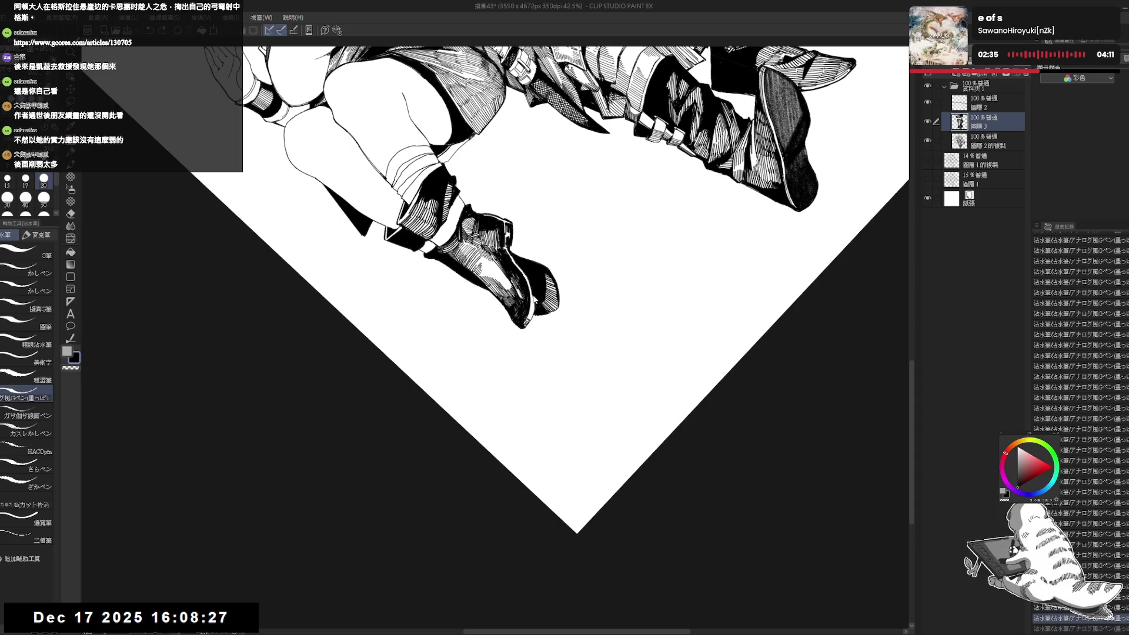
pyautogui.moveTo(532, 297); pyautogui.dragTo(533, 319)
pyautogui.hotkey('ctrl', 'z')
pyautogui.hotkey('ctrl', 'z')
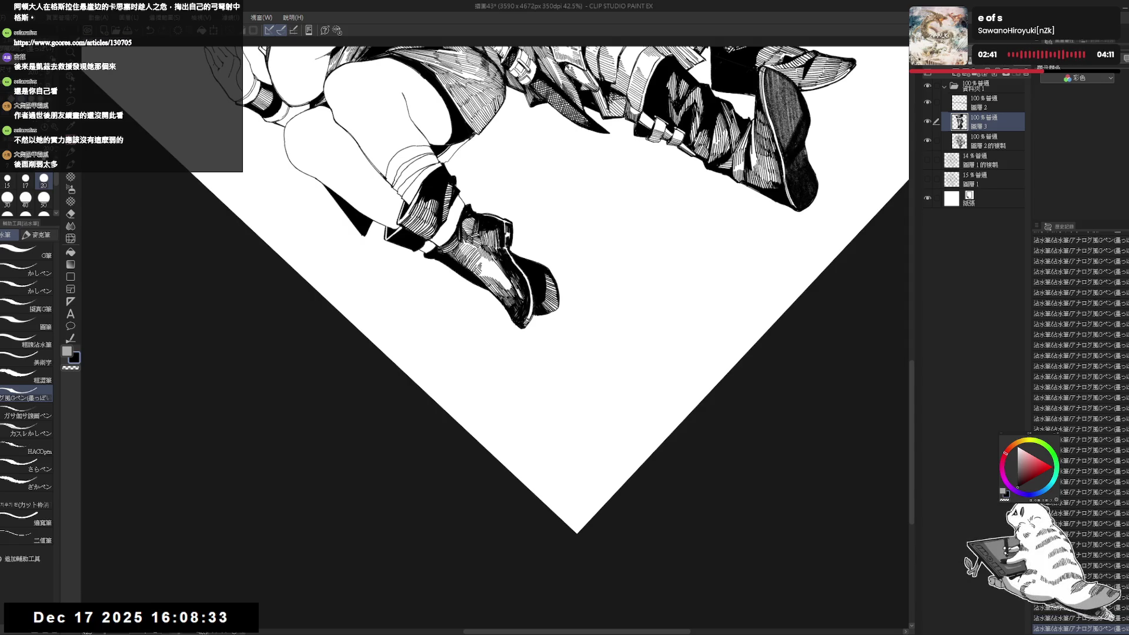
pyautogui.press('@')
pyautogui.moveTo(529, 357); pyautogui.dragTo(490, 392)
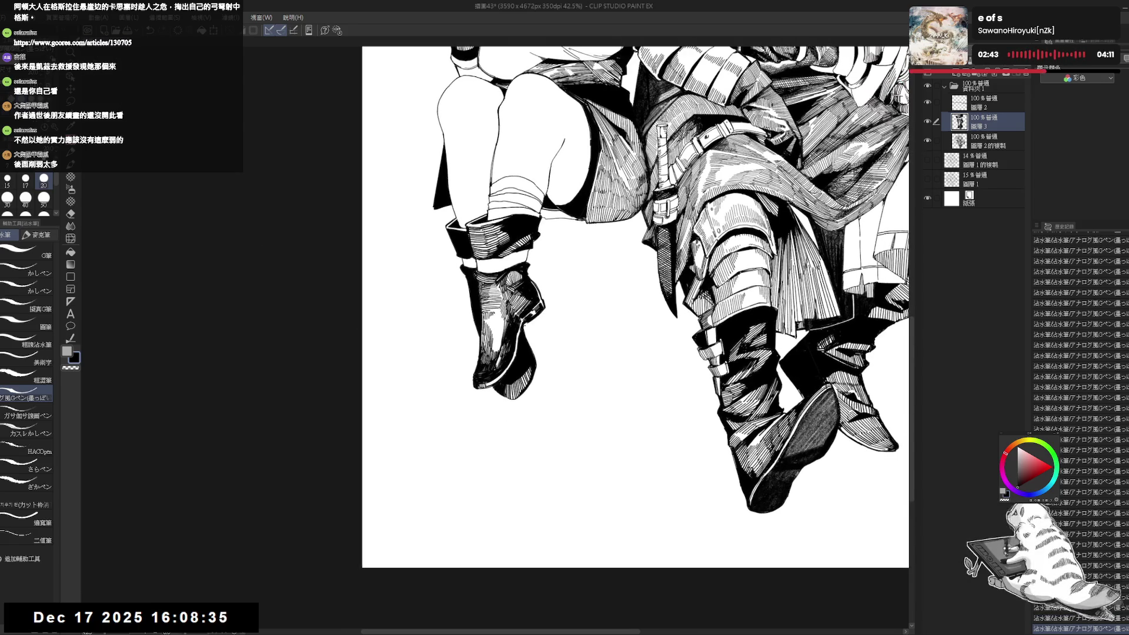
# - Erase stray ink near the boot and return to the G-pen at size 20
pyautogui.press('e')
pyautogui.moveTo(521, 325); pyautogui.dragTo(542, 340)
pyautogui.press('p')
pyautogui.press('h')
pyautogui.press('h')
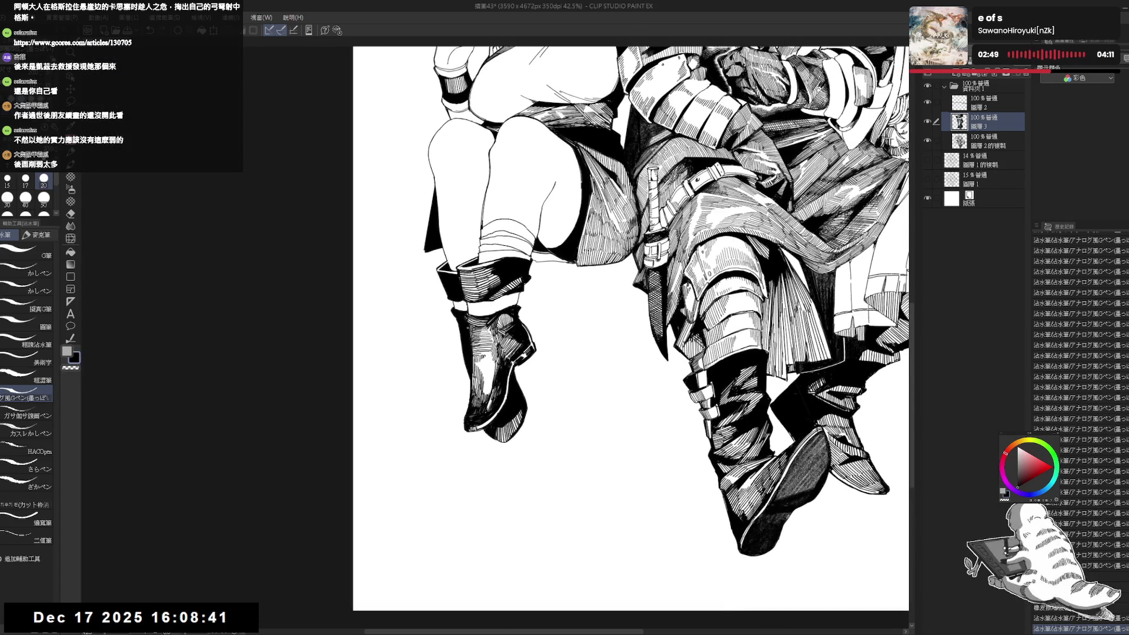
pyautogui.hotkey('ctrl', 'z')
# - Add three fresh hatching strokes on the girl's boot, then fit the whole drawing upright in view
pyautogui.moveTo(647, 411)
pyautogui.mouseDown()
pyautogui.moveTo(682, 376)
pyautogui.moveTo(617, 306)
pyautogui.mouseUp()
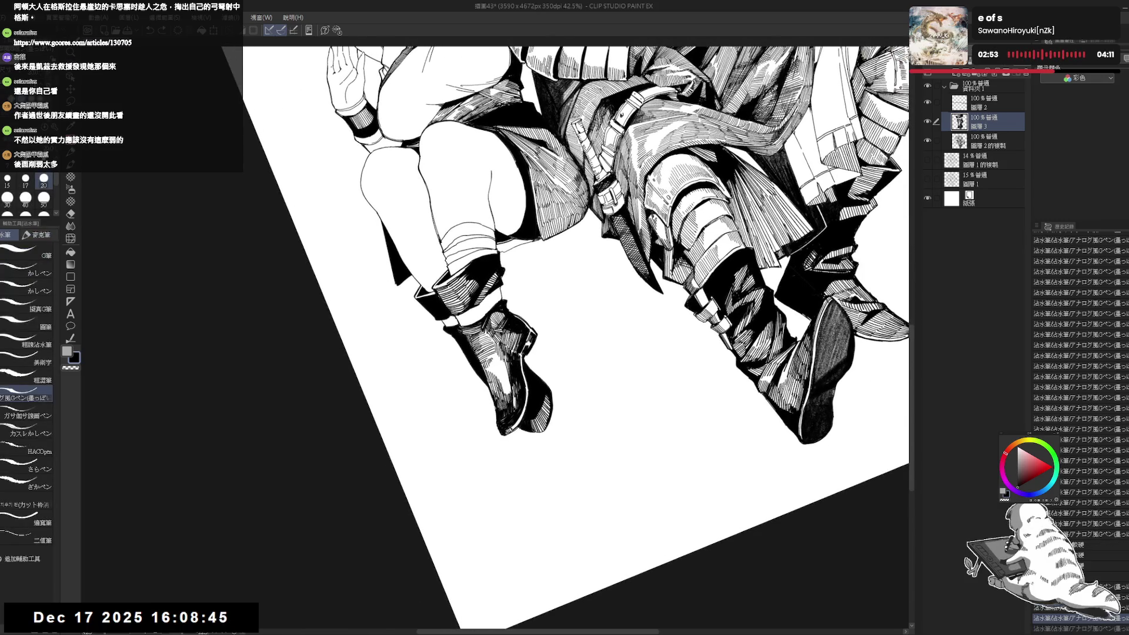
pyautogui.moveTo(496, 409); pyautogui.dragTo(495, 423)
pyautogui.moveTo(500, 412); pyautogui.dragTo(497, 424)
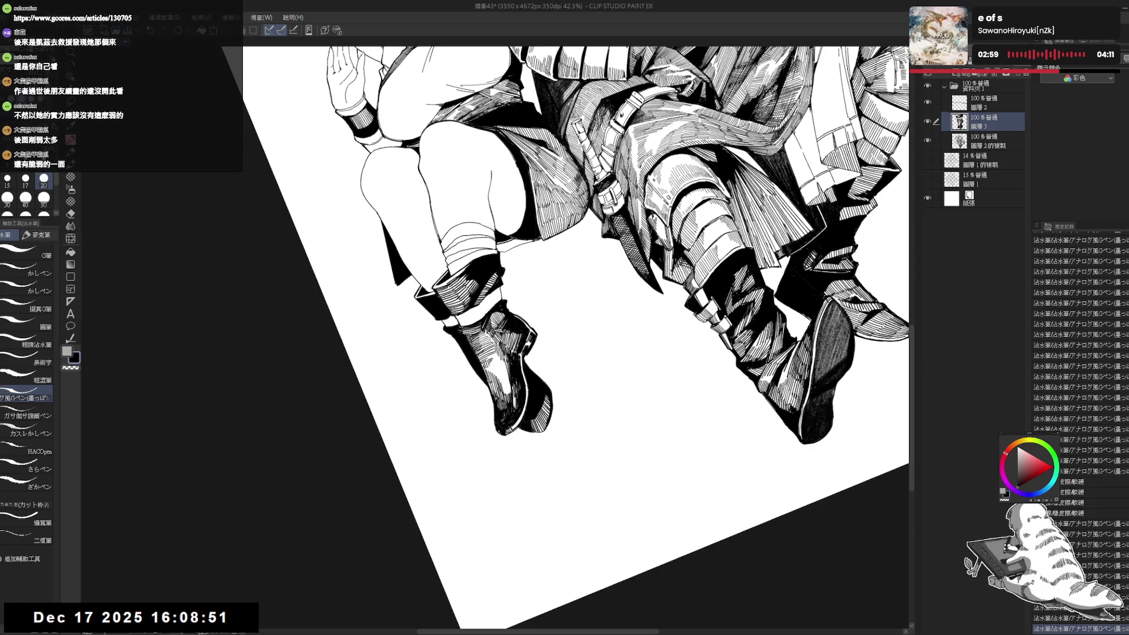
pyautogui.moveTo(498, 411); pyautogui.dragTo(496, 434)
pyautogui.hotkey('ctrl', '0')
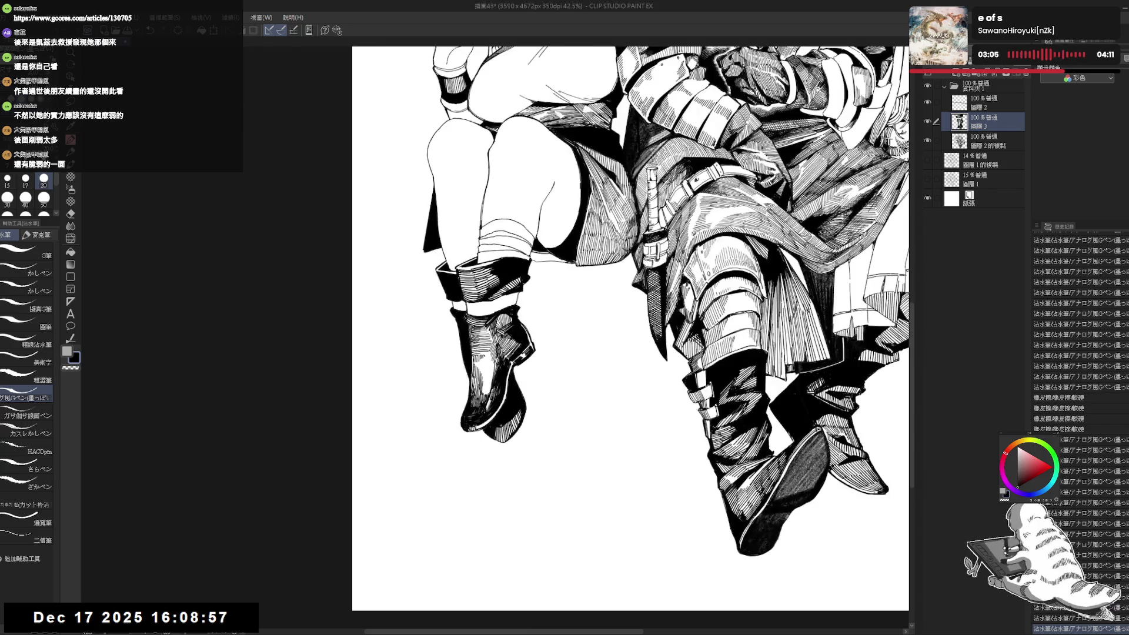
# - Erase the small stray marks at the girl's boot toe with a size-40 eraser
pyautogui.press('h')
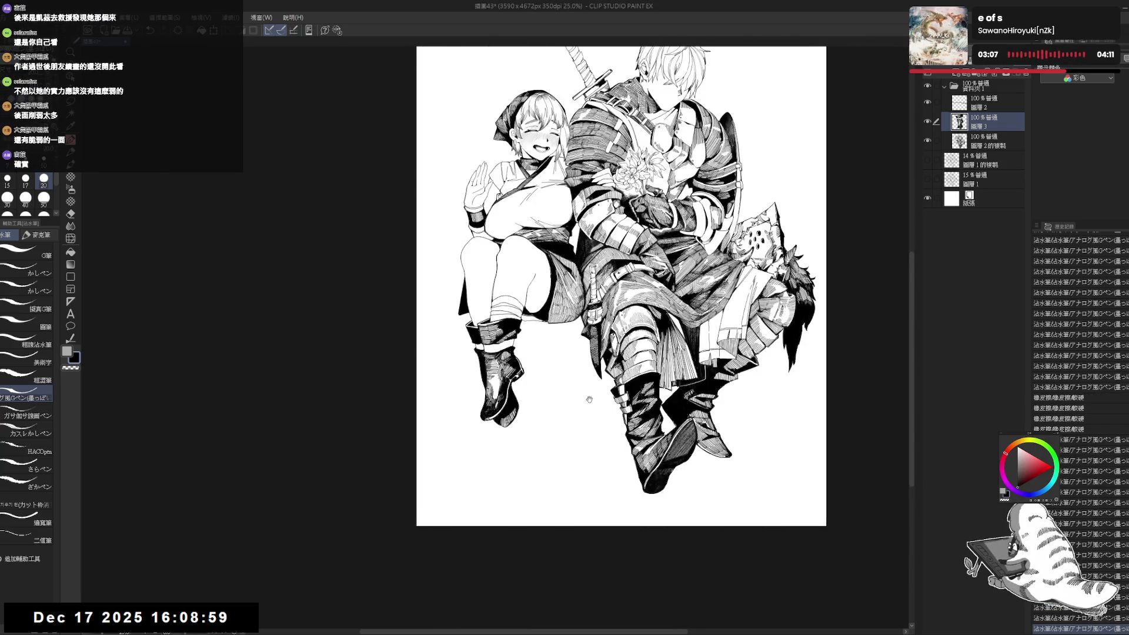
pyautogui.scroll(1, 488, 417)
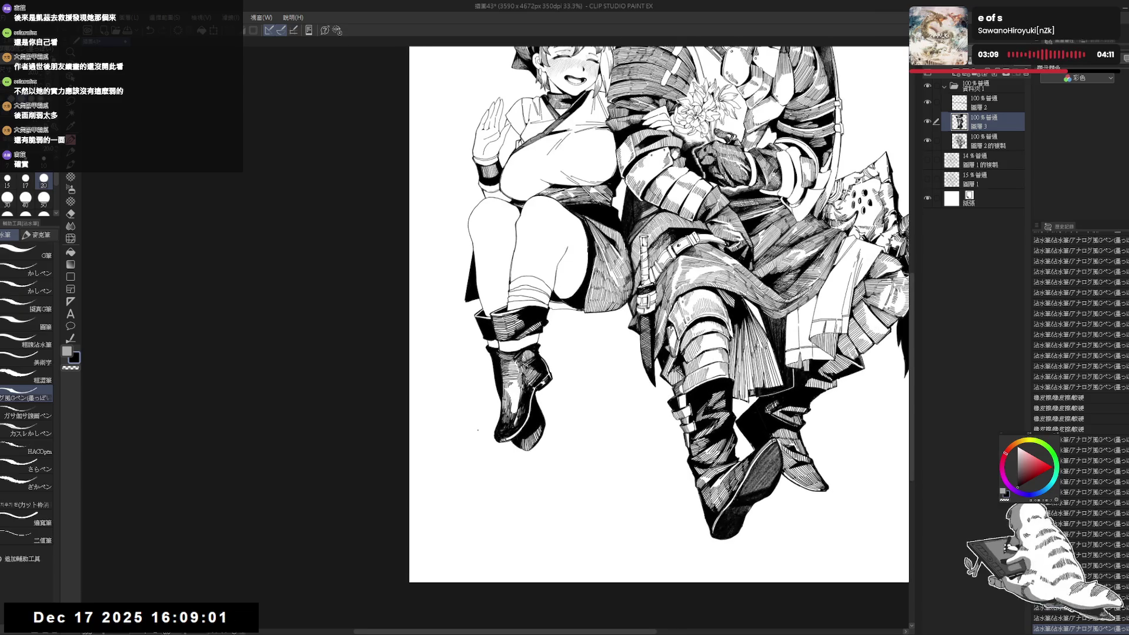
pyautogui.press('e')
pyautogui.press('^')
pyautogui.press('^')
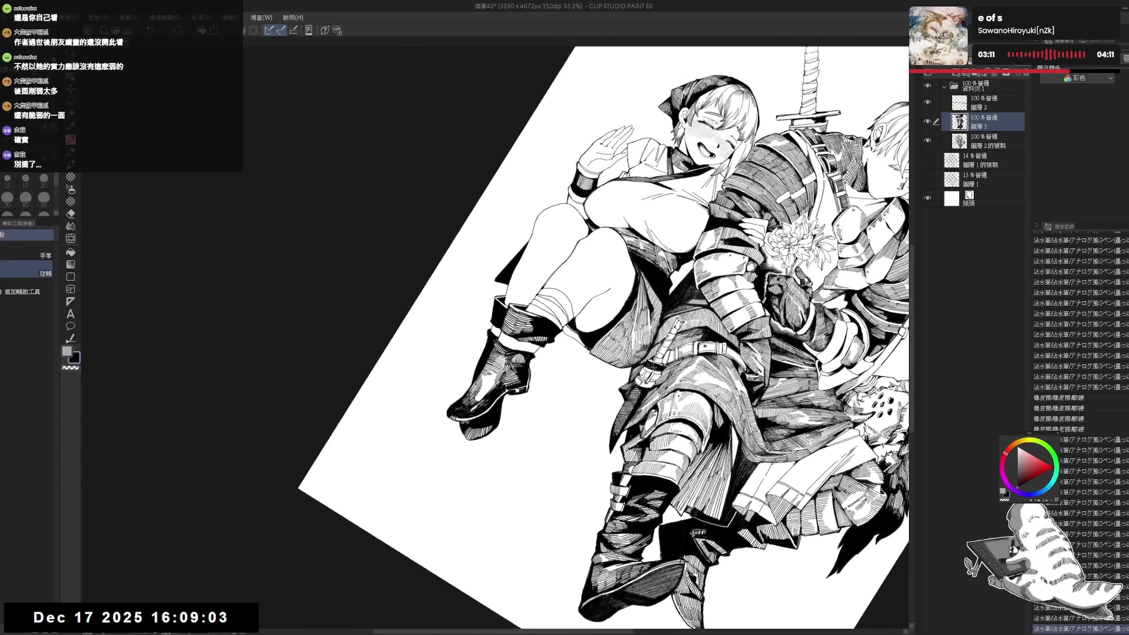
pyautogui.moveTo(458, 421); pyautogui.dragTo(462, 428)
pyautogui.press(']')
pyautogui.press('p')
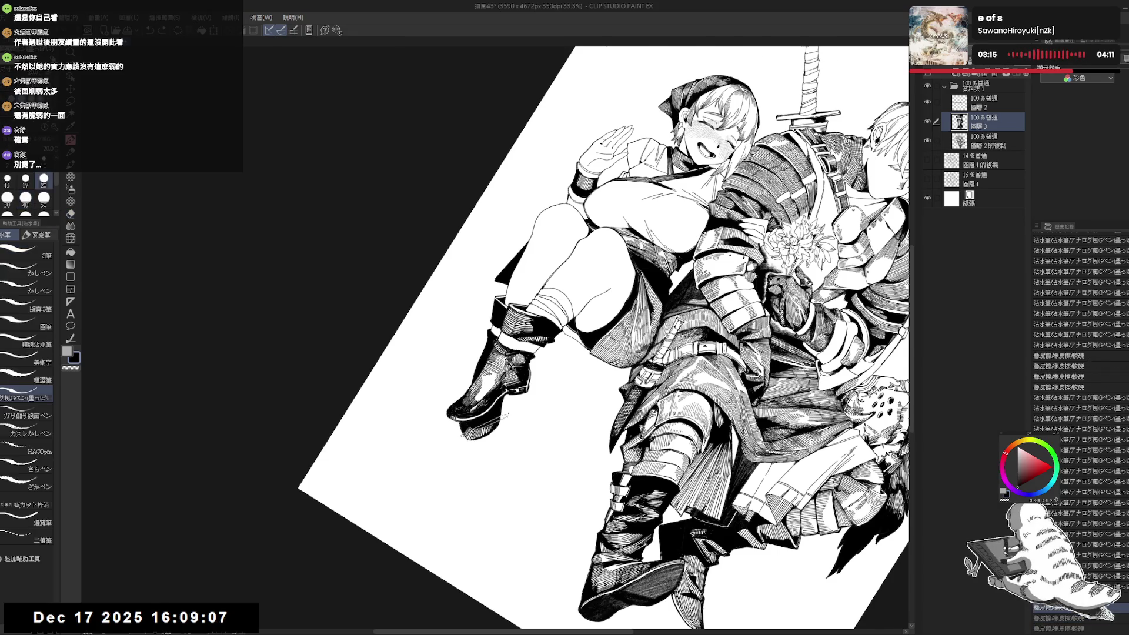
pyautogui.press('-')
pyautogui.press('-')
# - Merge layers 圖層3 and 圖層2的複製 into a single ink layer
pyautogui.click(983, 141)
pyautogui.keyDown('ctrl'); pyautogui.click(978, 126); pyautogui.keyUp('ctrl')
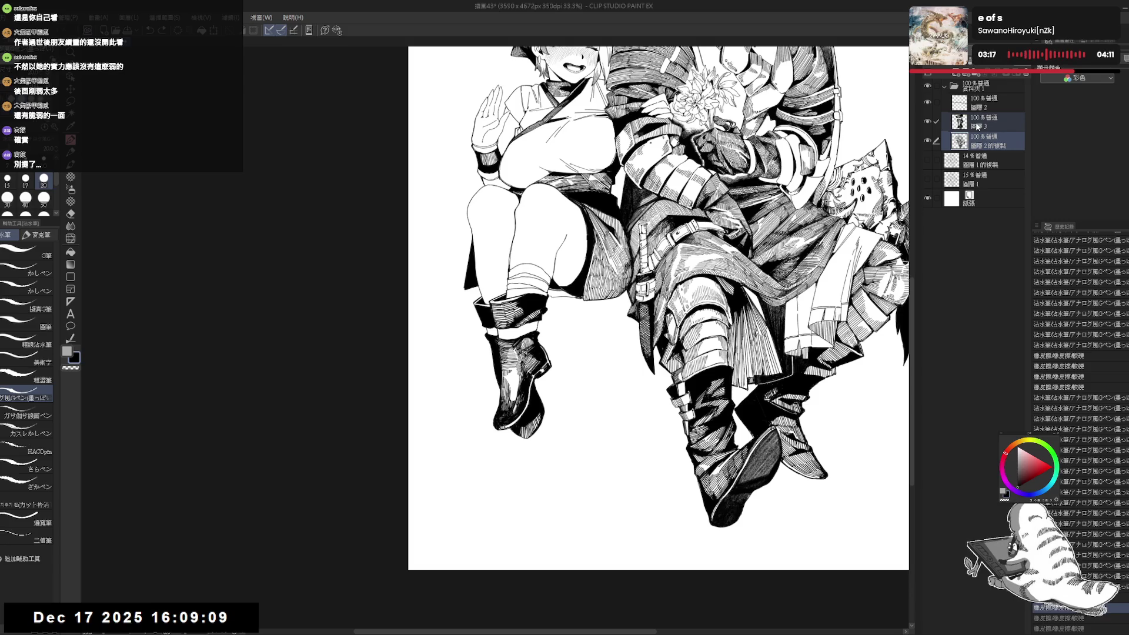
pyautogui.hotkey('ctrl', 'shift', 'e')
# - Erase a small leftover spot near the girl's boot sole
pyautogui.moveTo(488, 471)
pyautogui.mouseDown()
pyautogui.moveTo(451, 434)
pyautogui.moveTo(506, 441)
pyautogui.mouseUp()
pyautogui.press('e')
pyautogui.press('p')
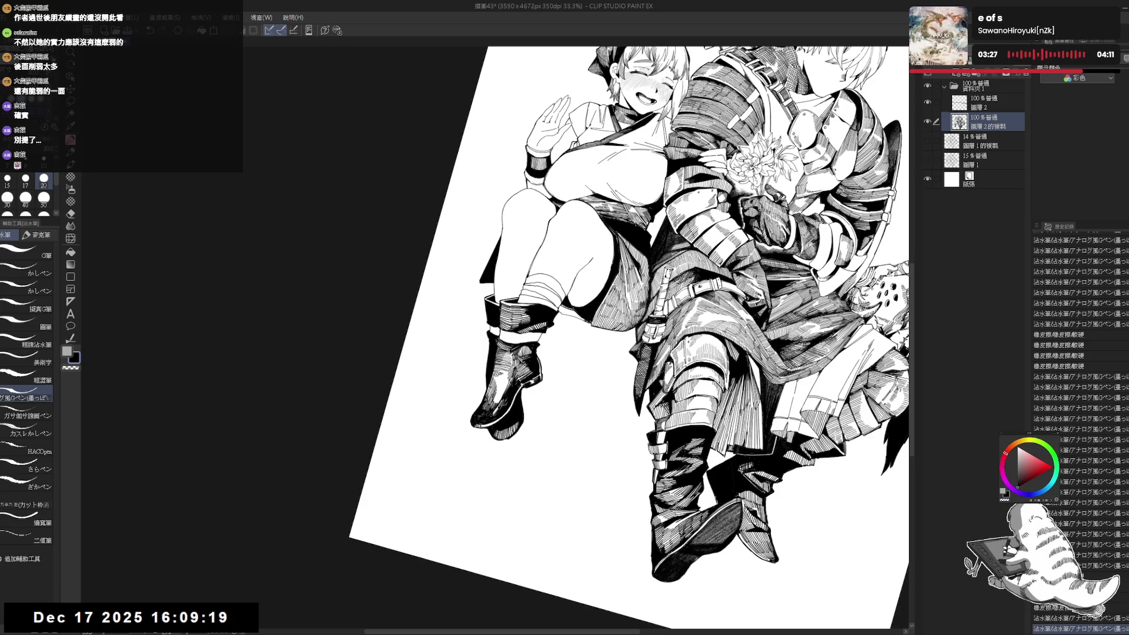
pyautogui.press('e')
pyautogui.click(510, 440)
pyautogui.press('p')
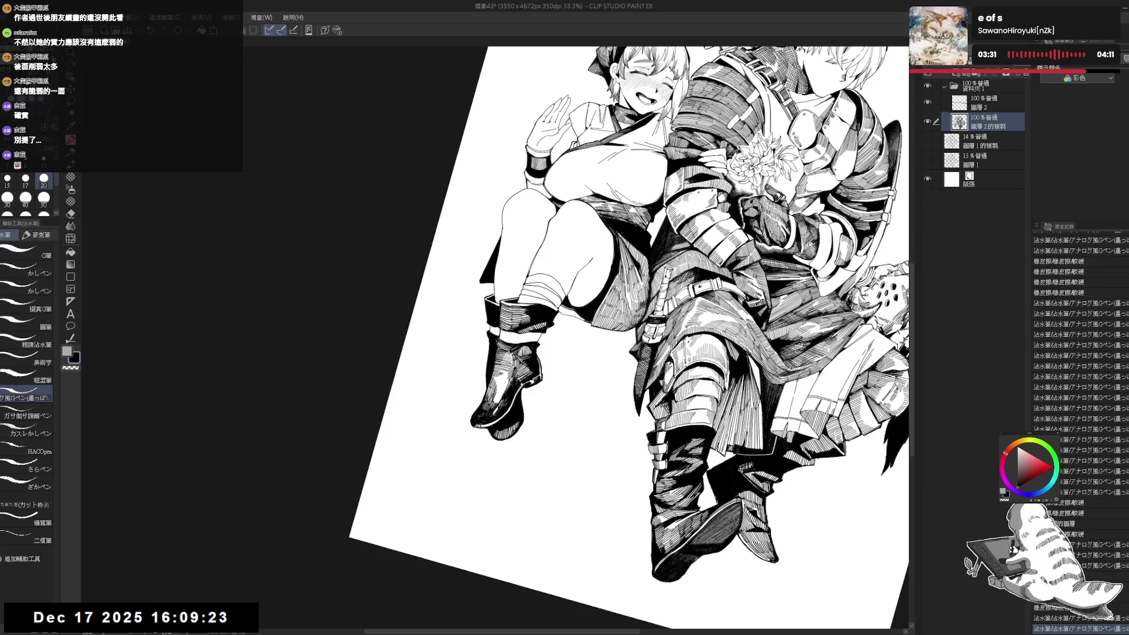
pyautogui.hotkey('ctrl', '@')
pyautogui.scroll(-1, 484, 366)
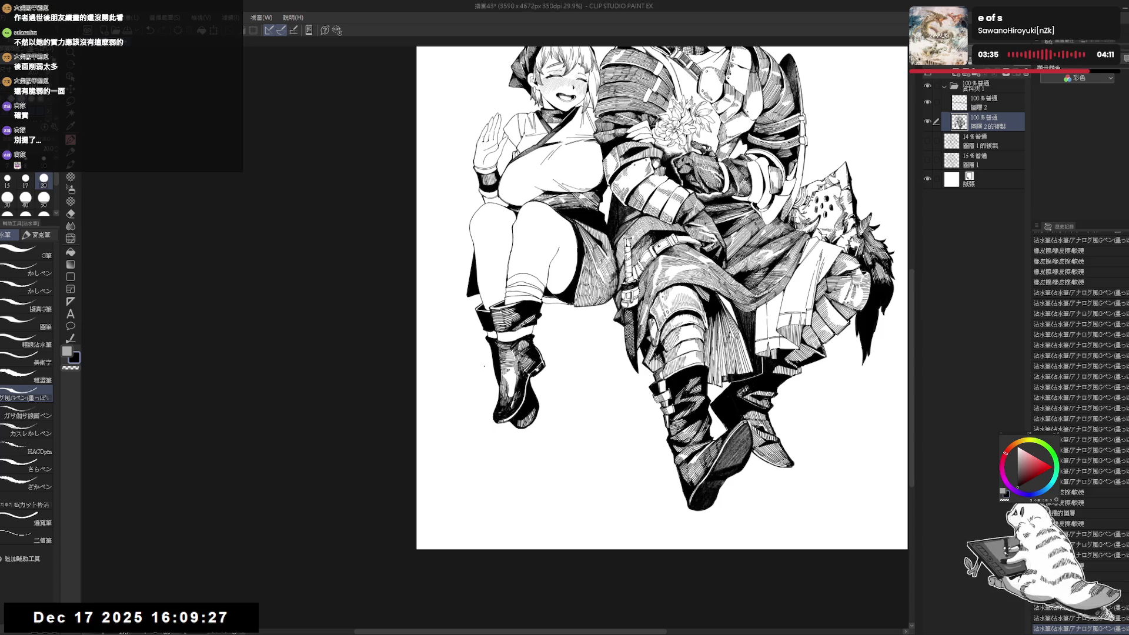
pyautogui.moveTo(559, 331); pyautogui.dragTo(536, 347)
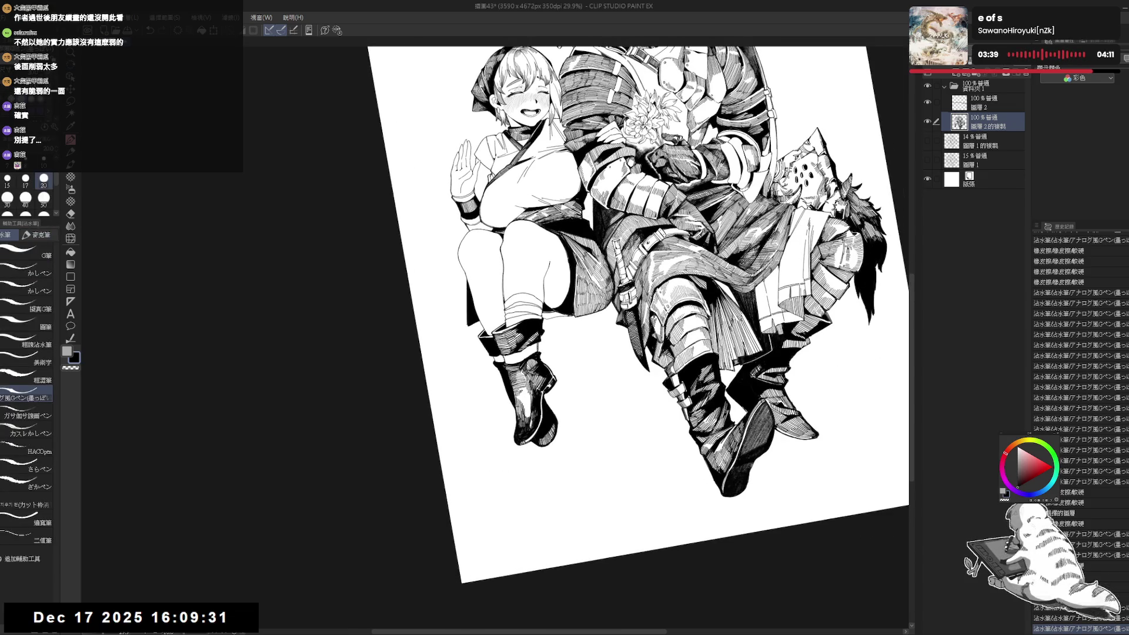
# - Add a small pen touch-up stroke, fit the whole drawing in the window, and save
pyautogui.press('e')
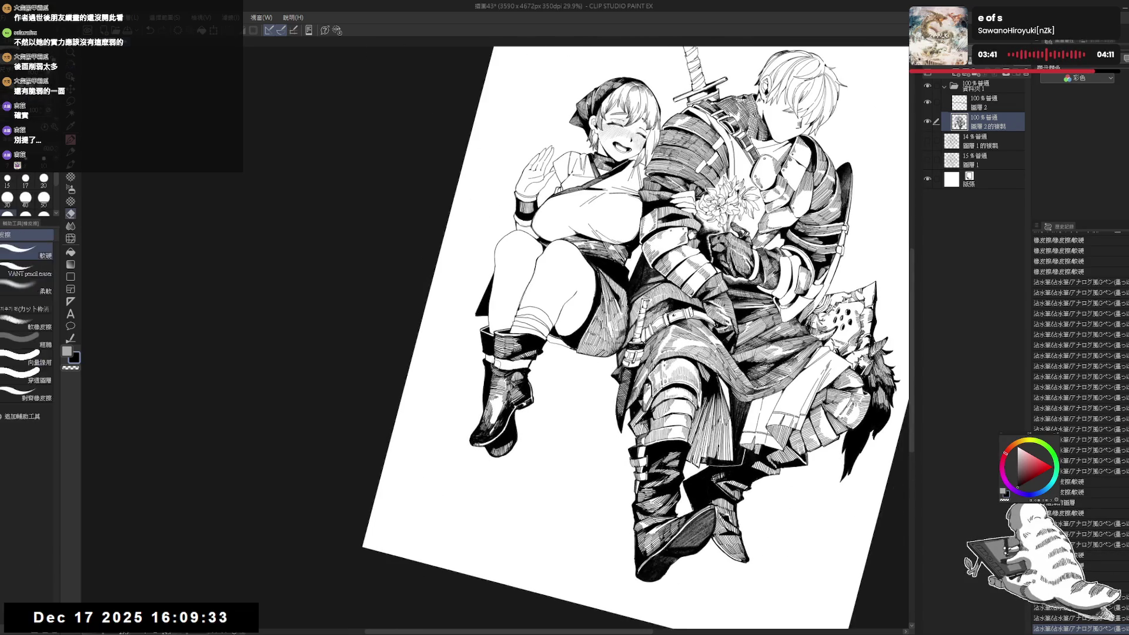
pyautogui.press('p')
pyautogui.hotkey('ctrl', '@')
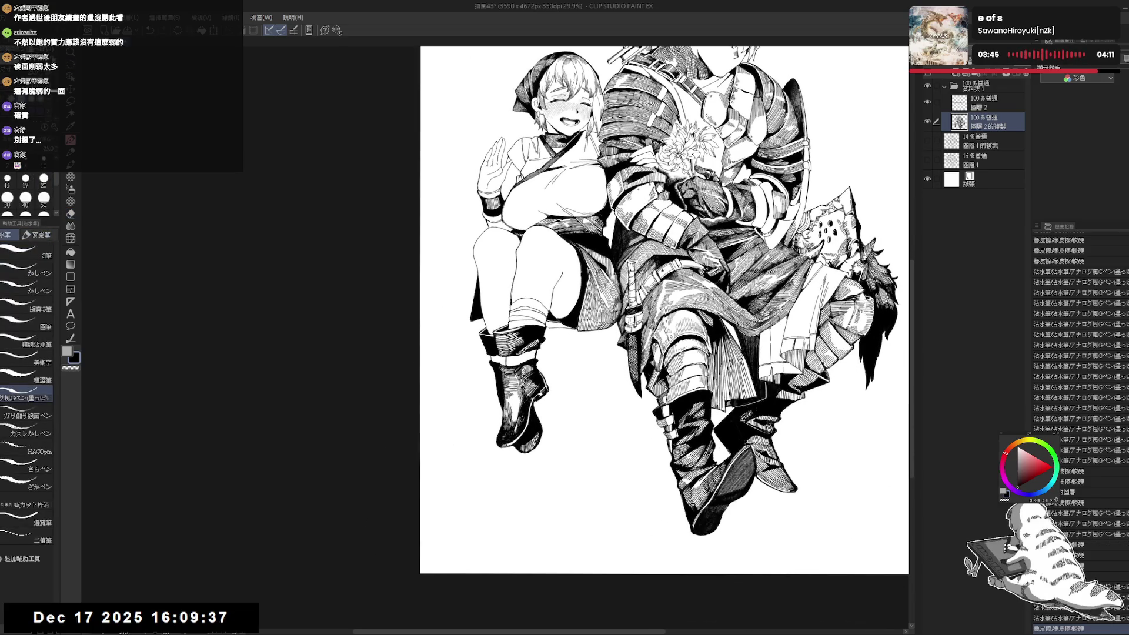
pyautogui.moveTo(664, 306); pyautogui.dragTo(667, 309)
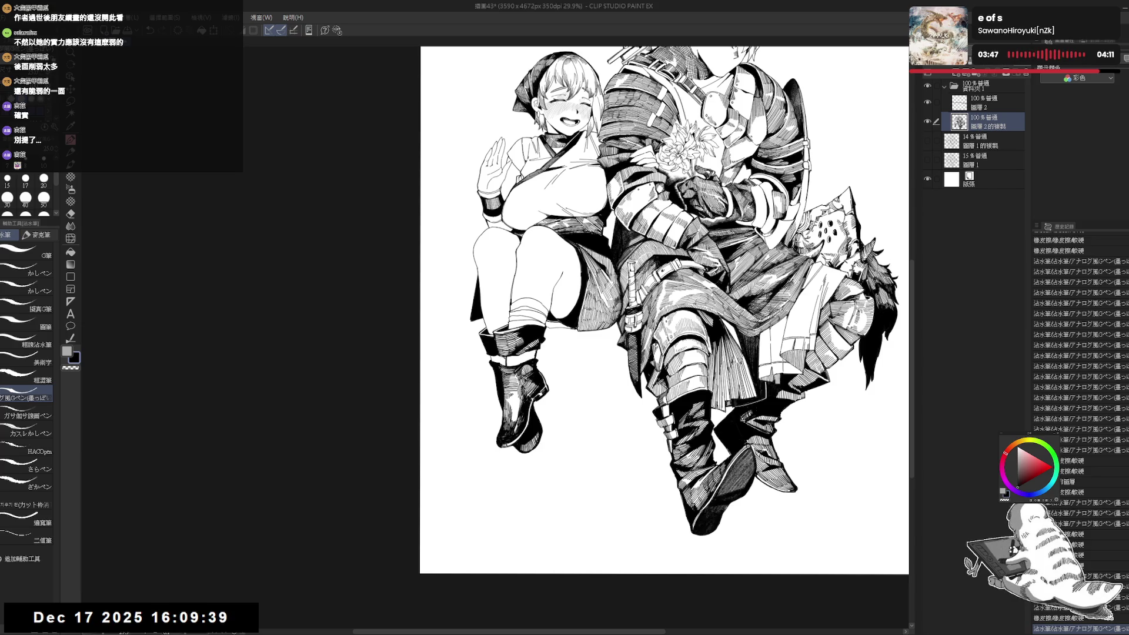
pyautogui.press('-')
pyautogui.press('-')
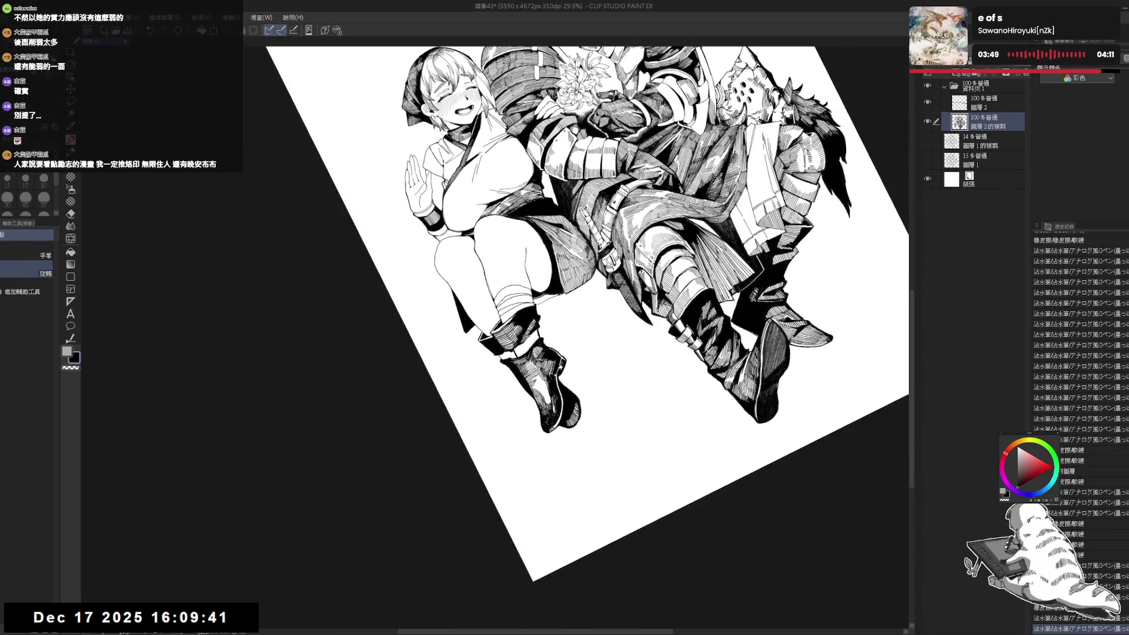
pyautogui.press('^')
pyautogui.press('^')
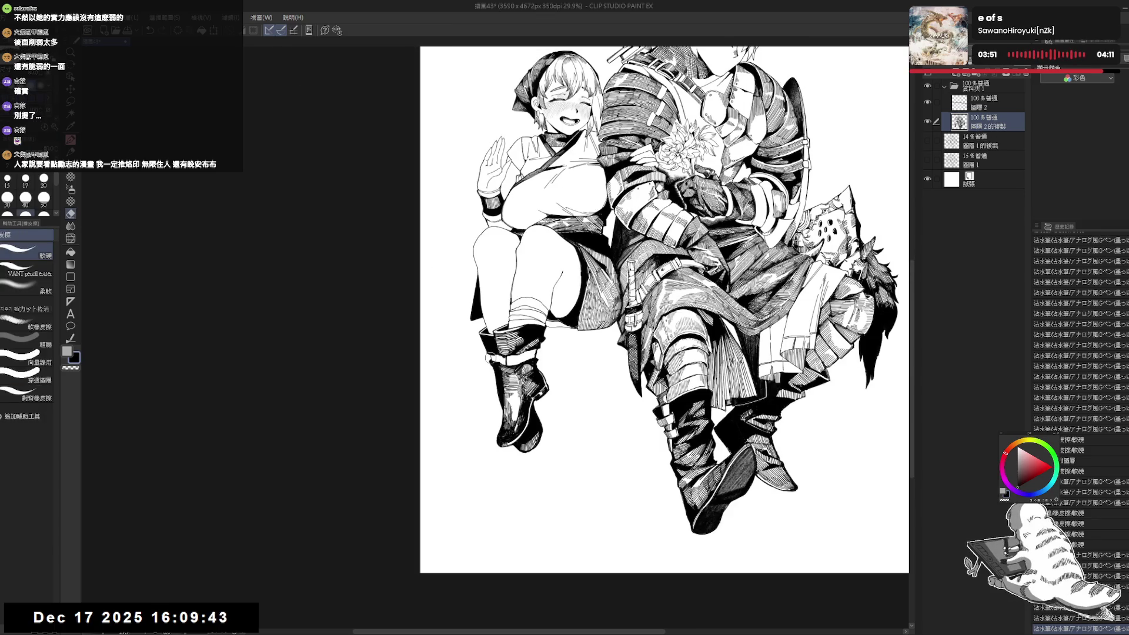
pyautogui.moveTo(507, 360); pyautogui.dragTo(510, 366)
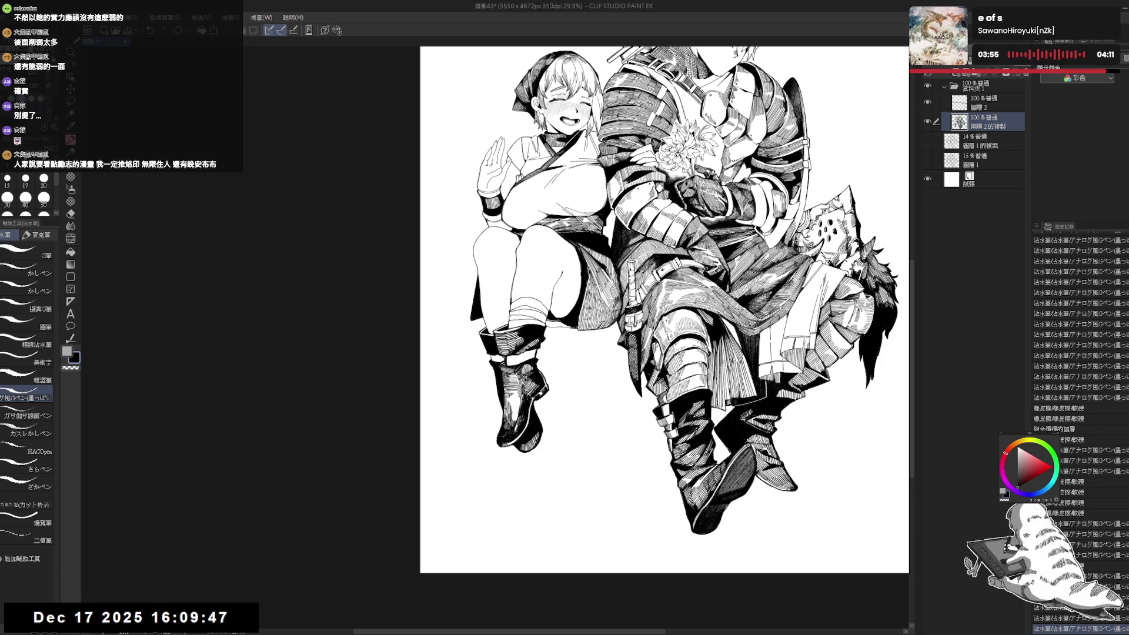
pyautogui.hotkey('ctrl', '-')
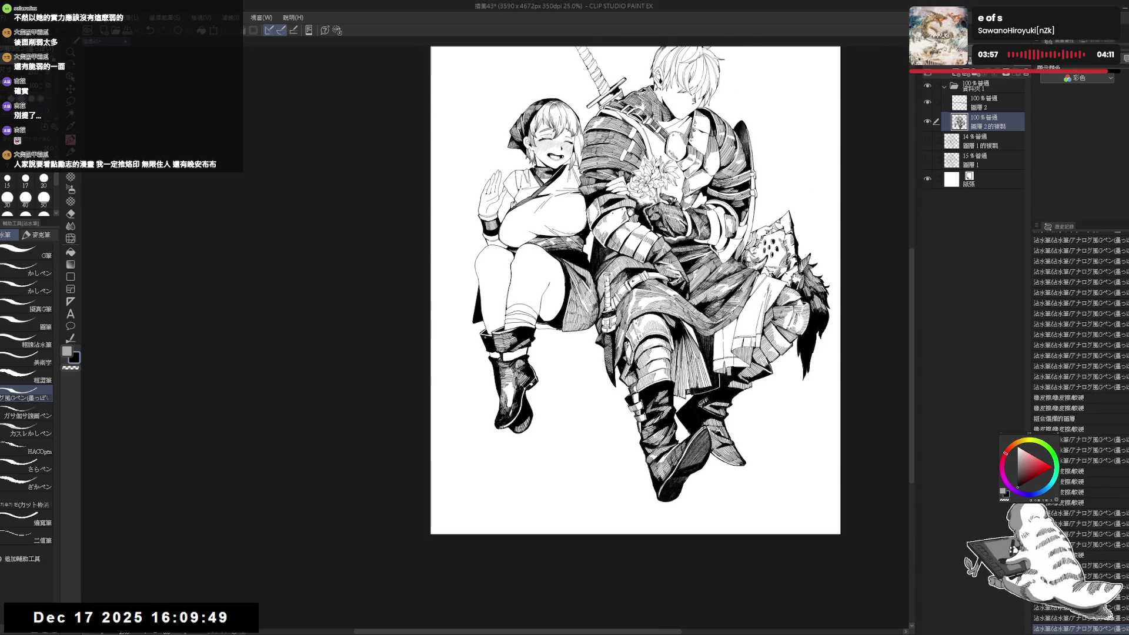
pyautogui.hotkey('ctrl', 's')
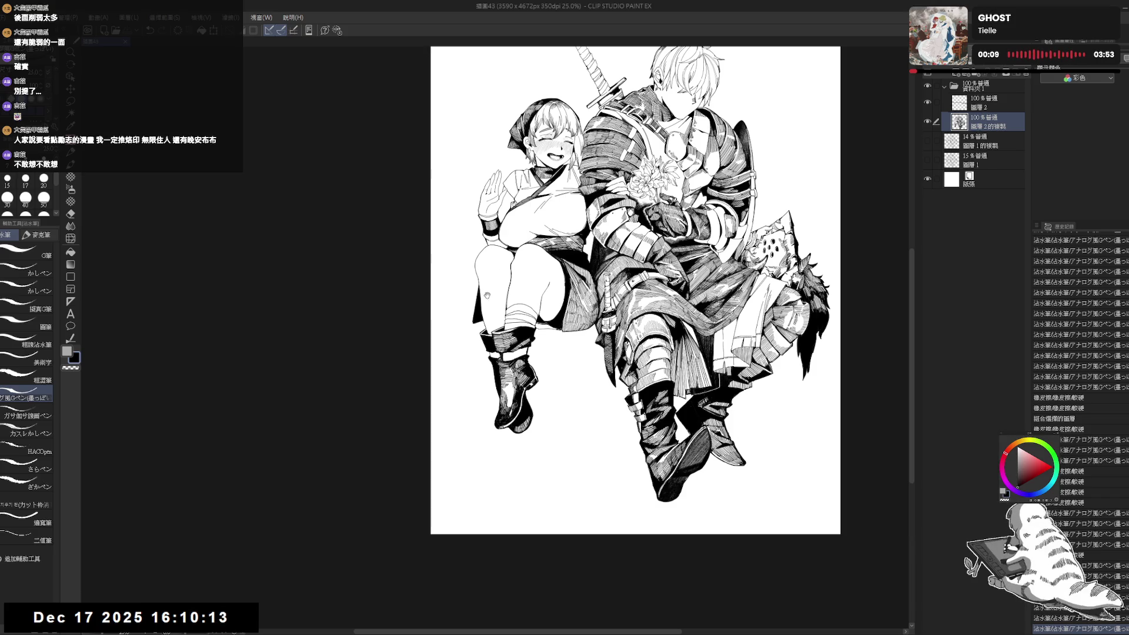
# - Erase the small stray marks on the girl's boot
pyautogui.scroll(3, 635, 294)
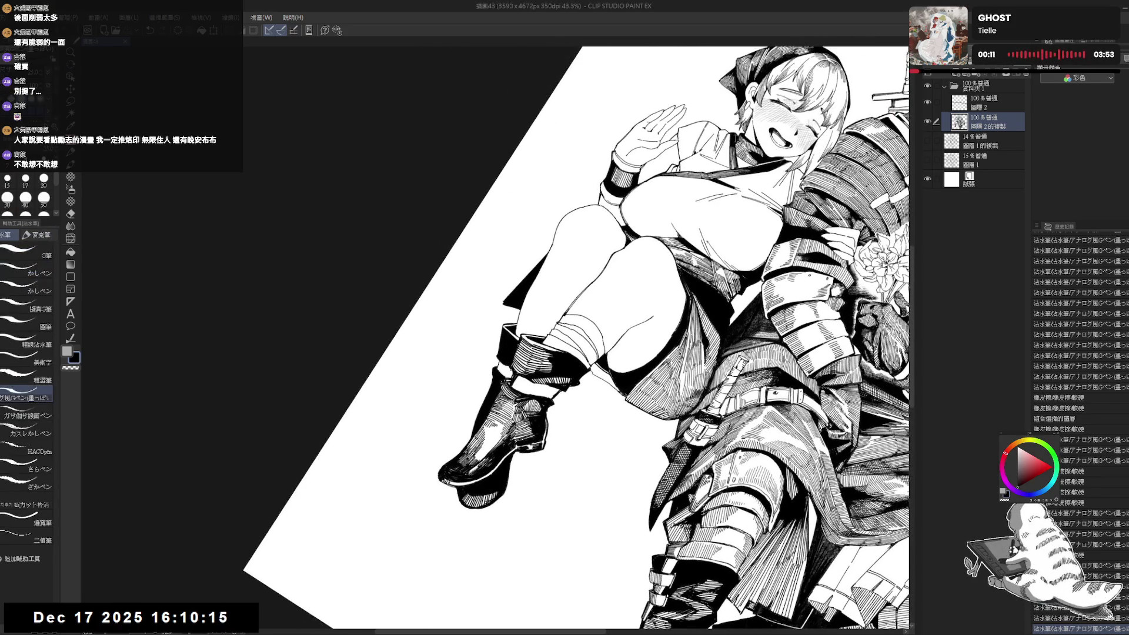
pyautogui.moveTo(503, 362); pyautogui.dragTo(518, 376)
pyautogui.press('^')
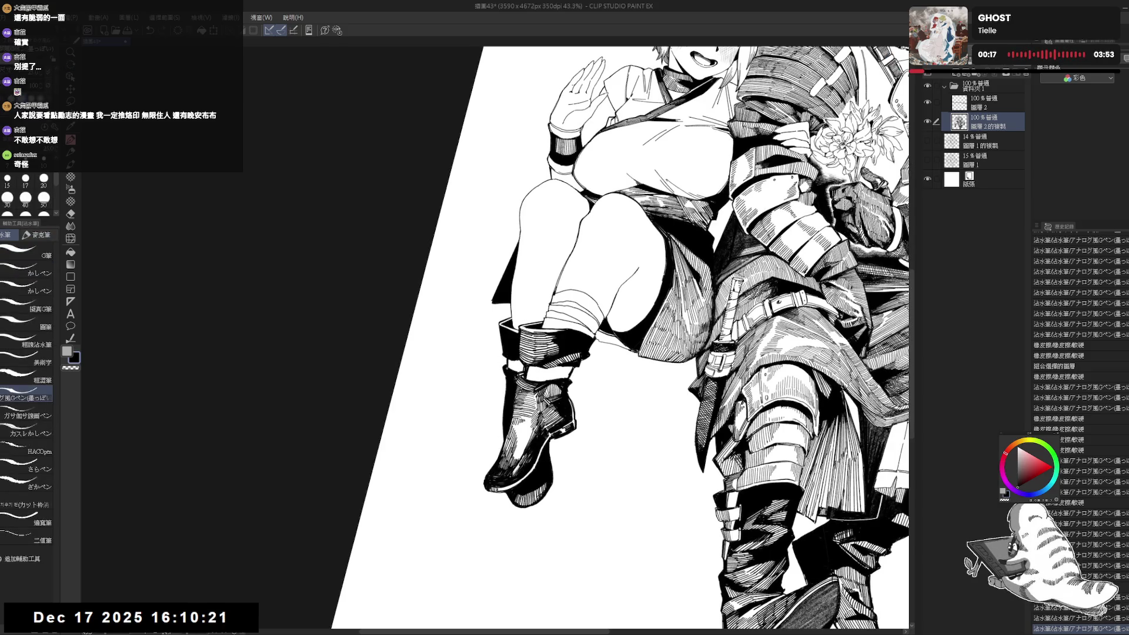
pyautogui.press('^')
pyautogui.press('e')
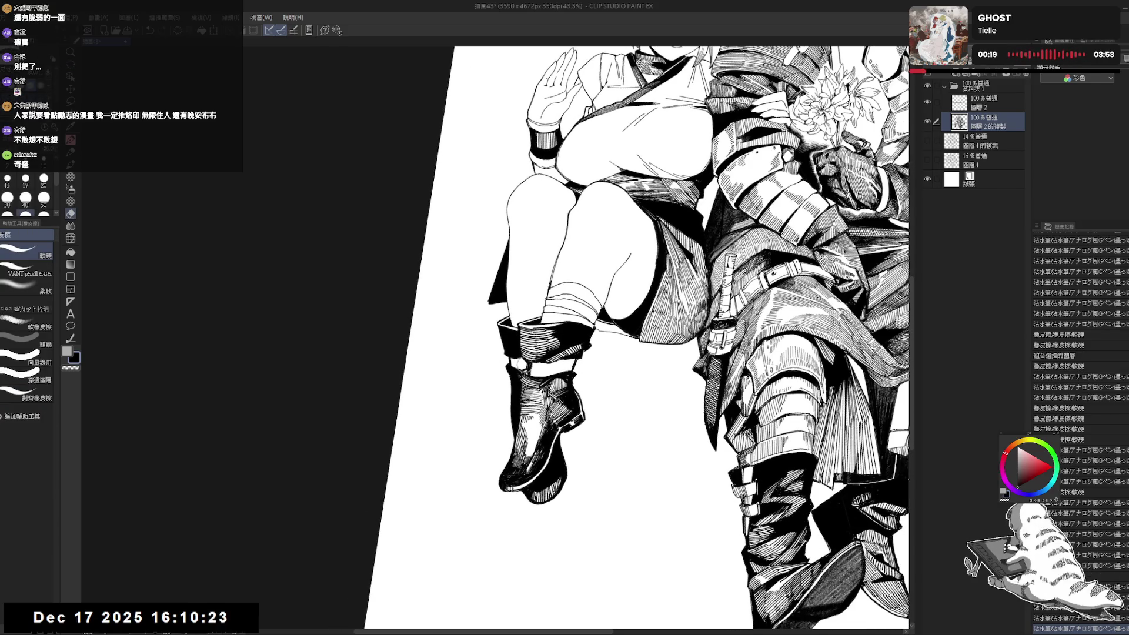
pyautogui.moveTo(520, 366); pyautogui.dragTo(527, 371)
pyautogui.moveTo(520, 366)
pyautogui.mouseDown()
pyautogui.moveTo(532, 370)
pyautogui.moveTo(527, 355)
pyautogui.moveTo(538, 356)
pyautogui.moveTo(526, 355)
pyautogui.mouseUp()
pyautogui.press('p')
# - Add a small G-pen stroke on the boot and clean up a stray mark
pyautogui.press('-')
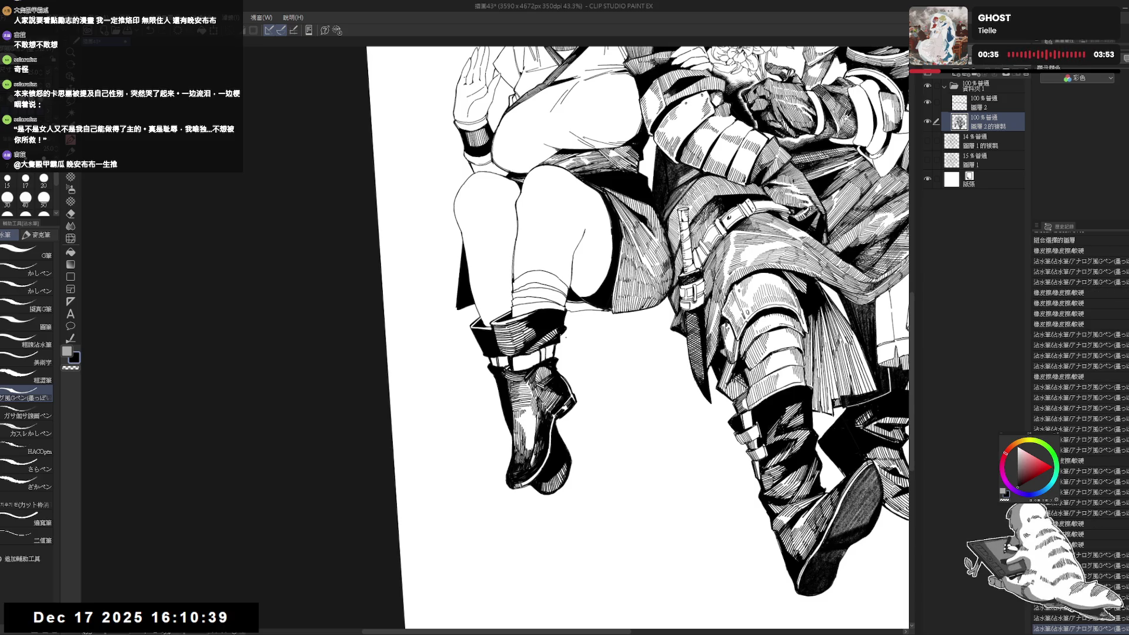
pyautogui.press('e')
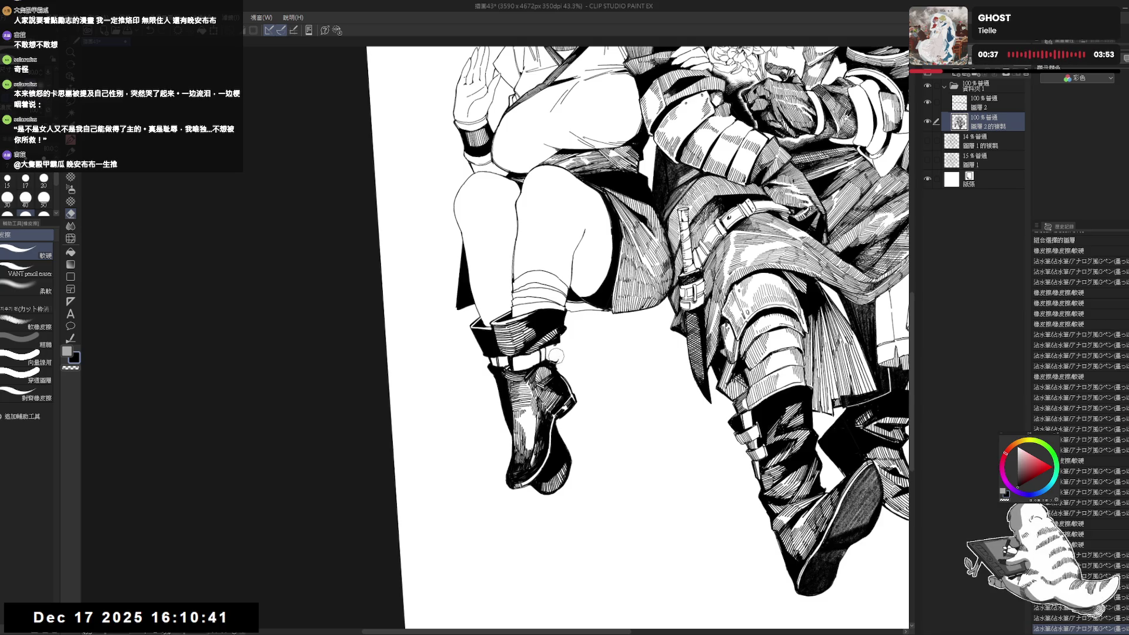
pyautogui.press('p')
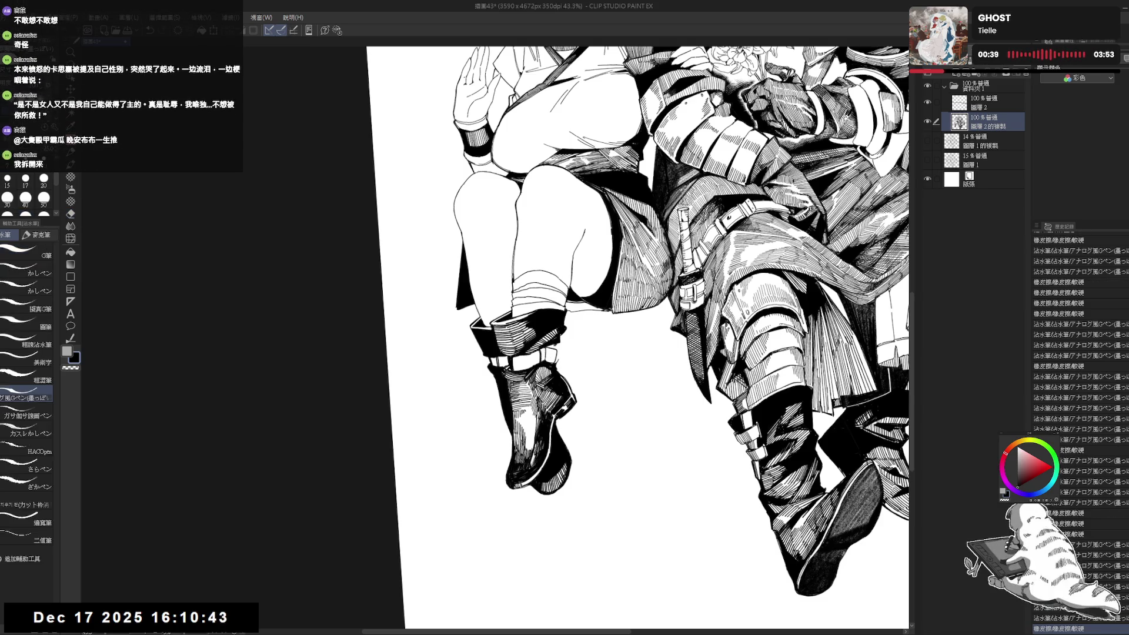
pyautogui.moveTo(547, 352)
pyautogui.mouseDown()
pyautogui.moveTo(561, 371)
pyautogui.moveTo(546, 358)
pyautogui.mouseUp()
pyautogui.press('e')
pyautogui.press('p')
pyautogui.press('e')
pyautogui.press('p')
pyautogui.scroll(2, 538, 345)
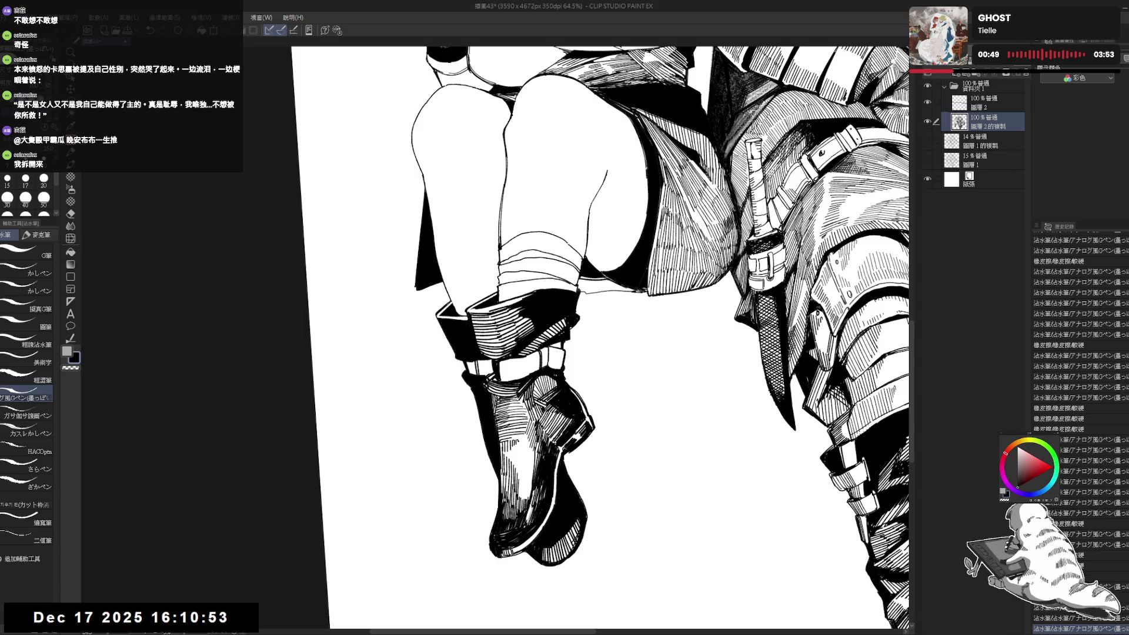
pyautogui.scroll(-2, 515, 344)
pyautogui.scroll(-1, 507, 347)
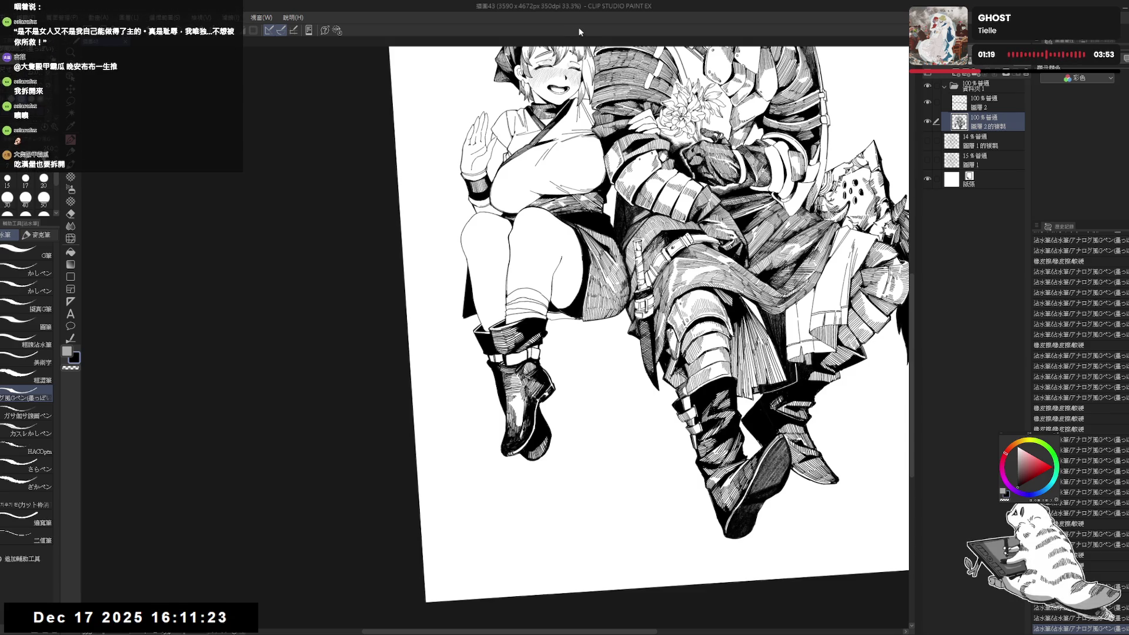
# - Touch up the left edge of the girl's thigh with a pen stroke
pyautogui.moveTo(507, 306); pyautogui.dragTo(518, 214)
pyautogui.press('h')
pyautogui.press('h')
pyautogui.scroll(3, 518, 214)
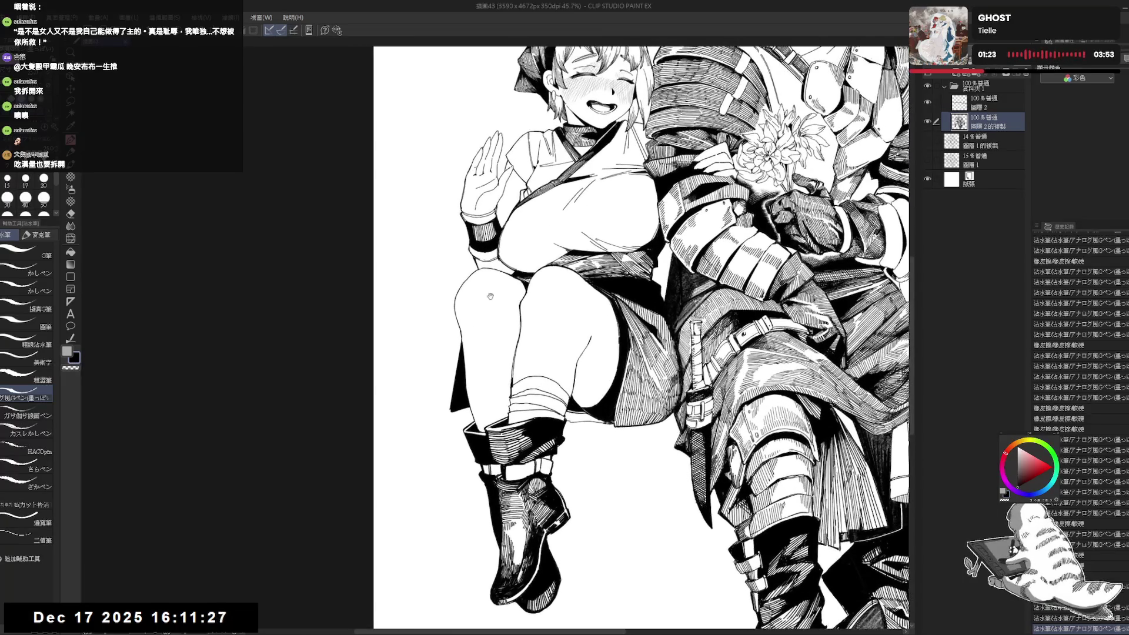
pyautogui.moveTo(445, 322)
pyautogui.mouseDown()
pyautogui.moveTo(457, 312)
pyautogui.moveTo(461, 345)
pyautogui.moveTo(468, 339)
pyautogui.mouseUp()
pyautogui.moveTo(505, 307); pyautogui.dragTo(504, 353)
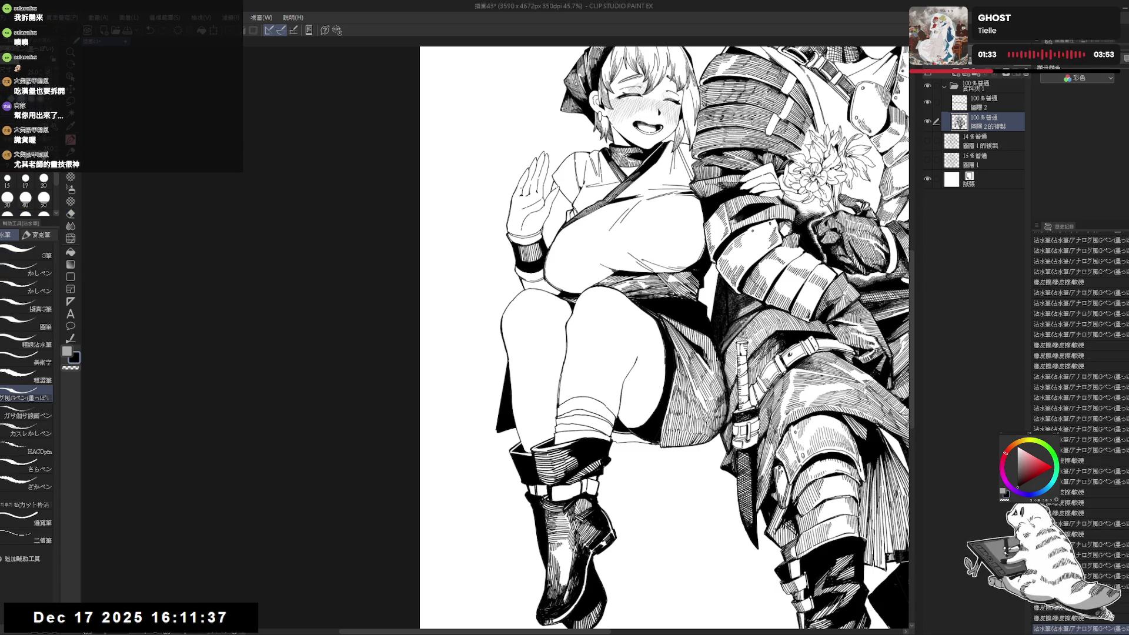
# - Straighten the view and make the 圖層1的複製 sketch layer visible again
pyautogui.press('-')
pyautogui.press('-')
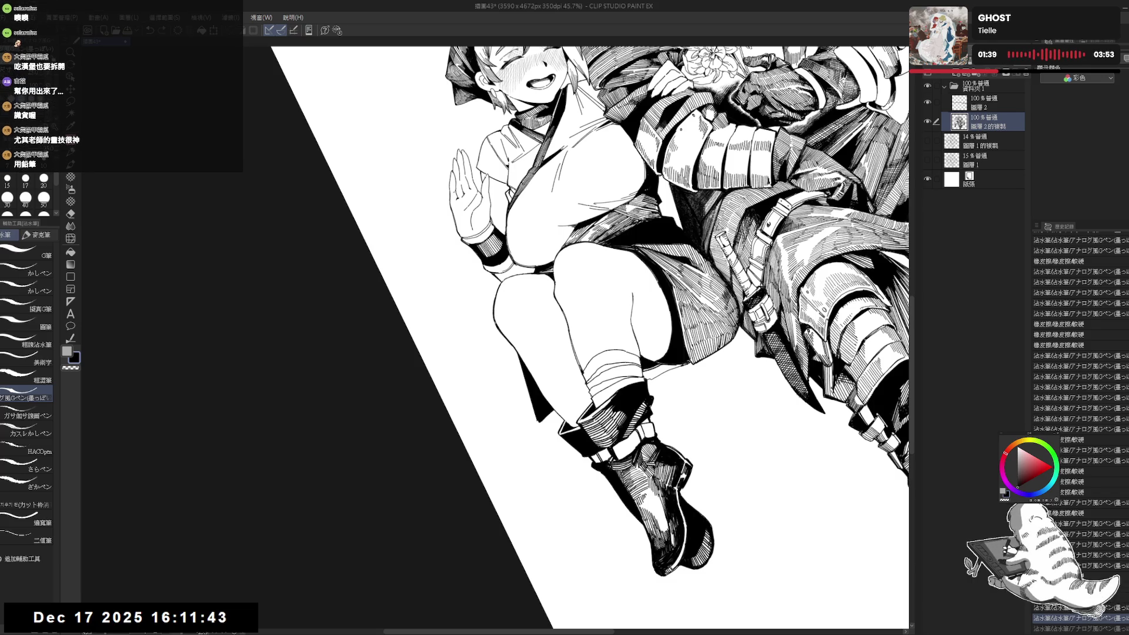
pyautogui.press('^')
pyautogui.press('^')
pyautogui.click(927, 140)
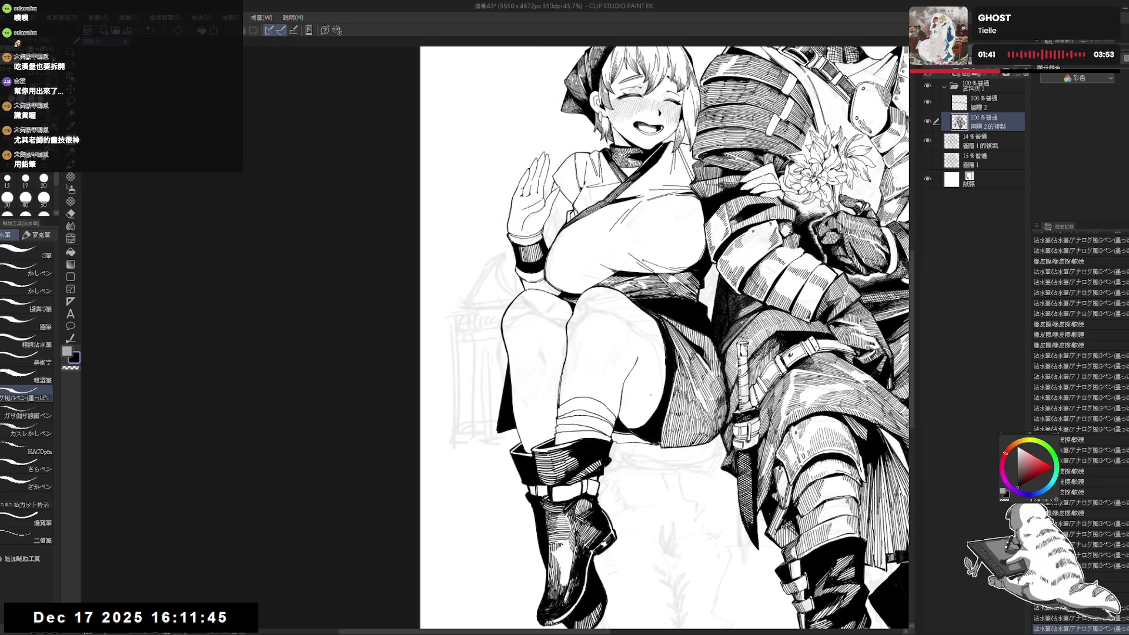
# - Ink a short stroke near the girl's knee and erase stray marks around it
pyautogui.moveTo(561, 384); pyautogui.dragTo(538, 376)
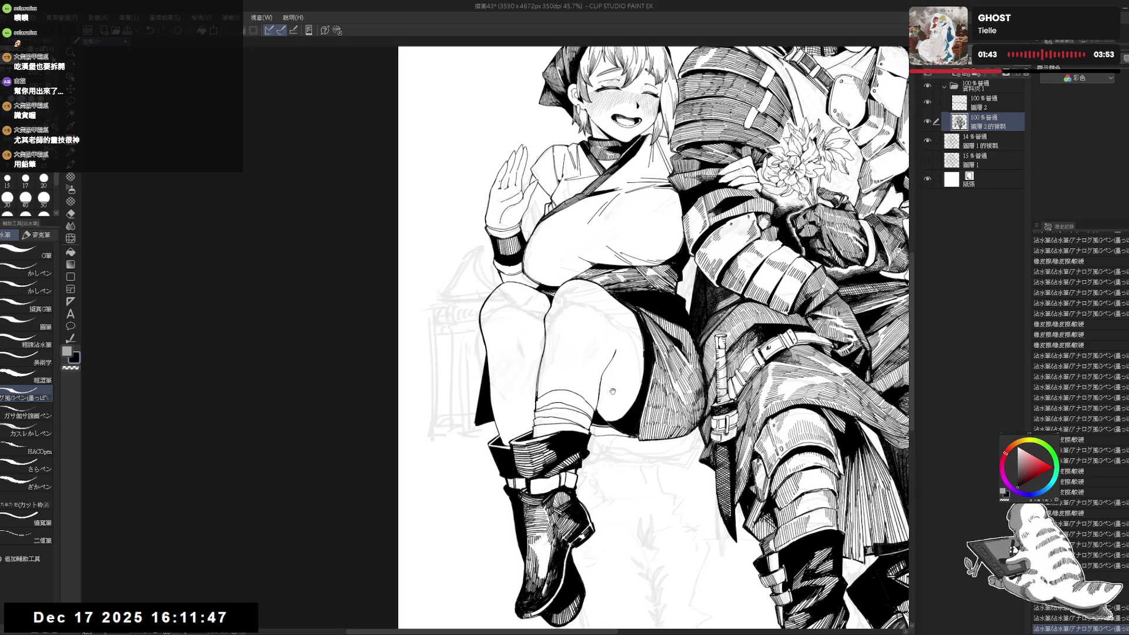
pyautogui.moveTo(577, 326)
pyautogui.mouseDown()
pyautogui.moveTo(564, 334)
pyautogui.moveTo(536, 318)
pyautogui.moveTo(544, 297)
pyautogui.moveTo(552, 316)
pyautogui.mouseUp()
pyautogui.click(25, 179)
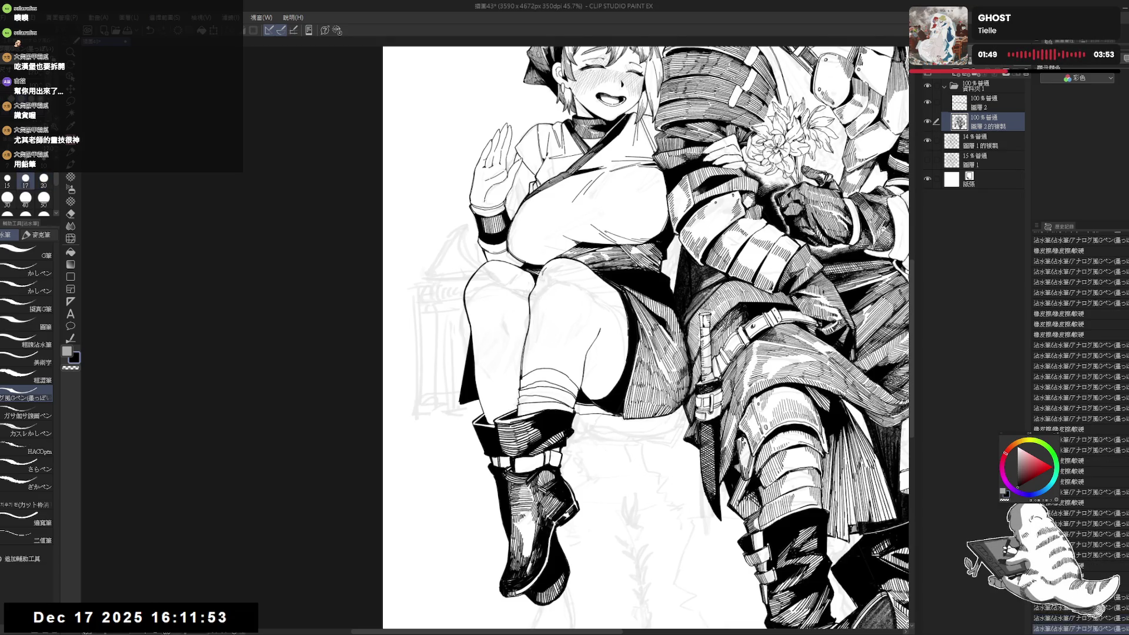
pyautogui.moveTo(541, 297); pyautogui.dragTo(551, 311)
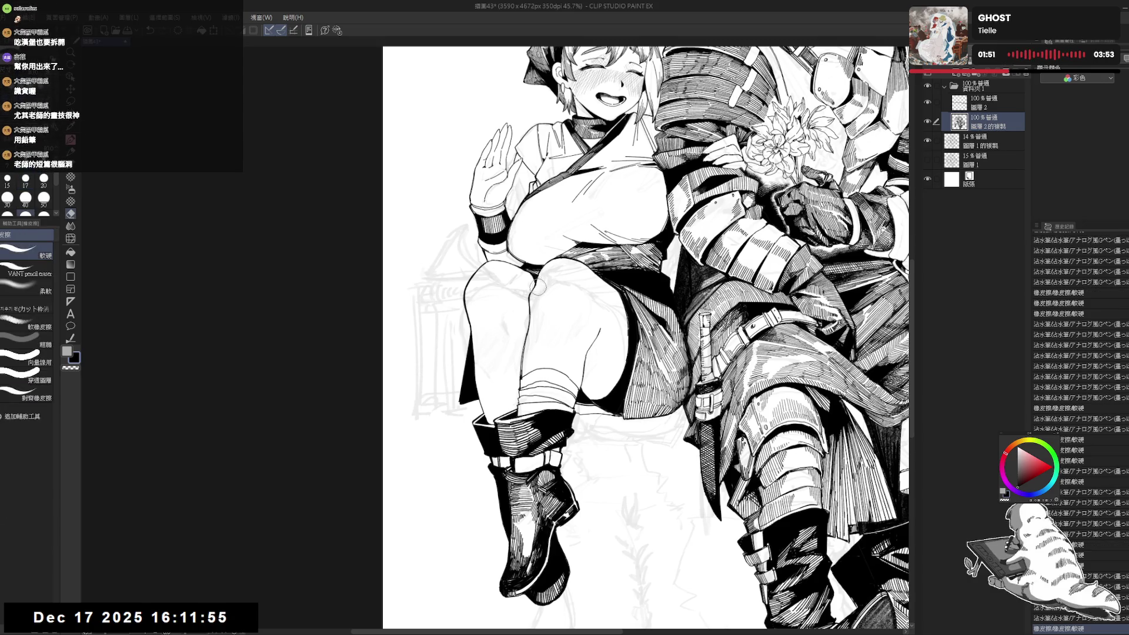
pyautogui.moveTo(543, 266); pyautogui.dragTo(557, 270)
pyautogui.hotkey('ctrl', 'z')
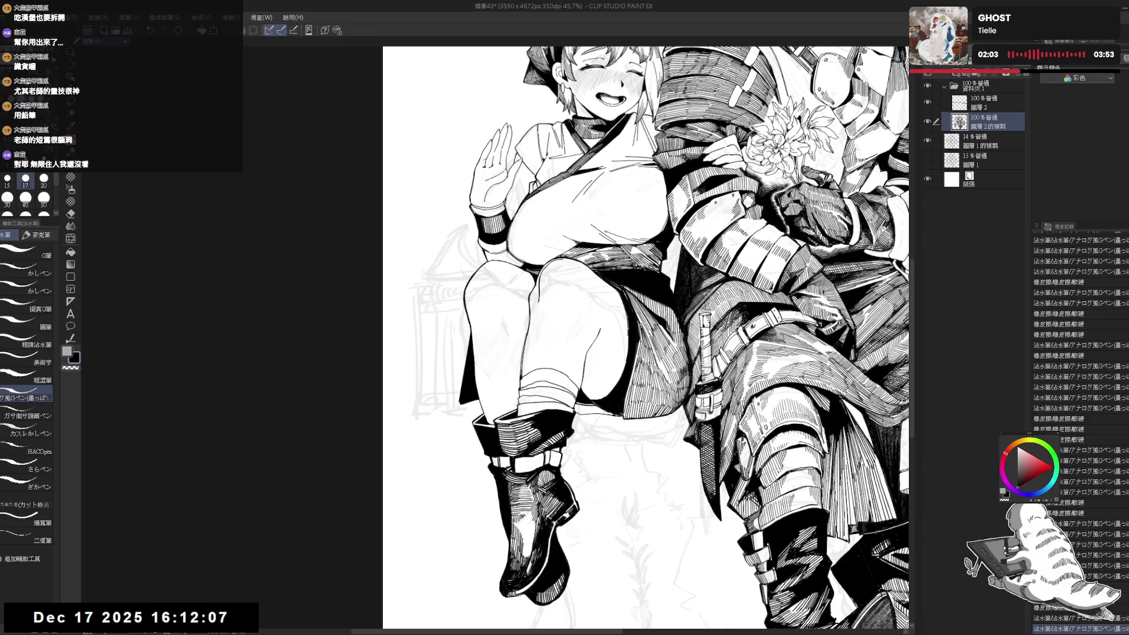
# - Hatch the girl's thigh above the knee with short lines using a size-15 pen
pyautogui.moveTo(552, 267); pyautogui.dragTo(536, 311)
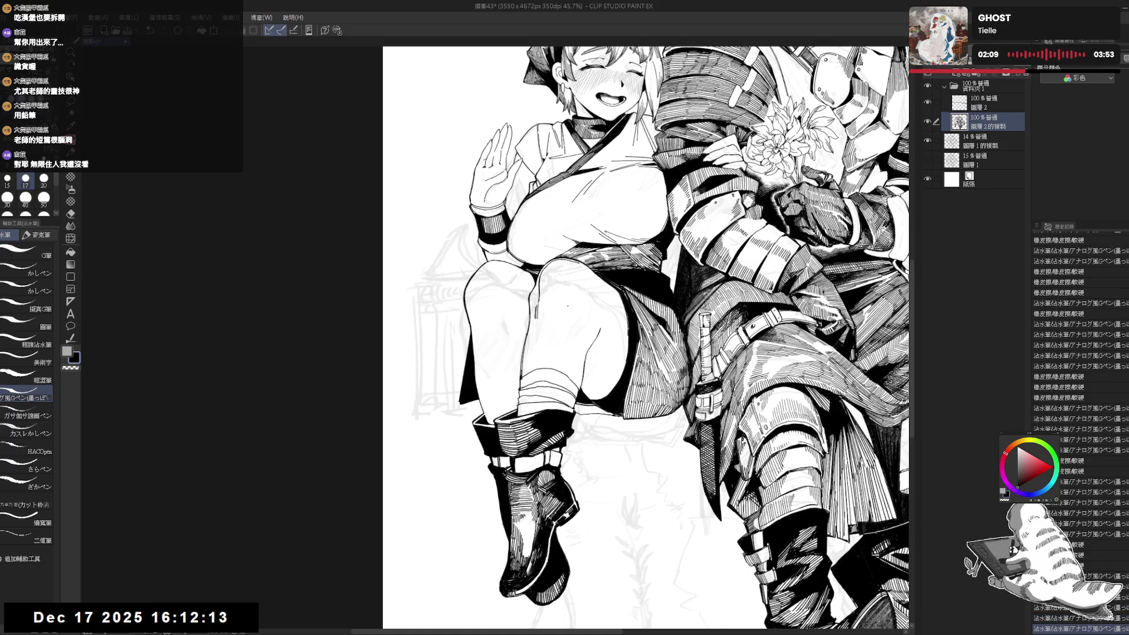
pyautogui.moveTo(647, 330); pyautogui.dragTo(624, 365)
pyautogui.press('[')
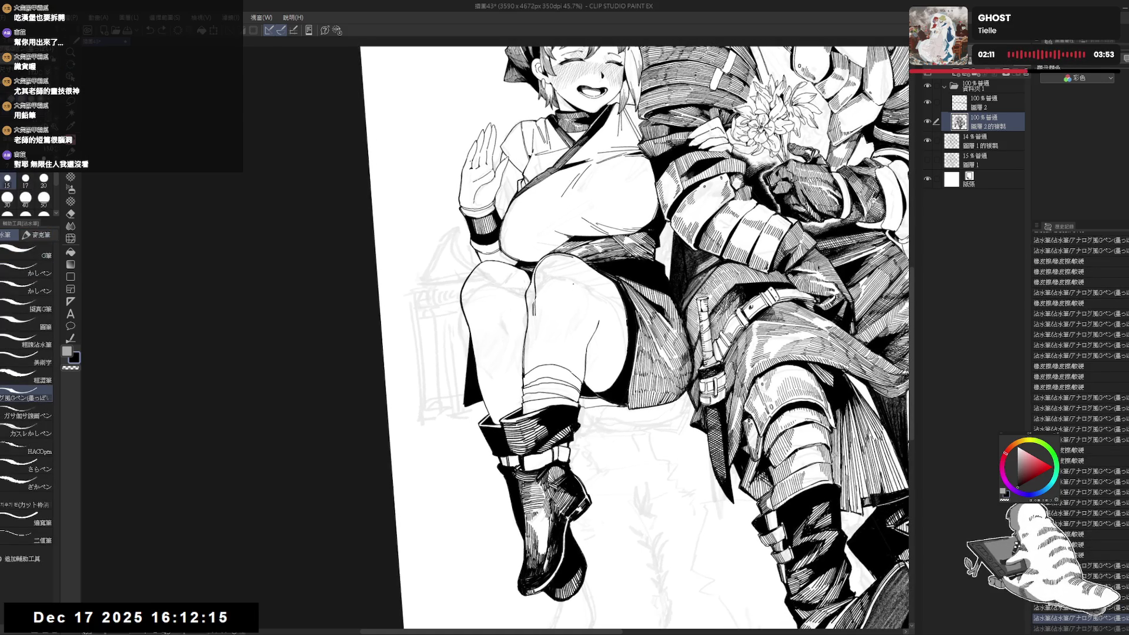
pyautogui.moveTo(561, 294)
pyautogui.mouseDown()
pyautogui.moveTo(560, 305)
pyautogui.moveTo(582, 301)
pyautogui.mouseUp()
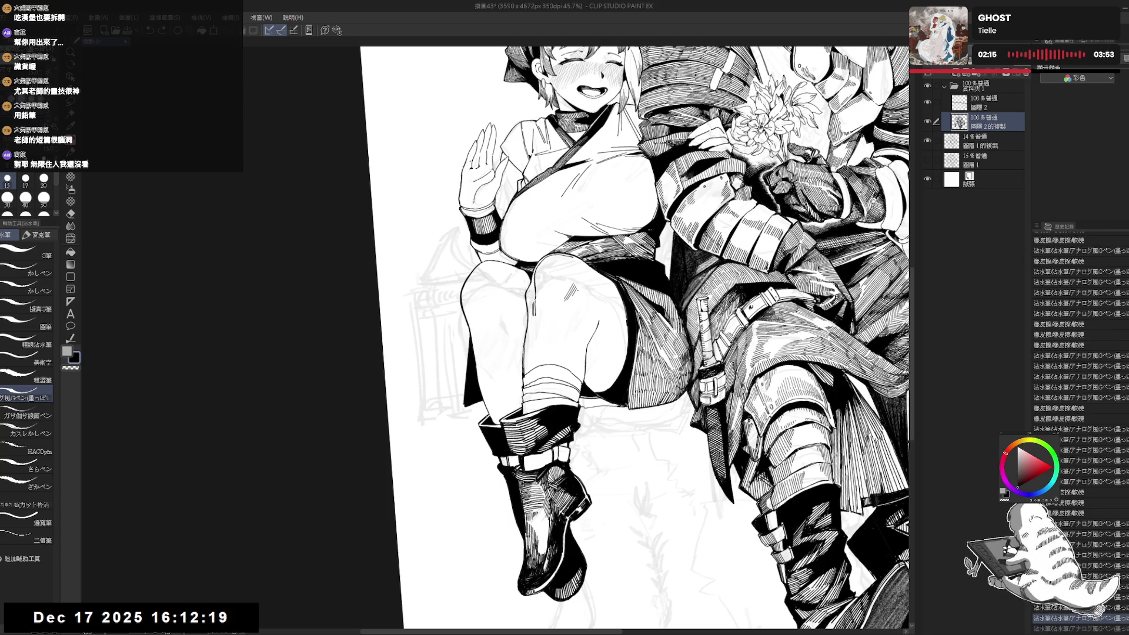
pyautogui.press('@')
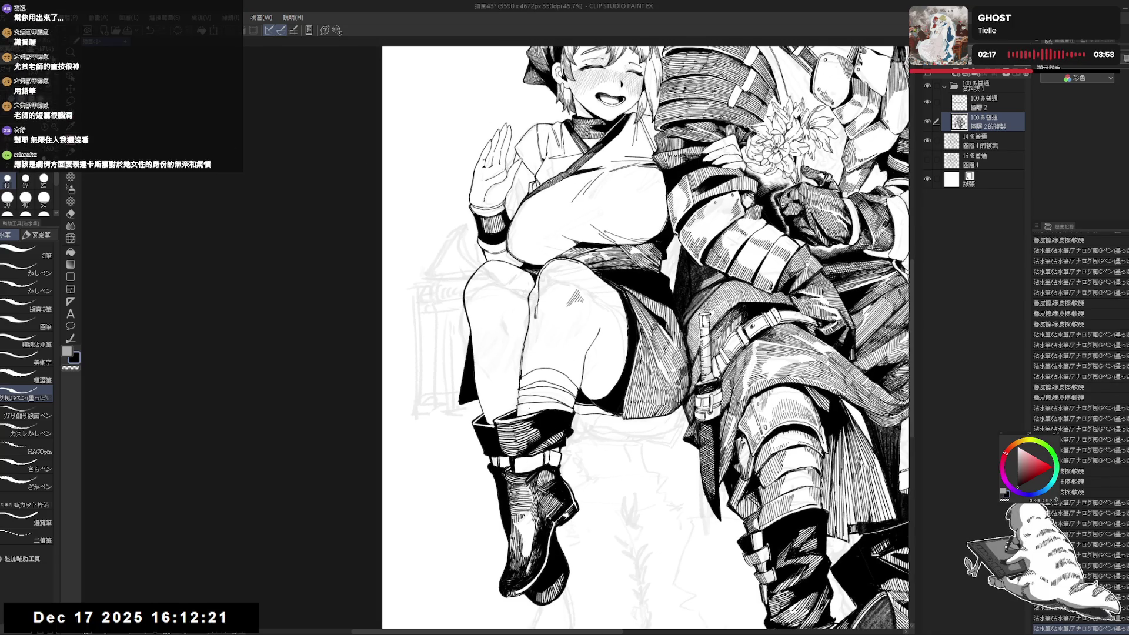
pyautogui.moveTo(542, 300); pyautogui.dragTo(547, 310)
pyautogui.moveTo(544, 301); pyautogui.dragTo(546, 310)
pyautogui.moveTo(543, 299); pyautogui.dragTo(569, 352)
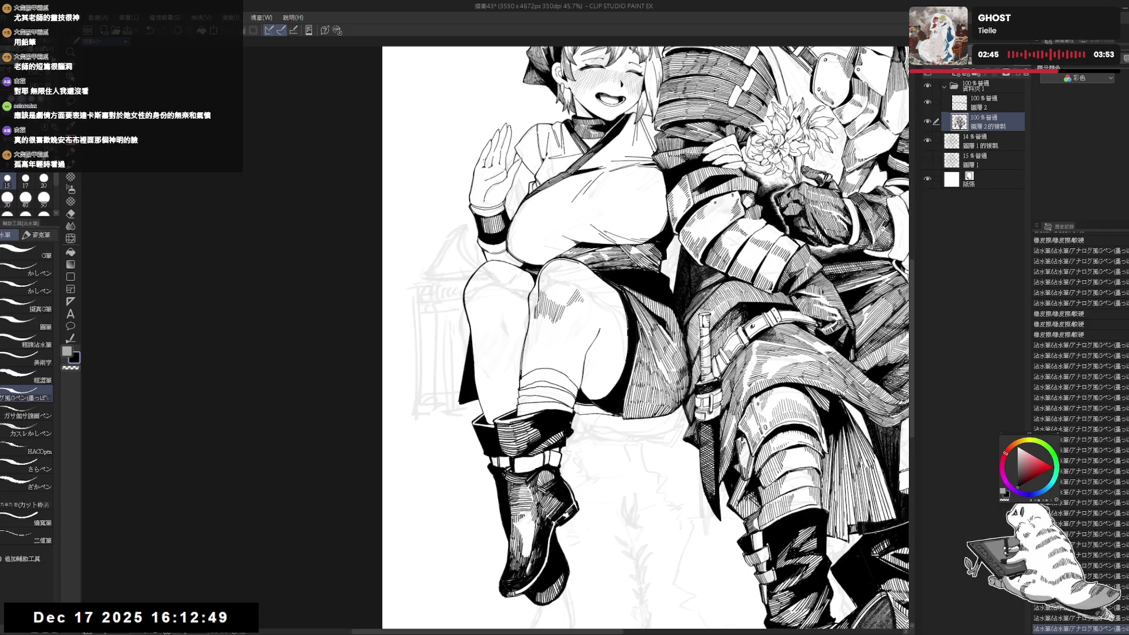
pyautogui.moveTo(671, 427)
pyautogui.mouseDown()
pyautogui.moveTo(647, 347)
pyautogui.moveTo(563, 551)
pyautogui.moveTo(588, 516)
pyautogui.mouseUp()
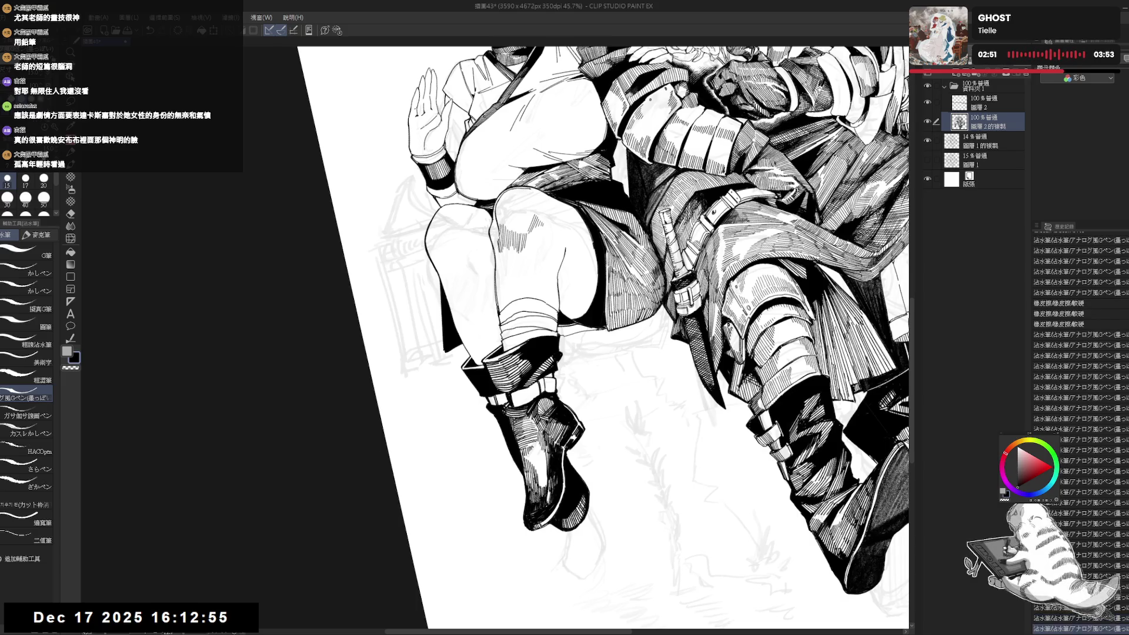
# - Add small pen marks to the thigh shading, undoing the misplaced ones
pyautogui.moveTo(585, 511); pyautogui.dragTo(588, 516)
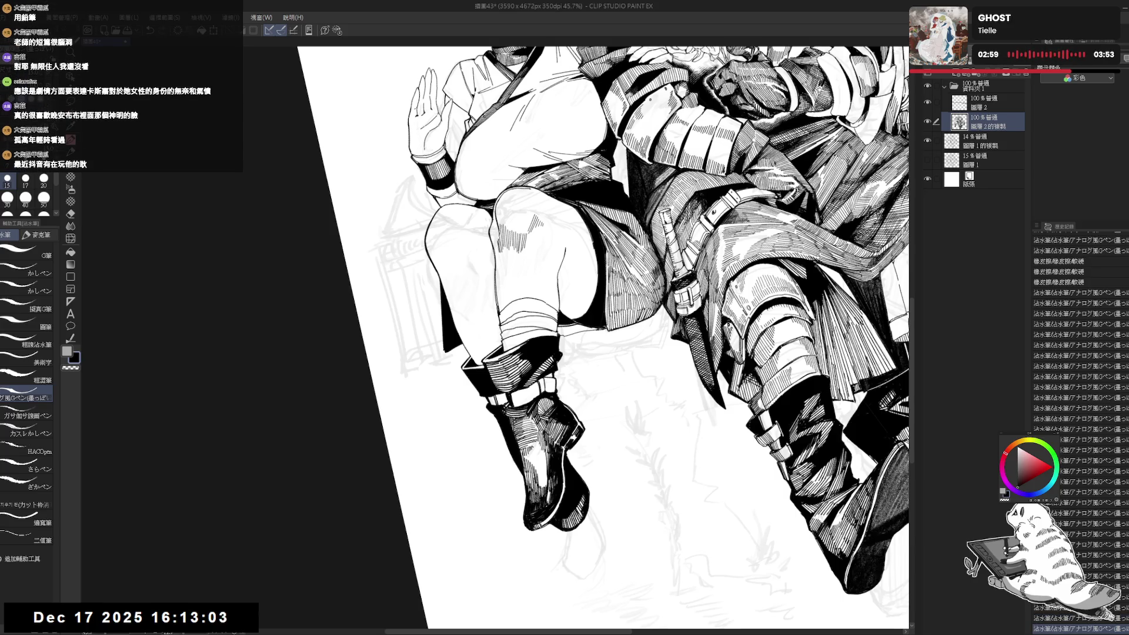
pyautogui.hotkey('ctrl', '@')
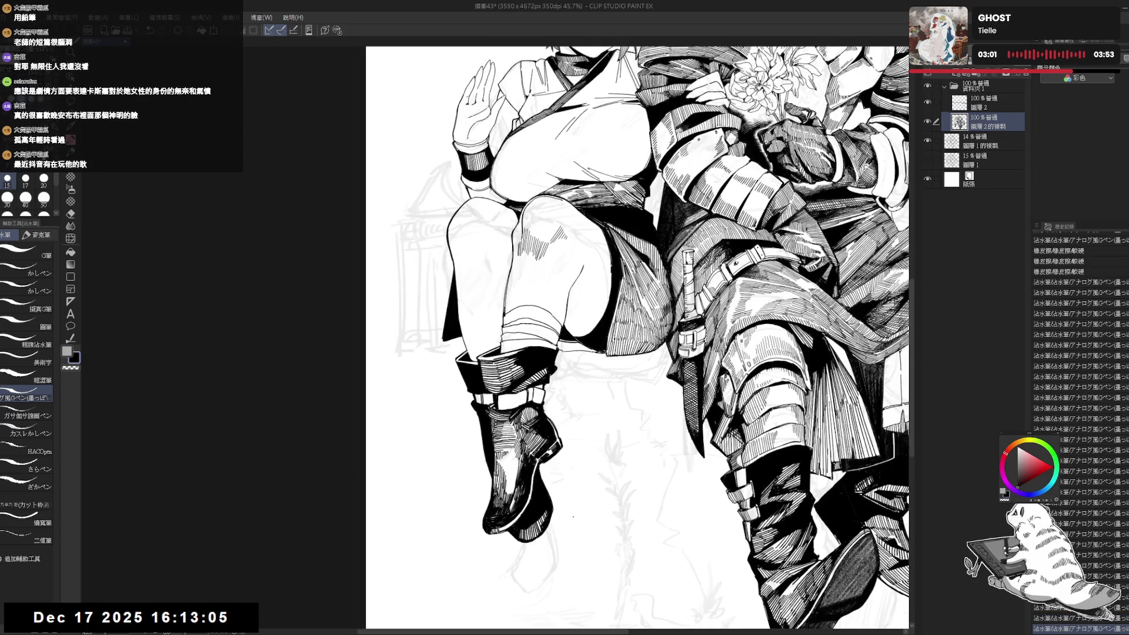
pyautogui.scroll(-1, 564, 518)
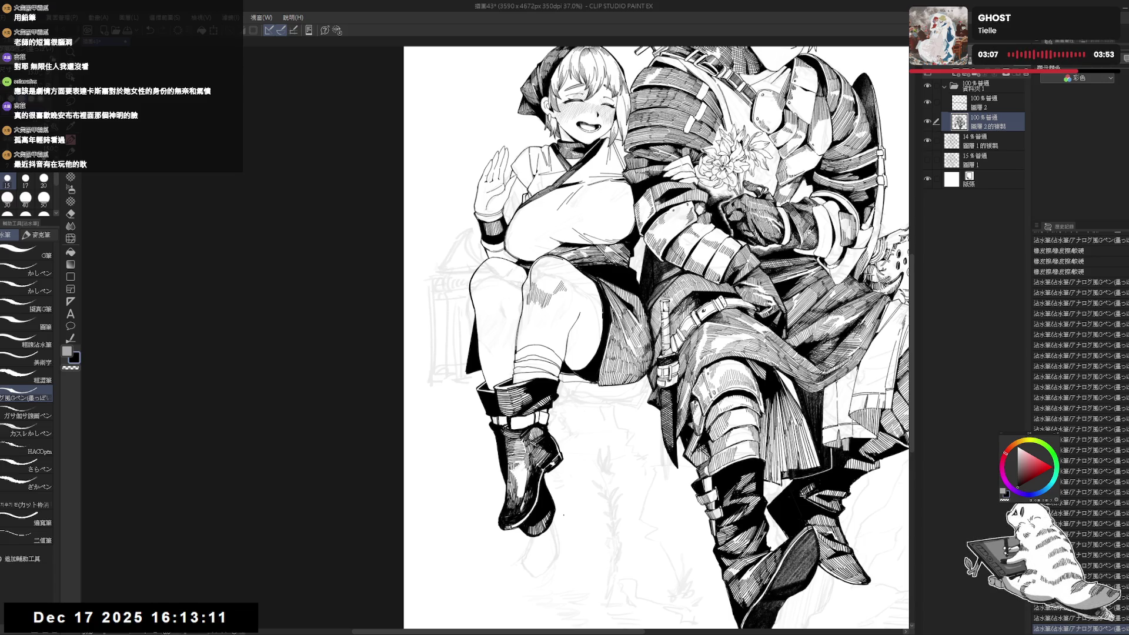
pyautogui.moveTo(532, 326)
pyautogui.mouseDown()
pyautogui.moveTo(523, 303)
pyautogui.moveTo(563, 274)
pyautogui.mouseUp()
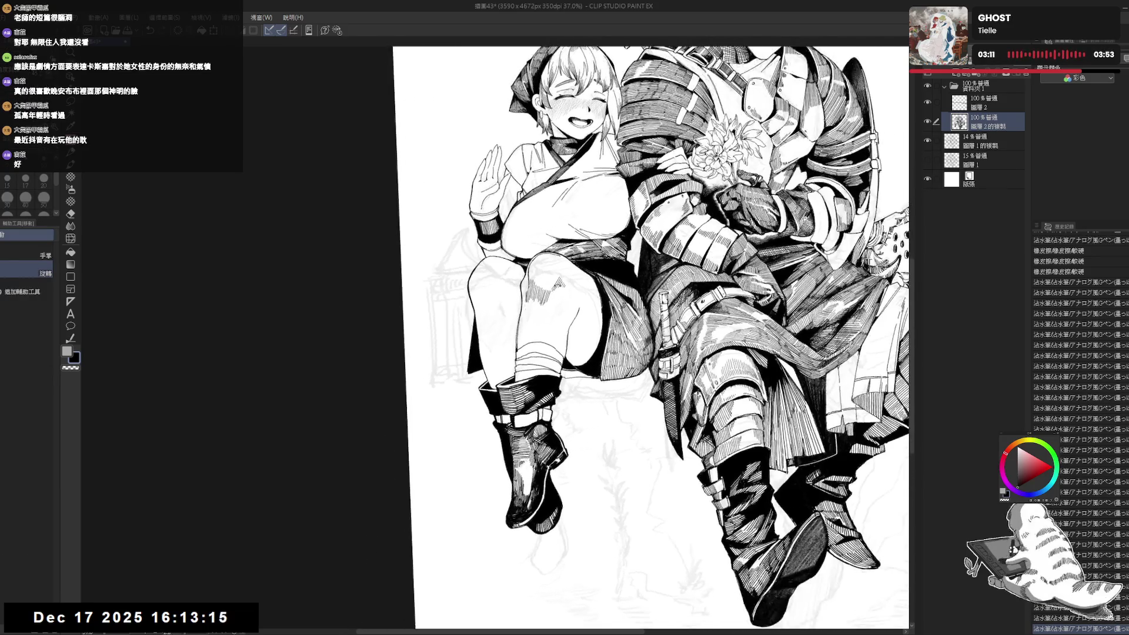
pyautogui.click(564, 274)
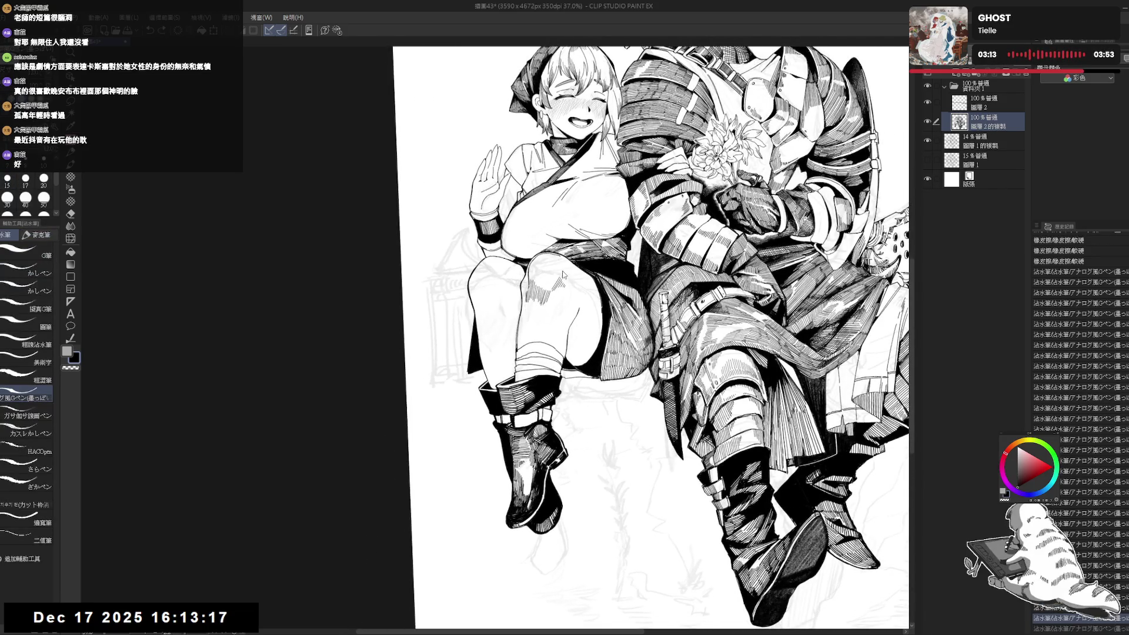
pyautogui.click(563, 273)
pyautogui.click(566, 277)
pyautogui.hotkey('ctrl', 'z')
pyautogui.hotkey('ctrl', 'z')
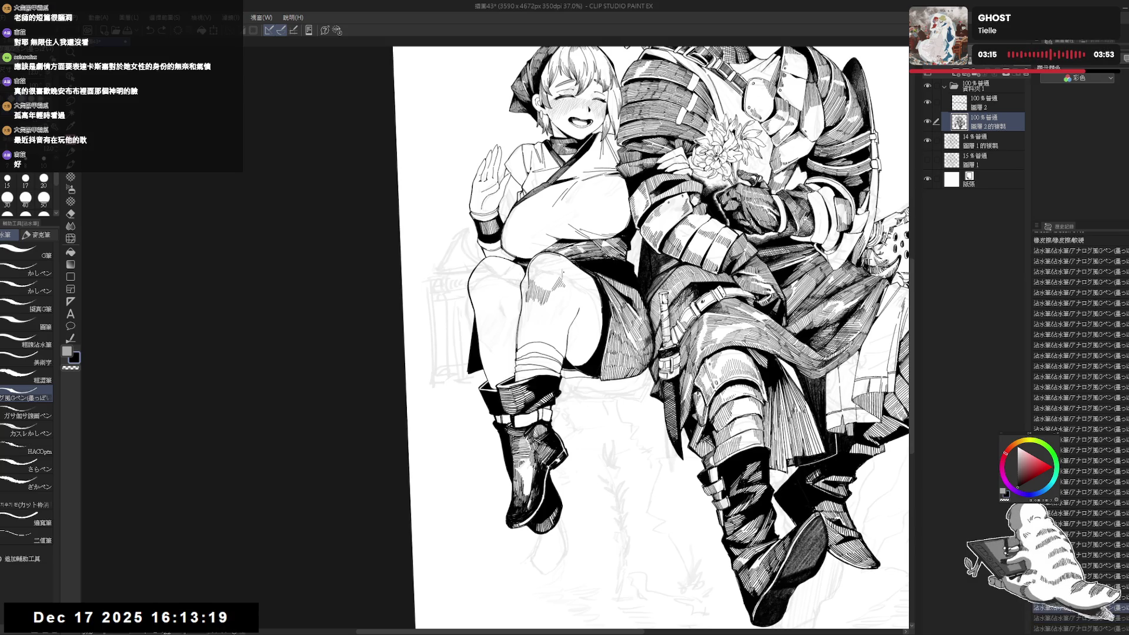
pyautogui.click(564, 274)
pyautogui.click(563, 274)
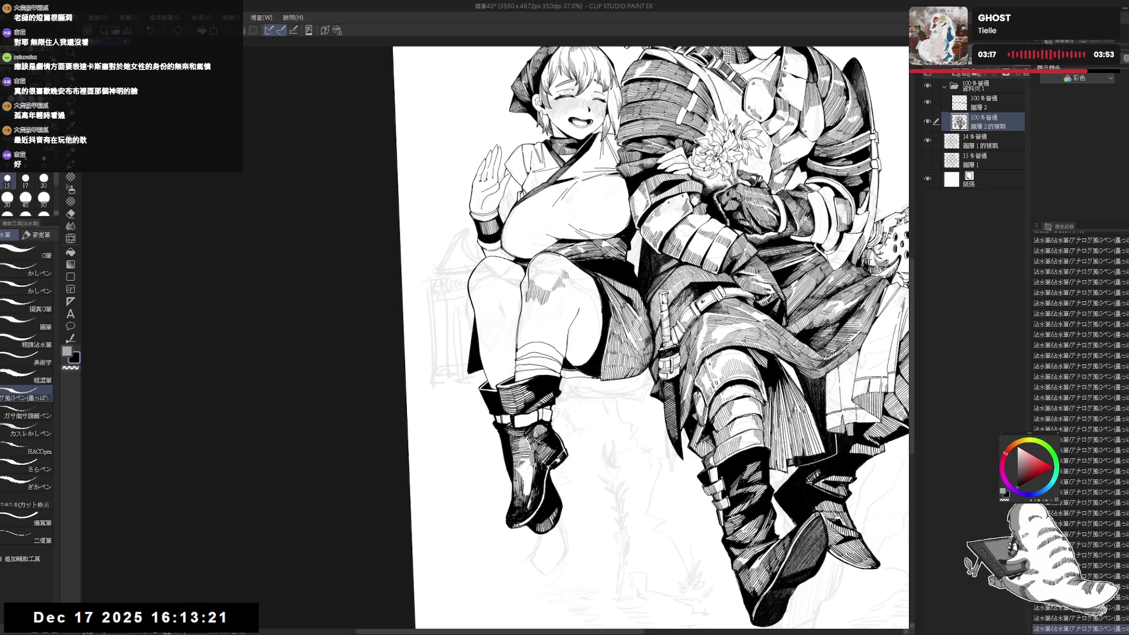
# - Check the drawing mirrored, add another pen stroke on the girl's leg, then zoom out
pyautogui.hotkey('ctrl', '@')
pyautogui.press('h')
pyautogui.press('h')
pyautogui.moveTo(658, 335); pyautogui.dragTo(662, 344)
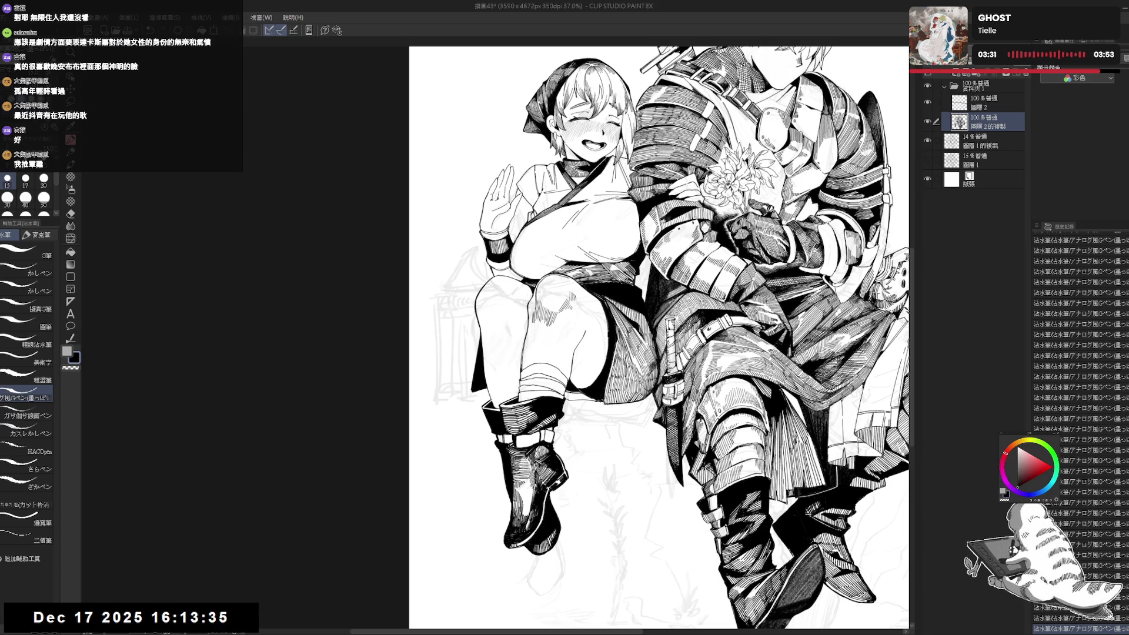
pyautogui.scroll(3, 523, 323)
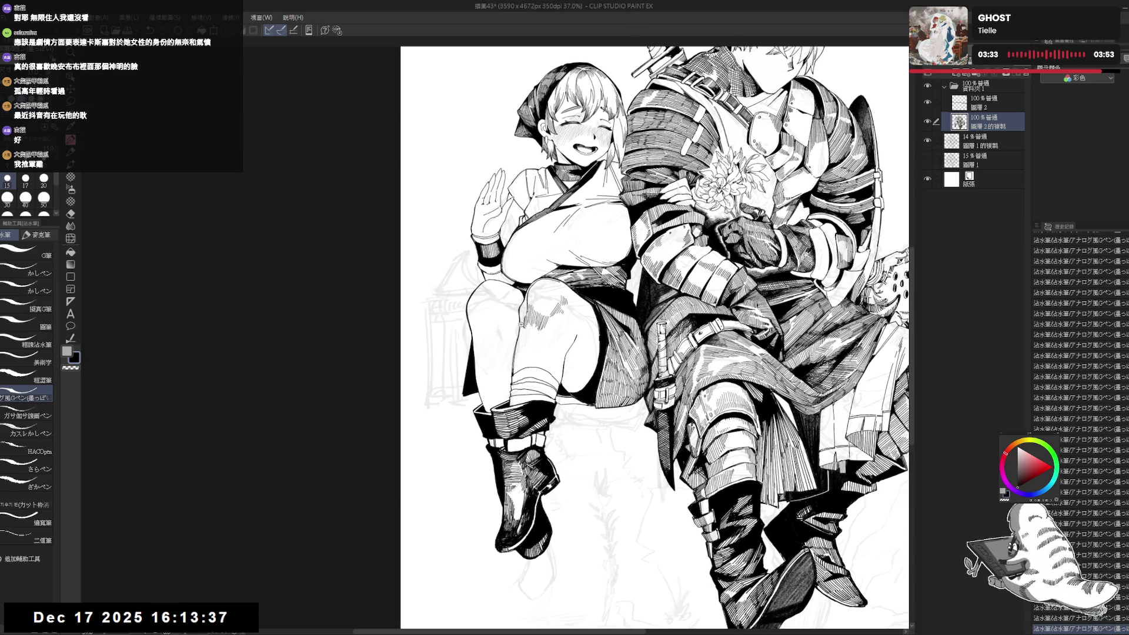
pyautogui.moveTo(529, 330)
pyautogui.mouseDown()
pyautogui.moveTo(564, 294)
pyautogui.moveTo(538, 334)
pyautogui.moveTo(558, 350)
pyautogui.moveTo(554, 361)
pyautogui.mouseUp()
pyautogui.press('e')
pyautogui.press('p')
pyautogui.moveTo(539, 315); pyautogui.dragTo(542, 325)
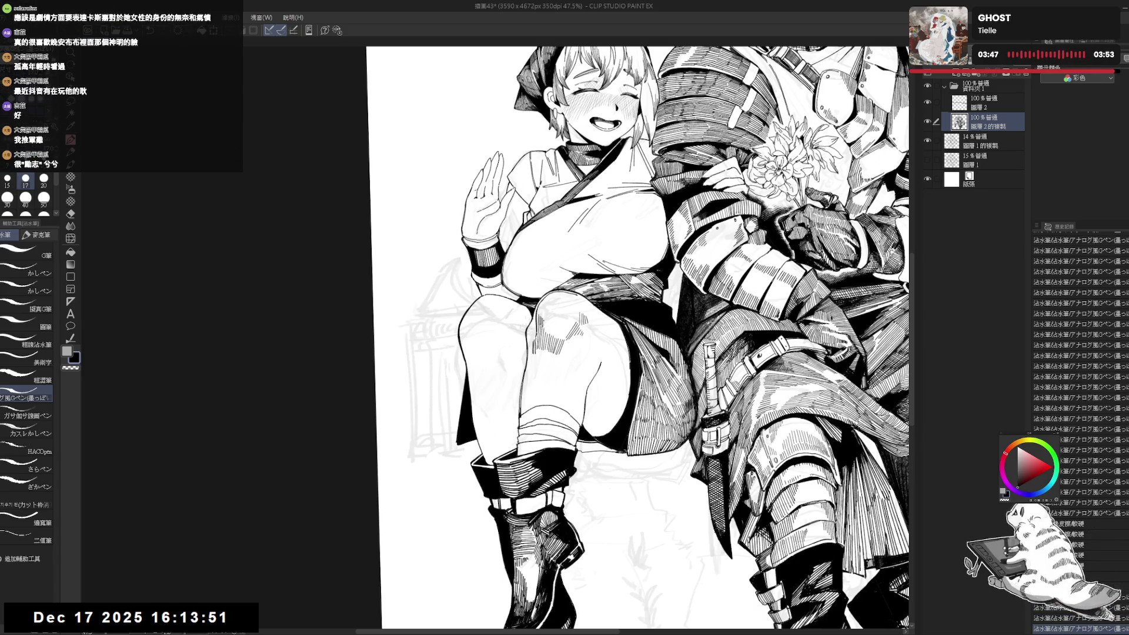
pyautogui.press('-')
pyautogui.hotkey('ctrl', '-')
pyautogui.hotkey('ctrl', '-')
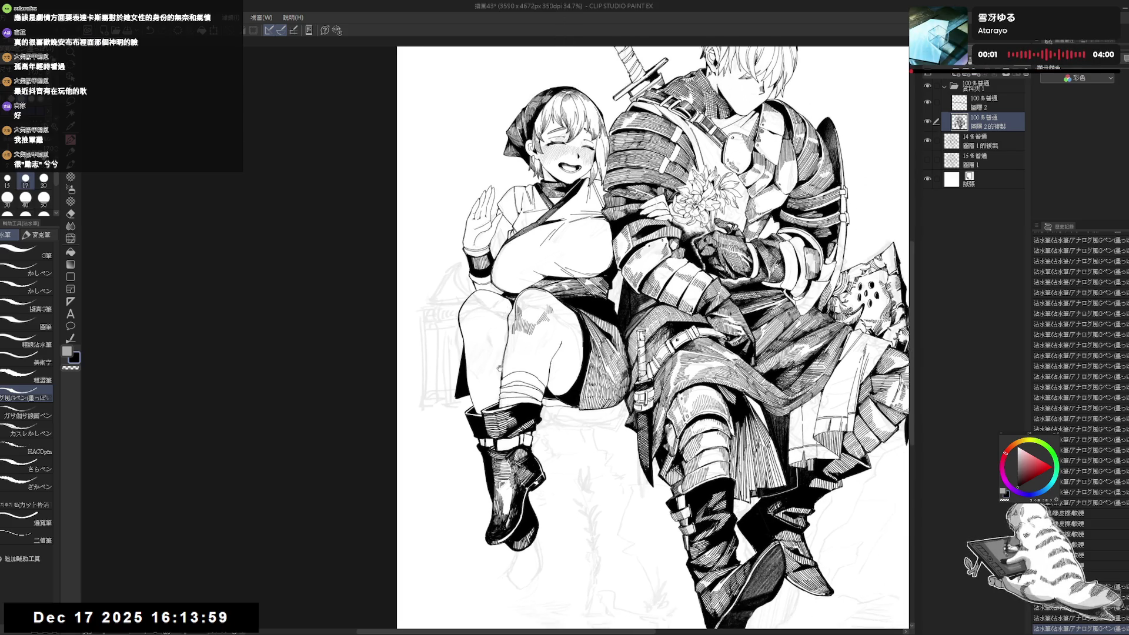
# - Add a short hatch stroke and a small mark on the knee with a size-15 pen
pyautogui.moveTo(647, 353); pyautogui.dragTo(625, 336)
pyautogui.moveTo(765, 205)
pyautogui.mouseDown()
pyautogui.moveTo(706, 176)
pyautogui.moveTo(618, 171)
pyautogui.mouseUp()
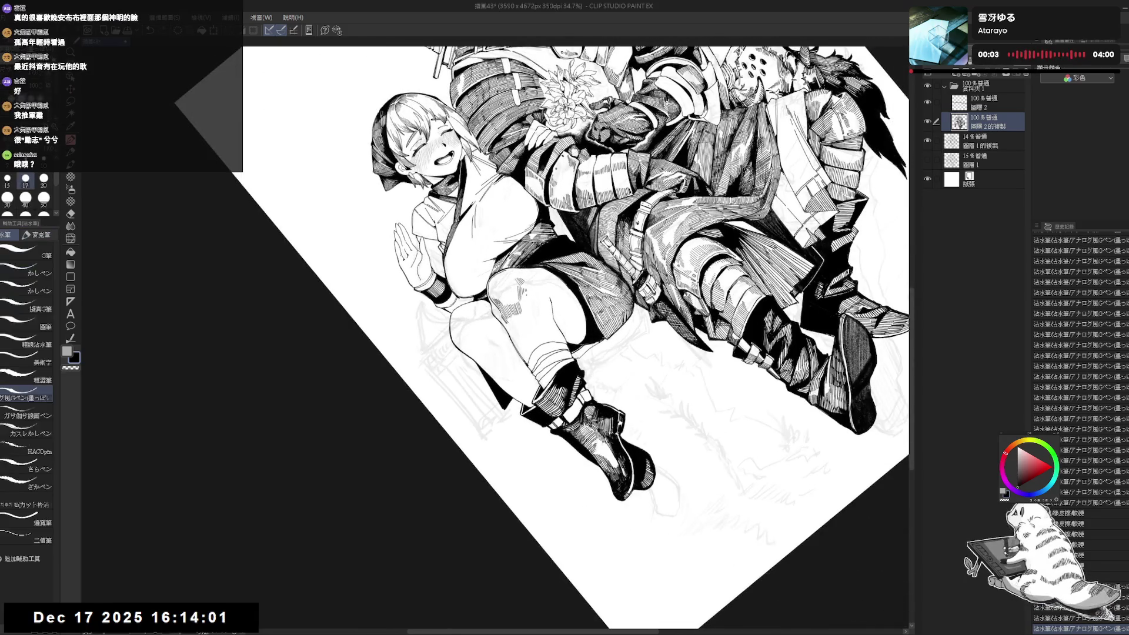
pyautogui.moveTo(520, 290); pyautogui.dragTo(525, 299)
pyautogui.press('[')
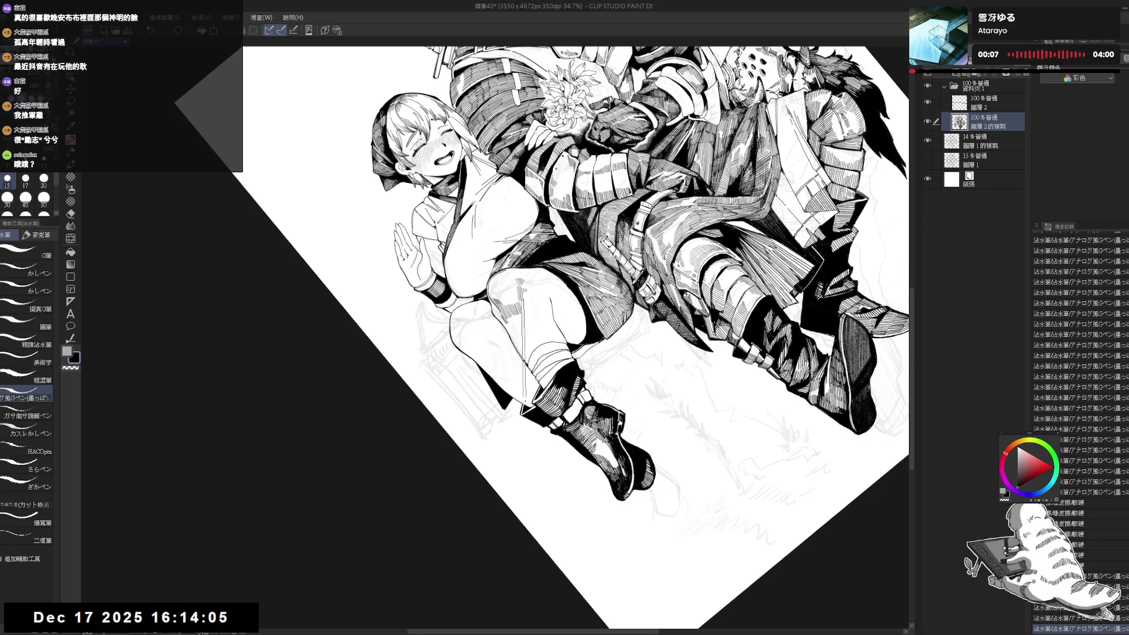
pyautogui.hotkey('ctrl', '@')
pyautogui.press('h')
pyautogui.press('h')
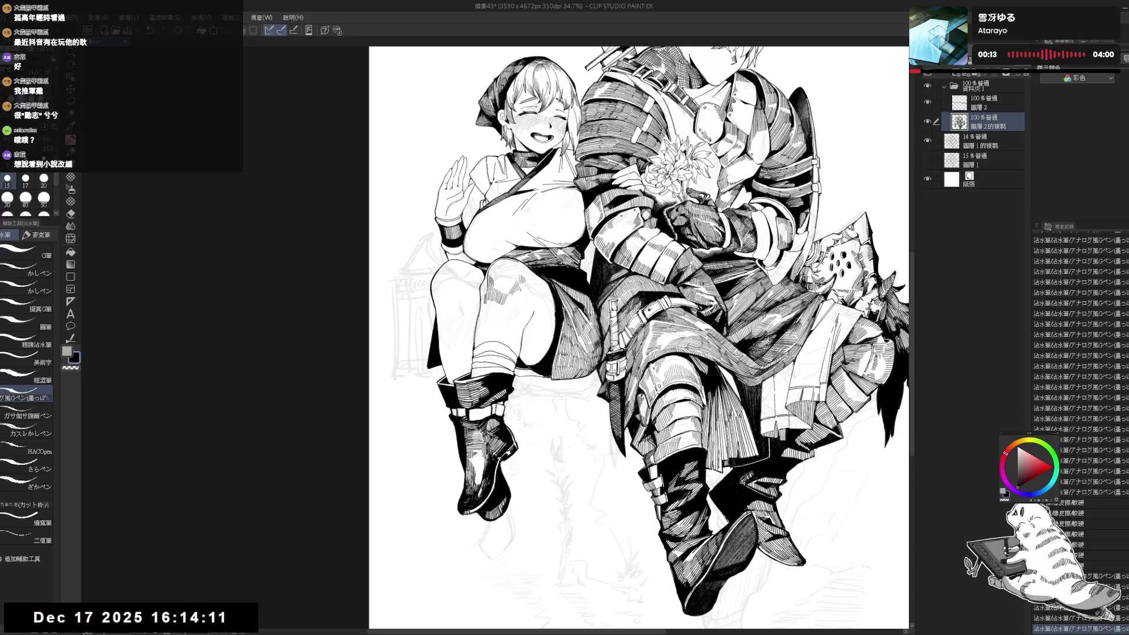
pyautogui.hotkey('ctrl', '+')
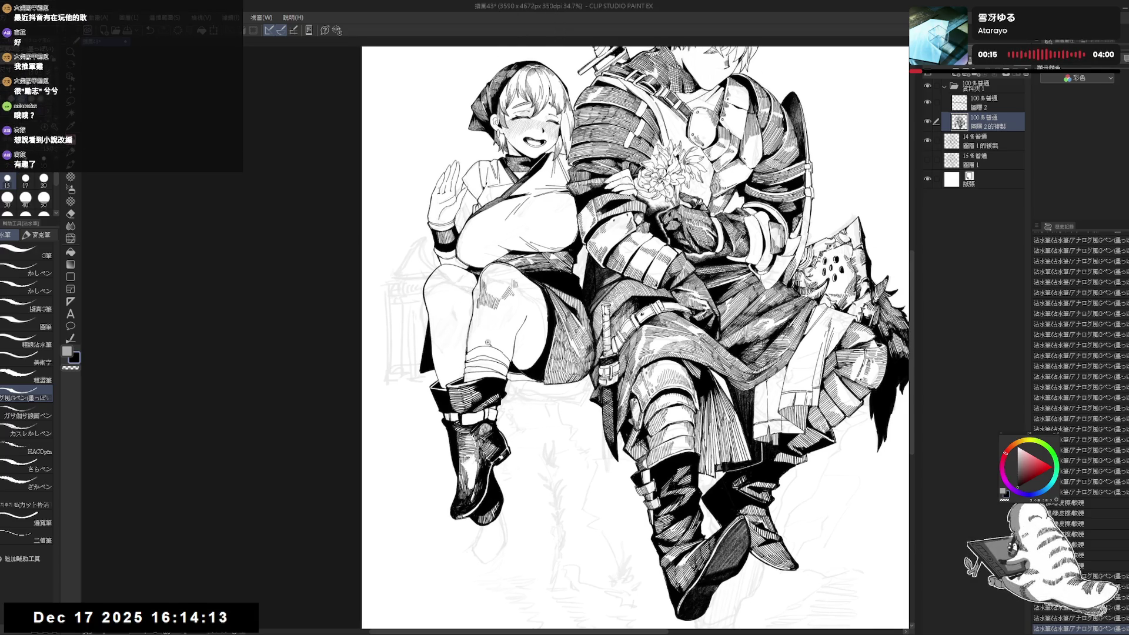
pyautogui.press('r')
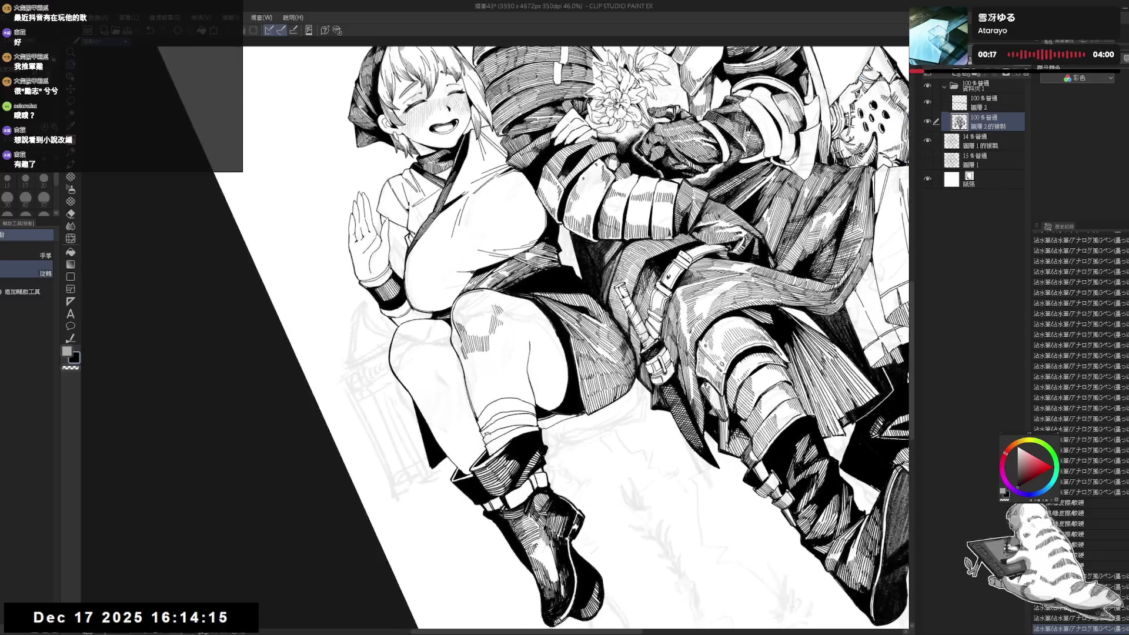
pyautogui.moveTo(478, 439); pyautogui.dragTo(513, 338)
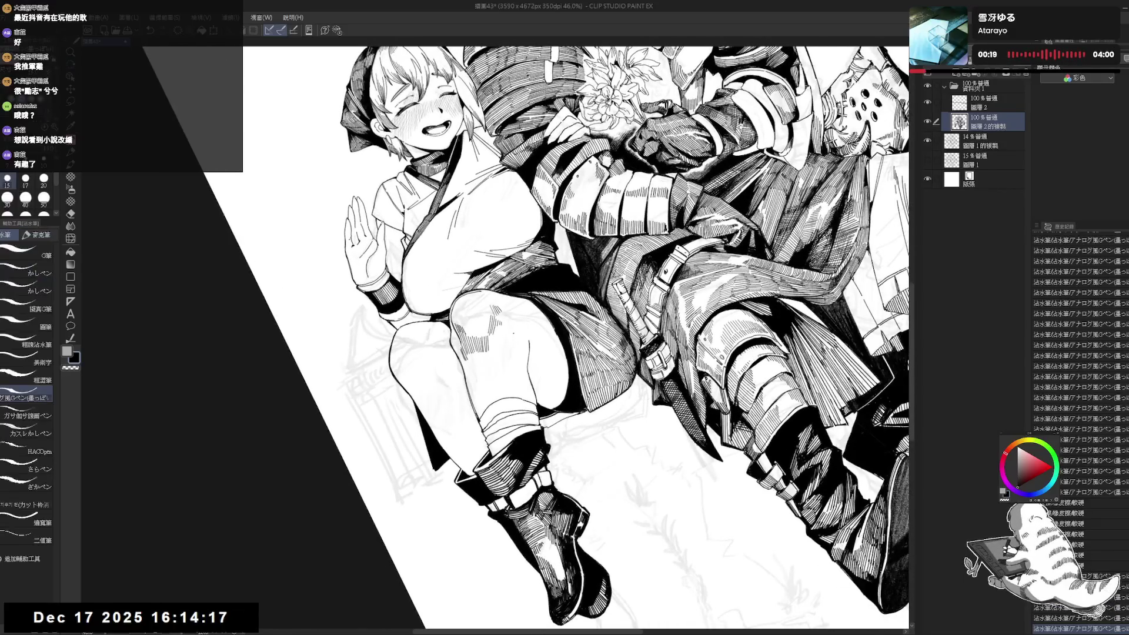
pyautogui.click(516, 333)
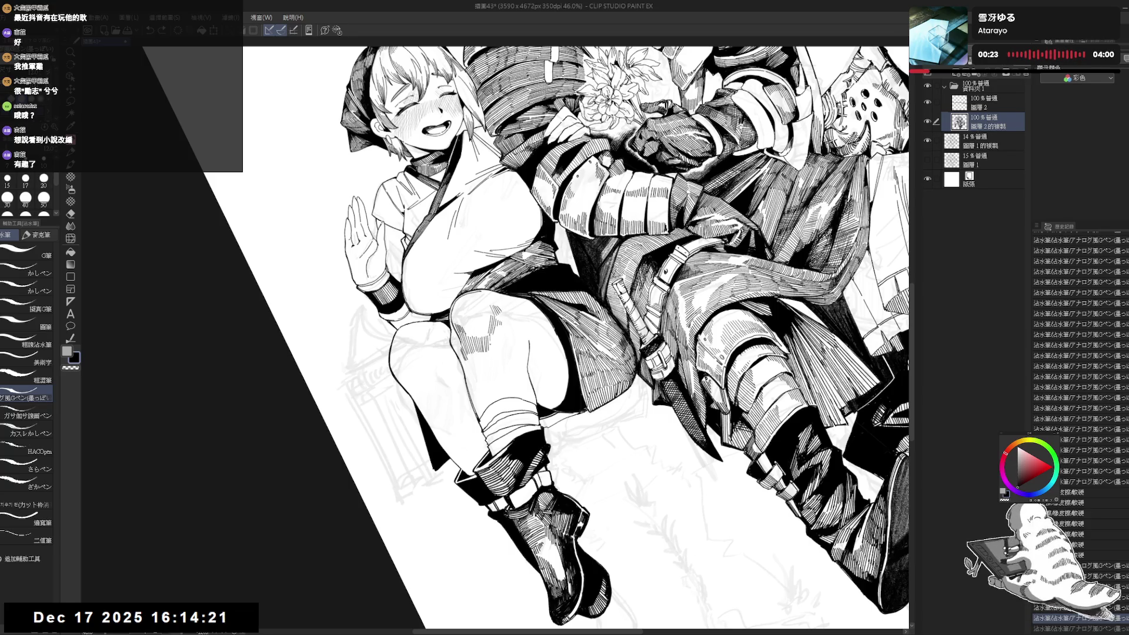
# - Erase stray ink strokes, then reset the rotation and zoom out to the whole page
pyautogui.moveTo(646, 235); pyautogui.dragTo(664, 253)
pyautogui.press('p')
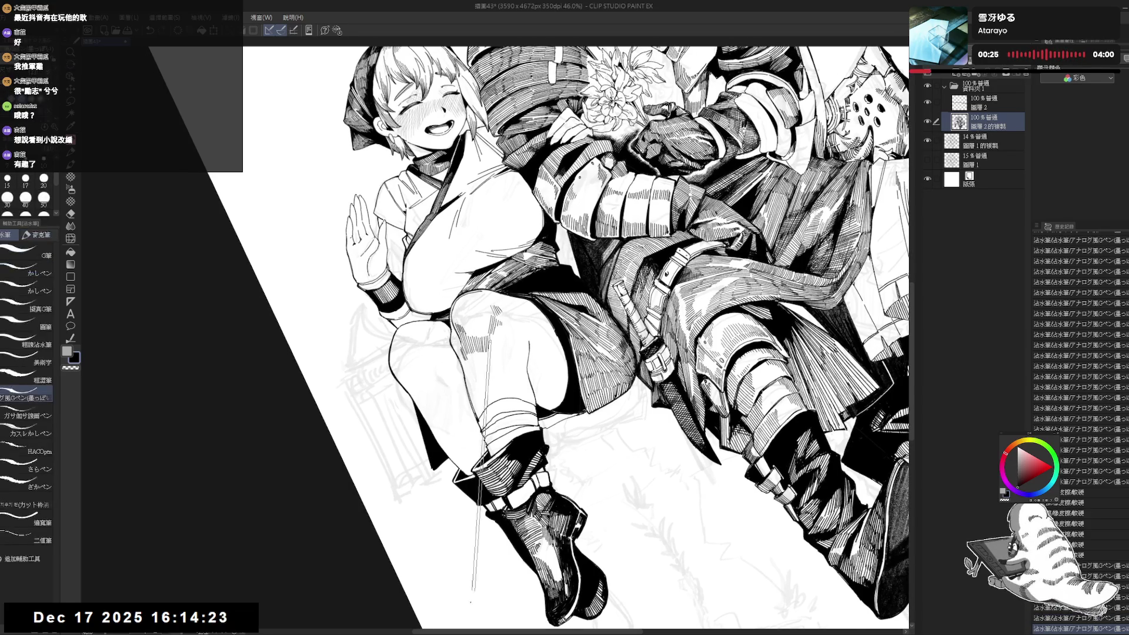
pyautogui.press('@')
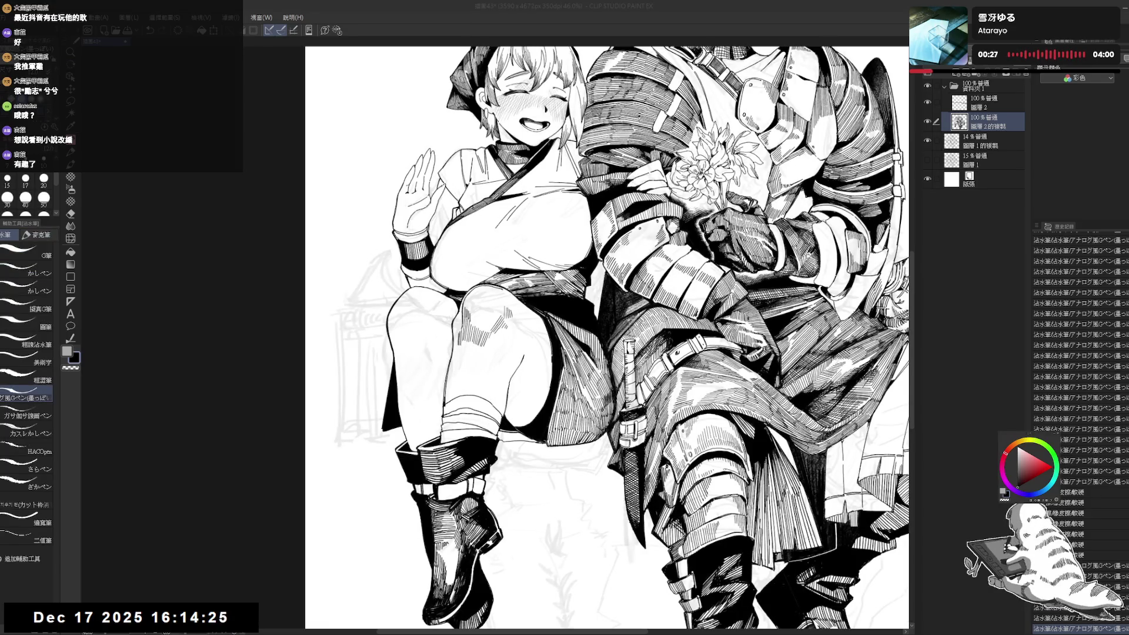
pyautogui.press('e')
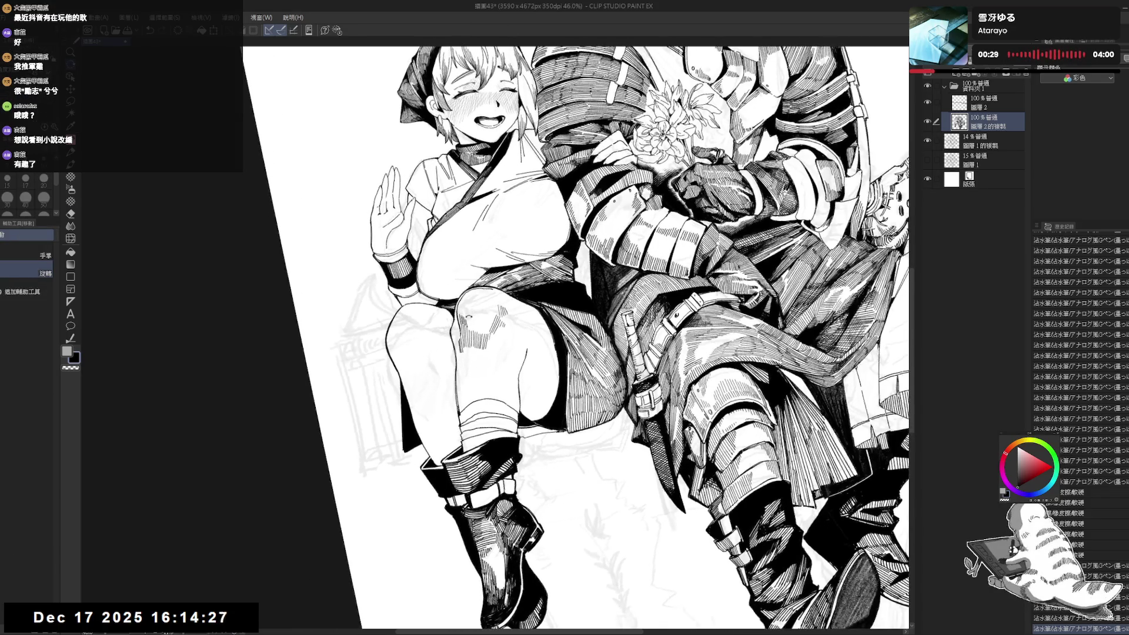
pyautogui.moveTo(466, 314); pyautogui.dragTo(469, 324)
pyautogui.press('p')
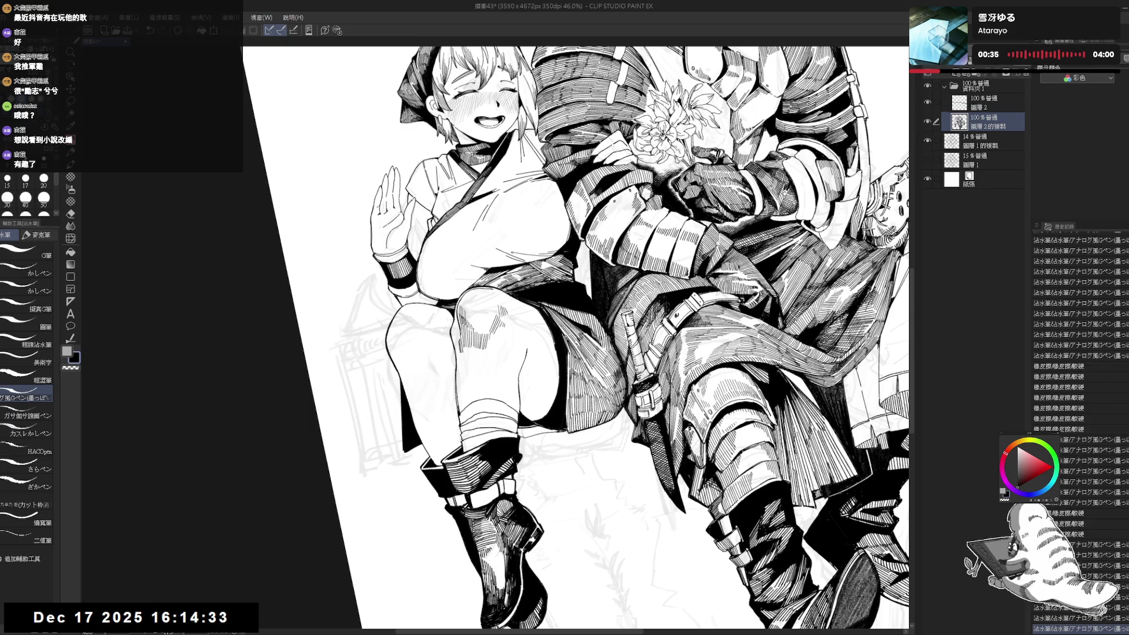
pyautogui.hotkey('ctrl', '@')
pyautogui.hotkey('ctrl', '-')
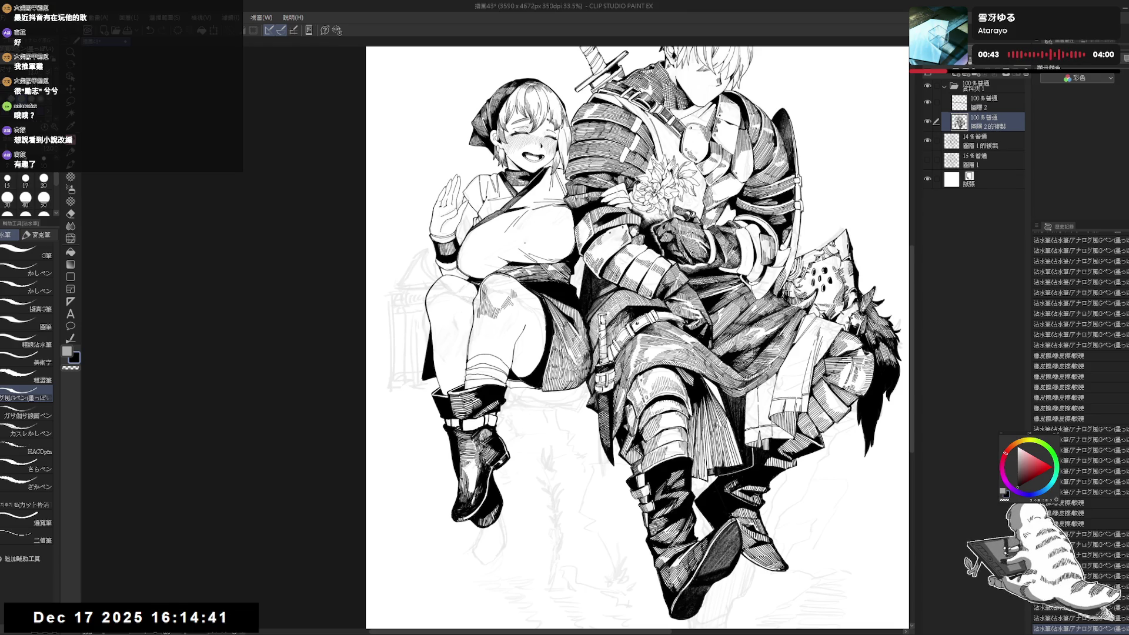
pyautogui.press('r')
pyautogui.moveTo(764, 236)
pyautogui.mouseDown()
pyautogui.moveTo(811, 305)
pyautogui.moveTo(723, 176)
pyautogui.moveTo(671, 147)
pyautogui.mouseUp()
pyautogui.press('p')
pyautogui.press('r')
pyautogui.press('p')
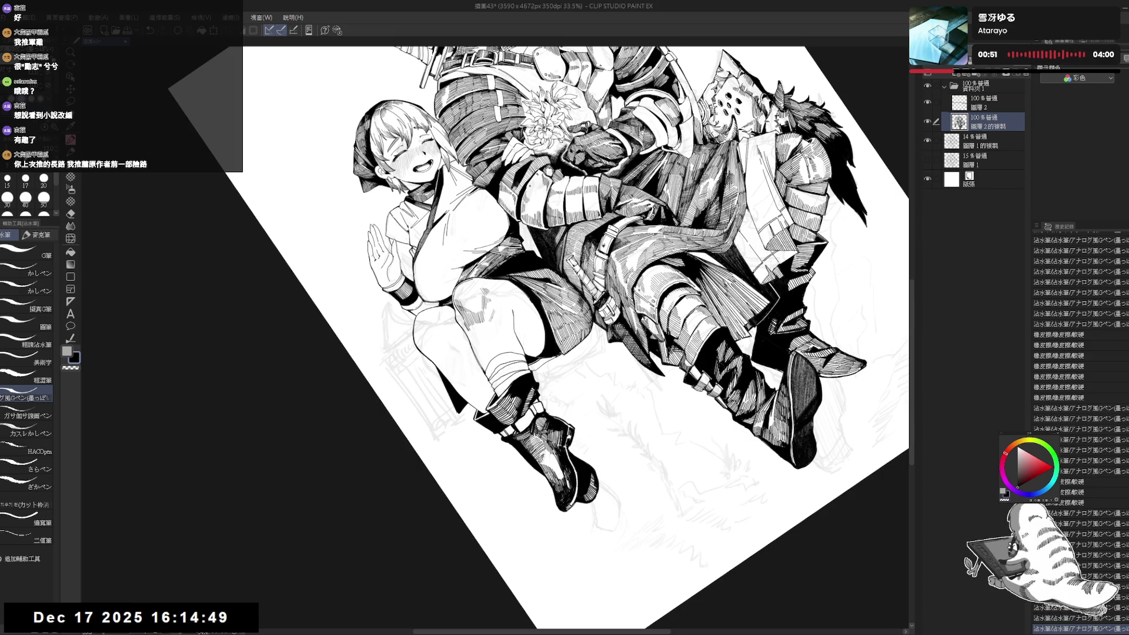
pyautogui.moveTo(671, 147)
pyautogui.mouseDown()
pyautogui.moveTo(753, 194)
pyautogui.moveTo(741, 188)
pyautogui.moveTo(706, 265)
pyautogui.mouseUp()
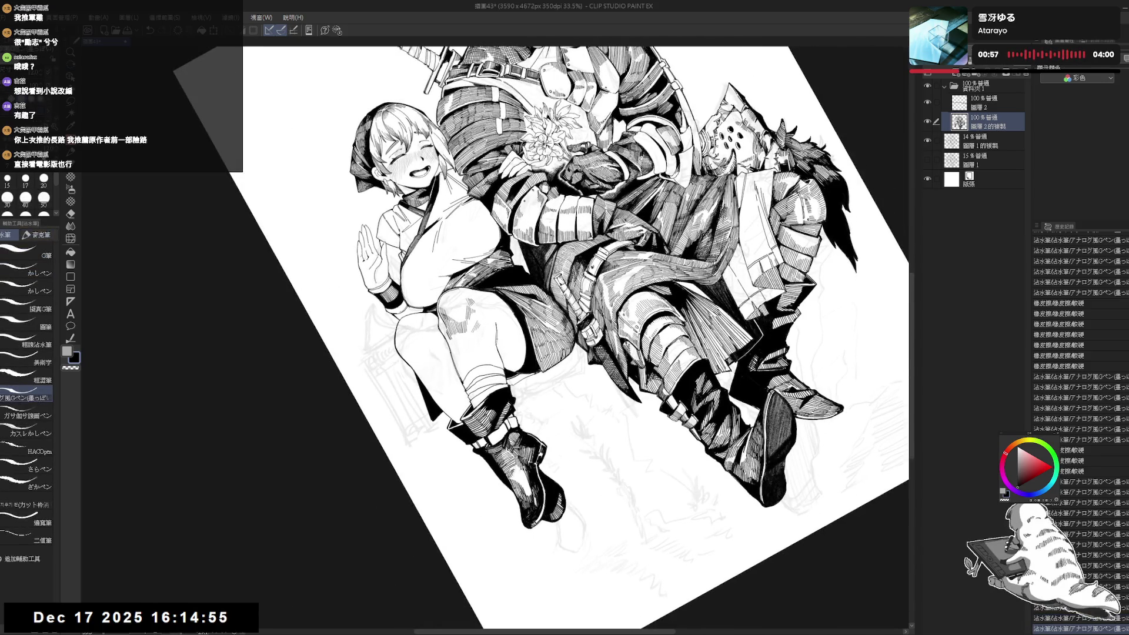
pyautogui.hotkey('ctrl', '@')
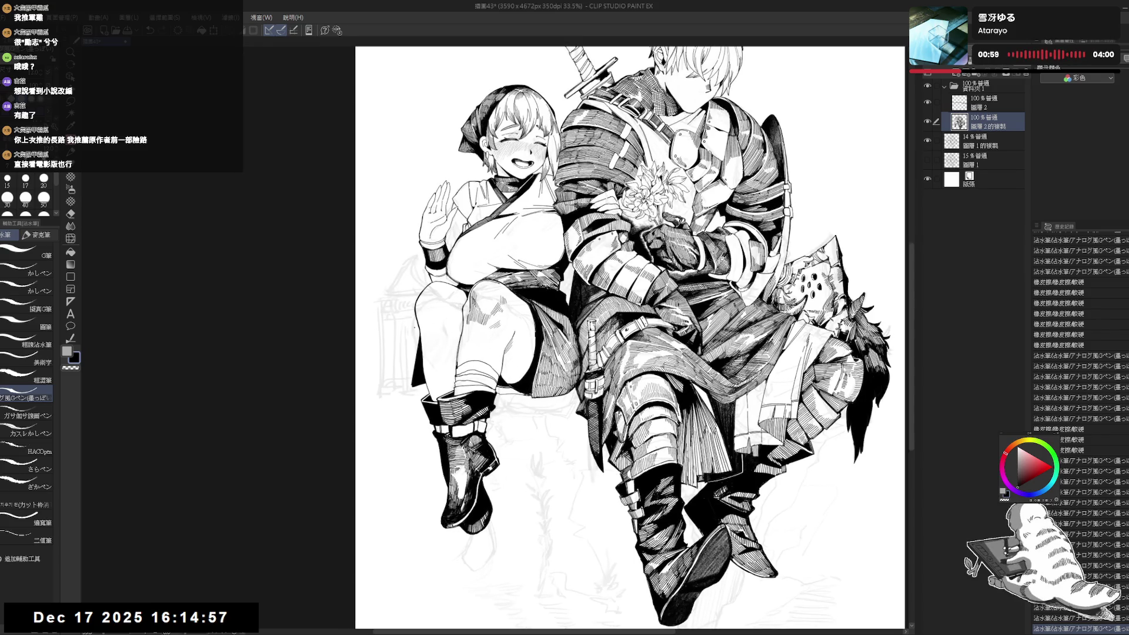
pyautogui.hotkey('ctrl', 'z')
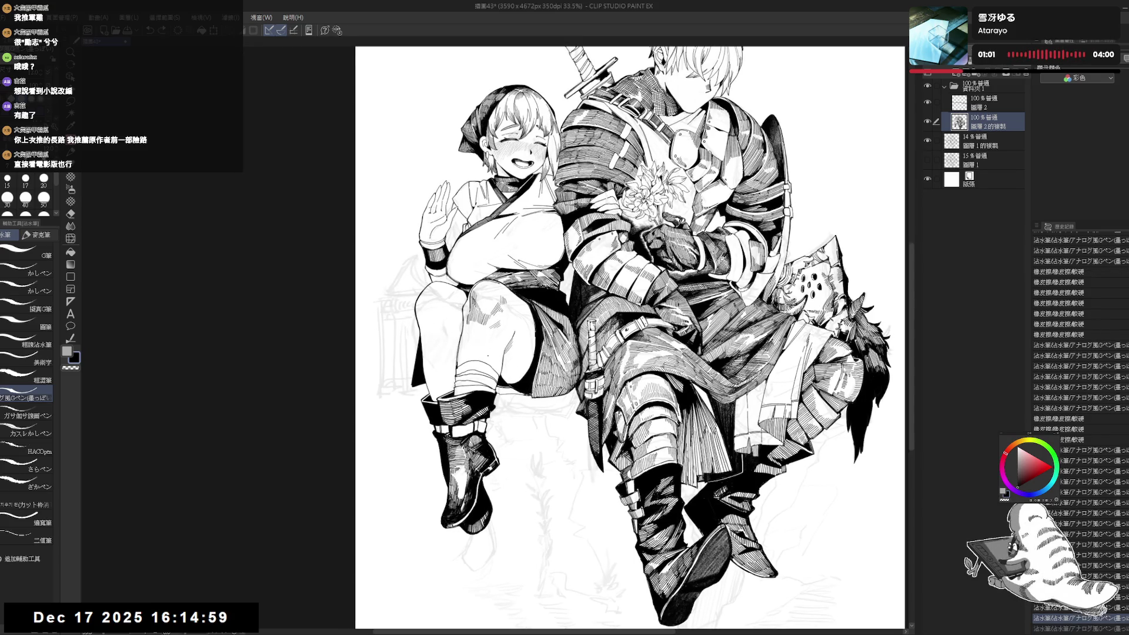
pyautogui.hotkey('ctrl', 'y')
pyautogui.hotkey('ctrl', 'y')
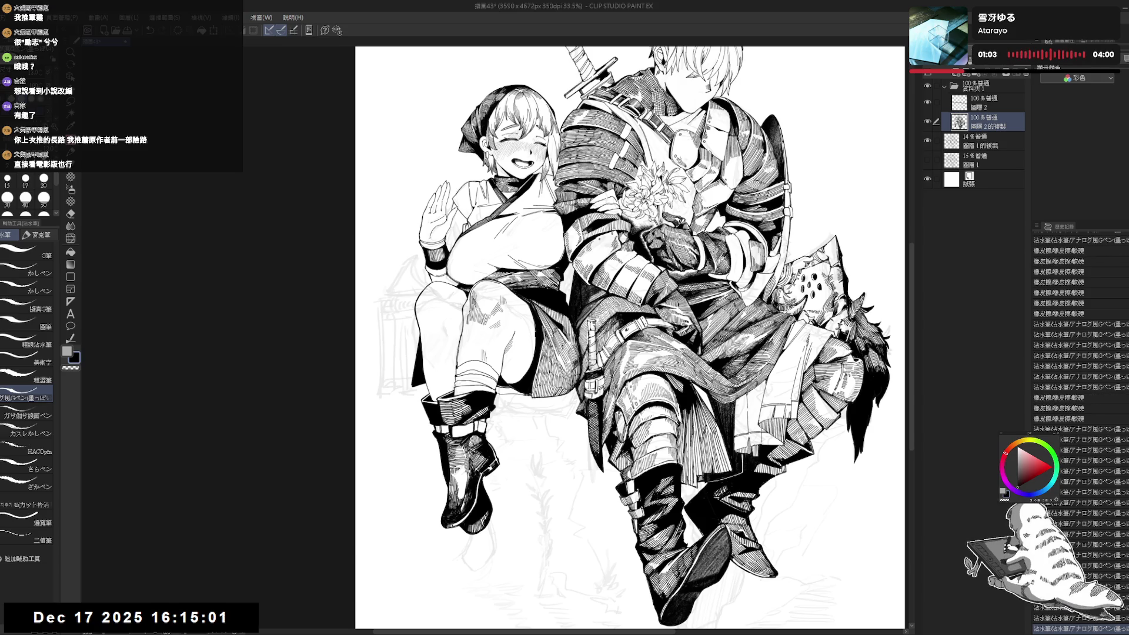
pyautogui.hotkey('ctrl', 'y')
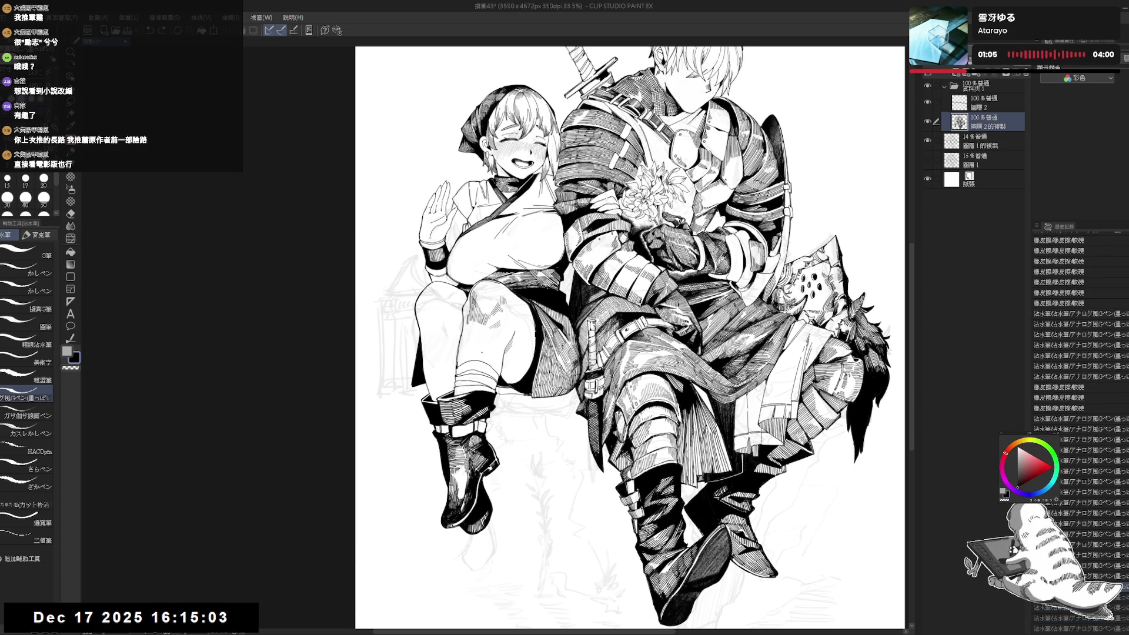
pyautogui.hotkey('ctrl', 'y')
pyautogui.hotkey('ctrl', 'y')
pyautogui.hotkey('ctrl', 'y')
pyautogui.press('-')
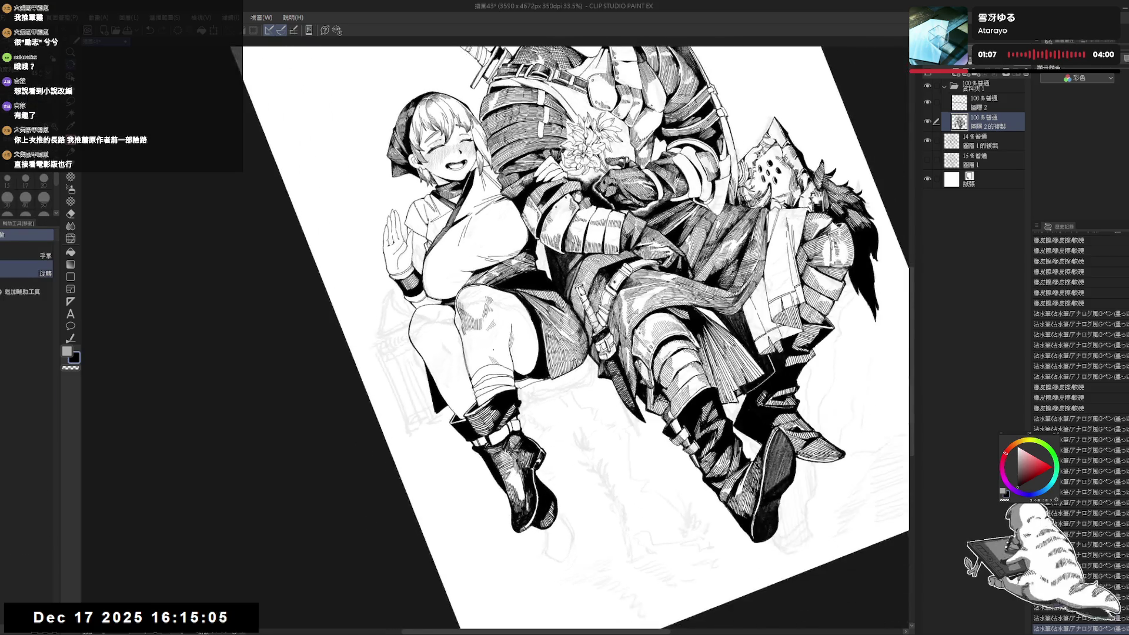
pyautogui.hotkey('ctrl', 'y')
pyautogui.hotkey('ctrl', 'y')
pyautogui.hotkey('ctrl', 'y')
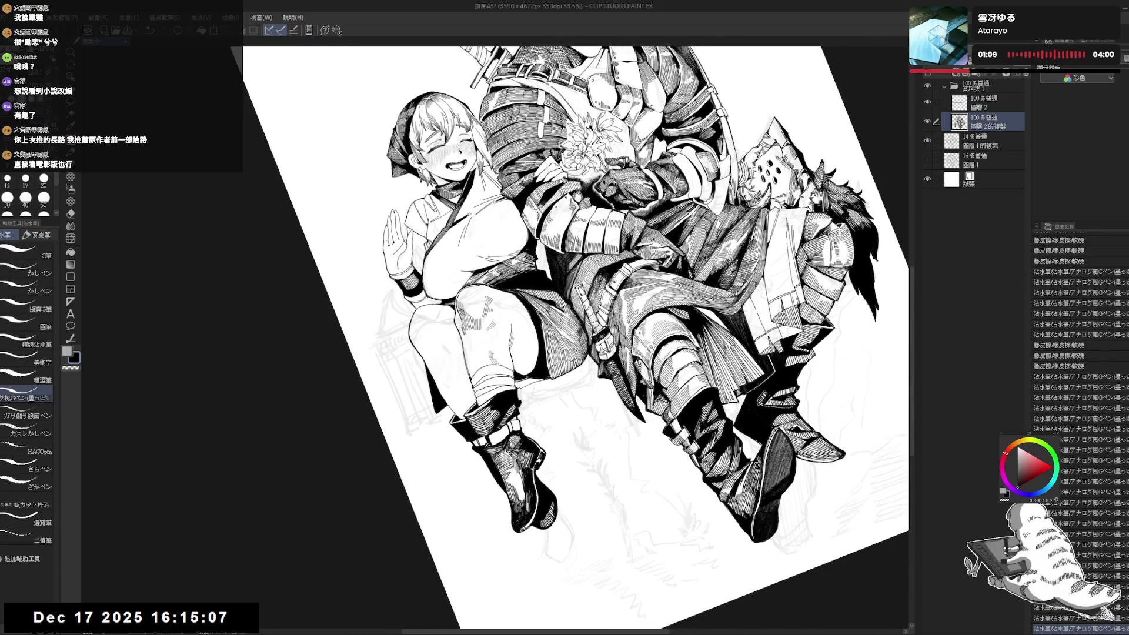
pyautogui.press('^')
pyautogui.hotkey('ctrl', '-')
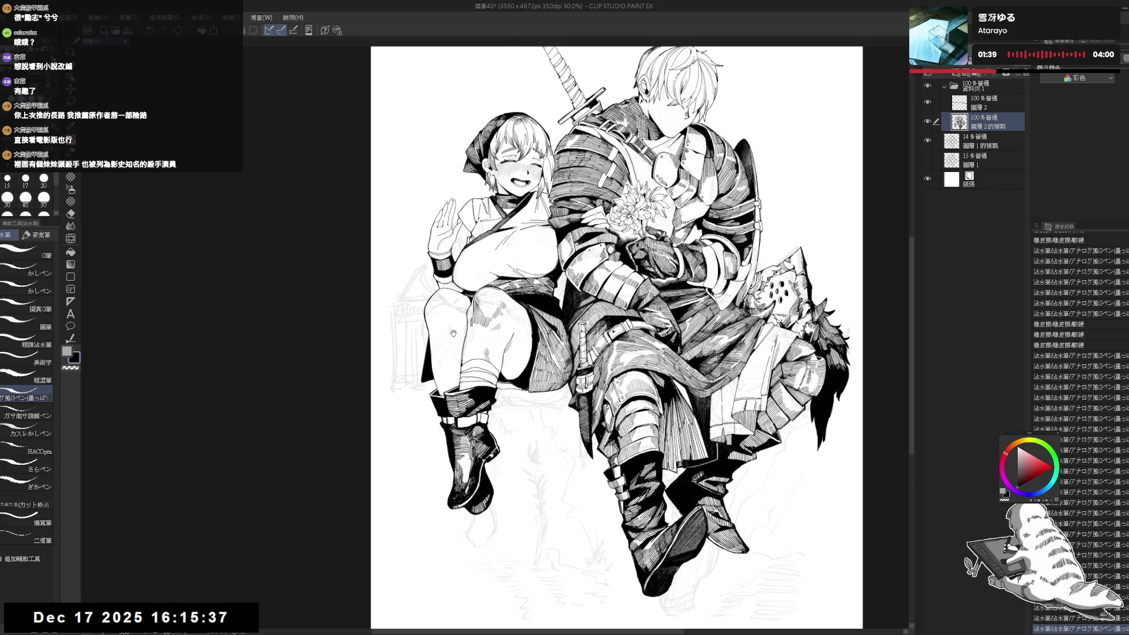
# - Refine the ink line at the girl's knee and add hatching strokes there
pyautogui.scroll(3, 462, 341)
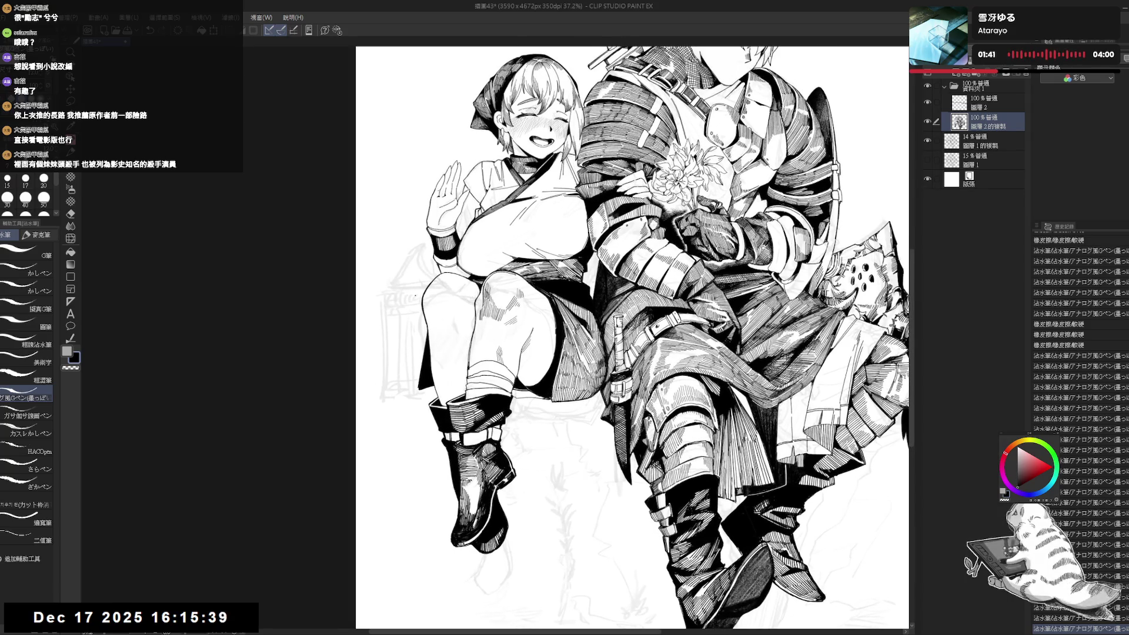
pyautogui.press('^')
pyautogui.moveTo(434, 297); pyautogui.dragTo(438, 310)
pyautogui.moveTo(438, 309); pyautogui.dragTo(439, 308)
pyautogui.press('e')
pyautogui.press('p')
pyautogui.moveTo(438, 306); pyautogui.dragTo(445, 311)
pyautogui.moveTo(444, 307); pyautogui.dragTo(445, 311)
pyautogui.moveTo(444, 307); pyautogui.dragTo(445, 312)
pyautogui.moveTo(445, 307); pyautogui.dragTo(445, 311)
pyautogui.moveTo(445, 307); pyautogui.dragTo(447, 312)
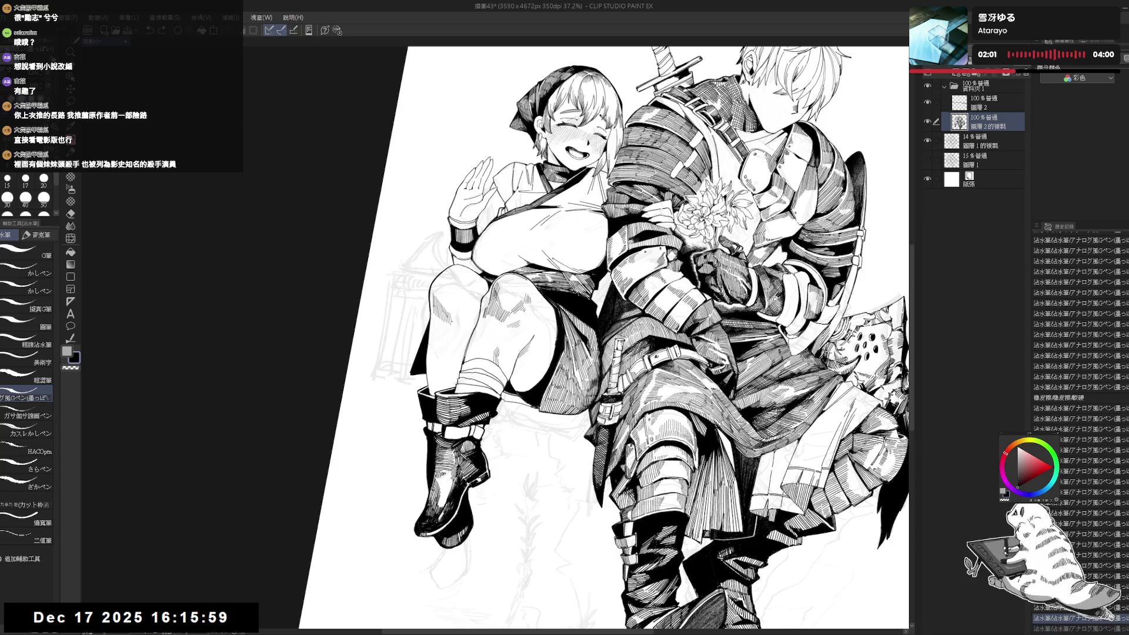
# - Check the view mirrored, then add fine hatching and a small dark mark on the knight's lower leg
pyautogui.hotkey('ctrl', '@')
pyautogui.press('h')
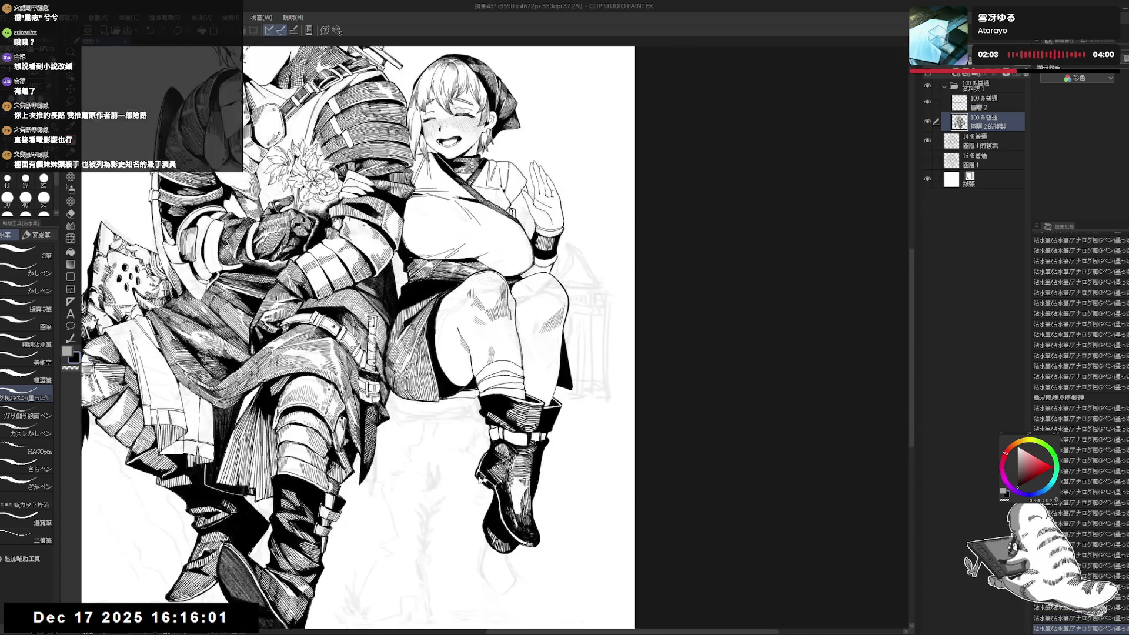
pyautogui.press('h')
pyautogui.moveTo(427, 355)
pyautogui.mouseDown()
pyautogui.moveTo(412, 329)
pyautogui.moveTo(428, 355)
pyautogui.mouseUp()
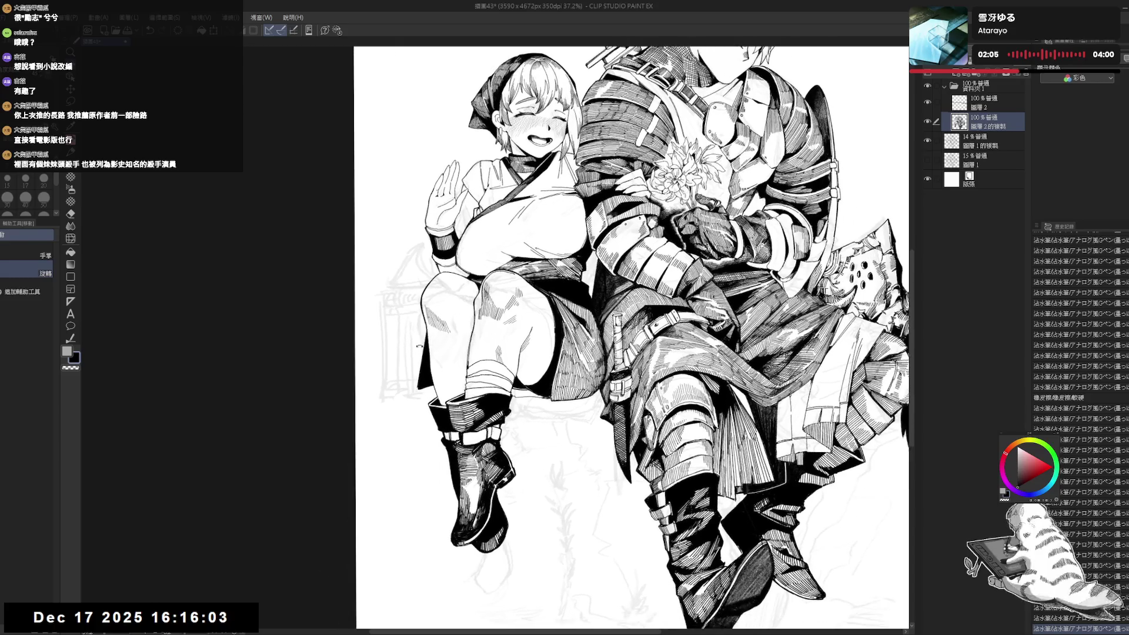
pyautogui.press('p')
pyautogui.moveTo(444, 308); pyautogui.dragTo(448, 313)
pyautogui.moveTo(445, 310); pyautogui.dragTo(450, 316)
pyautogui.moveTo(447, 312); pyautogui.dragTo(450, 317)
pyautogui.moveTo(448, 314)
pyautogui.mouseDown()
pyautogui.moveTo(435, 329)
pyautogui.moveTo(450, 316)
pyautogui.moveTo(449, 330)
pyautogui.moveTo(456, 325)
pyautogui.mouseUp()
pyautogui.press('r')
pyautogui.press('p')
pyautogui.moveTo(454, 323); pyautogui.dragTo(459, 326)
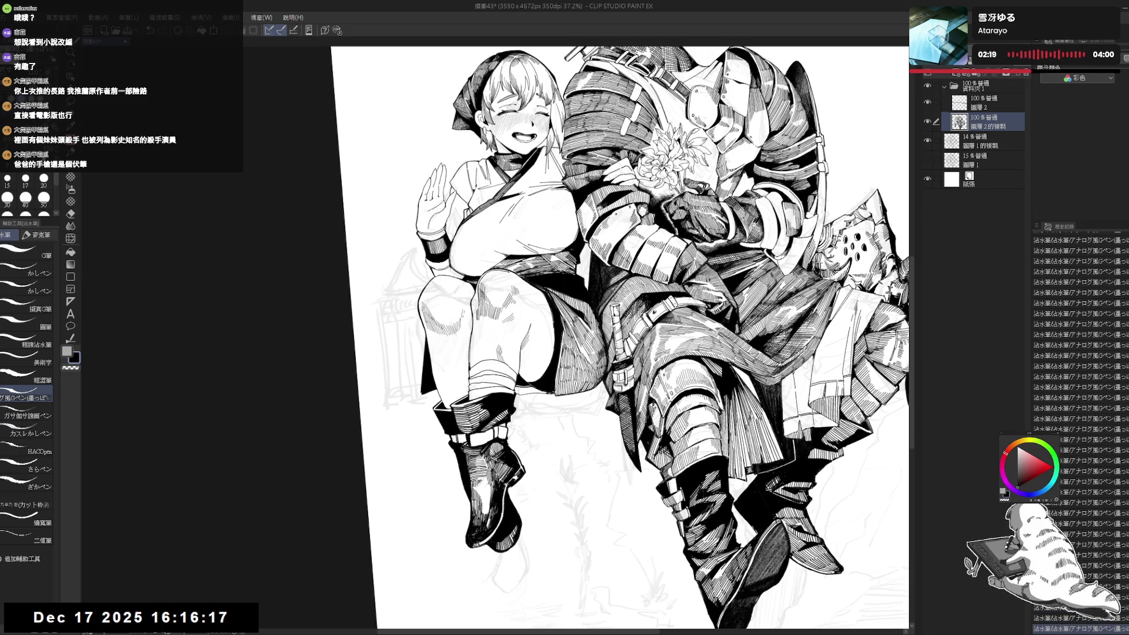
pyautogui.moveTo(463, 311); pyautogui.dragTo(472, 325)
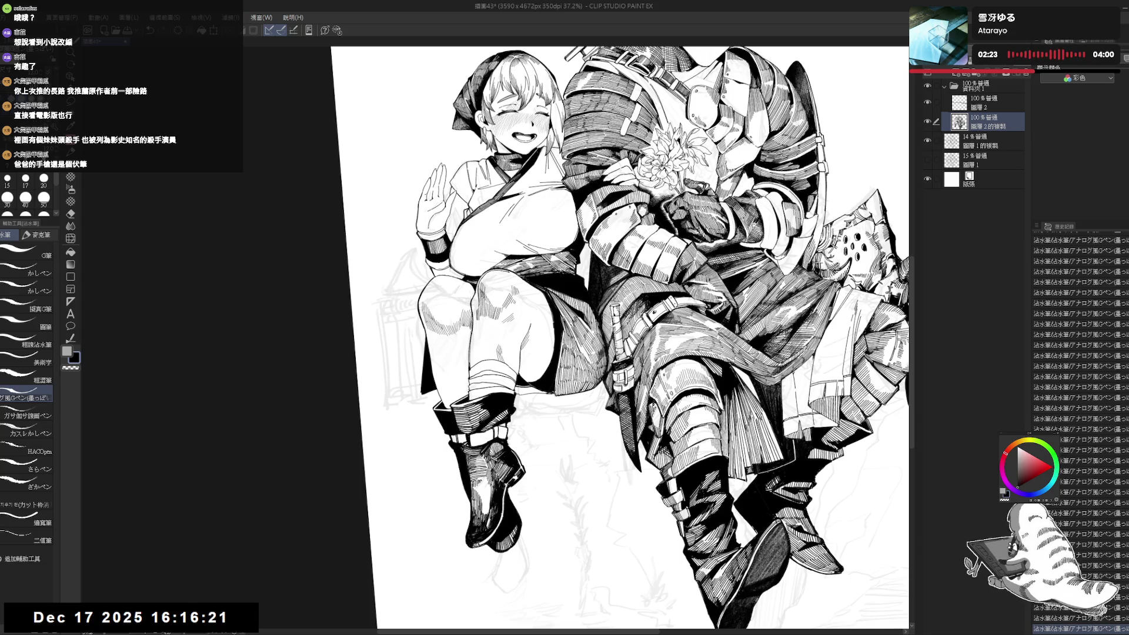
pyautogui.hotkey('ctrl', '@')
# - Ink a short G-pen hatching stroke on the girl's thigh with the canvas rotated
pyautogui.press('h')
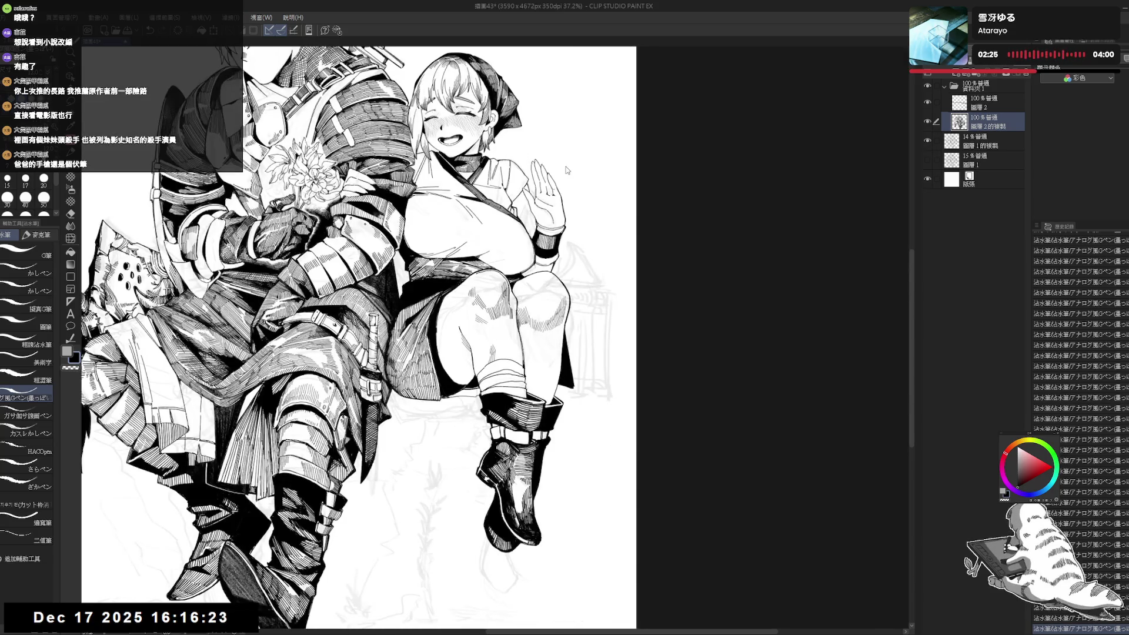
pyautogui.press('h')
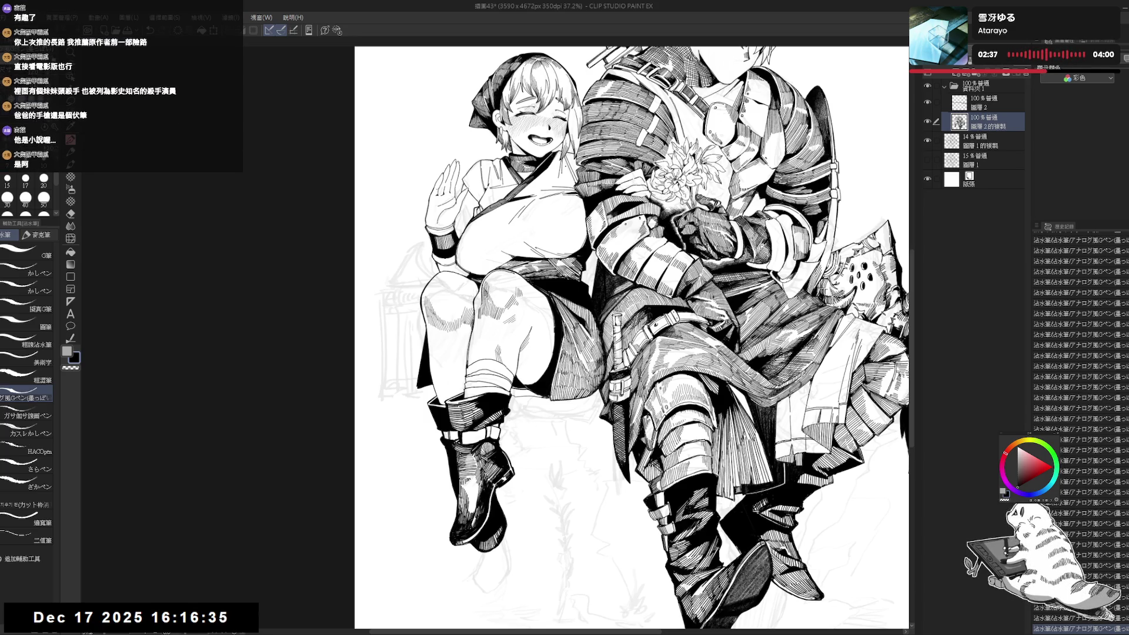
pyautogui.press('r')
pyautogui.moveTo(487, 132); pyautogui.dragTo(414, 388)
pyautogui.press('p')
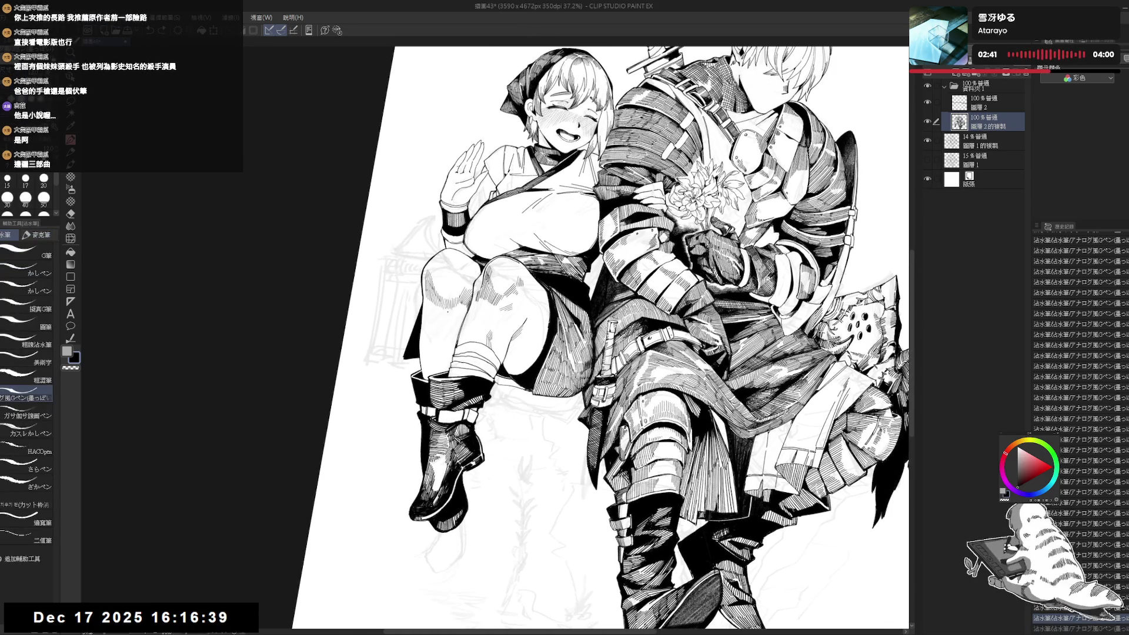
pyautogui.moveTo(449, 310); pyautogui.dragTo(453, 322)
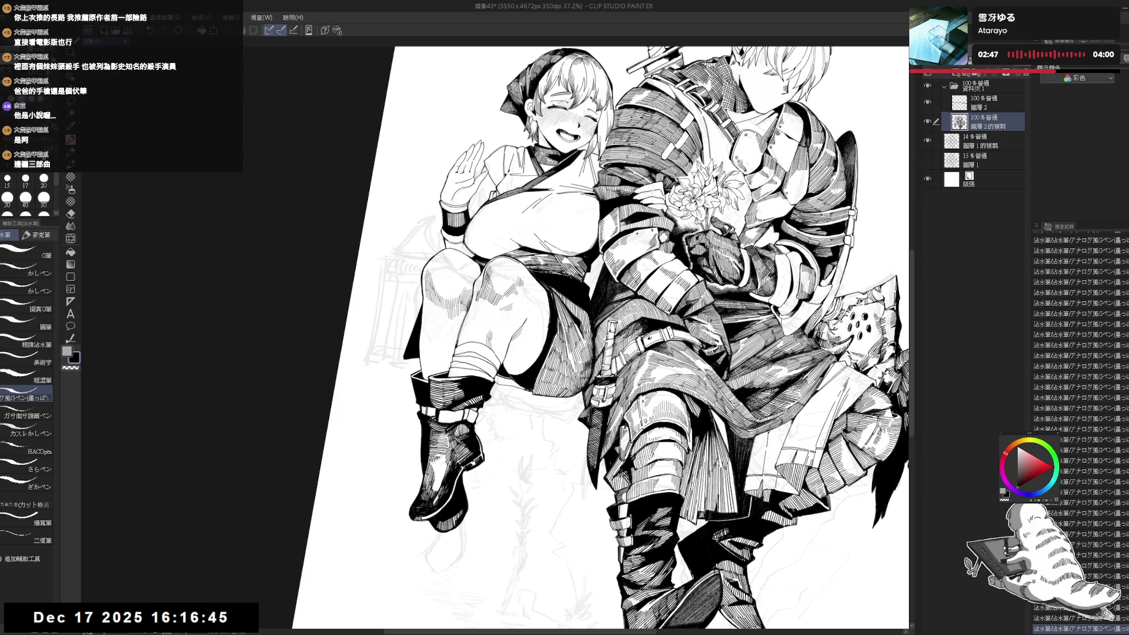
# - Erase small stray bits of ink below the thigh and undo an unwanted pen stroke
pyautogui.hotkey('ctrl', '@')
pyautogui.press('e')
pyautogui.moveTo(443, 334)
pyautogui.mouseDown()
pyautogui.moveTo(454, 325)
pyautogui.moveTo(432, 341)
pyautogui.mouseUp()
pyautogui.press('p')
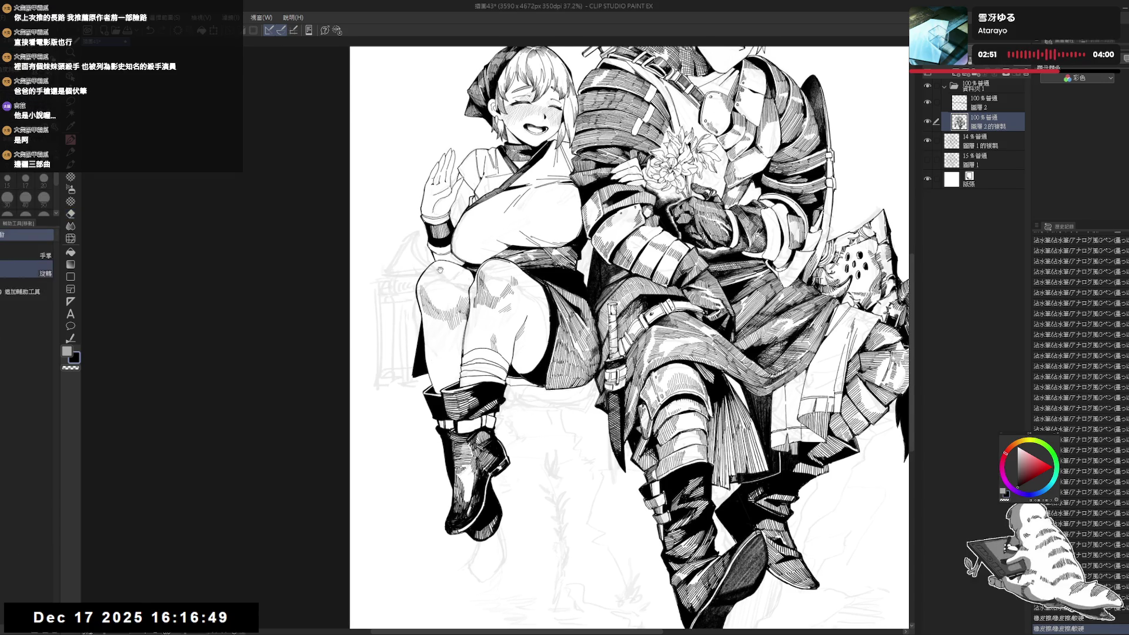
pyautogui.moveTo(635, 329); pyautogui.dragTo(642, 349)
pyautogui.hotkey('ctrl', 'z')
pyautogui.moveTo(434, 294); pyautogui.dragTo(440, 301)
pyautogui.hotkey('ctrl', 'z')
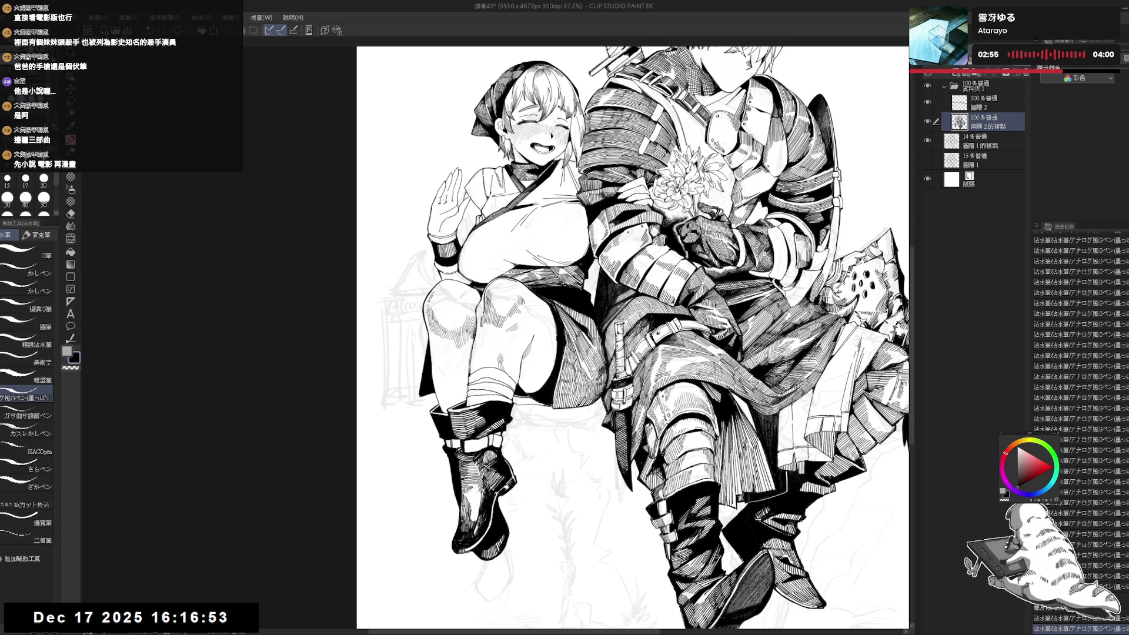